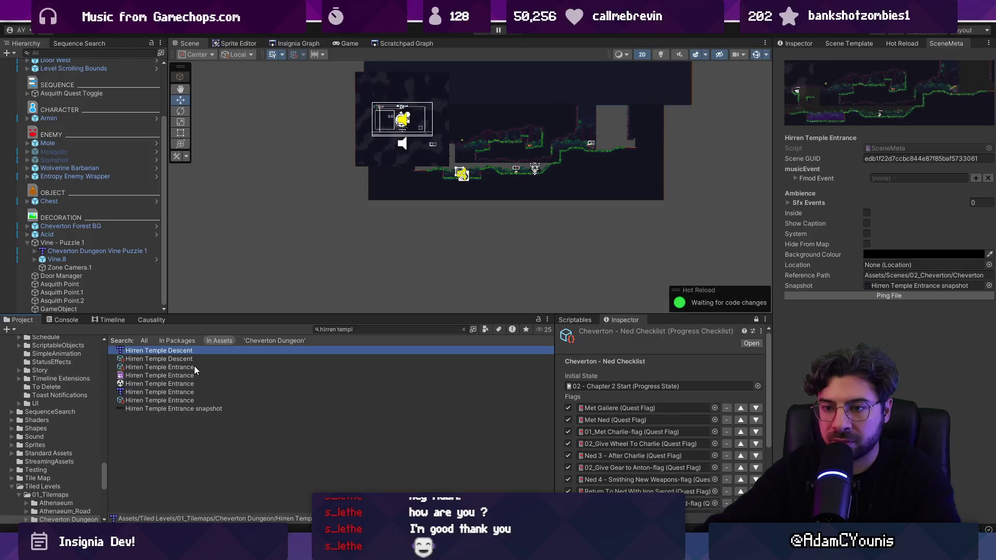
# Step: Place the Hirren Temple Entrance map asset into the scene and frame it
pyautogui.click(188, 392)
pyautogui.moveTo(180, 394); pyautogui.dragTo(431, 232)
pyautogui.press('f')
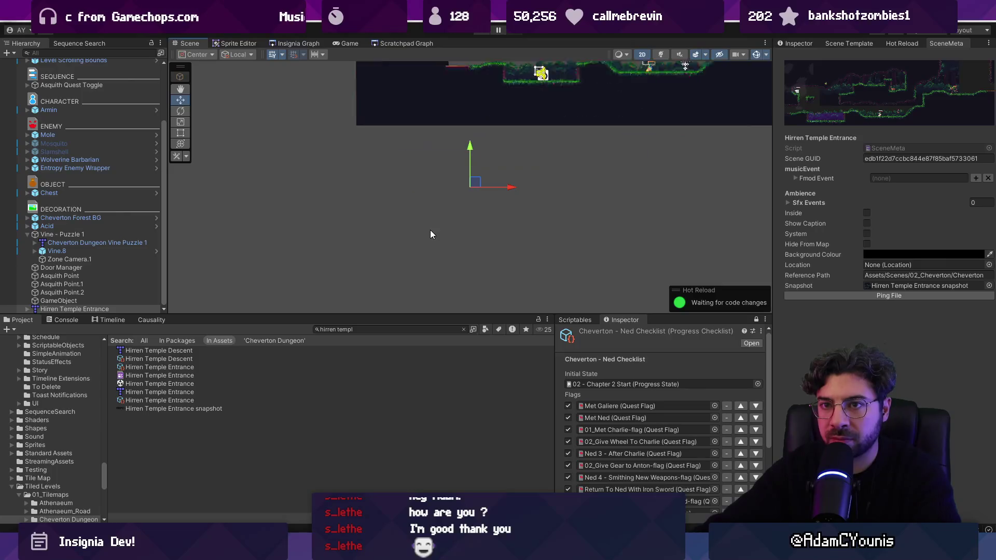
# Step: Open the Hirren Temple Entrance .tmx file in Tiled from its Prefab context menu
pyautogui.rightClick(109, 308)
pyautogui.moveTo(172, 234)
pyautogui.click(249, 233)
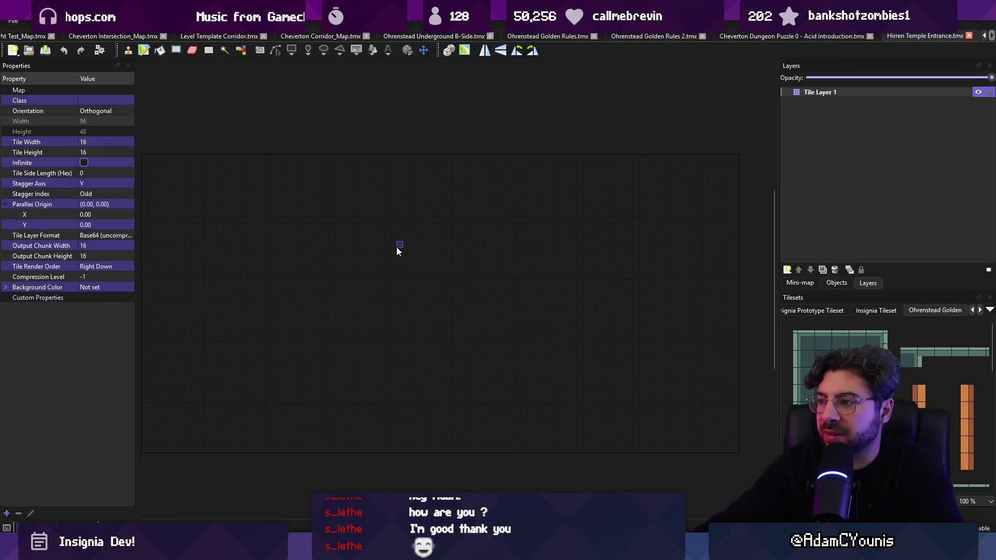
# Step: Pick the plain light checker prototype tile from the tilesets
pyautogui.click(875, 310)
pyautogui.scroll(-3, 874, 310)
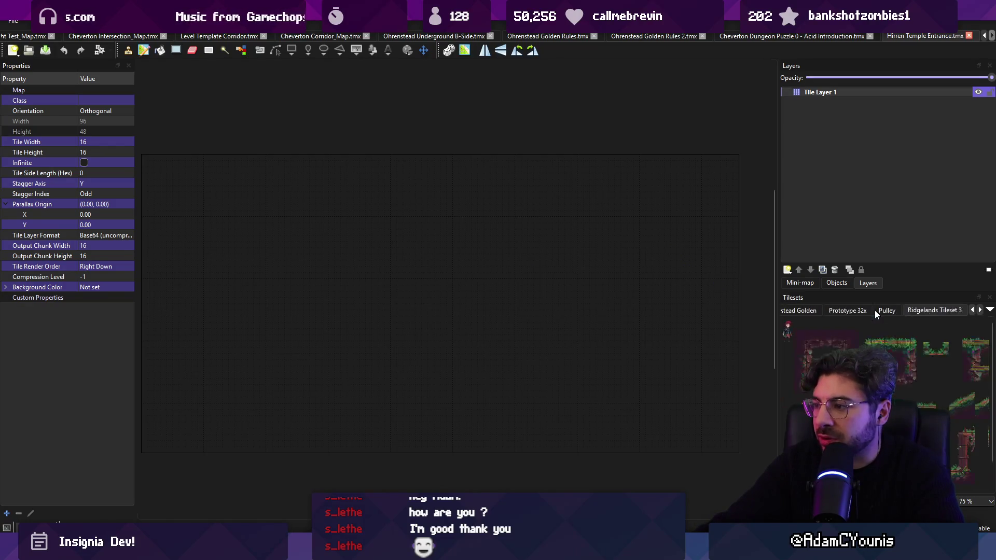
pyautogui.scroll(4, 813, 309)
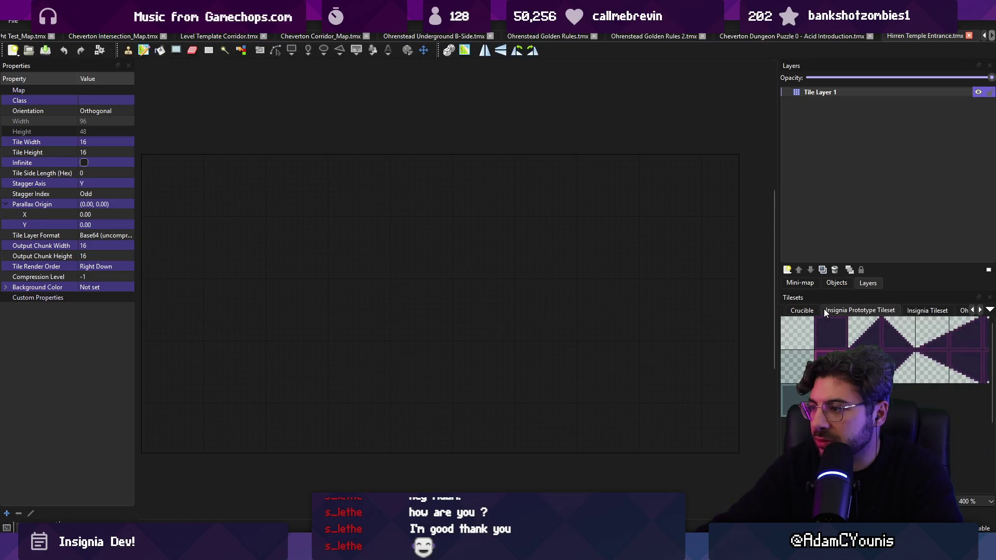
pyautogui.click(796, 324)
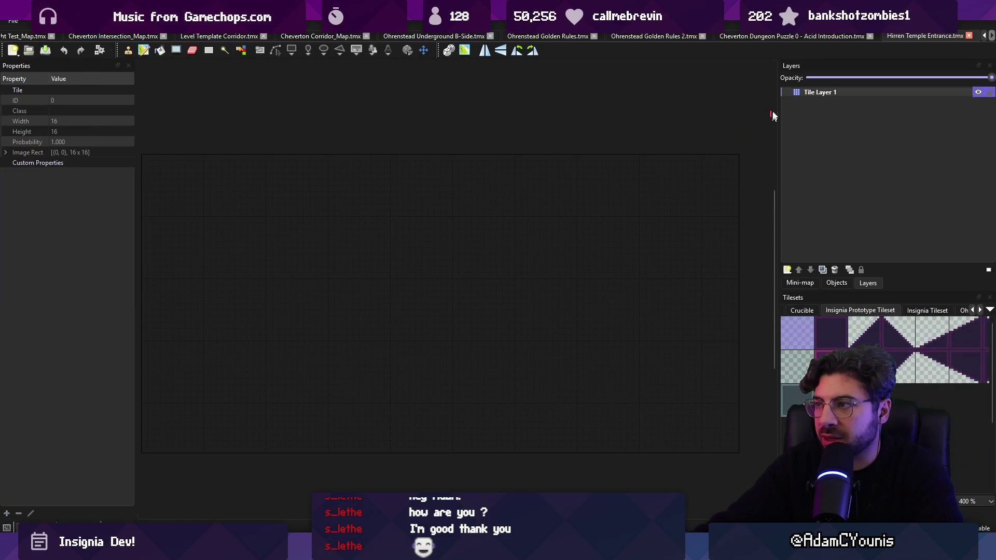
# Step: Rename Tile Layer 1 to 'prototype'
pyautogui.doubleClick(830, 93)
pyautogui.write('po')
pyautogui.press('BackSpace')
pyautogui.write('rototype')
pyautogui.press('Return')
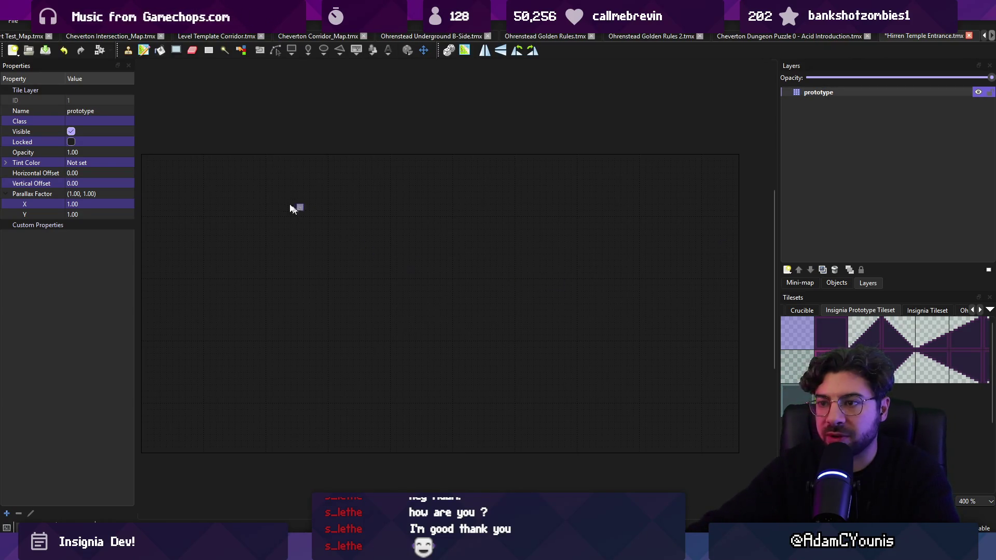
# Step: Fill the map with the light tile and paint a purple block near the centre
pyautogui.click(317, 248)
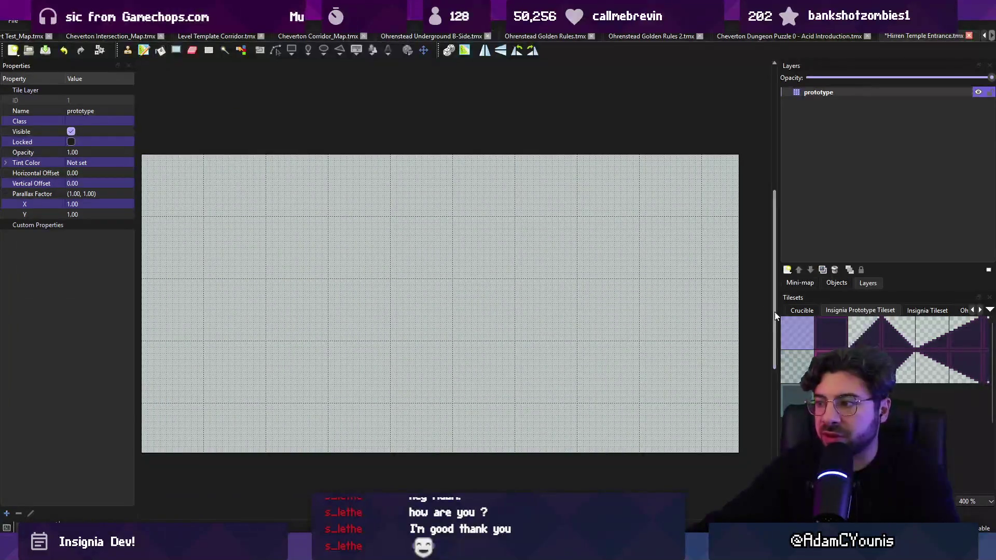
pyautogui.click(797, 363)
pyautogui.click(819, 330)
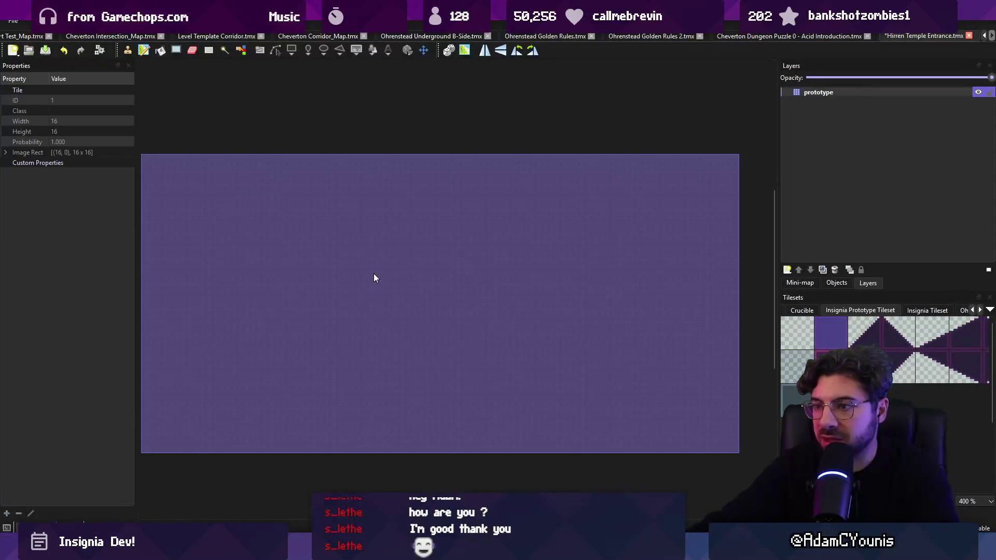
pyautogui.moveTo(483, 263); pyautogui.dragTo(481, 260)
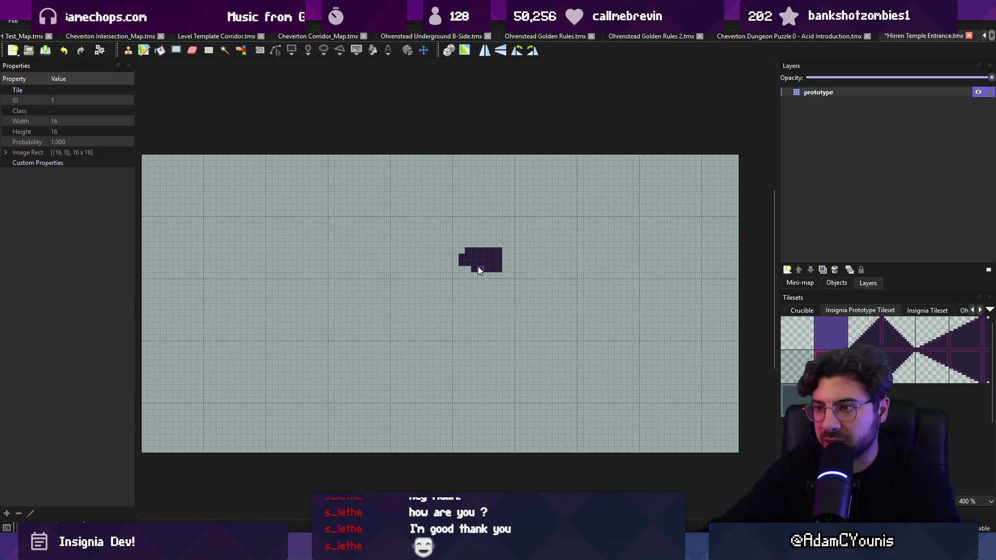
pyautogui.scroll(3, 464, 262)
pyautogui.click(460, 264)
pyautogui.click(485, 277)
# Step: Switch between the dark and light prototype tiles and reselect the prototype layer
pyautogui.click(807, 351)
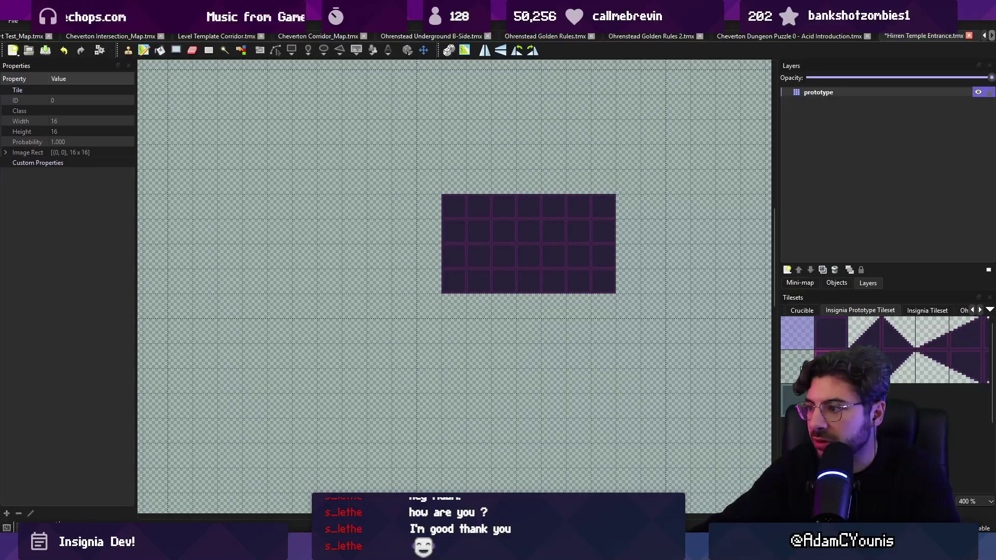
pyautogui.click(802, 331)
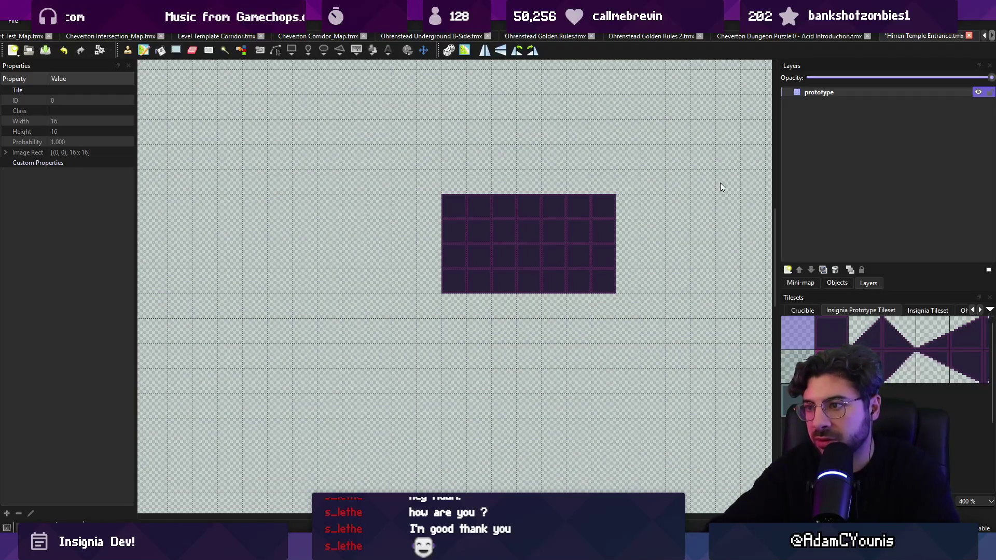
pyautogui.click(825, 93)
# Step: Rename the prototype layer to 'input_prototype'
pyautogui.doubleClick(830, 91)
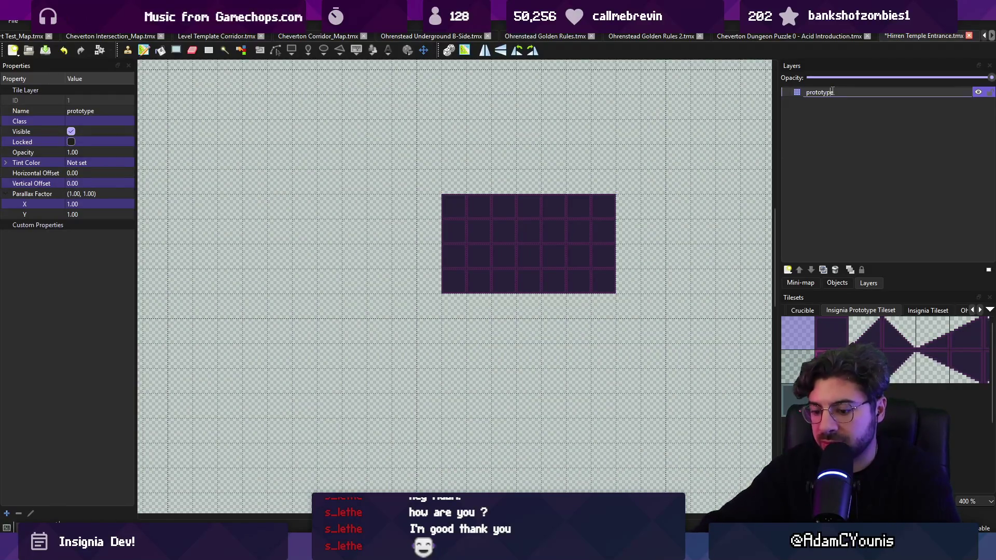
pyautogui.write('pp')
pyautogui.hotkey('ctrl', 'a')
pyautogui.write('input-P')
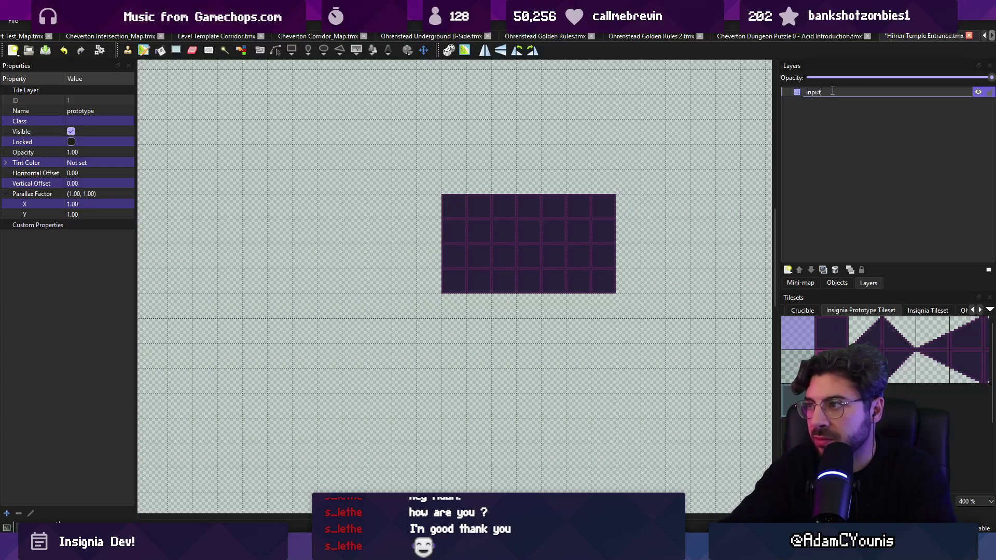
pyautogui.press('BackSpace')
pyautogui.press('BackSpace')
pyautogui.write('_prototype')
pyautogui.press('Return')
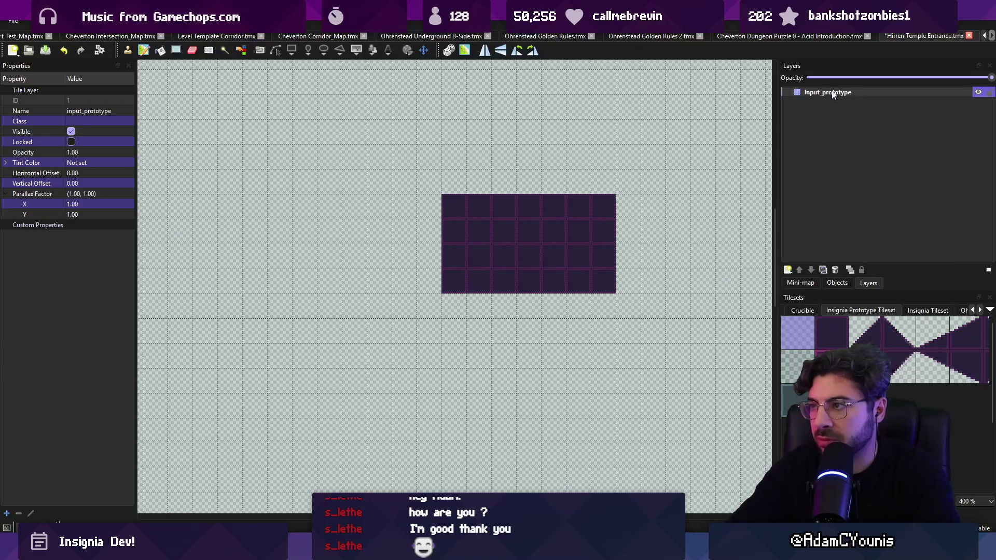
# Step: Lighten the block's top-left tiles, save, and switch to the Cheverton Corridor map
pyautogui.click(595, 197)
pyautogui.hotkey('ctrl', 's')
pyautogui.press('r')
pyautogui.moveTo(479, 219); pyautogui.dragTo(478, 233)
pyautogui.press('b')
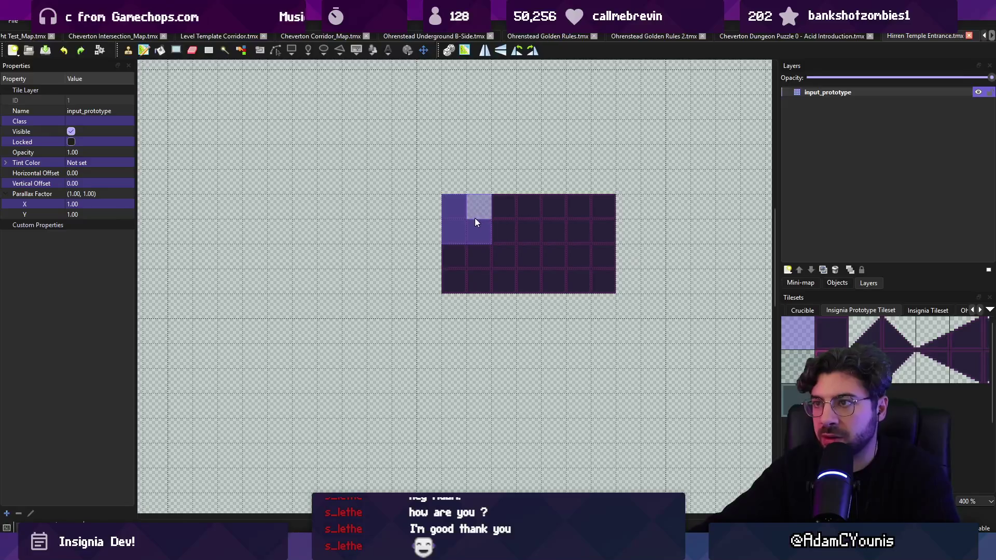
pyautogui.click(335, 37)
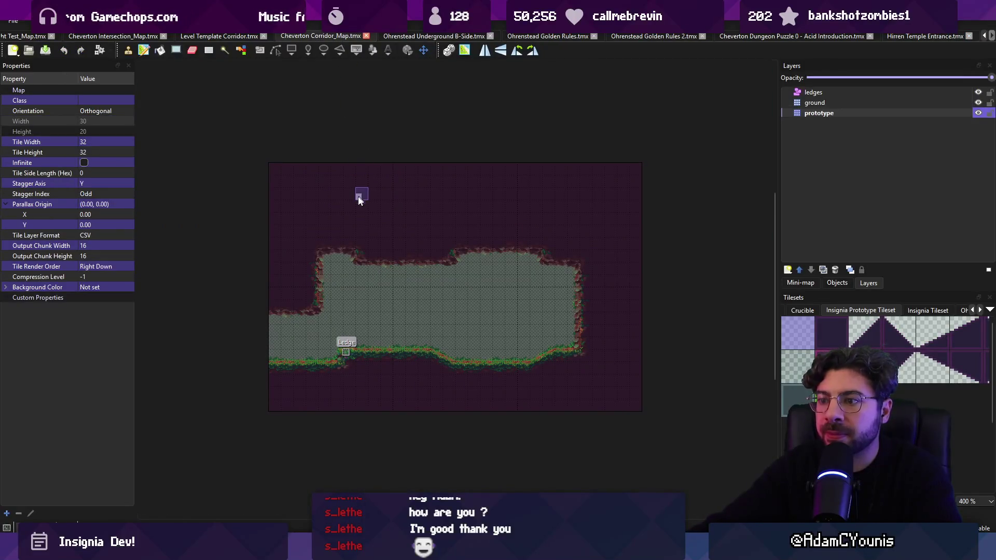
# Step: Browse the other maps, then open the Hirren Temple Descent .tmx from Unity in Tiled
pyautogui.scroll(7, 310, 35)
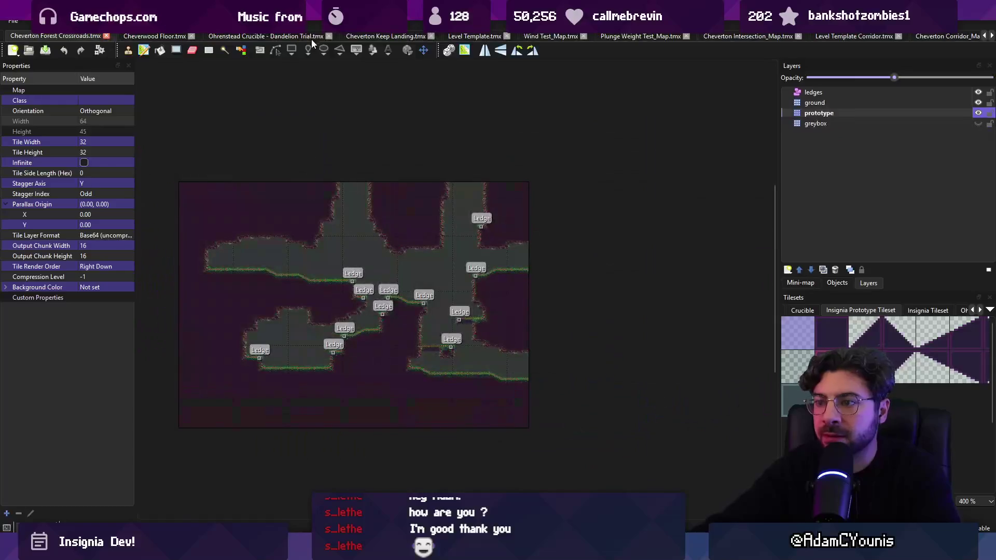
pyautogui.scroll(3, 311, 40)
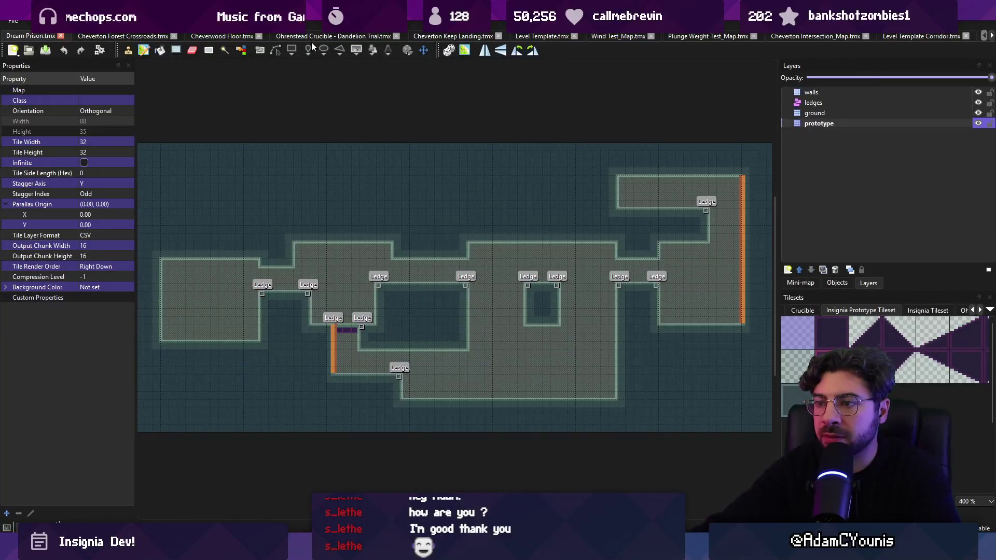
pyautogui.scroll(-15, 314, 37)
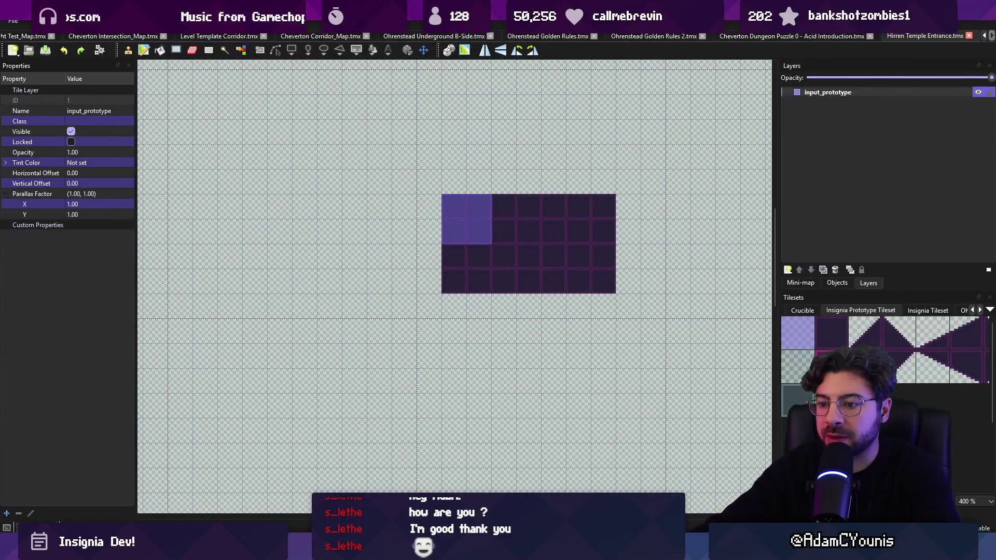
pyautogui.hotkey('alt', 'Tab')
pyautogui.click(186, 385)
pyautogui.doubleClick(169, 351)
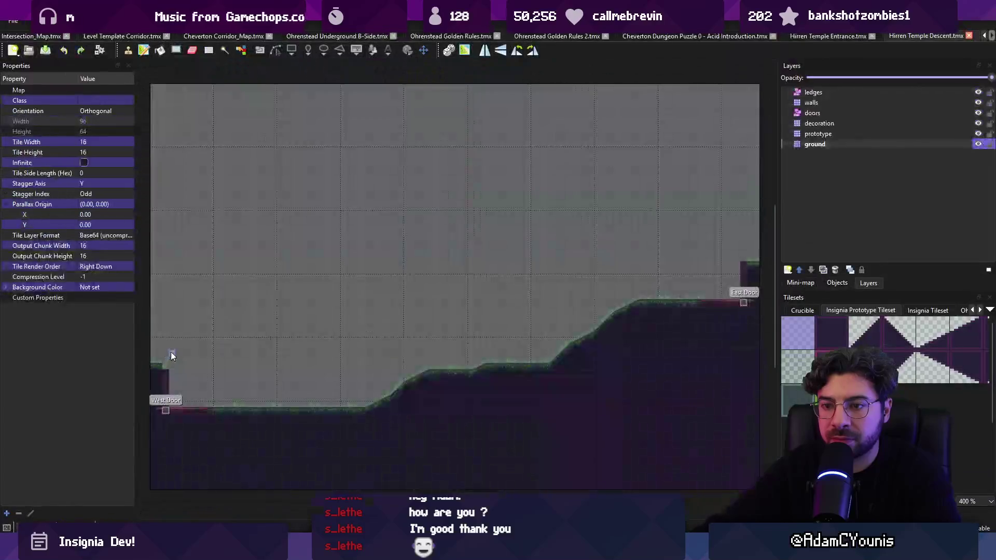
# Step: Paint prototype tiles around the ledges on the prototype layer of Hirren Temple Descent
pyautogui.click(813, 134)
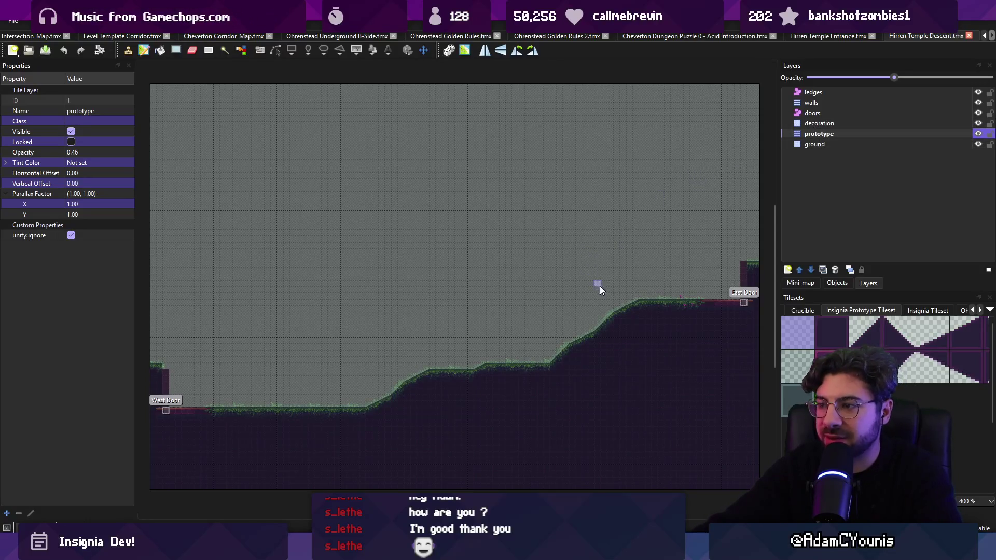
pyautogui.click(831, 332)
pyautogui.click(466, 223)
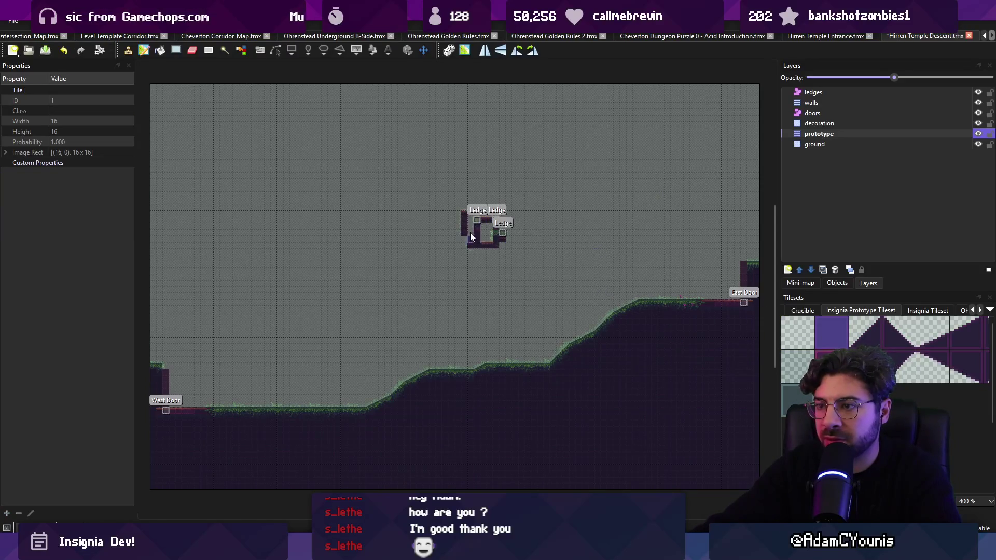
pyautogui.scroll(5, 474, 232)
pyautogui.moveTo(347, 98); pyautogui.dragTo(656, 66)
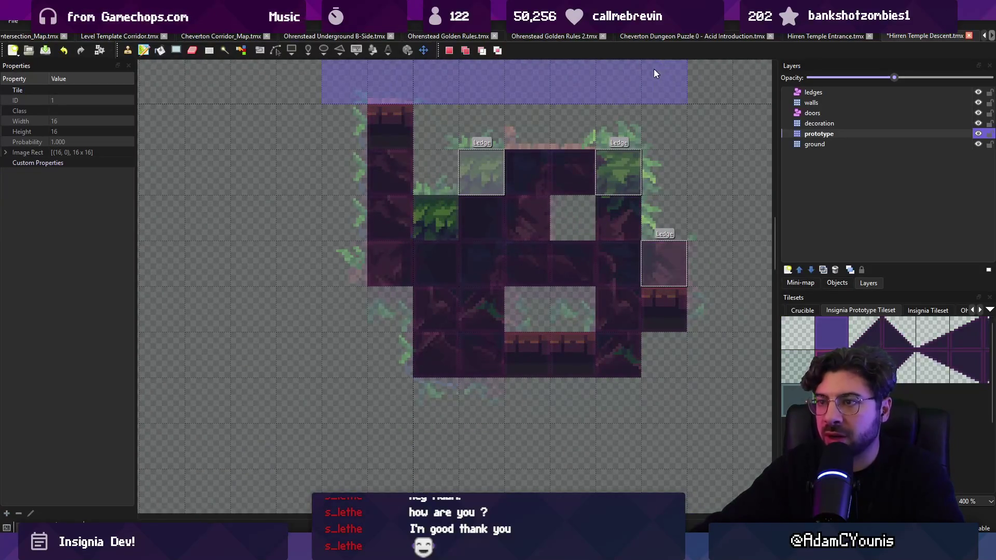
pyautogui.scroll(-6, 511, 291)
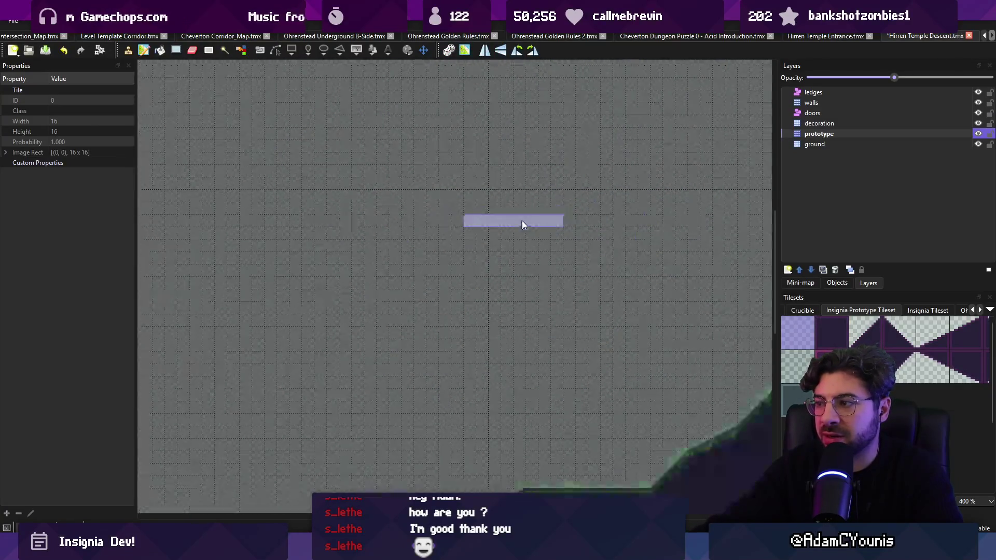
# Step: Save the Hirren Temple Descent map, clear the stamp, and return to Unity
pyautogui.hotkey('ctrl', 's')
pyautogui.press('Escape')
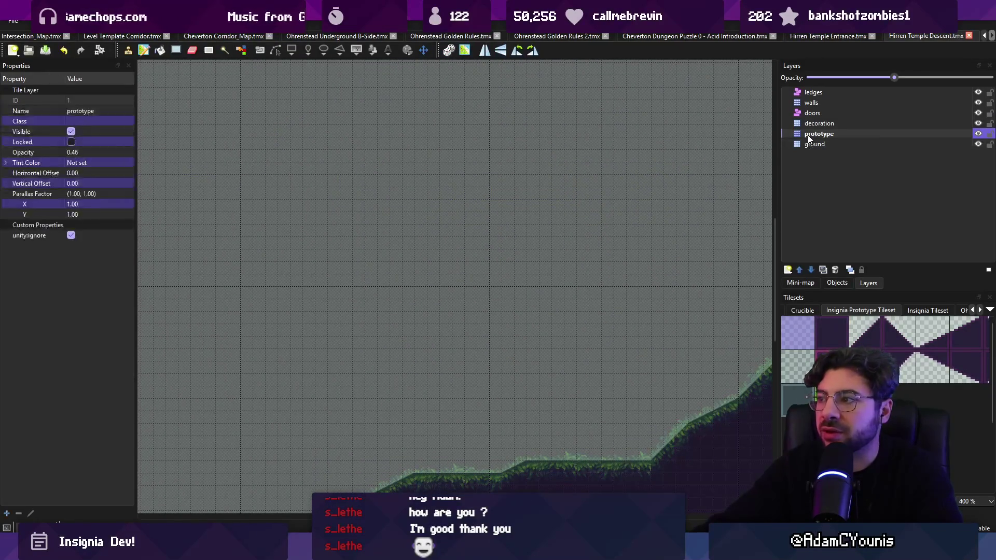
pyautogui.hotkey('alt', 'Tab')
pyautogui.hotkey('alt', 'Tab')
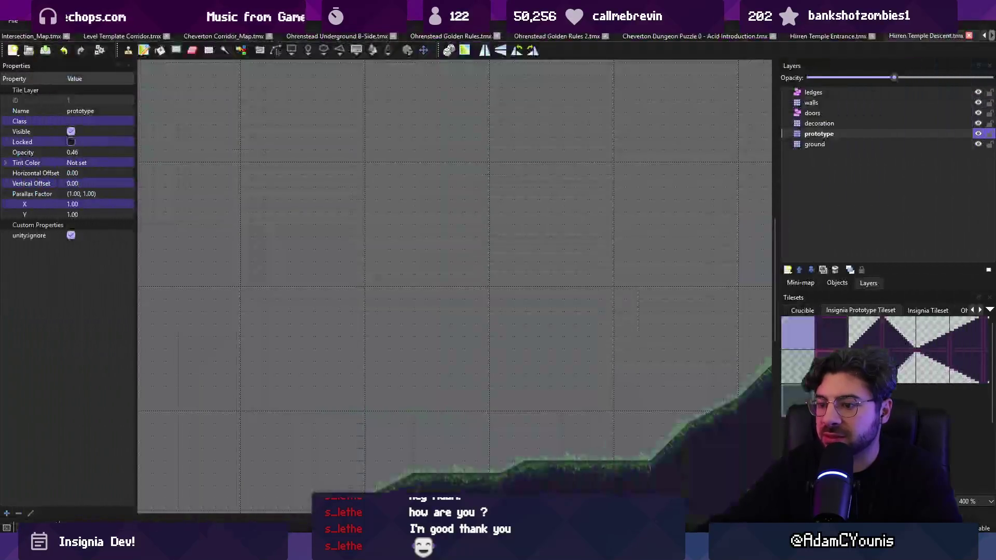
pyautogui.hotkey('alt', 'Tab')
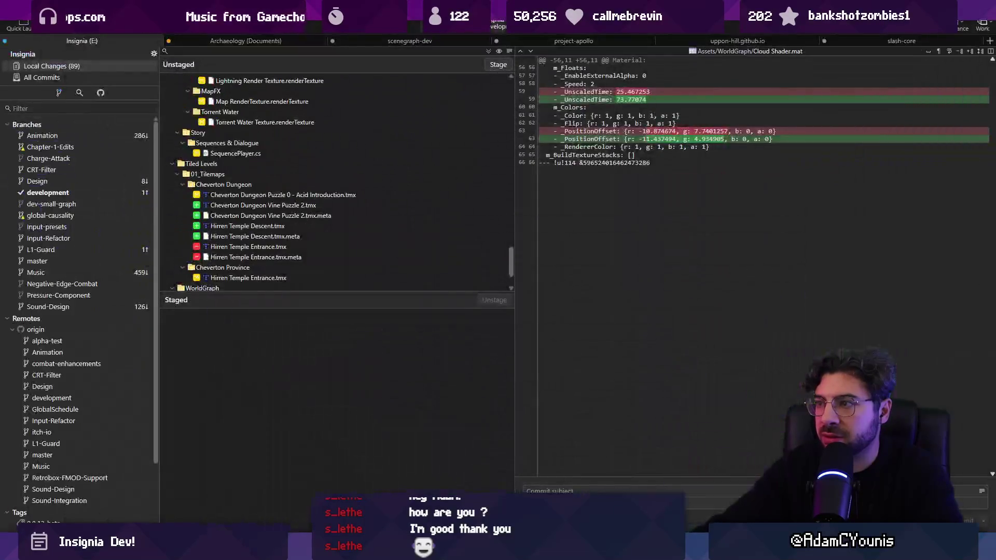
pyautogui.hotkey('alt', 'Tab')
pyautogui.press('super')
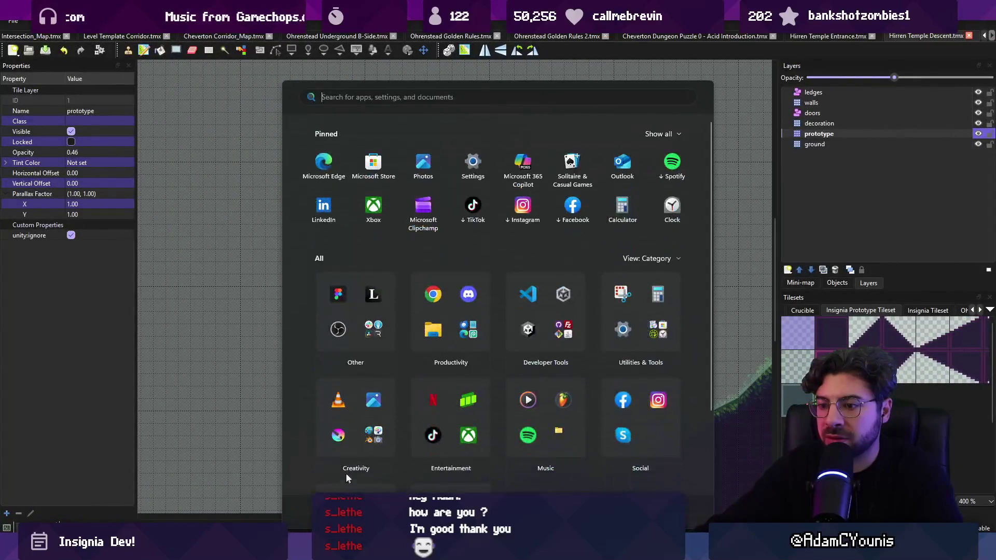
pyautogui.hotkey('alt', 'Tab')
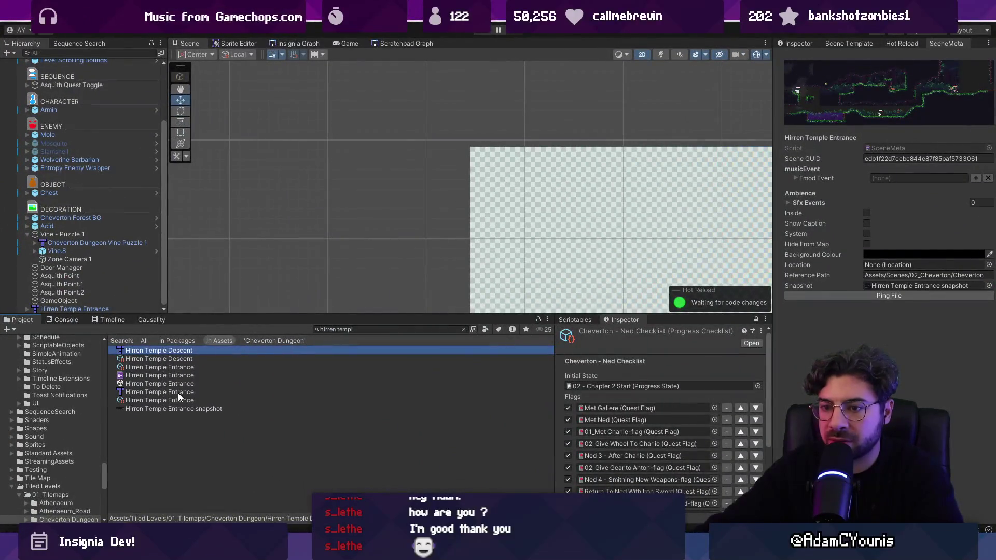
# Step: Find Hirren Temple Entrance in the Cheverton Dungeon folder and open it in Tiled
pyautogui.click(178, 393)
pyautogui.click(463, 329)
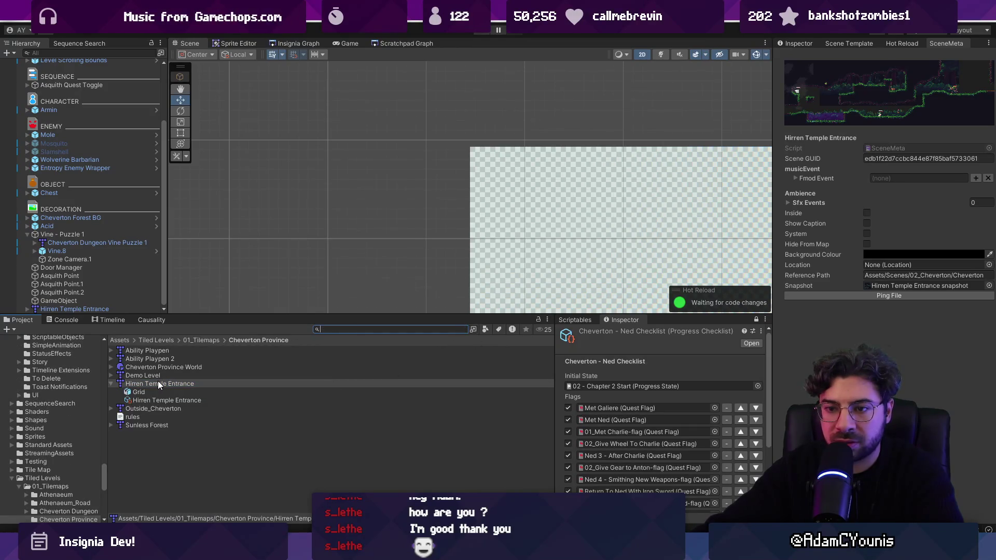
pyautogui.click(111, 384)
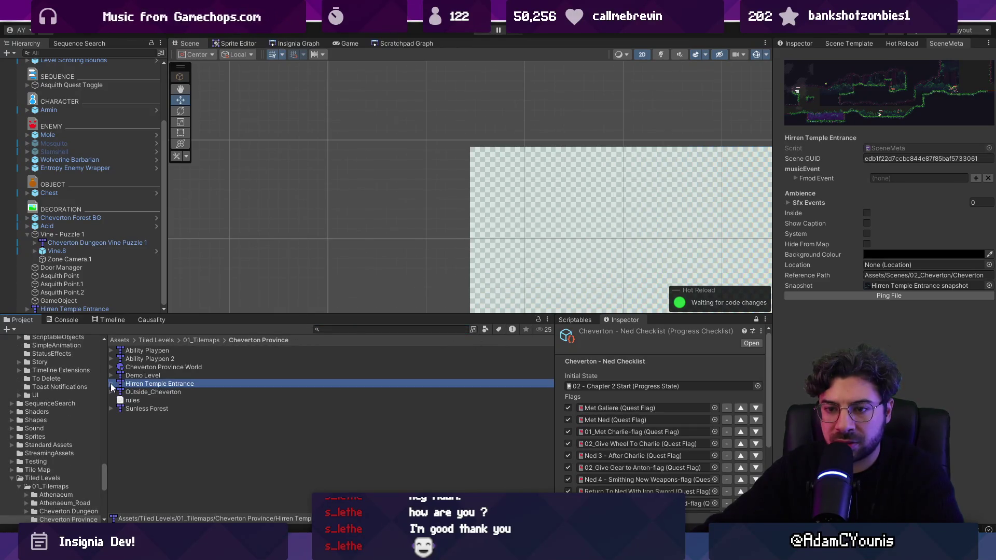
pyautogui.scroll(-3, 95, 404)
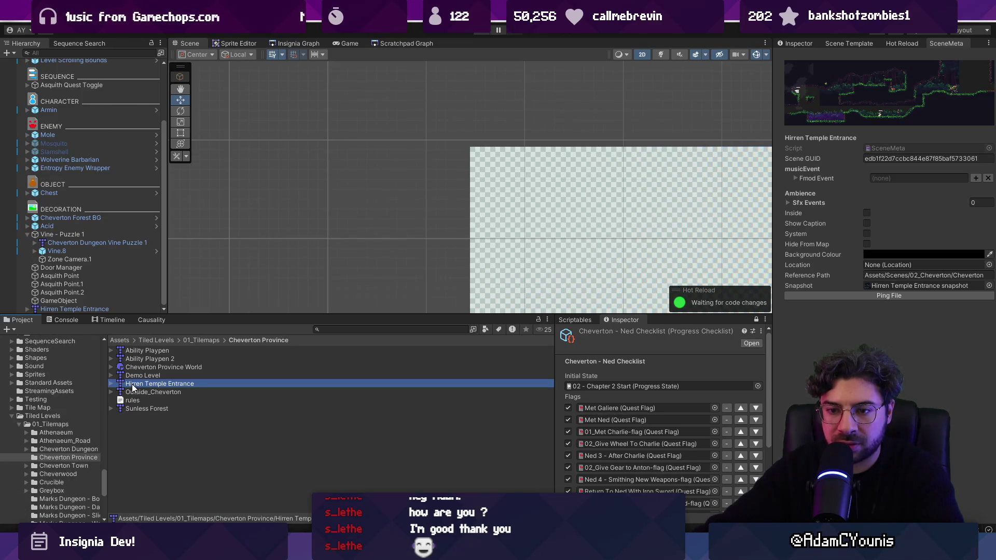
pyautogui.click(85, 449)
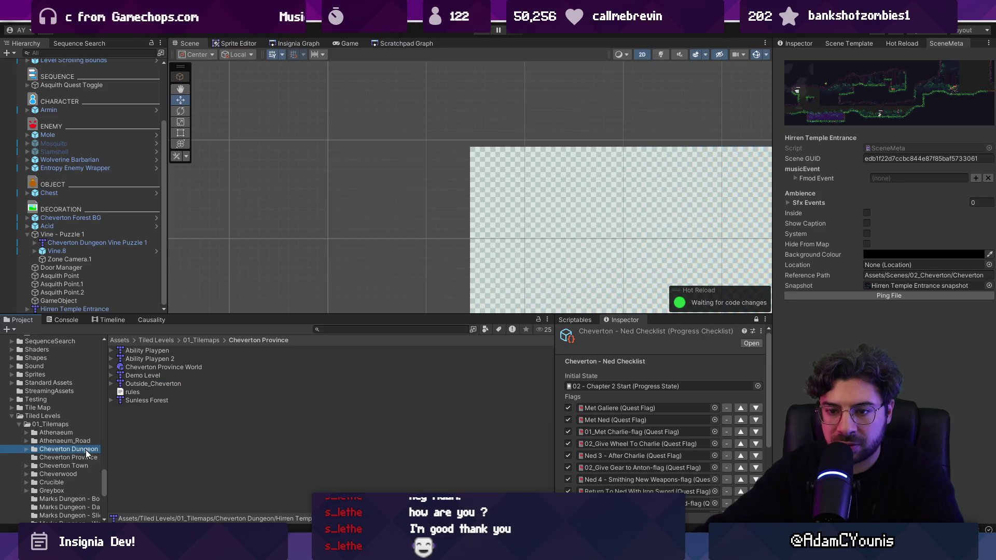
pyautogui.scroll(-10, 179, 386)
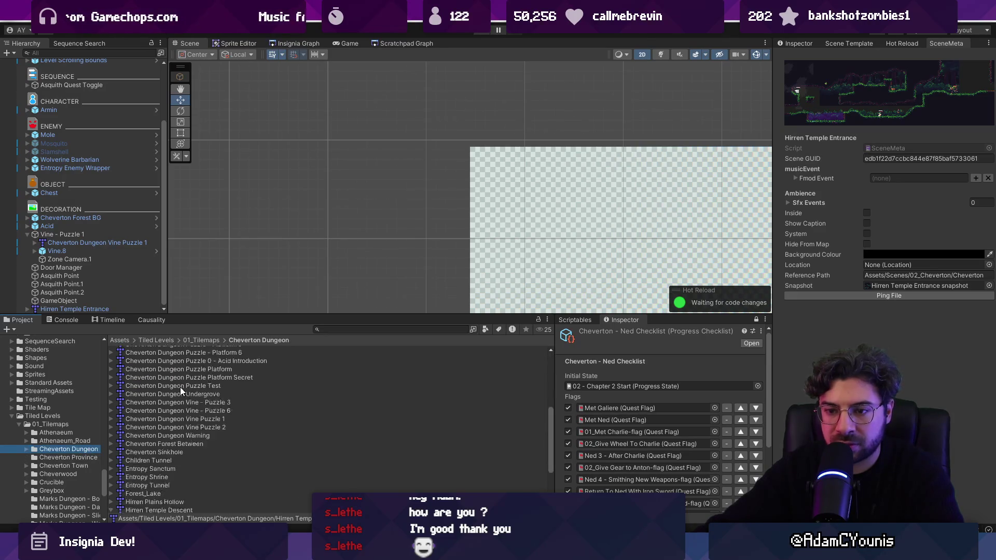
pyautogui.doubleClick(171, 472)
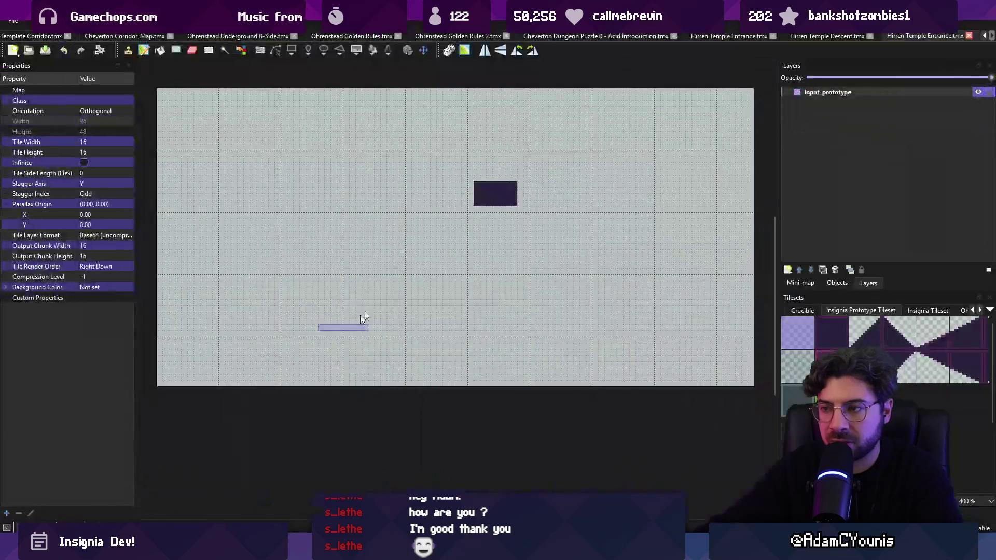
# Step: Rename input_prototype to 'prototype' and run AutoMap to generate walls, ledges and ground
pyautogui.click(892, 93)
pyautogui.press('Home')
pyautogui.press('Delete')
pyautogui.press('Delete')
pyautogui.press('Delete')
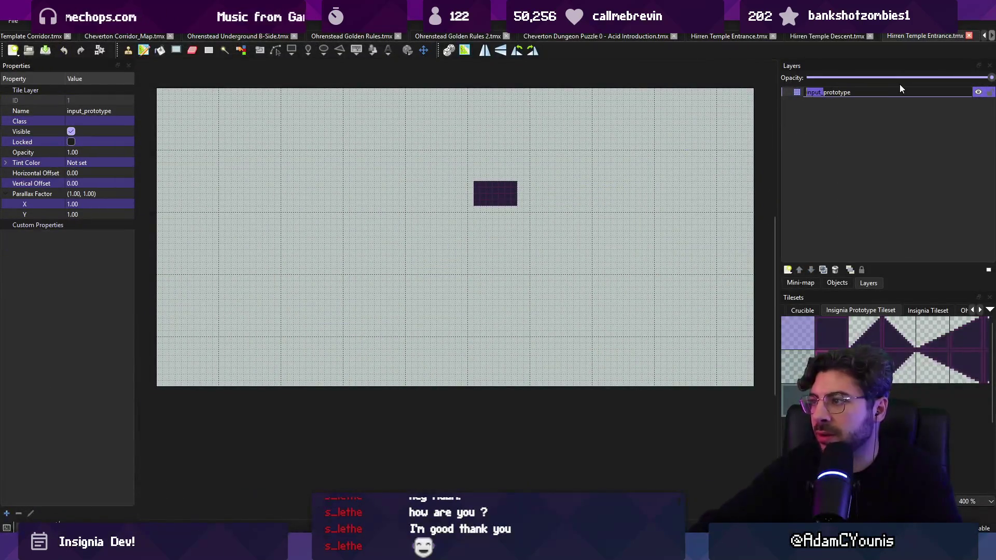
pyautogui.press('Return')
pyautogui.click(824, 332)
pyautogui.hotkey('ctrl', 'm')
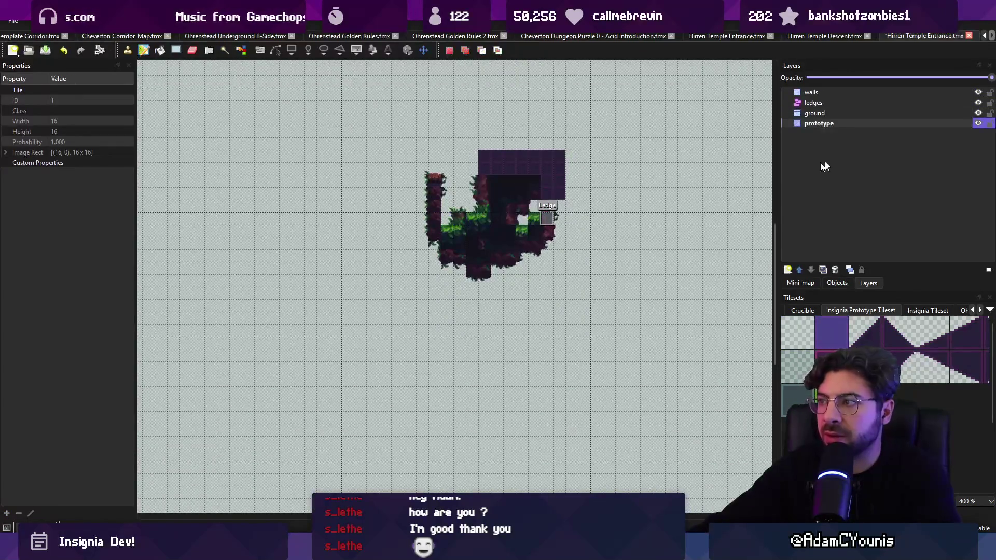
# Step: Dim the prototype layer to 0.38 opacity and fill the map with purple prototype tiles
pyautogui.click(947, 123)
pyautogui.moveTo(991, 78); pyautogui.dragTo(880, 83)
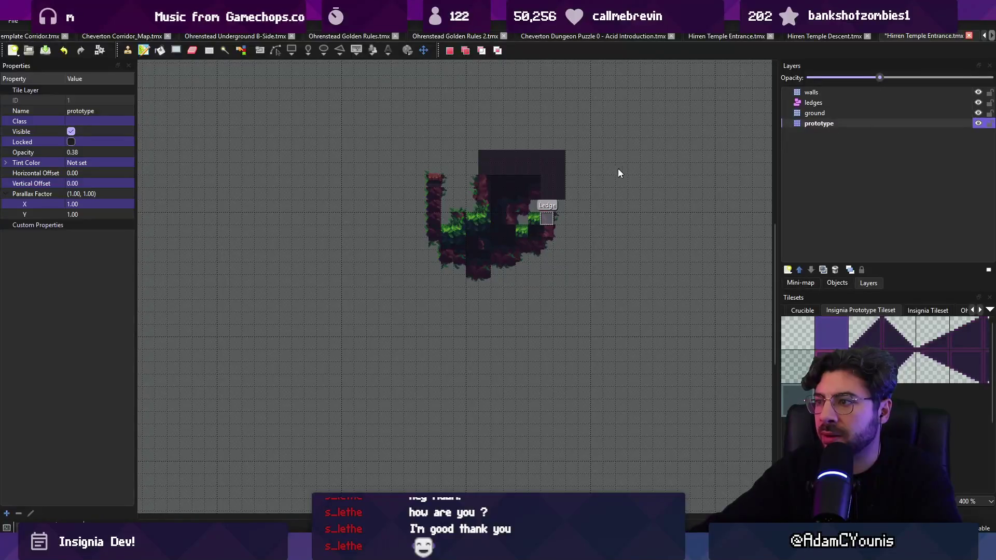
pyautogui.click(799, 333)
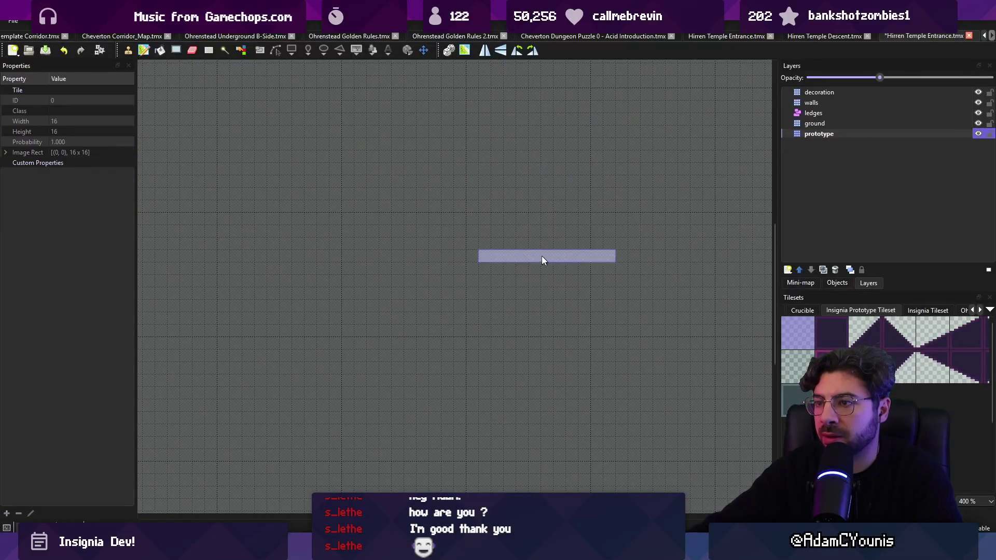
pyautogui.click(828, 340)
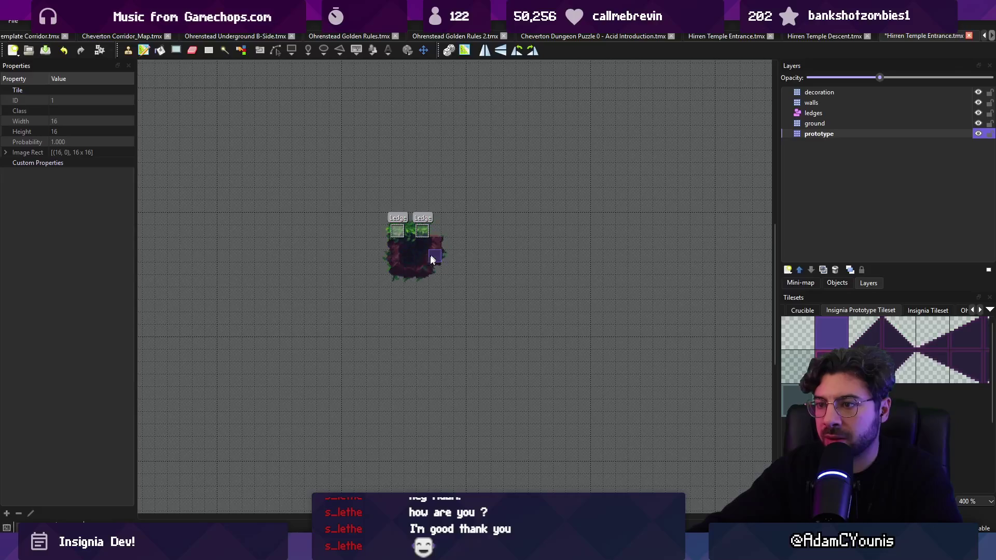
pyautogui.scroll(-3, 430, 252)
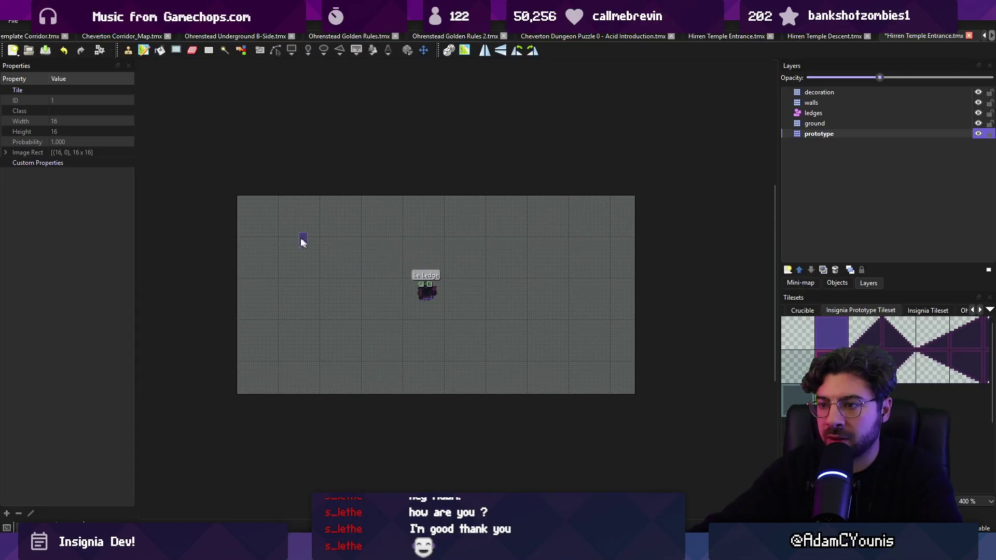
pyautogui.click(160, 50)
pyautogui.click(373, 293)
pyautogui.scroll(1, 447, 322)
pyautogui.click(807, 331)
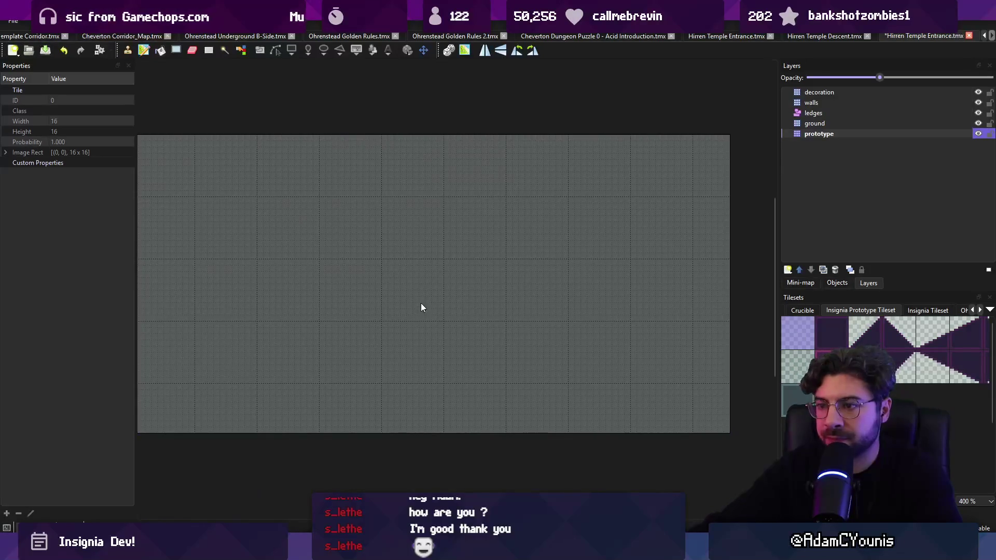
pyautogui.press('b')
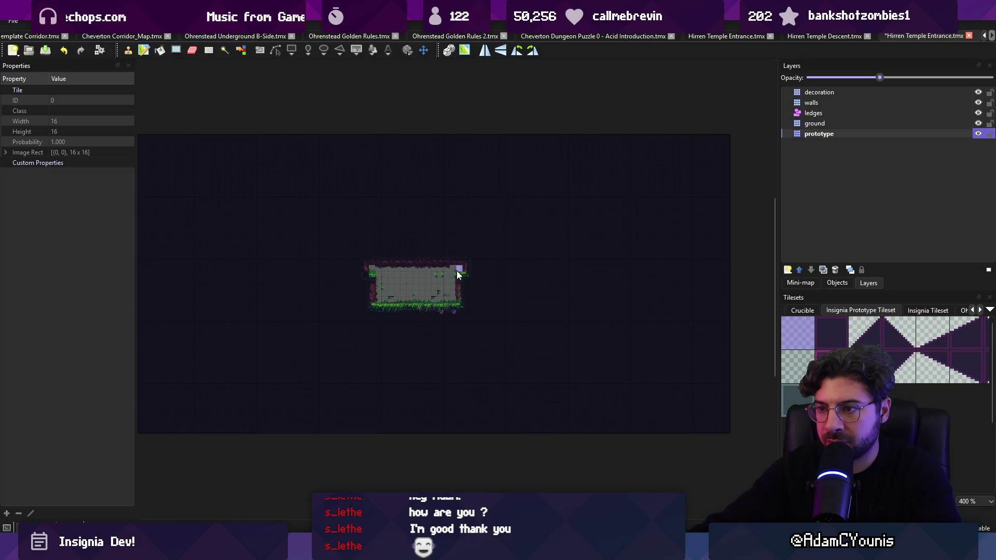
# Step: Paint a tall shaft above the room and extend the floor left and right
pyautogui.scroll(3, 426, 291)
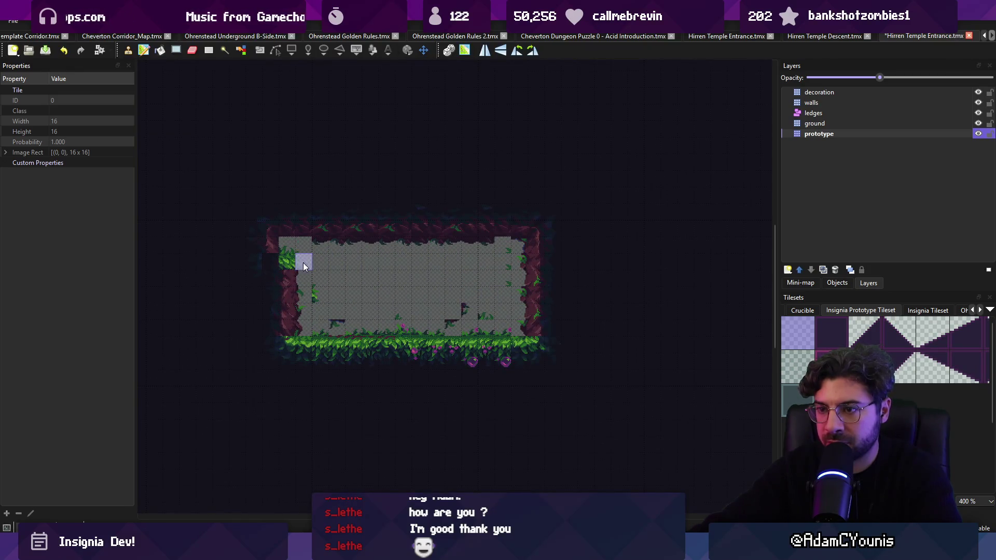
pyautogui.hotkey('ctrl', 'z')
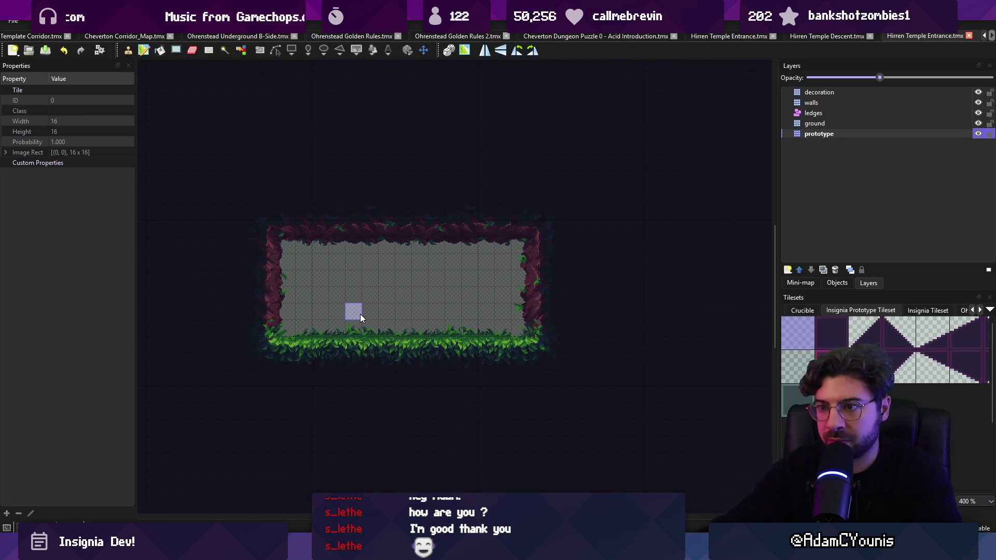
pyautogui.scroll(-3, 360, 313)
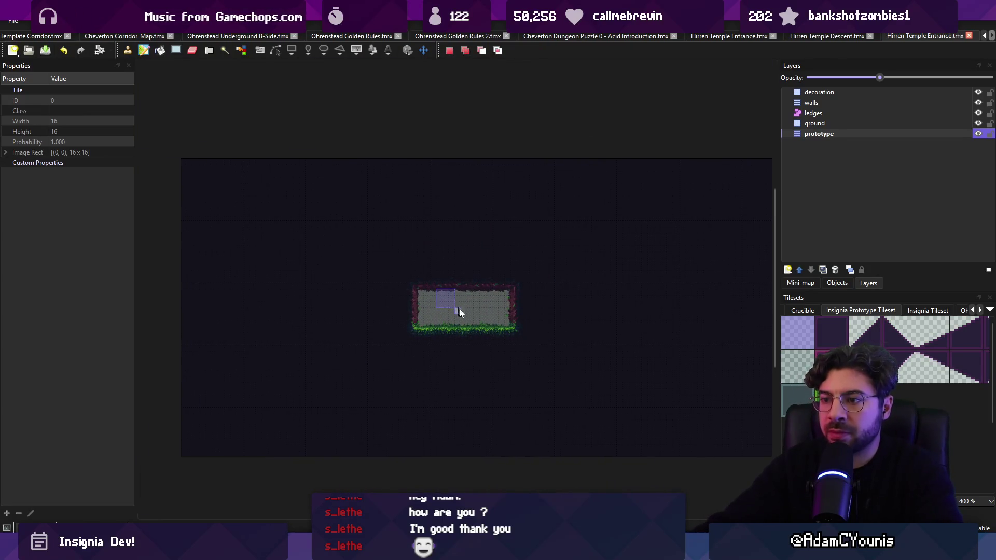
pyautogui.hotkey('ctrl', 'v')
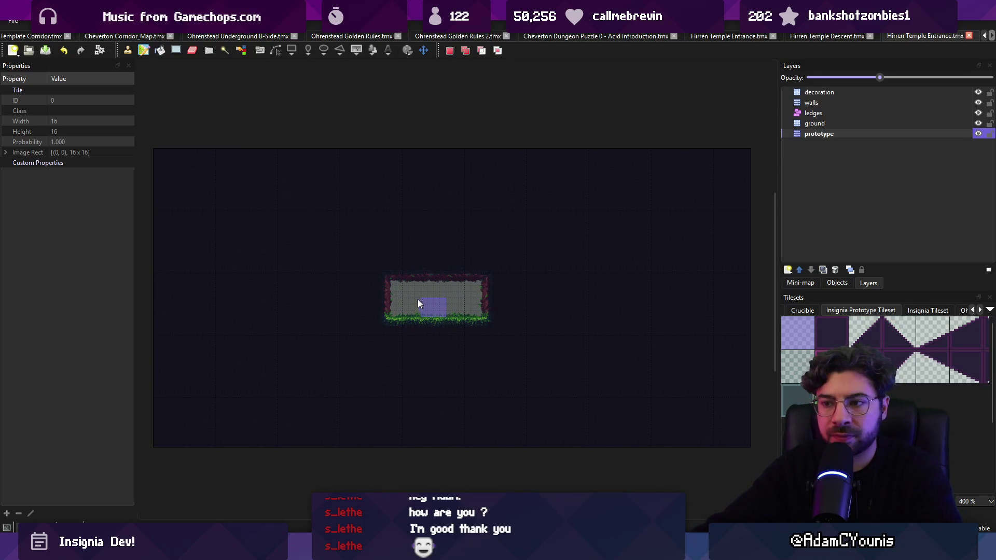
pyautogui.moveTo(422, 205)
pyautogui.mouseDown()
pyautogui.moveTo(417, 226)
pyautogui.moveTo(459, 169)
pyautogui.mouseUp()
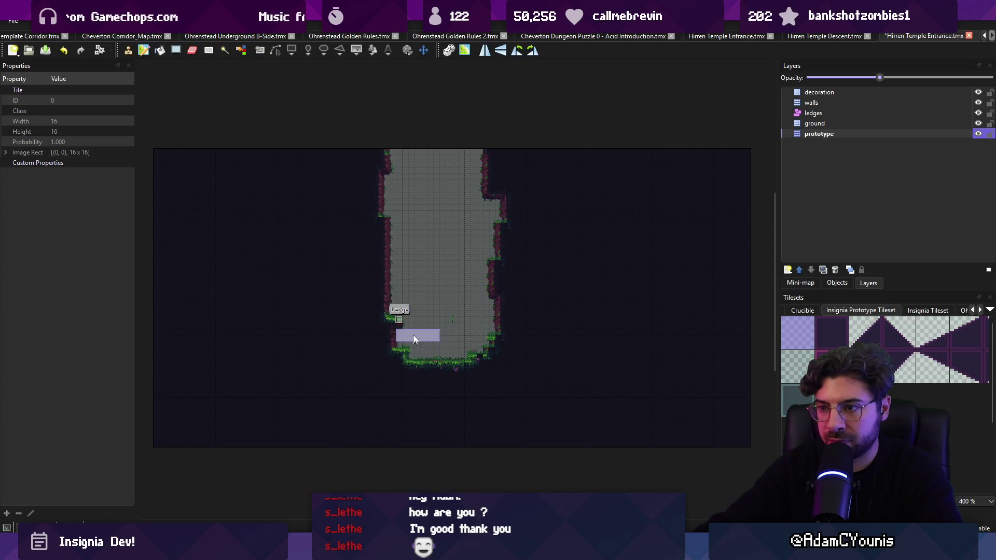
pyautogui.moveTo(401, 303)
pyautogui.mouseDown()
pyautogui.moveTo(420, 353)
pyautogui.moveTo(482, 353)
pyautogui.moveTo(536, 332)
pyautogui.mouseUp()
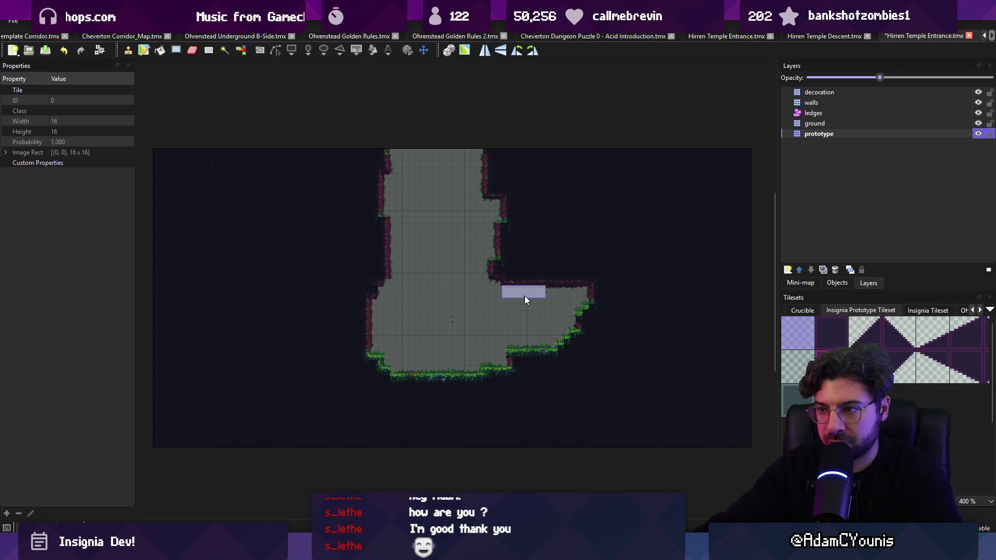
pyautogui.moveTo(568, 299)
pyautogui.mouseDown()
pyautogui.moveTo(618, 294)
pyautogui.moveTo(582, 318)
pyautogui.mouseUp()
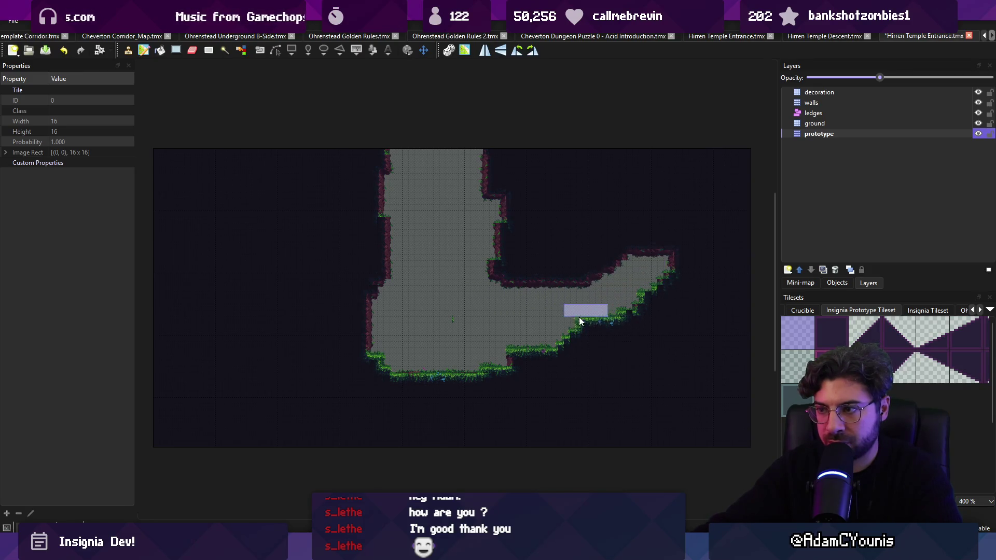
pyautogui.moveTo(569, 361)
pyautogui.mouseDown()
pyautogui.moveTo(517, 353)
pyautogui.moveTo(663, 375)
pyautogui.mouseUp()
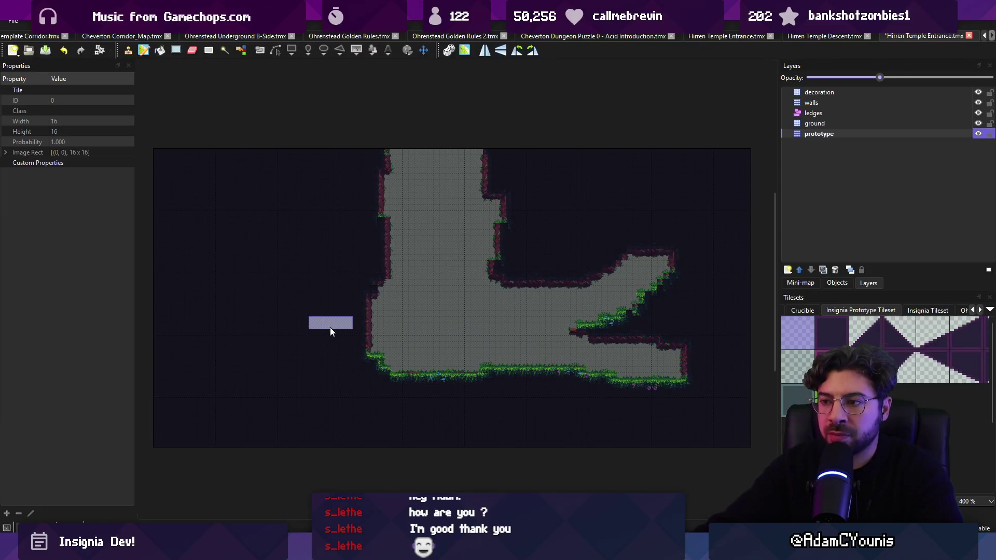
pyautogui.moveTo(274, 325)
pyautogui.mouseDown()
pyautogui.moveTo(288, 345)
pyautogui.moveTo(352, 351)
pyautogui.mouseUp()
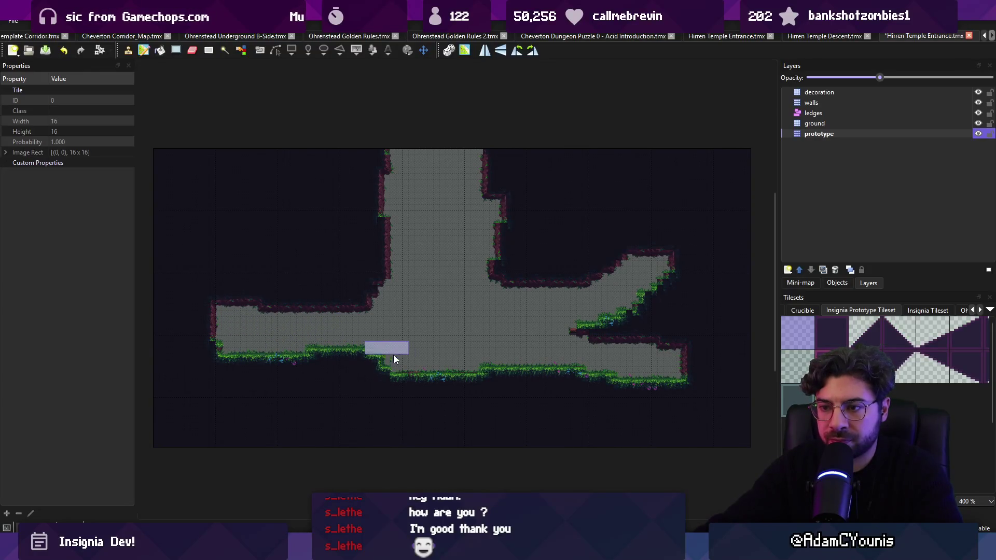
# Step: Regenerate the walls and grass from the prototype tiles and save the map
pyautogui.press('r')
pyautogui.hotkey('ctrl', 'x')
pyautogui.hotkey('ctrl', 'v')
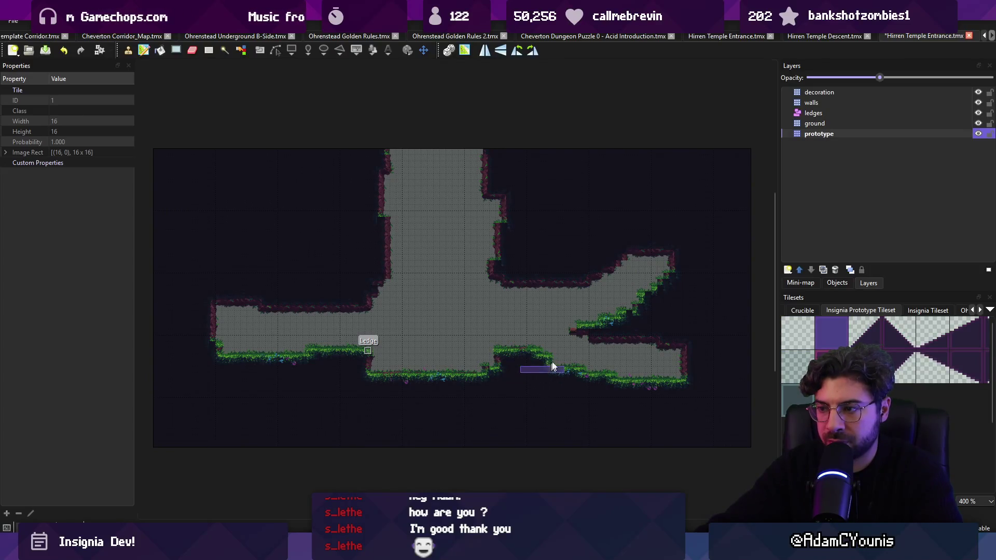
pyautogui.hotkey('ctrl', 's')
# Step: Paint dark prototype tiles on and below the floor and save
pyautogui.press('r')
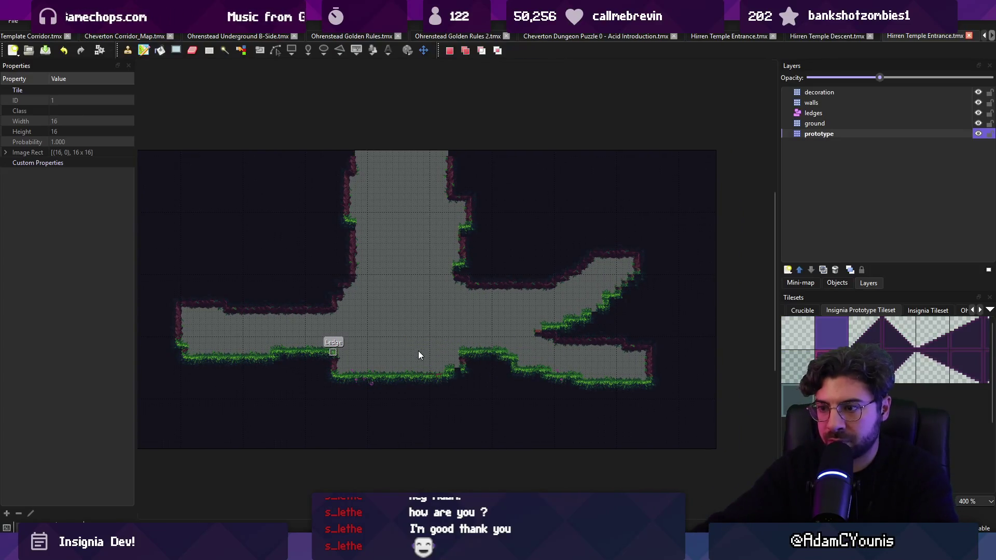
pyautogui.scroll(3, 419, 352)
pyautogui.press('Left')
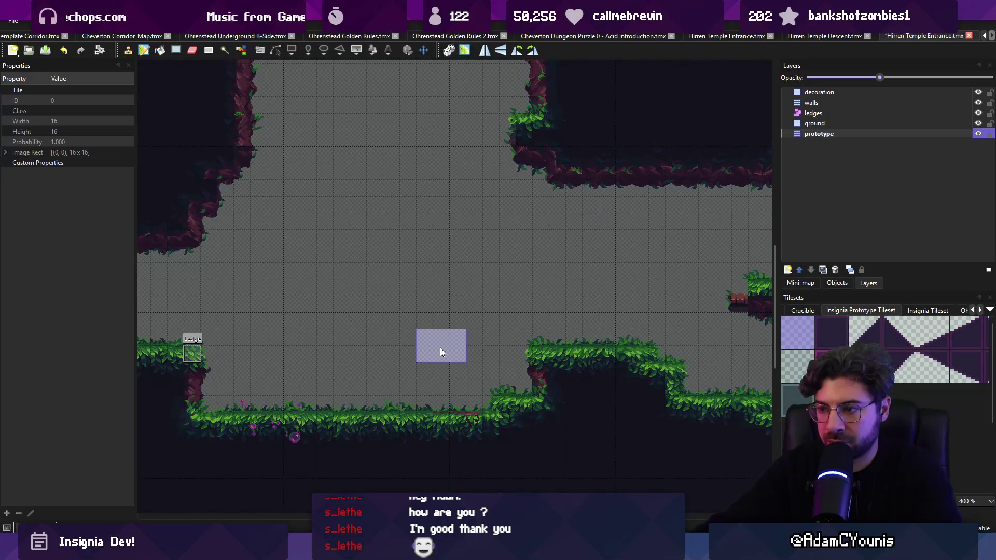
pyautogui.press('Right')
pyautogui.click(497, 409)
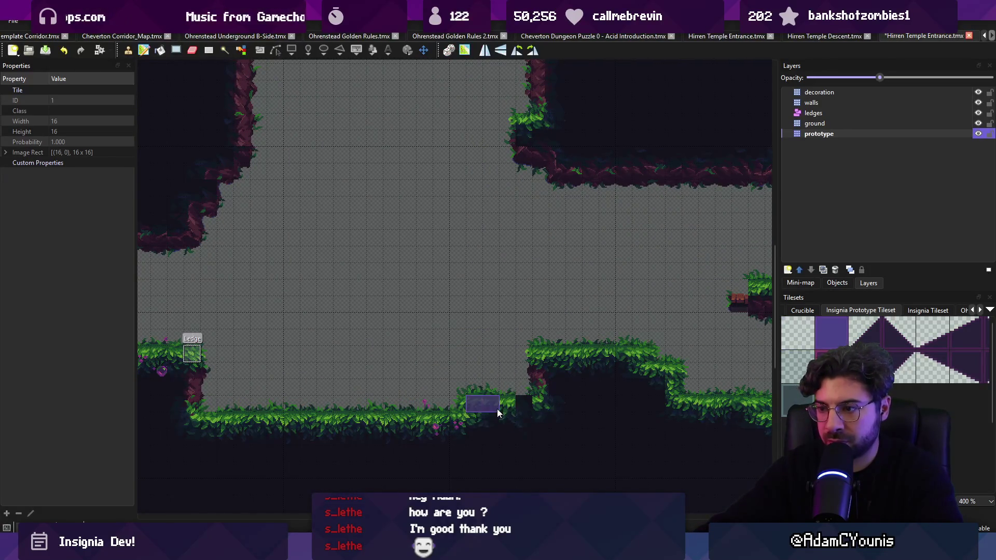
pyautogui.hotkey('ctrl', 's')
pyautogui.scroll(-3, 520, 439)
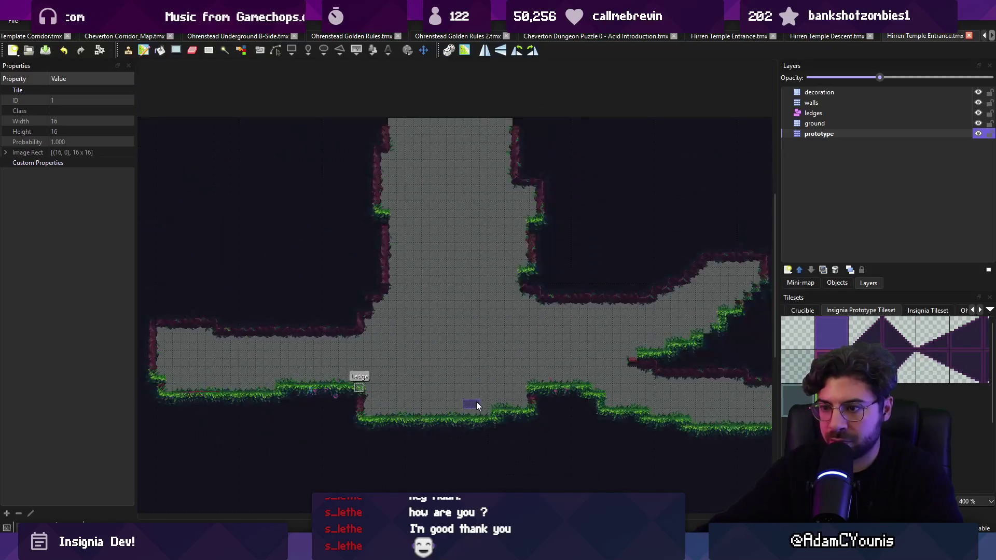
pyautogui.moveTo(420, 424); pyautogui.dragTo(449, 441)
# Step: Pick up the light prototype tile from the map as the brush
pyautogui.hscroll(3, 449, 441)
pyautogui.scroll(1, 391, 388)
pyautogui.press('r')
pyautogui.rightClick(491, 285)
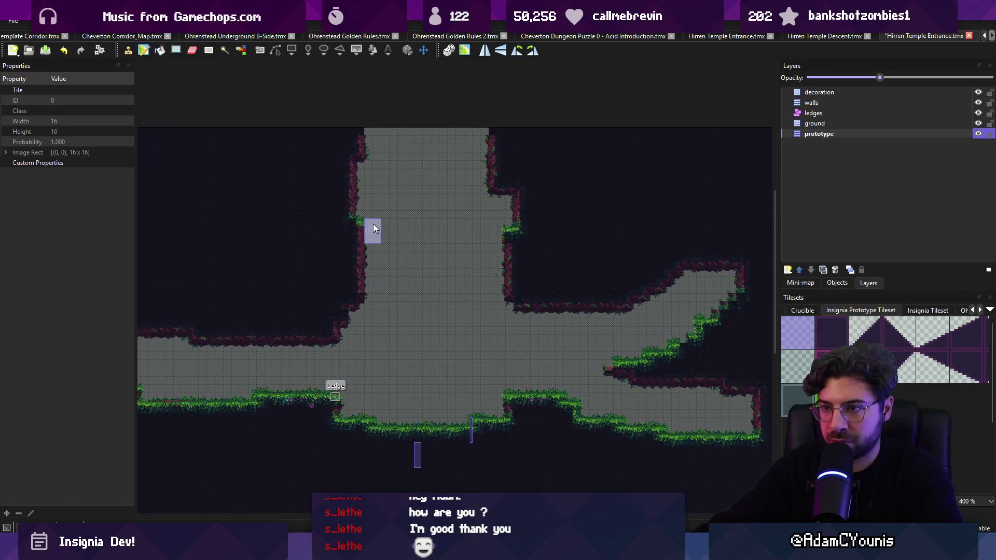
# Step: Sample dark and light tile blocks from the map as brushes and save the map
pyautogui.rightClick(334, 206)
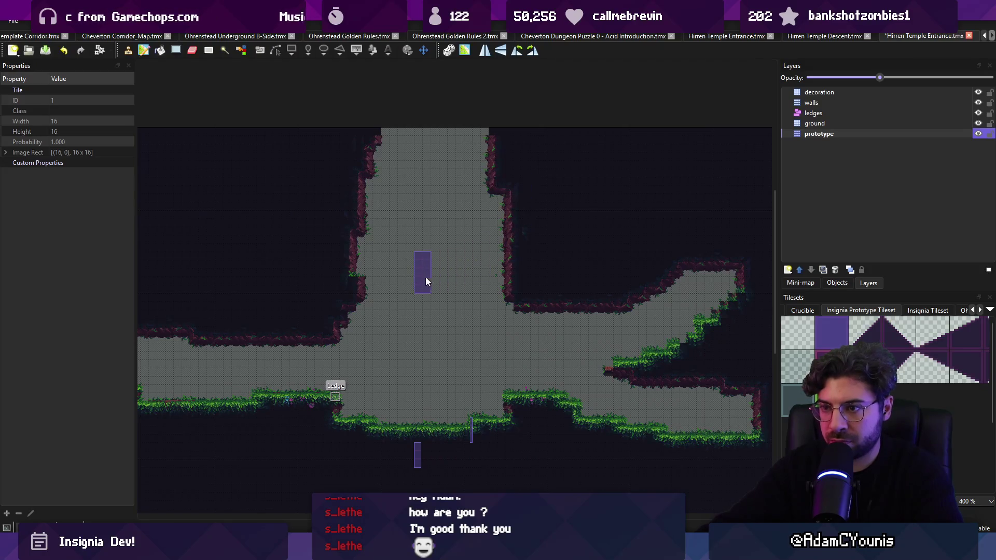
pyautogui.rightClick(370, 287)
pyautogui.moveTo(422, 326); pyautogui.dragTo(411, 297)
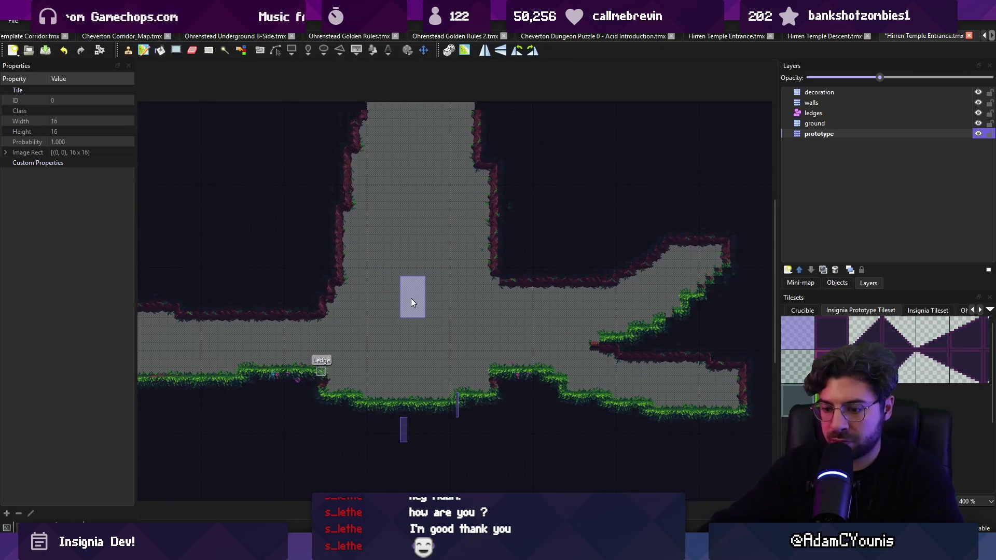
pyautogui.hotkey('ctrl', 's')
pyautogui.press('r')
# Step: Narrow the shaft by restamping its top tiles one tile to the left
pyautogui.rightClick(505, 282)
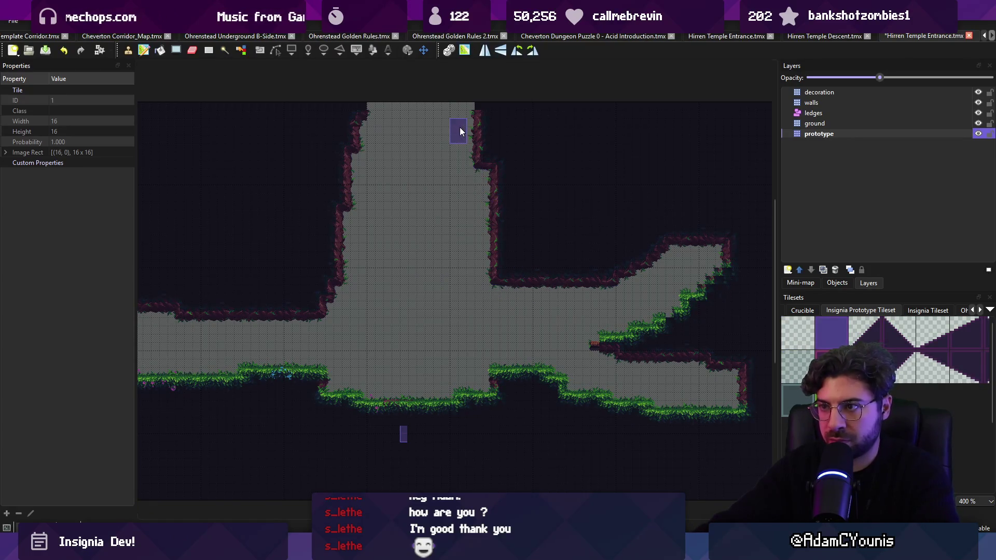
pyautogui.press('r')
pyautogui.moveTo(453, 106); pyautogui.dragTo(509, 219)
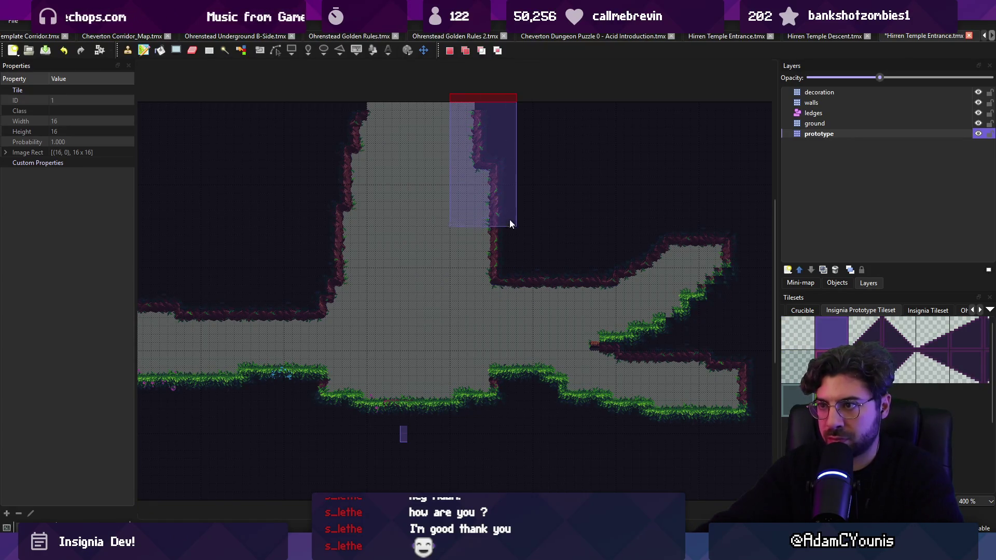
pyautogui.click(468, 152)
# Step: Paint a four-tile prototype stamp beside the ledge
pyautogui.rightClick(536, 209)
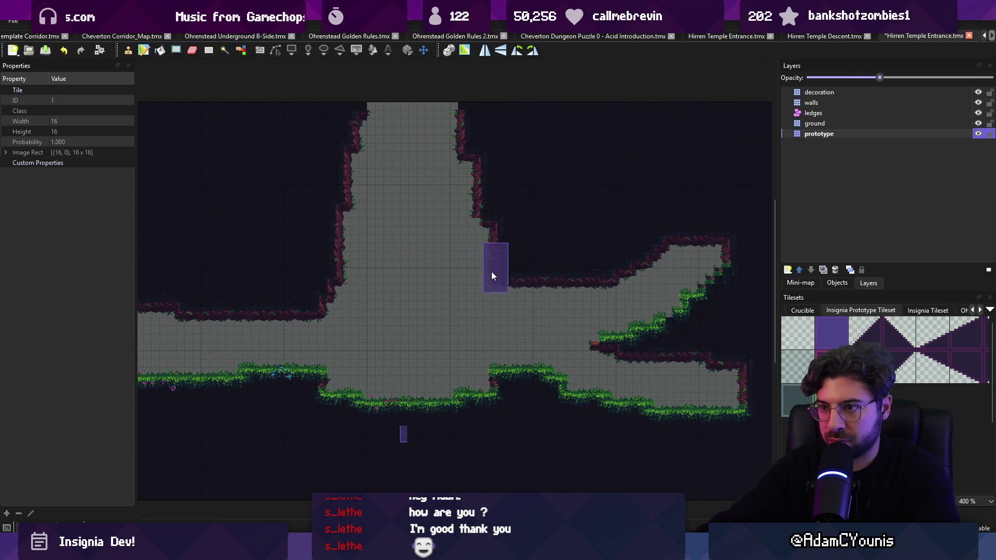
pyautogui.moveTo(591, 251); pyautogui.dragTo(510, 228)
pyautogui.rightClick(603, 257)
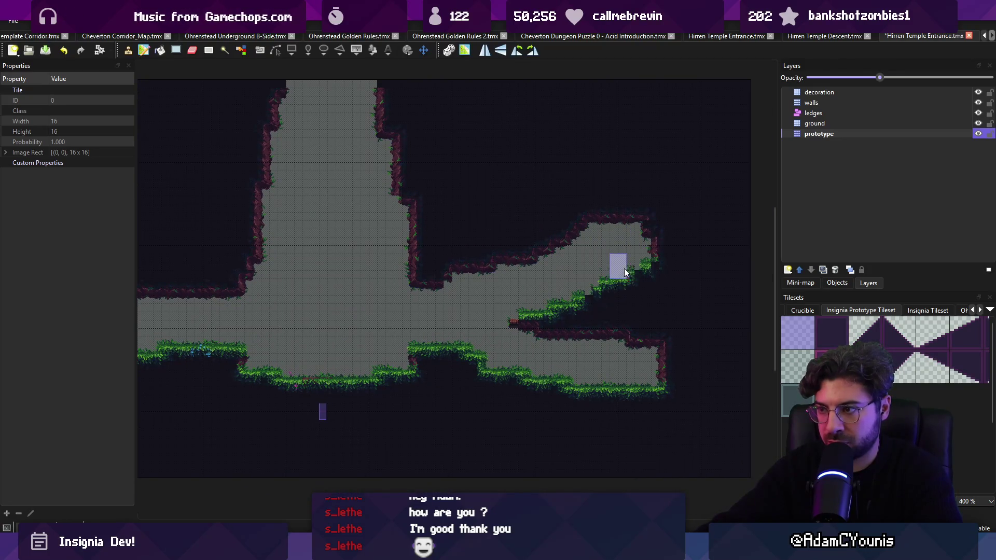
pyautogui.rightClick(554, 201)
pyautogui.rightClick(555, 316)
pyautogui.click(580, 308)
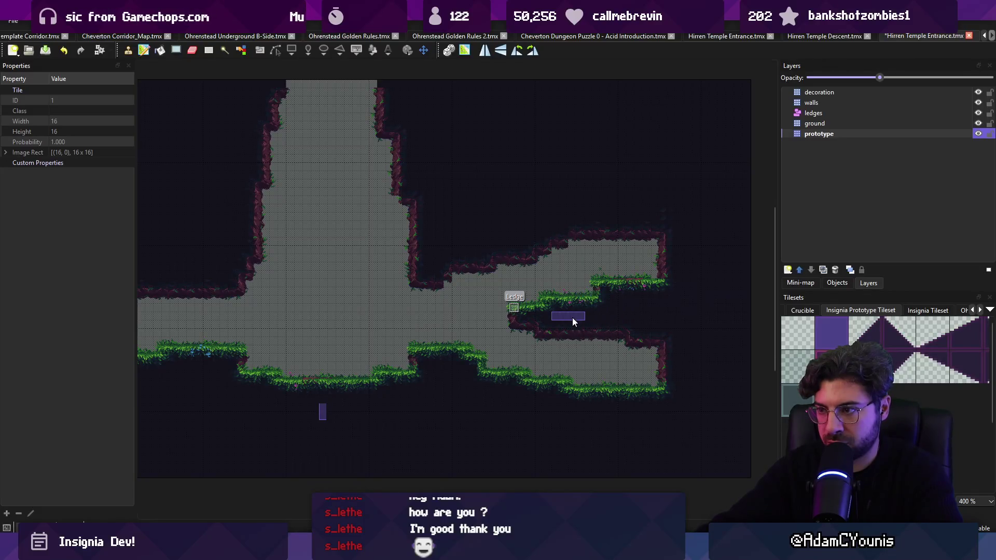
# Step: Save the Hirren Temple Entrance map and return to Unity
pyautogui.hotkey('ctrl', 's')
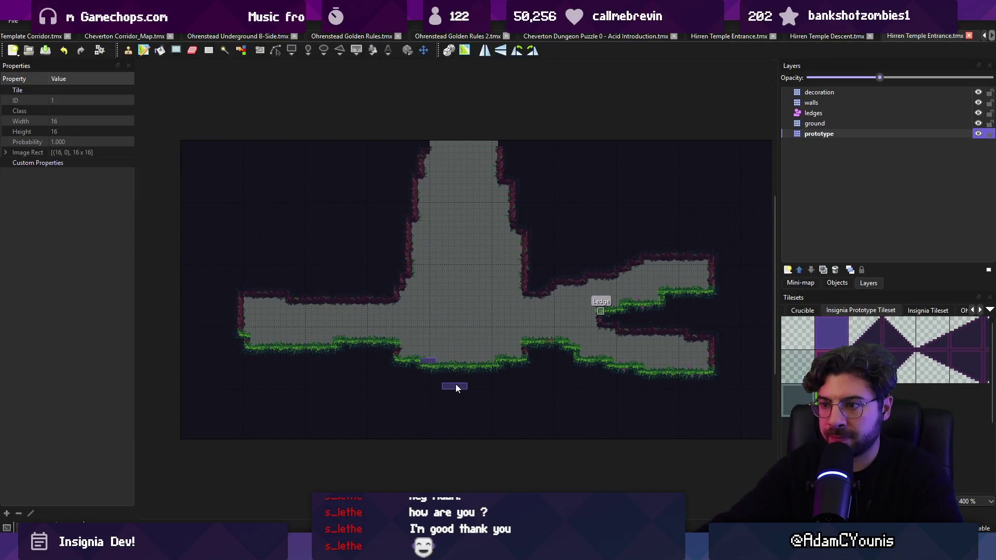
pyautogui.scroll(1, 468, 358)
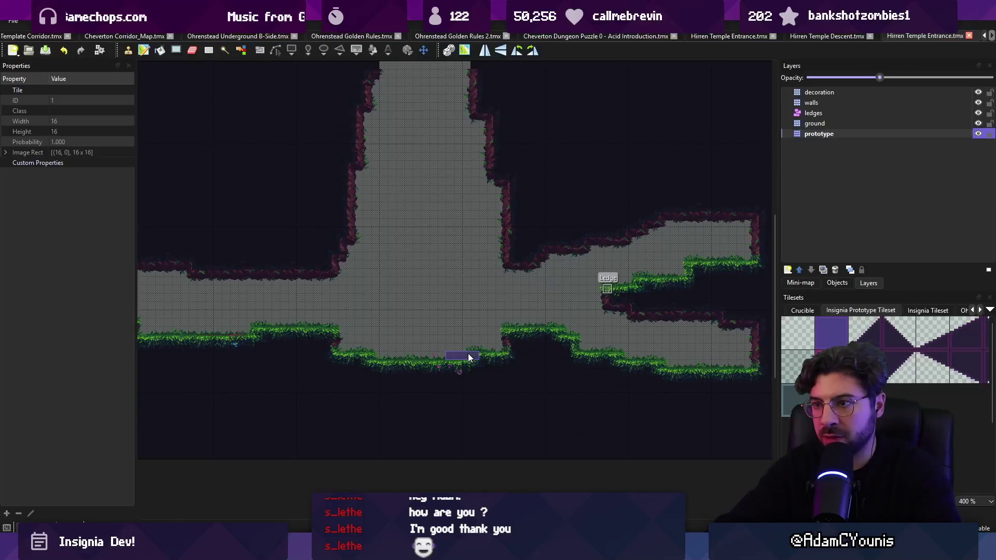
pyautogui.hotkey('alt', 'Tab')
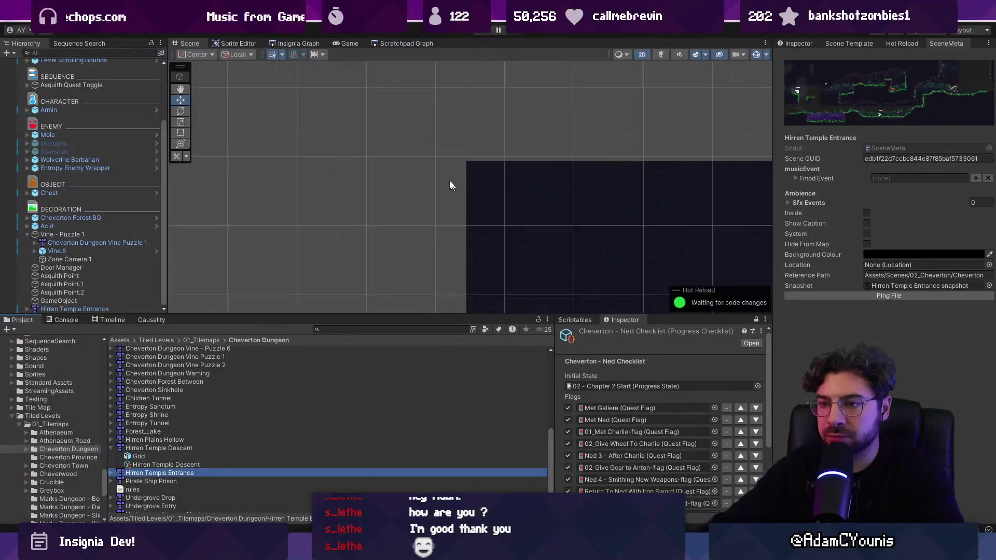
# Step: Select the temple tilemap and move it down in the scene
pyautogui.scroll(-2, 456, 179)
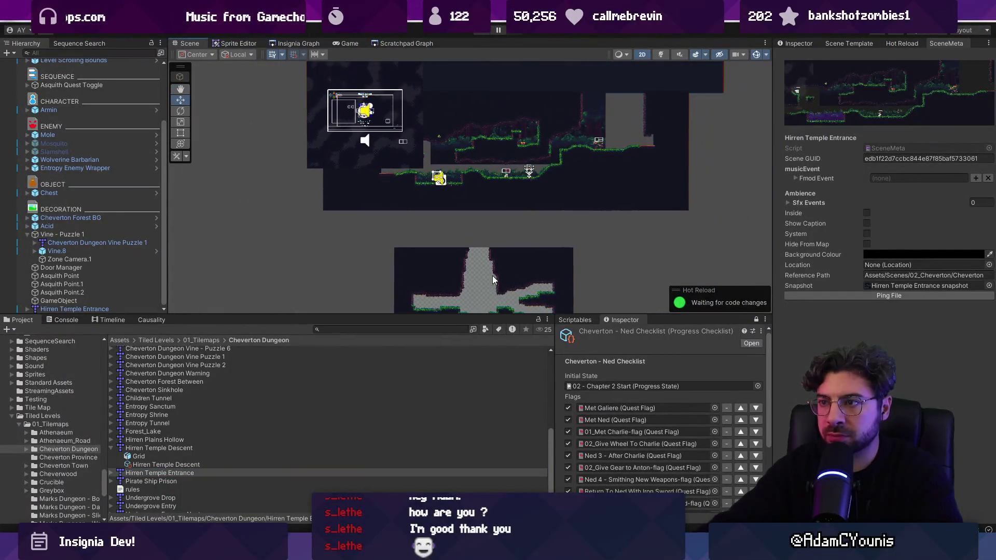
pyautogui.click(507, 197)
pyautogui.moveTo(506, 197); pyautogui.dragTo(508, 244)
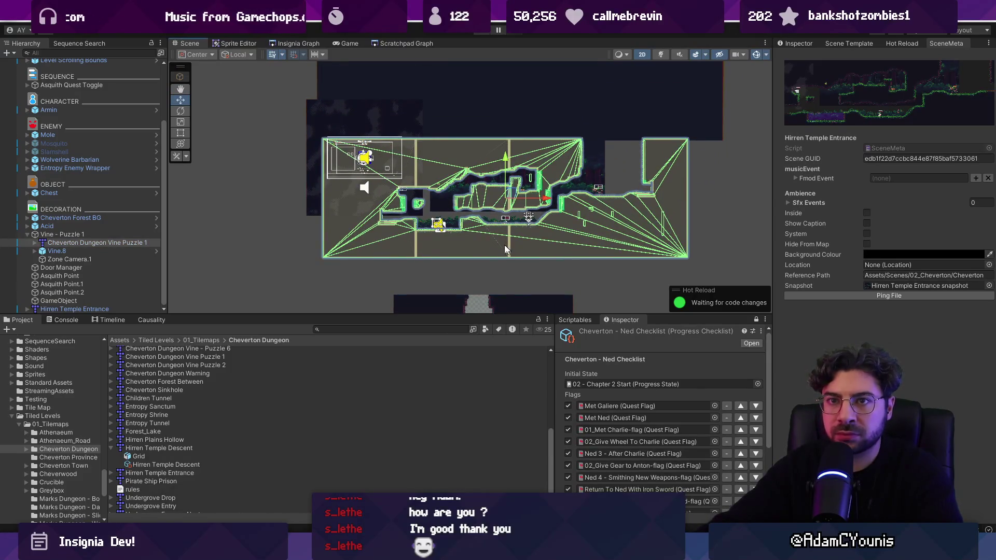
pyautogui.scroll(3, 73, 201)
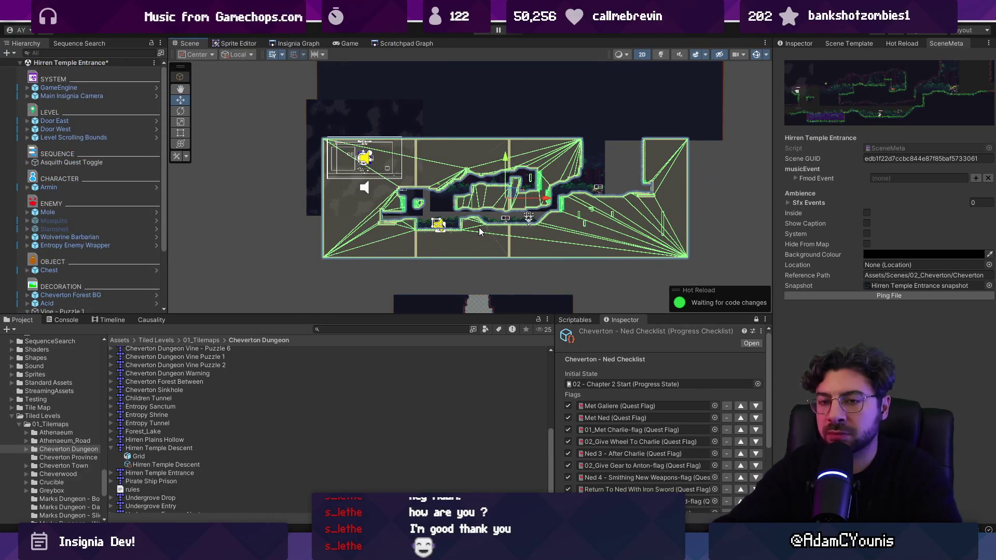
# Step: Delete Cheverton Forest BG Front.1, the Mosquito and Slamshell enemies, and the Chest
pyautogui.click(274, 222)
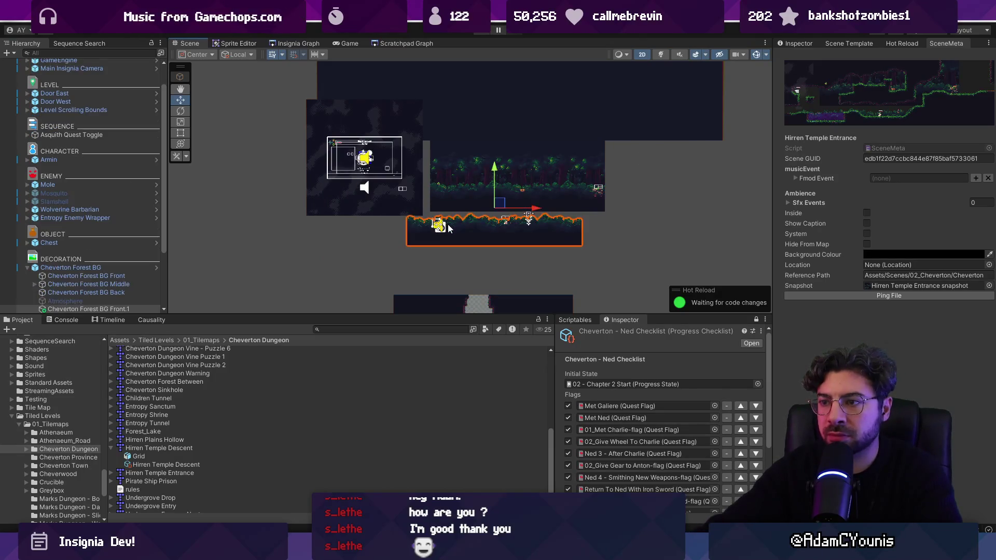
pyautogui.scroll(-3, 87, 252)
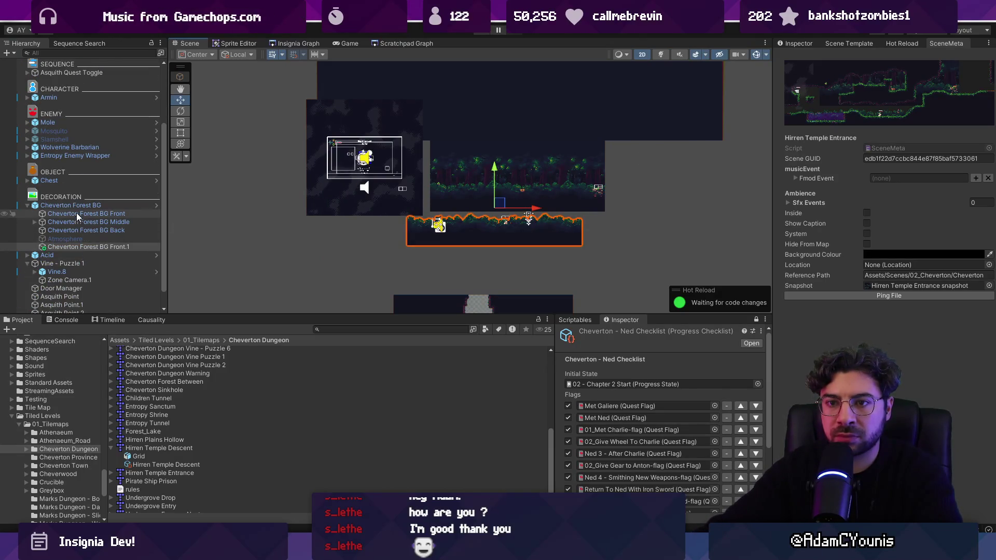
pyautogui.press('Delete')
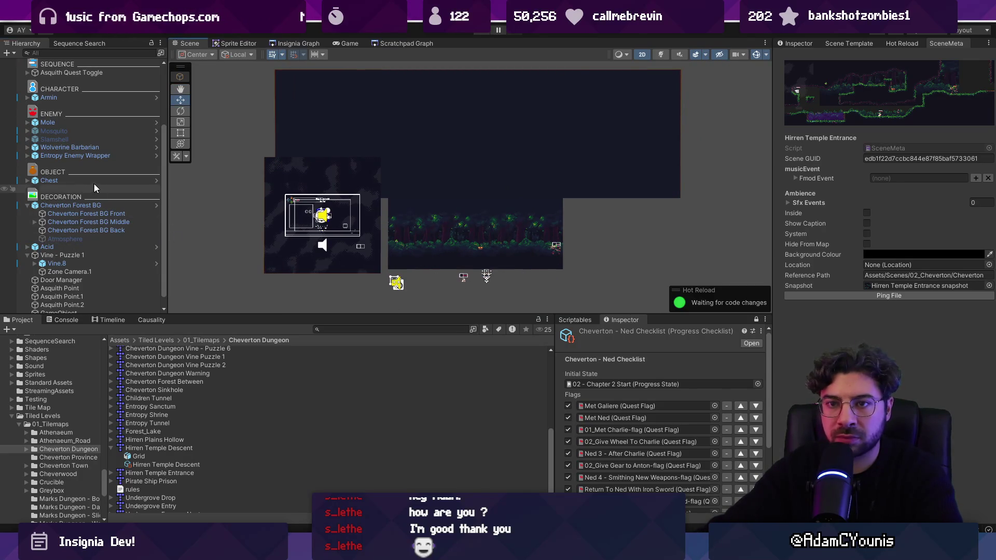
pyautogui.click(54, 130)
pyautogui.keyDown('shift'); pyautogui.click(54, 139); pyautogui.keyUp('shift')
pyautogui.press('h')
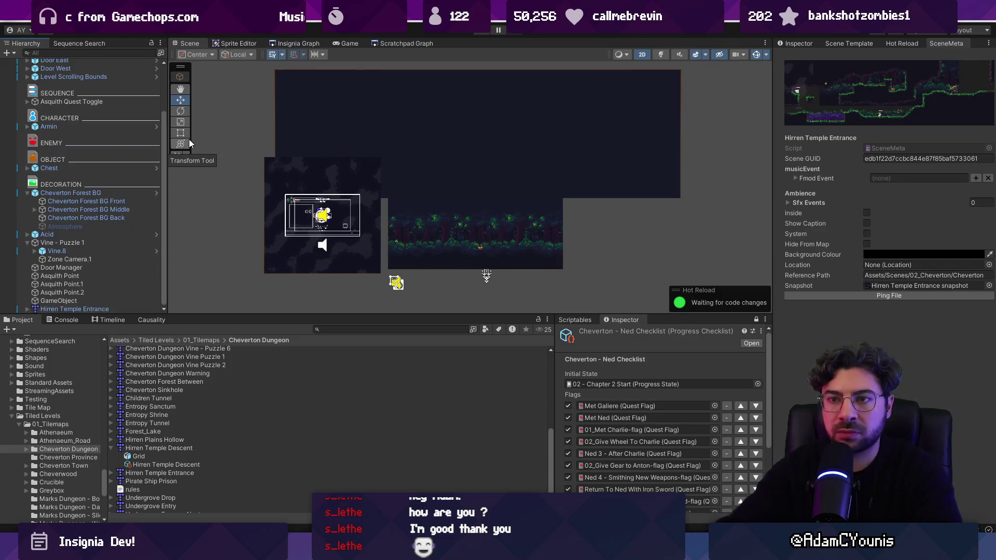
pyautogui.scroll(4, 446, 240)
pyautogui.click(108, 176)
pyautogui.press('Delete')
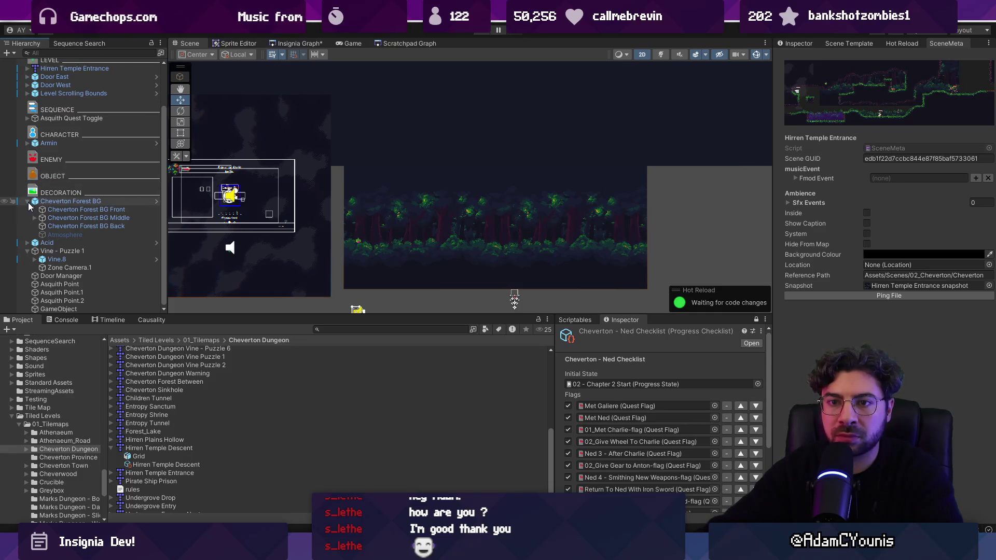
# Step: Delete Vine - Puzzle 1, Door Manager and the three Asquith Points from the Hierarchy
pyautogui.click(27, 201)
pyautogui.scroll(3, 30, 207)
pyautogui.click(27, 268)
pyautogui.click(42, 268)
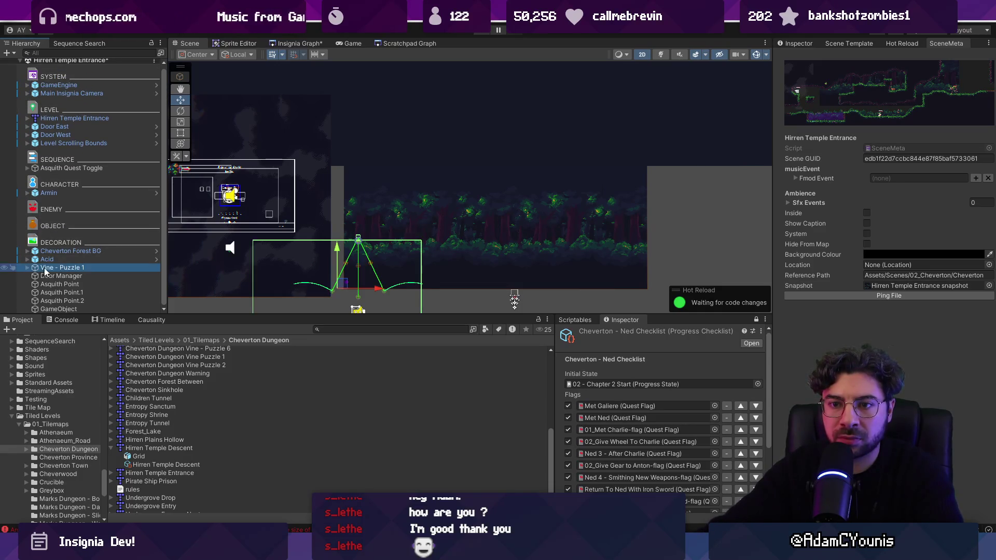
pyautogui.press('Delete')
pyautogui.click(56, 270)
pyautogui.hotkey('shift', 'Down')
pyautogui.hotkey('shift', 'Down')
pyautogui.press('Delete')
# Step: Delete the leftover GameObject and the Acid object from the scene
pyautogui.click(55, 270)
pyautogui.press('Up')
pyautogui.click(795, 43)
pyautogui.click(92, 269)
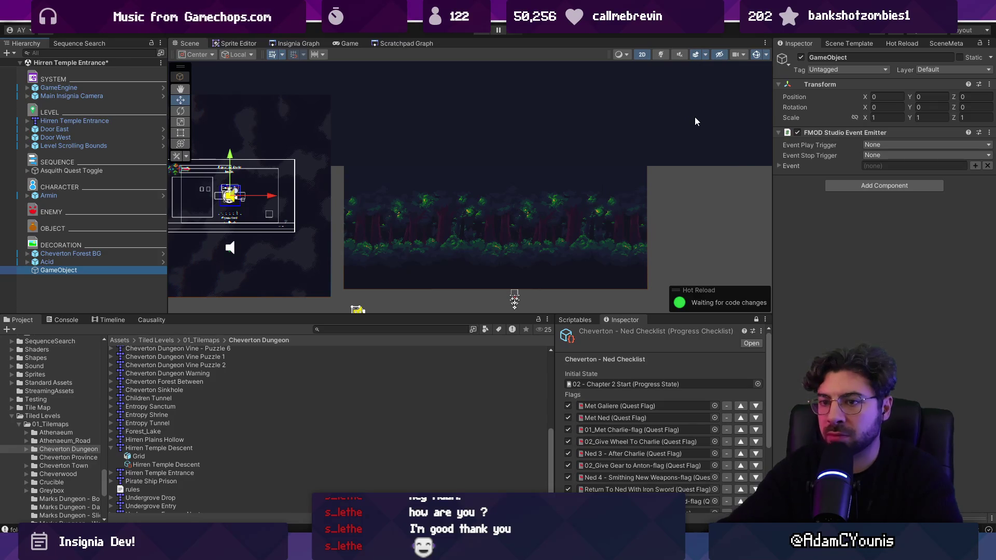
pyautogui.doubleClick(100, 270)
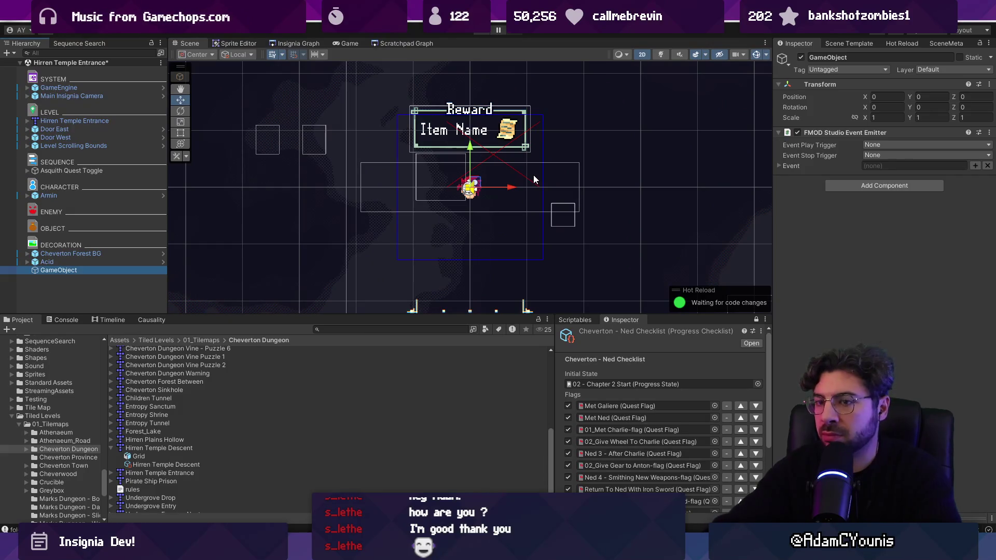
pyautogui.press('Delete')
pyautogui.doubleClick(87, 262)
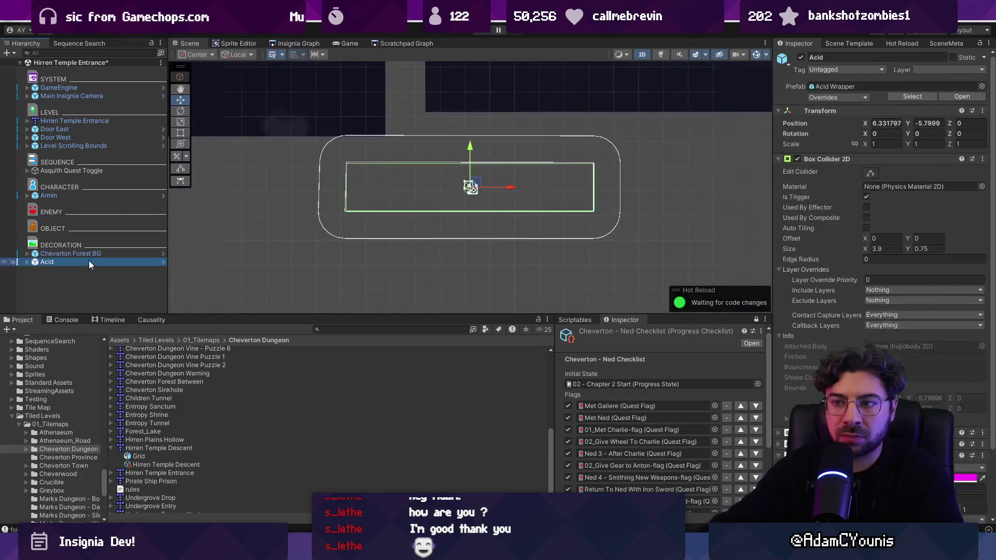
pyautogui.press('Delete')
# Step: Delete Asquith Quest Toggle, then go back to Tiled
pyautogui.doubleClick(102, 255)
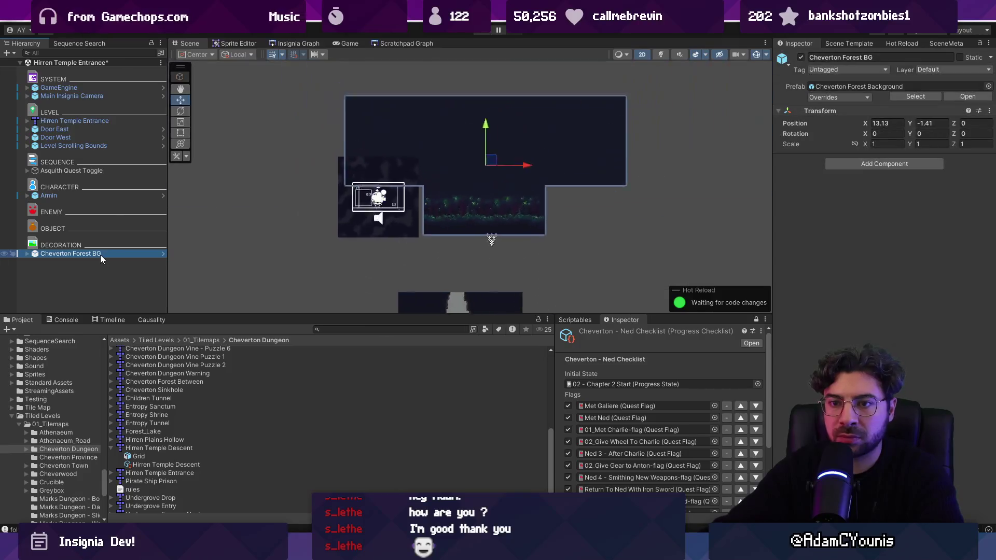
pyautogui.click(467, 131)
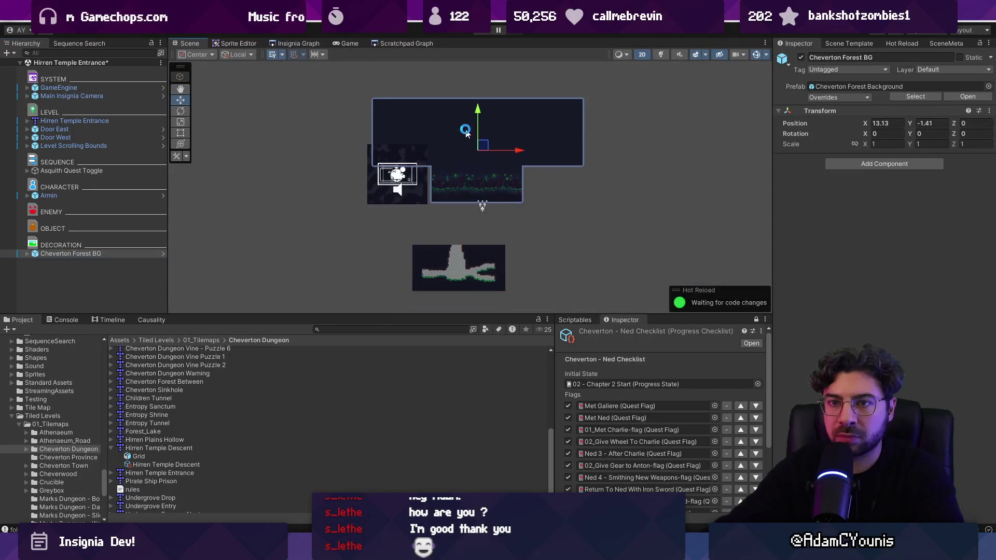
pyautogui.click(130, 170)
pyautogui.press('Delete')
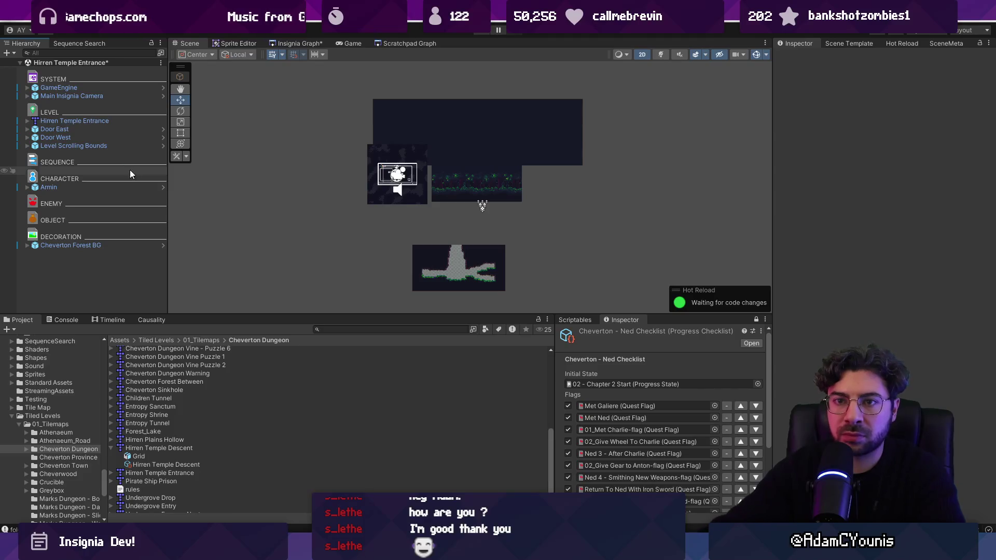
pyautogui.scroll(-3, 259, 153)
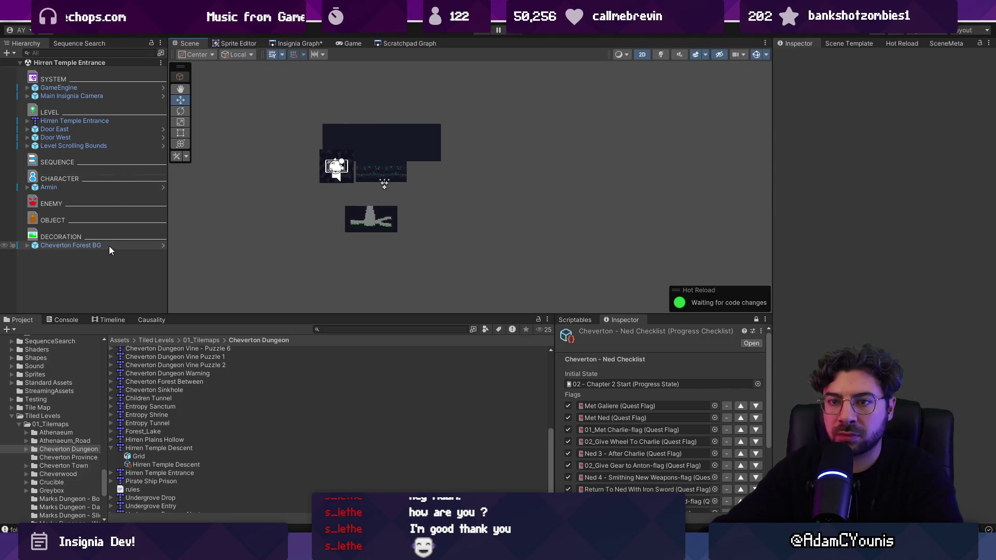
pyautogui.hotkey('alt', 'Tab')
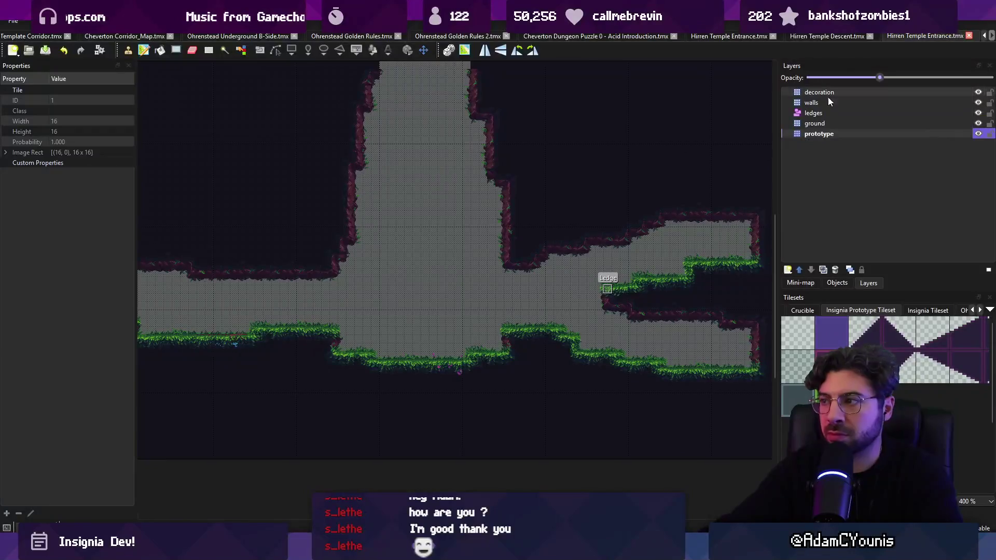
# Step: Give the prototype layer a ticked bool property unity:ignore and save the map
pyautogui.click(822, 133)
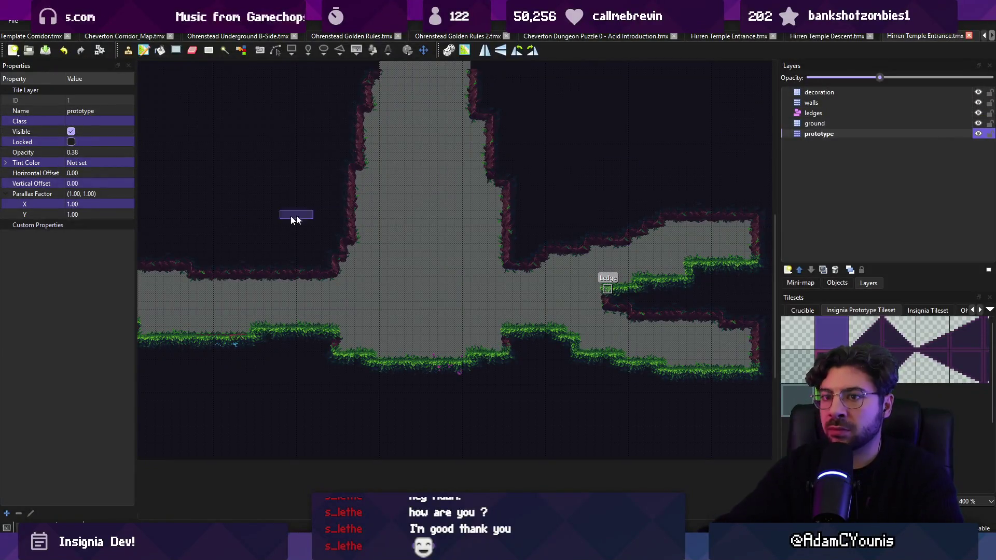
pyautogui.click(6, 513)
pyautogui.click(440, 254)
pyautogui.click(454, 257)
pyautogui.click(466, 266)
pyautogui.write('unity:ignore')
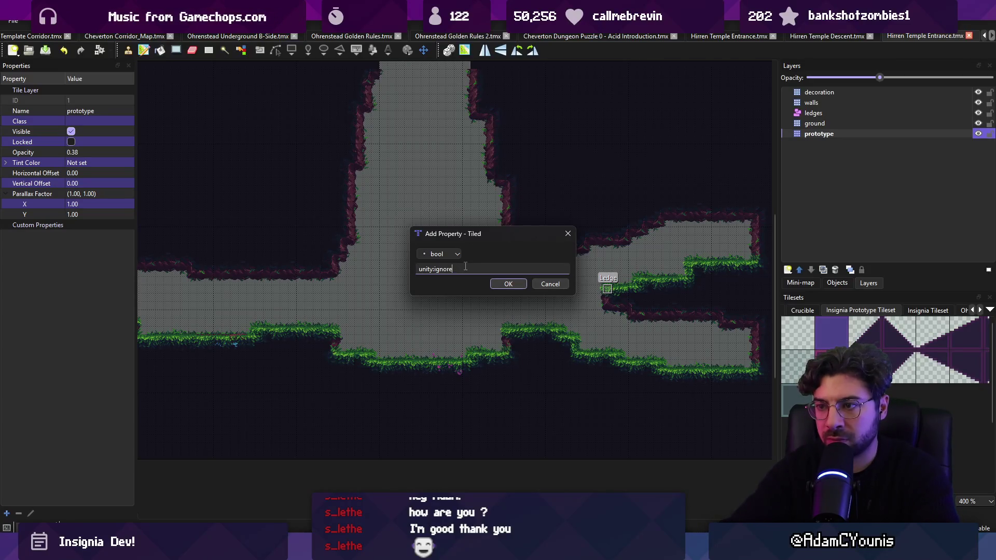
pyautogui.press('Return')
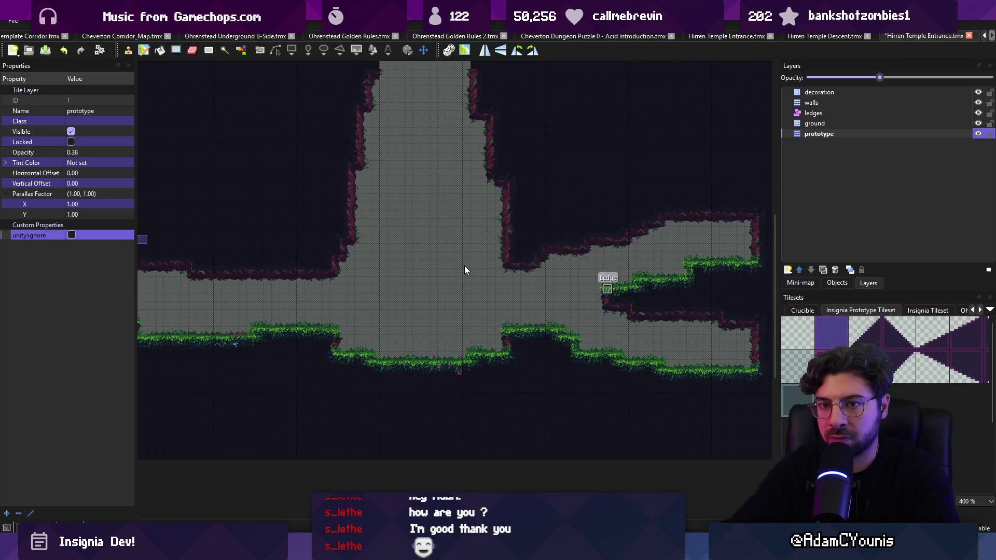
pyautogui.hotkey('ctrl', 's')
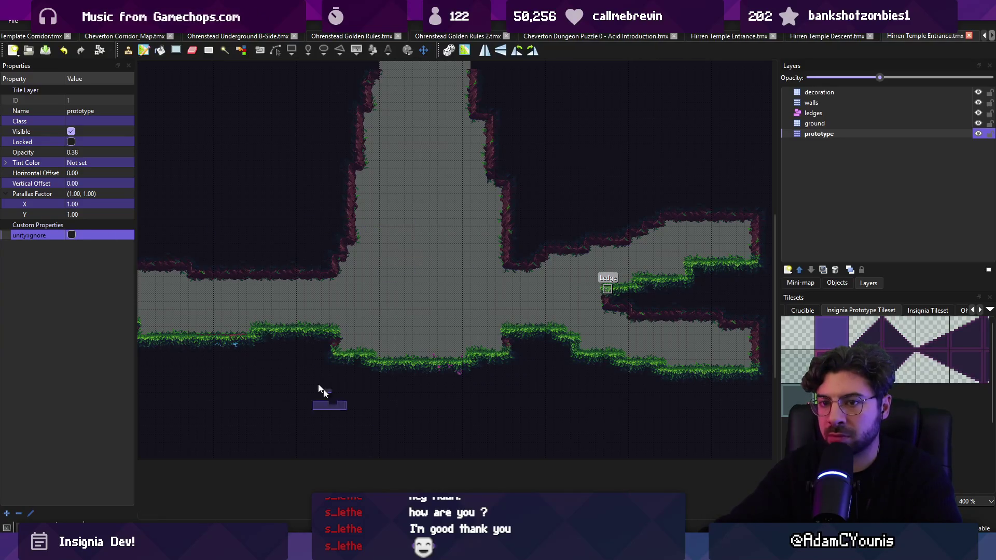
pyautogui.click(72, 235)
pyautogui.hotkey('alt', 'Tab')
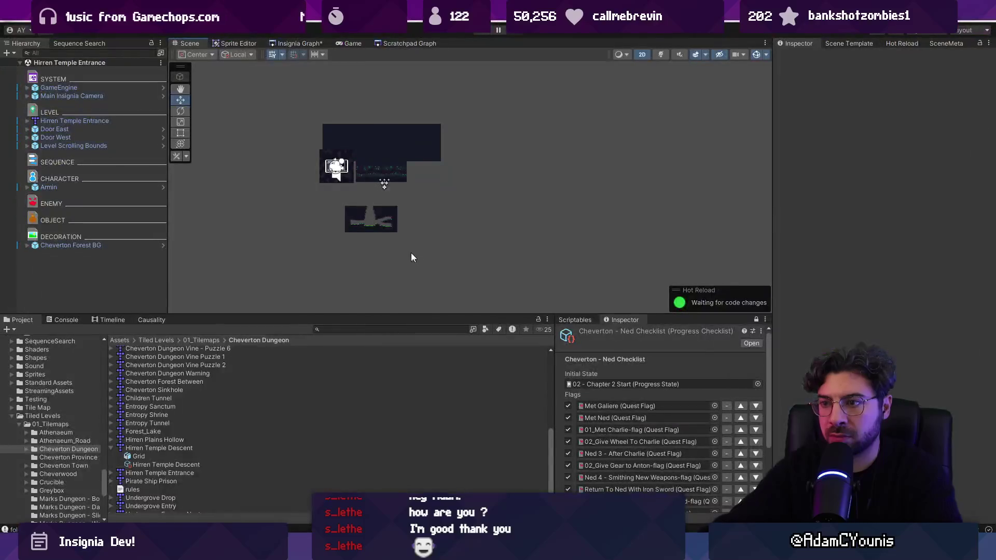
# Step: Move the Hirren Temple Entrance tilemap to 5.81, -0.2 and save the scene
pyautogui.moveTo(424, 309)
pyautogui.mouseDown()
pyautogui.moveTo(437, 191)
pyautogui.moveTo(433, 200)
pyautogui.moveTo(474, 212)
pyautogui.mouseUp()
pyautogui.scroll(5, 433, 200)
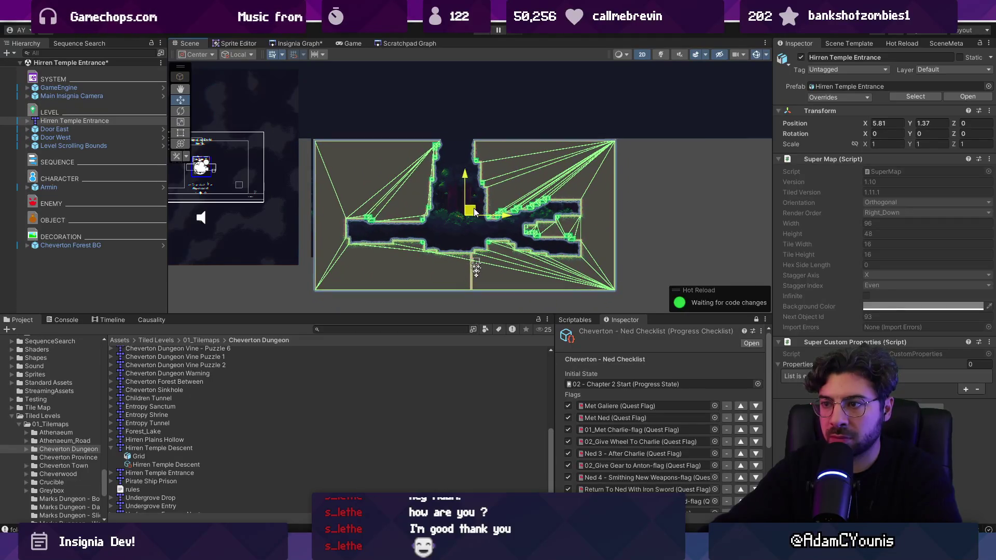
pyautogui.moveTo(465, 174); pyautogui.dragTo(469, 204)
pyautogui.hotkey('ctrl', 's')
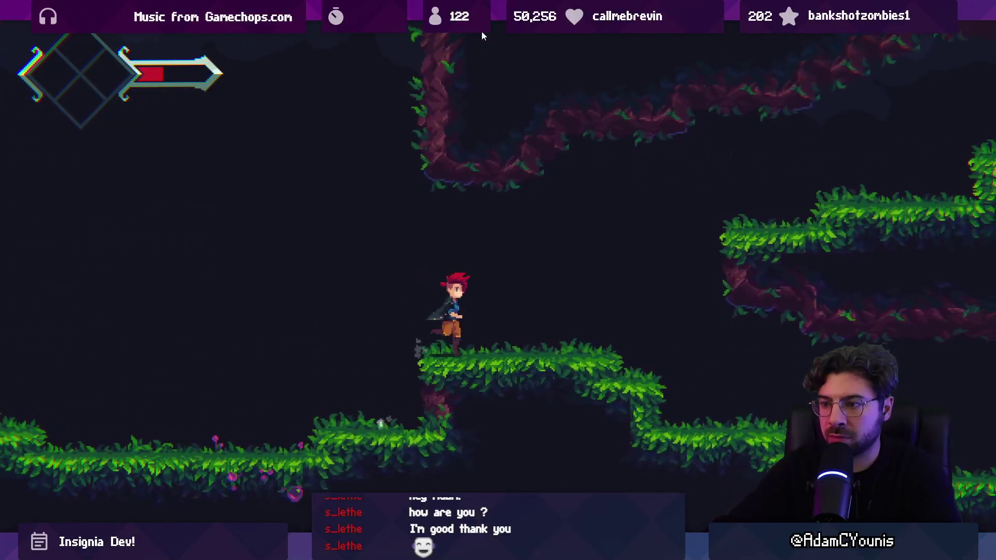
# Step: Exit the full-screen playtest, return to the Scene view and select the ground tile layer
pyautogui.hotkey('shift', 'space')
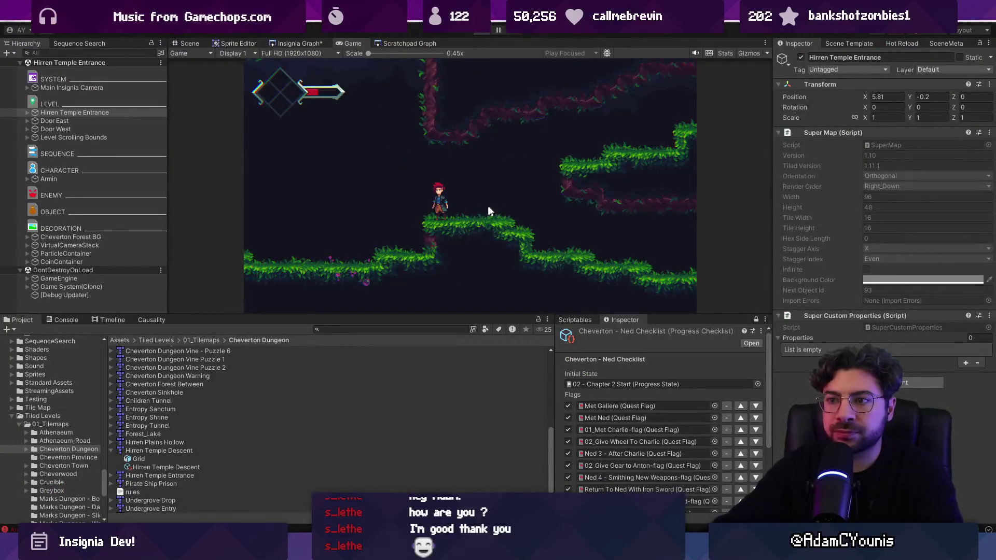
pyautogui.hotkey('ctrl', '1')
pyautogui.scroll(2, 498, 218)
pyautogui.click(511, 231)
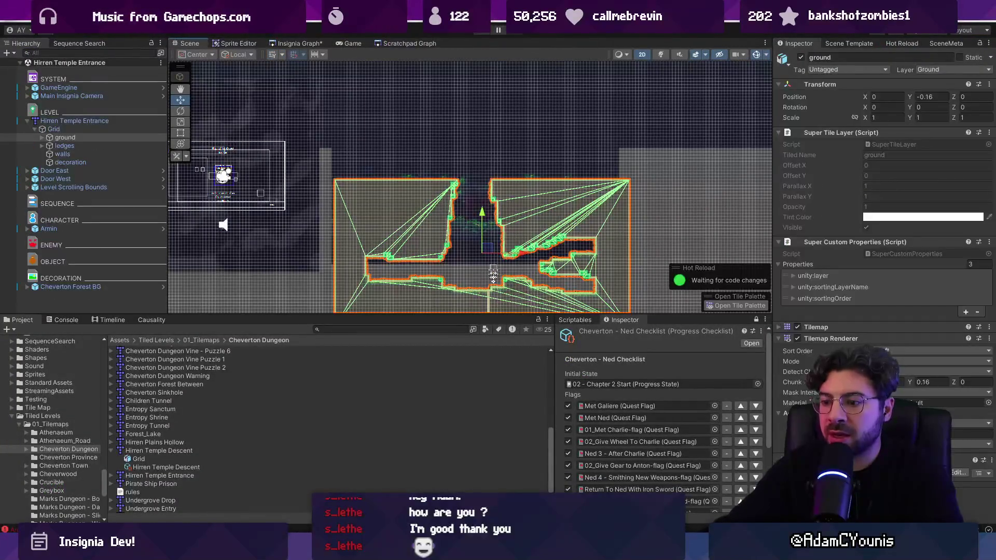
# Step: In Tiled, copy the tall shaft area of the map as a stamp
pyautogui.hotkey('alt', 'Tab')
pyautogui.scroll(-1, 456, 250)
pyautogui.moveTo(362, 107); pyautogui.dragTo(470, 362)
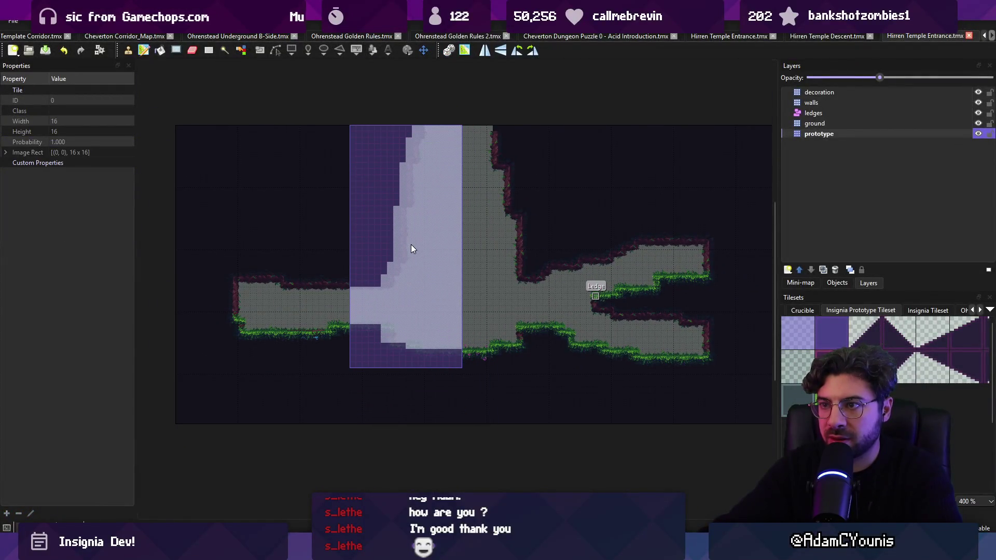
# Step: Stamp the copied tiles to widen the central shaft, rework the right branch, and save the map
pyautogui.click(411, 244)
pyautogui.press('r')
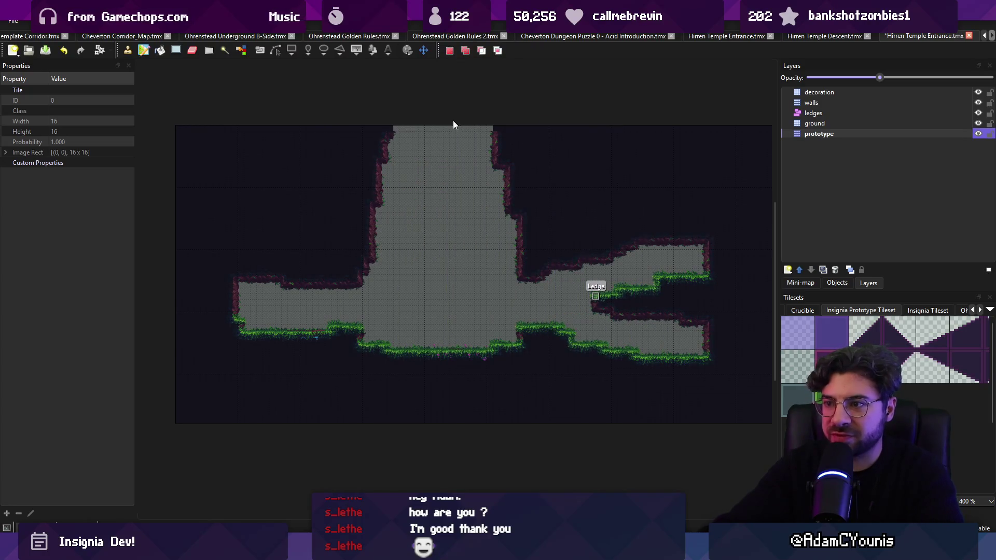
pyautogui.moveTo(453, 126); pyautogui.dragTo(742, 365)
pyautogui.hotkey('ctrl', 'c')
pyautogui.hotkey('ctrl', 'v')
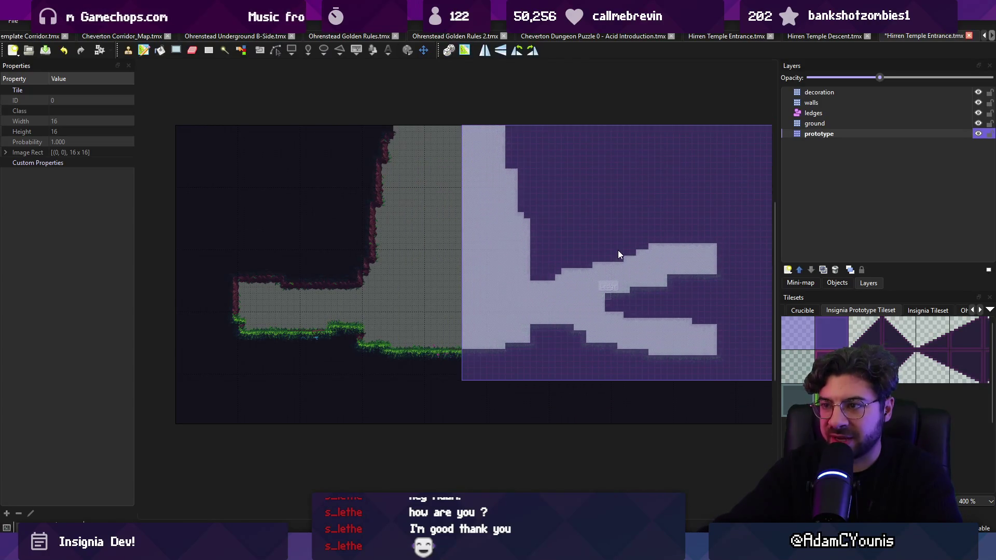
pyautogui.press('Escape')
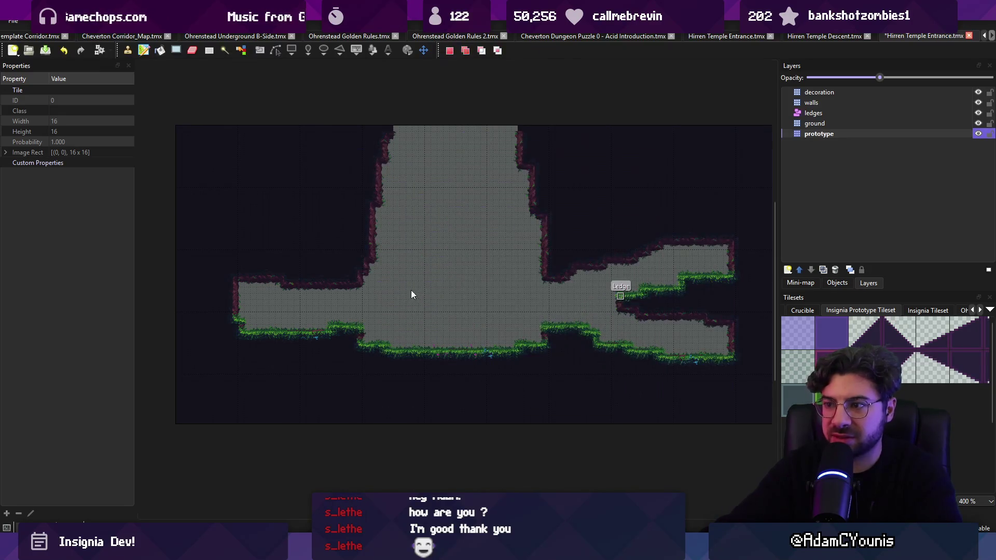
pyautogui.hotkey('ctrl', 's')
pyautogui.hotkey('alt', 'Tab')
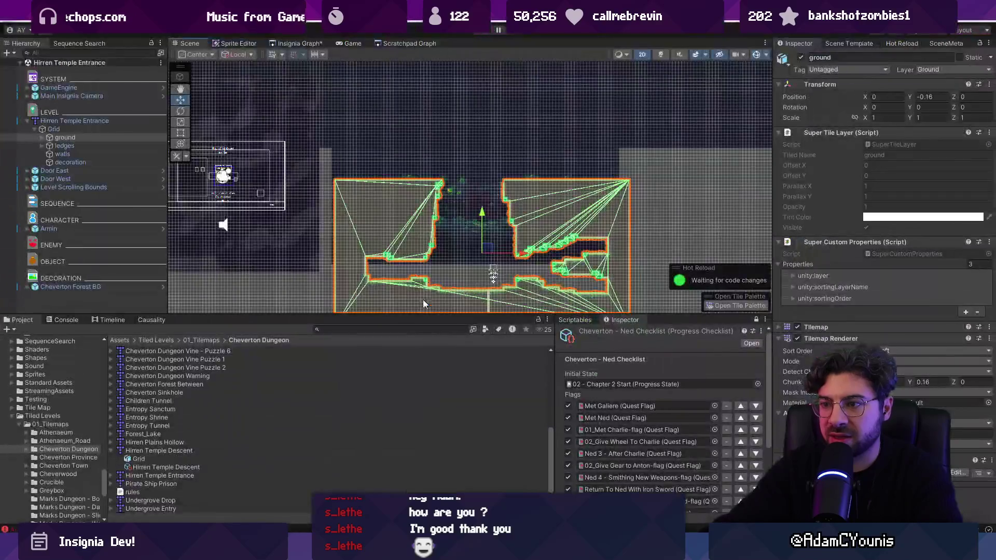
# Step: Raise the ground tilemap to Position Y 0.16 and start Play mode
pyautogui.moveTo(482, 212); pyautogui.dragTo(486, 206)
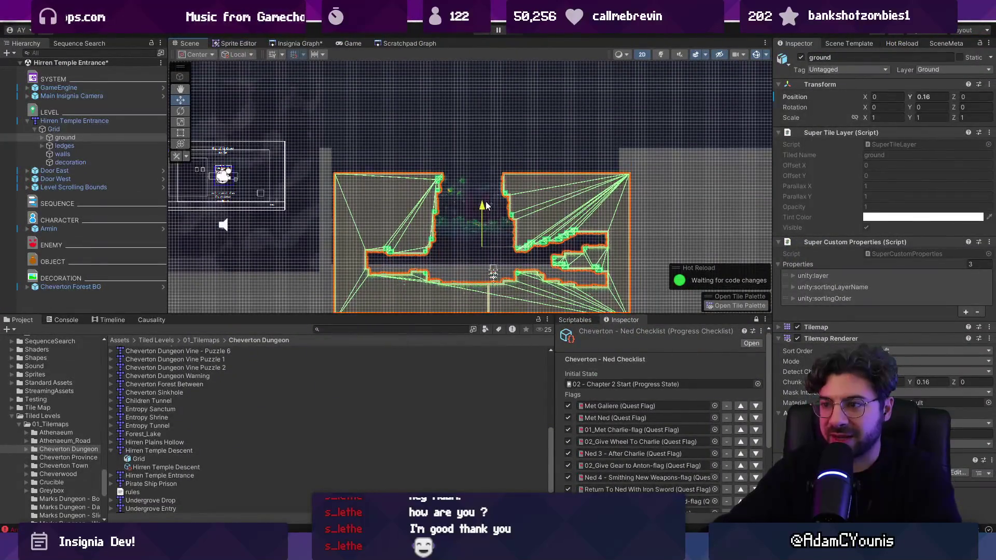
pyautogui.hotkey('ctrl', 'p')
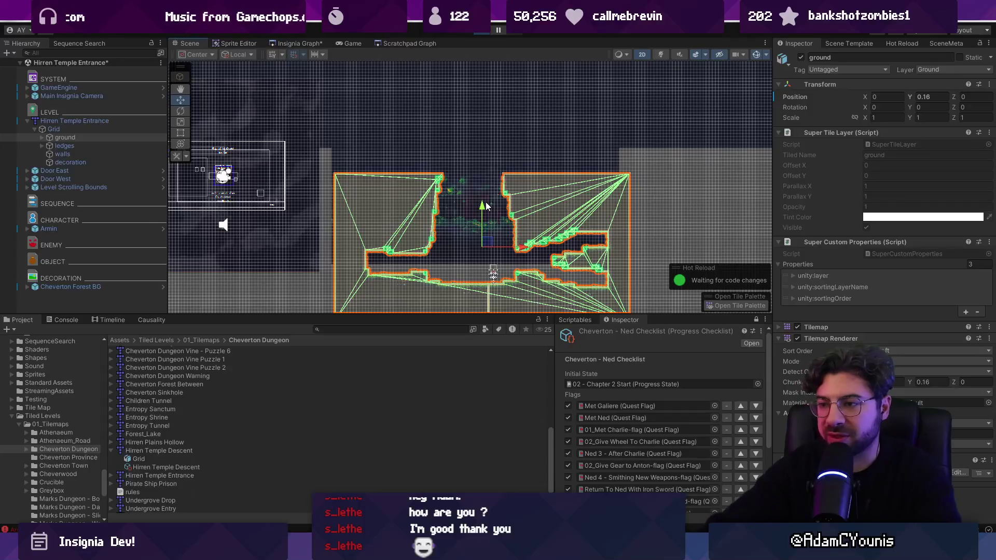
pyautogui.hotkey('shift', 'space')
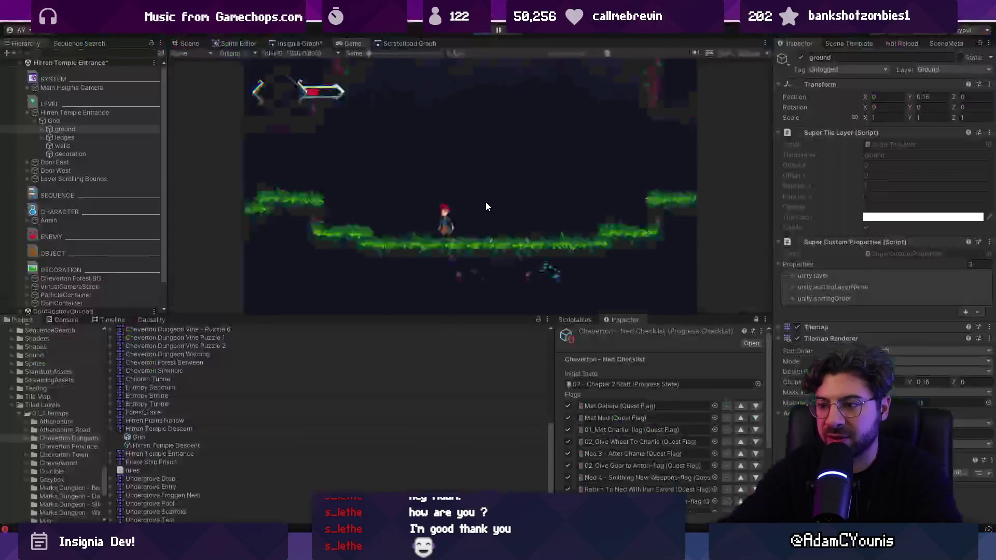
pyautogui.hotkey('alt', 'Tab')
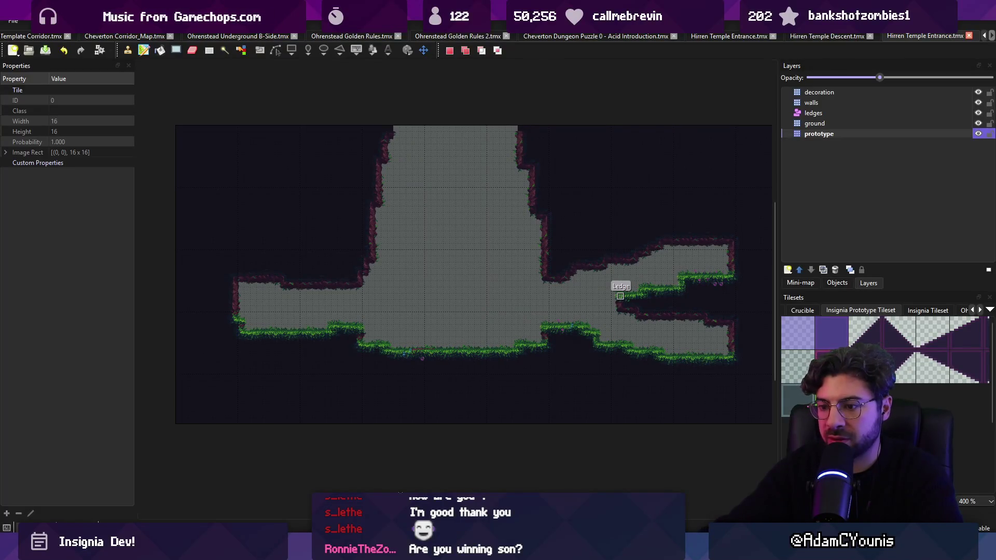
# Step: Playtest full-screen, running right along the ledge to the reward screen, then stop Play
pyautogui.hotkey('alt', 'Tab')
pyautogui.hotkey('alt', 'Tab')
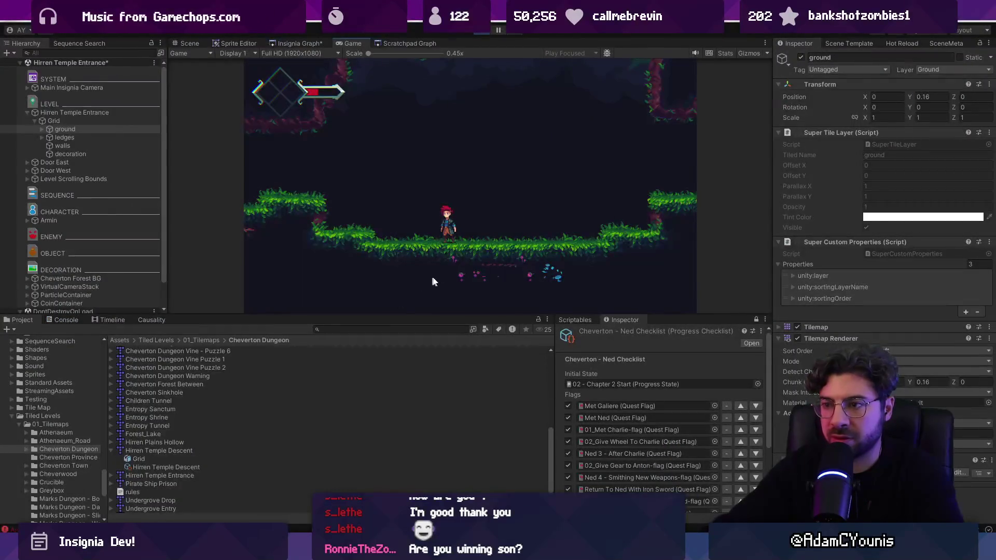
pyautogui.hotkey('ctrl', 'shift', 'F7')
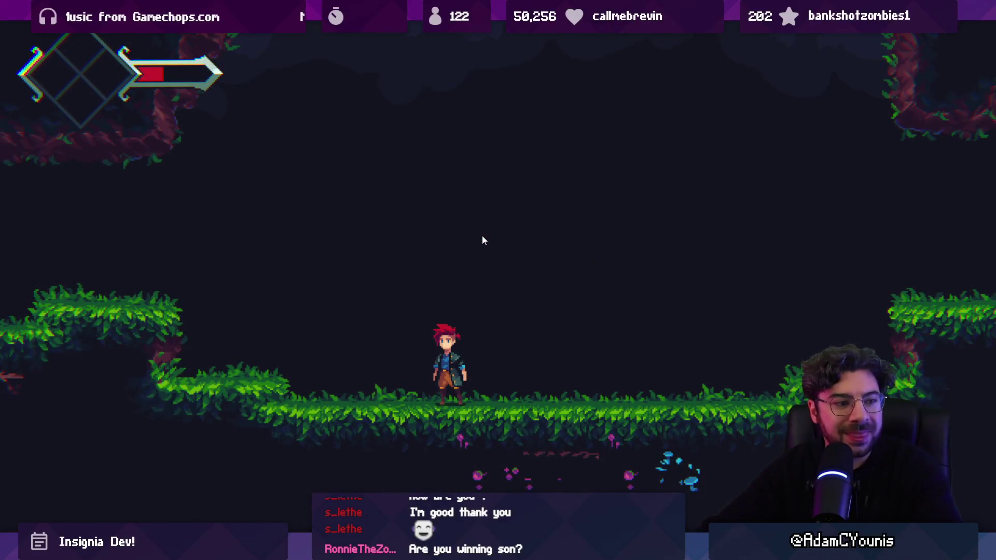
pyautogui.press('Right')
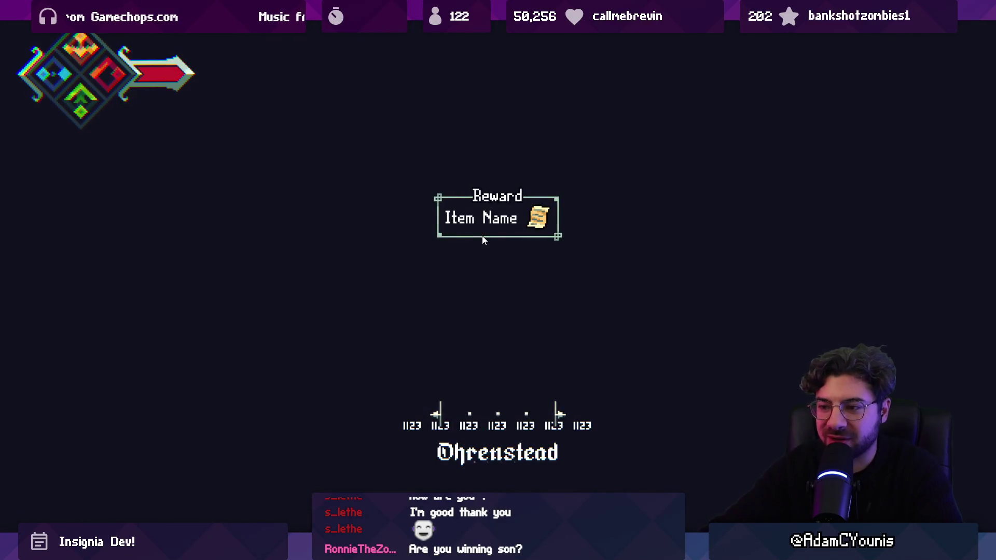
pyautogui.press('Left')
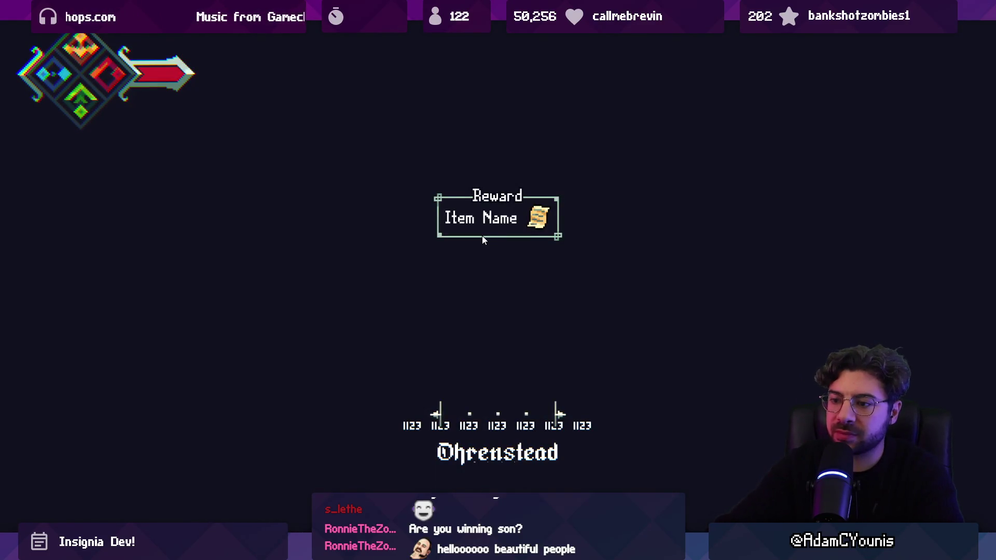
pyautogui.hotkey('shift', 'space')
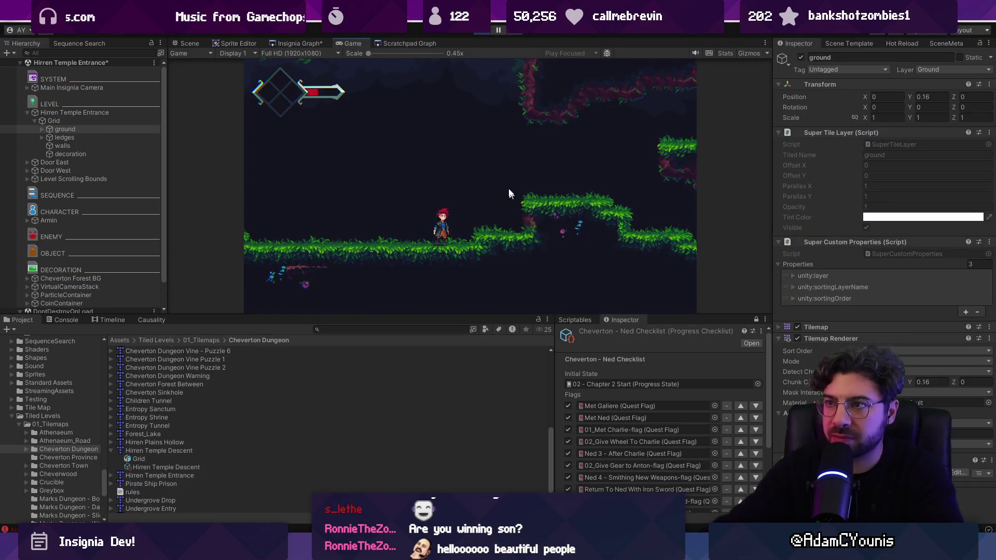
pyautogui.hotkey('ctrl', 'p')
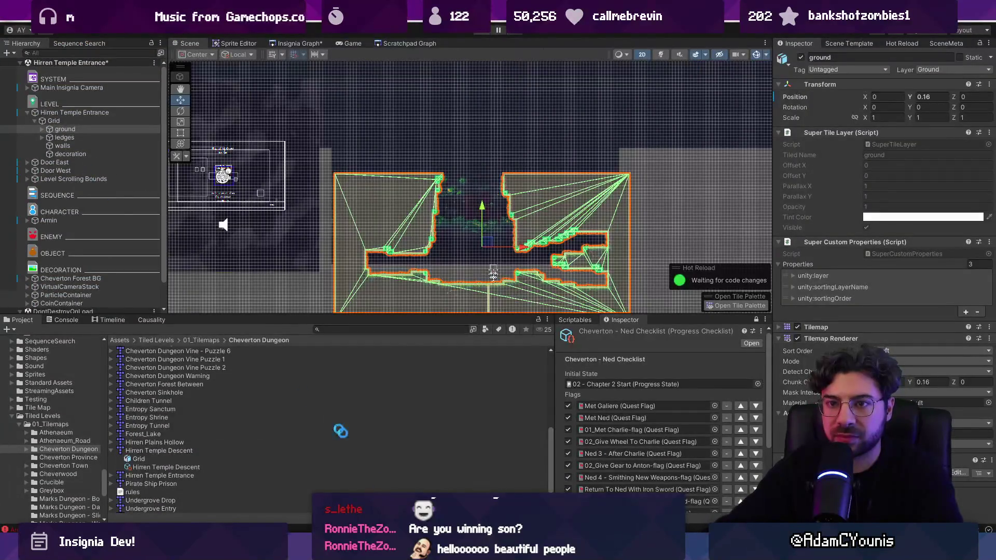
pyautogui.hotkey('alt', 'Tab')
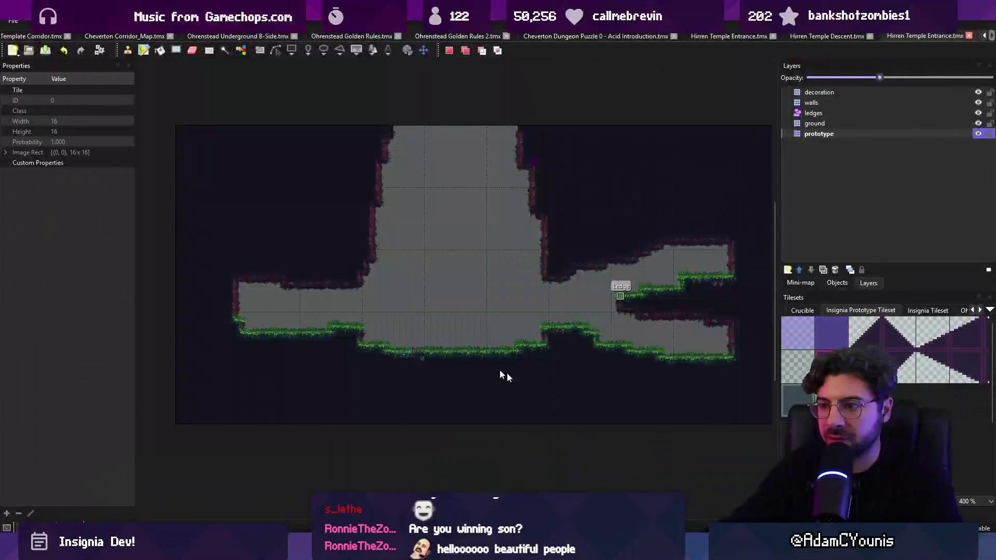
pyautogui.scroll(3, 466, 363)
pyautogui.scroll(-1, 379, 336)
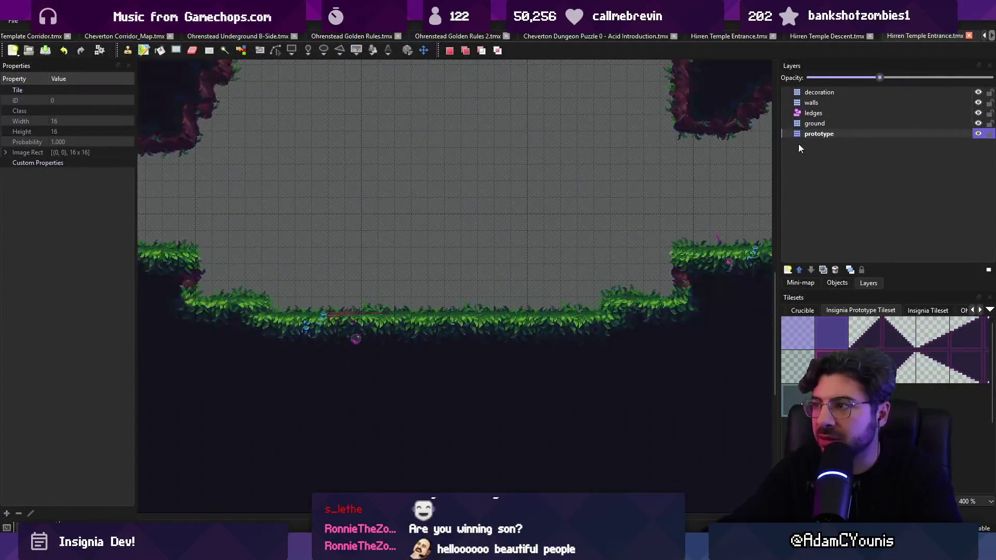
pyautogui.click(818, 125)
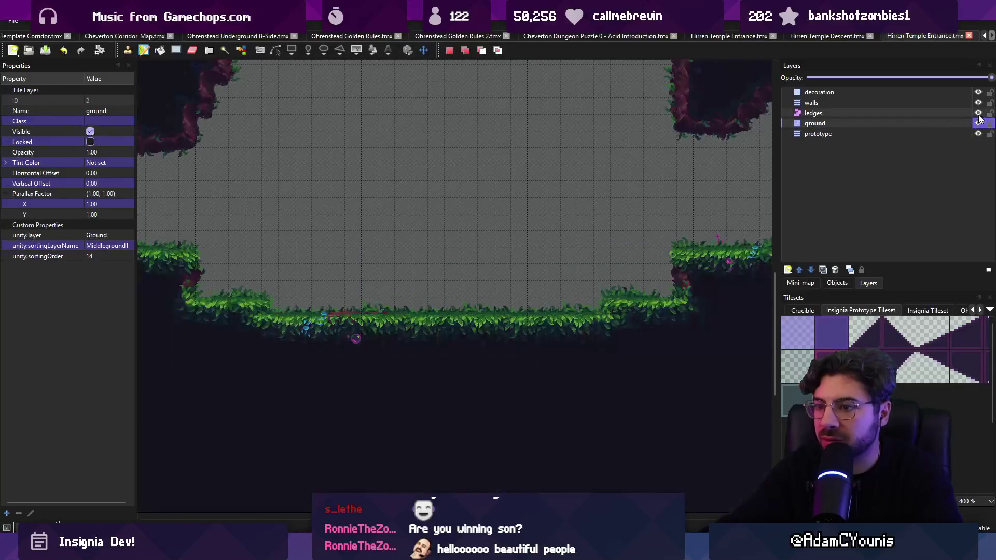
pyautogui.click(979, 122)
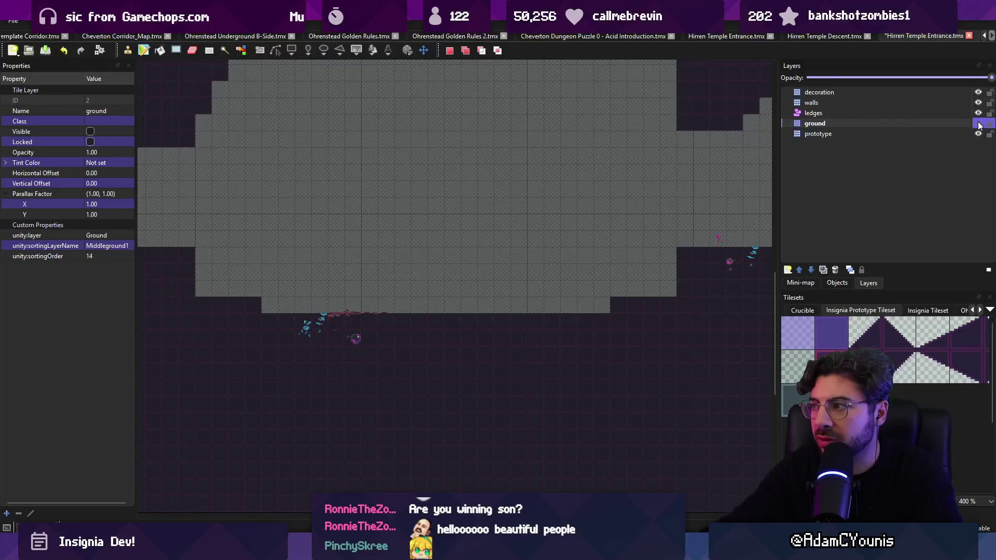
pyautogui.hotkey('ctrl', 'z')
pyautogui.click(821, 342)
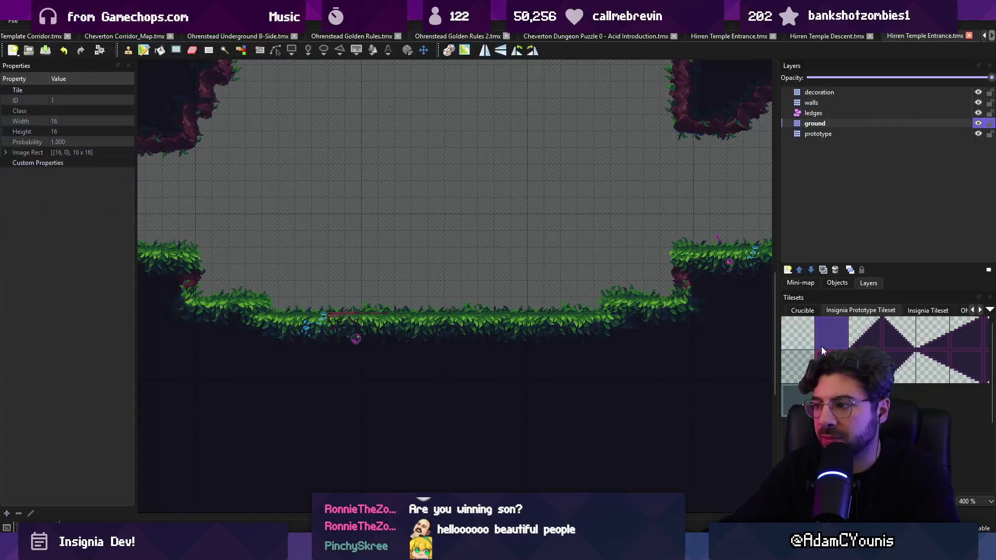
pyautogui.moveTo(353, 328); pyautogui.dragTo(506, 325)
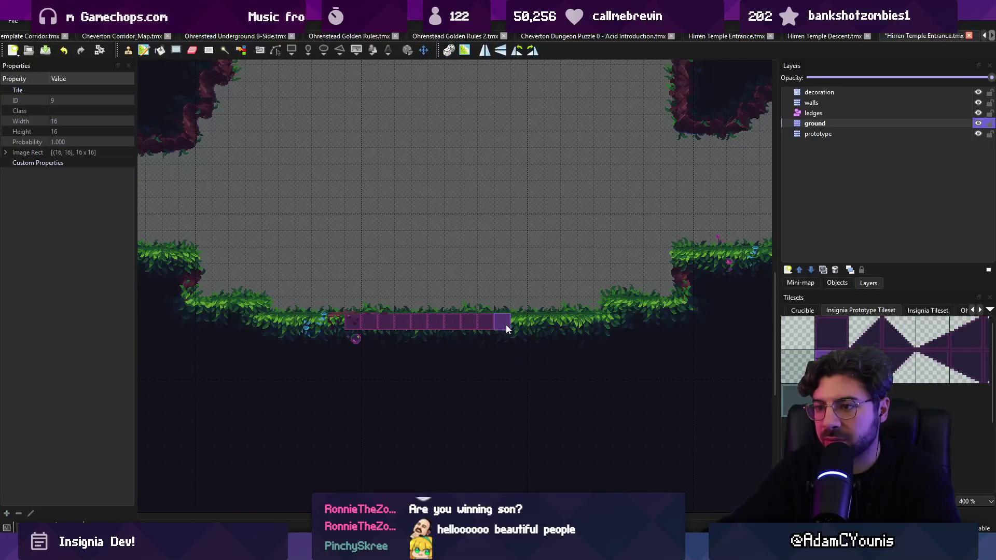
pyautogui.hotkey('ctrl', 'z')
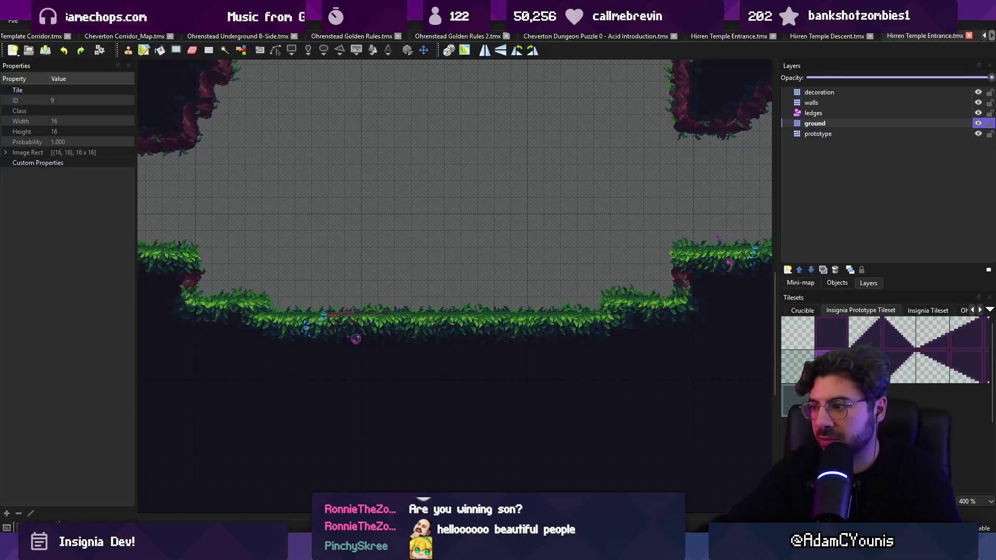
pyautogui.moveTo(384, 321); pyautogui.dragTo(480, 324)
pyautogui.hotkey('ctrl', 'z')
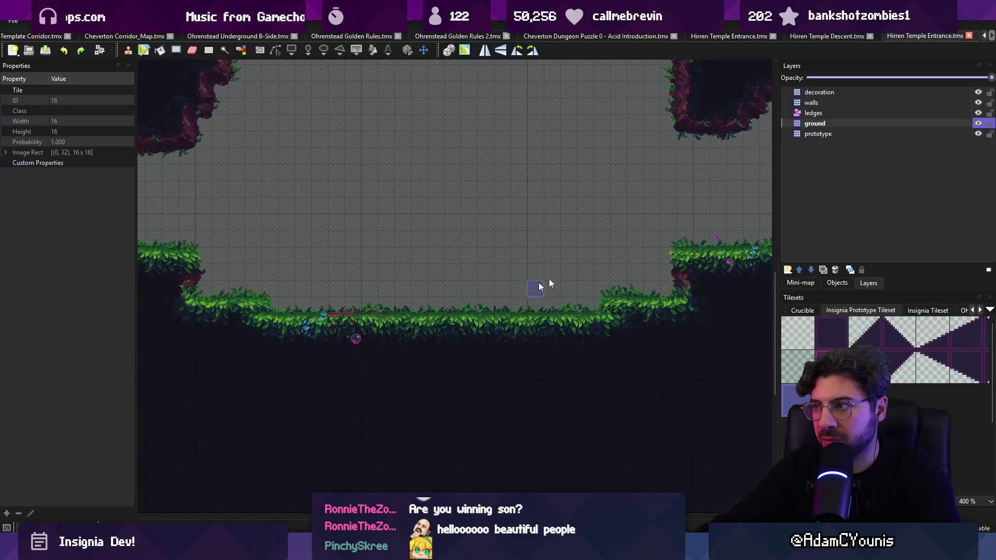
pyautogui.click(818, 134)
pyautogui.moveTo(414, 323); pyautogui.dragTo(519, 322)
pyautogui.hotkey('ctrl', 'z')
pyautogui.moveTo(384, 326); pyautogui.dragTo(539, 334)
pyautogui.hotkey('ctrl', 'z')
pyautogui.click(831, 367)
pyautogui.moveTo(358, 322); pyautogui.dragTo(527, 318)
pyautogui.hotkey('ctrl', 'z')
pyautogui.hotkey('ctrl', 'z')
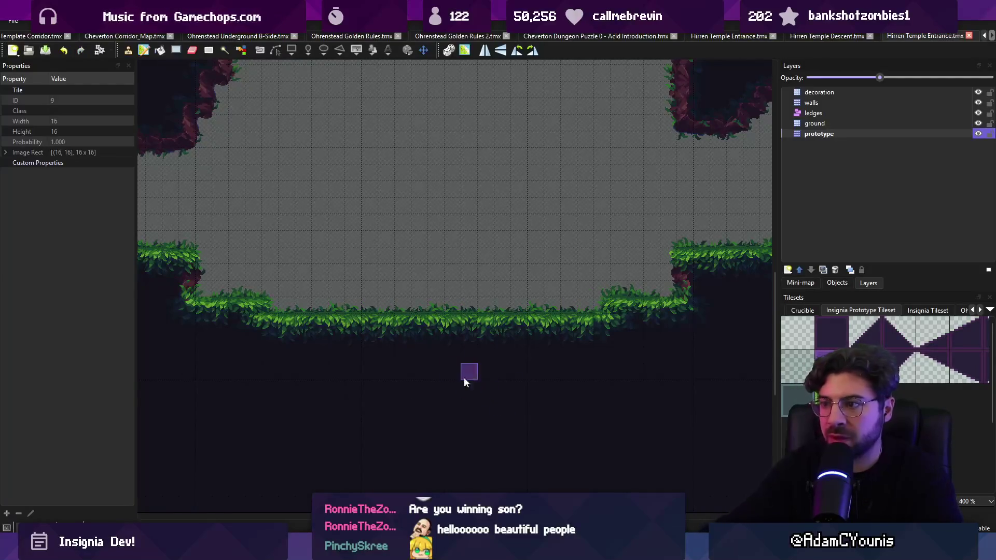
pyautogui.scroll(-3, 447, 316)
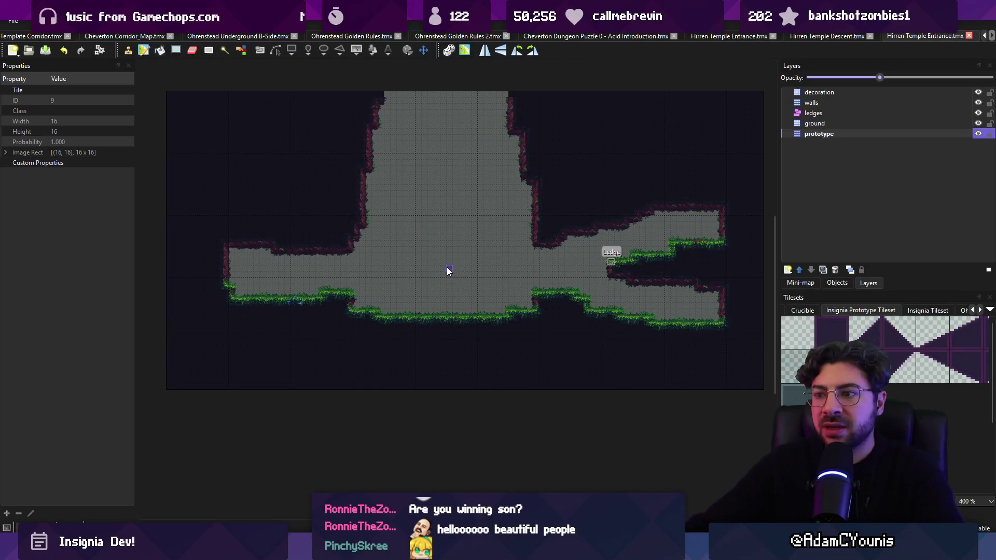
pyautogui.hotkey('alt', 'Tab')
# Step: Playtest the level: run up the grass step, jump right, drop to the lower floor, walk left
pyautogui.scroll(5, 471, 253)
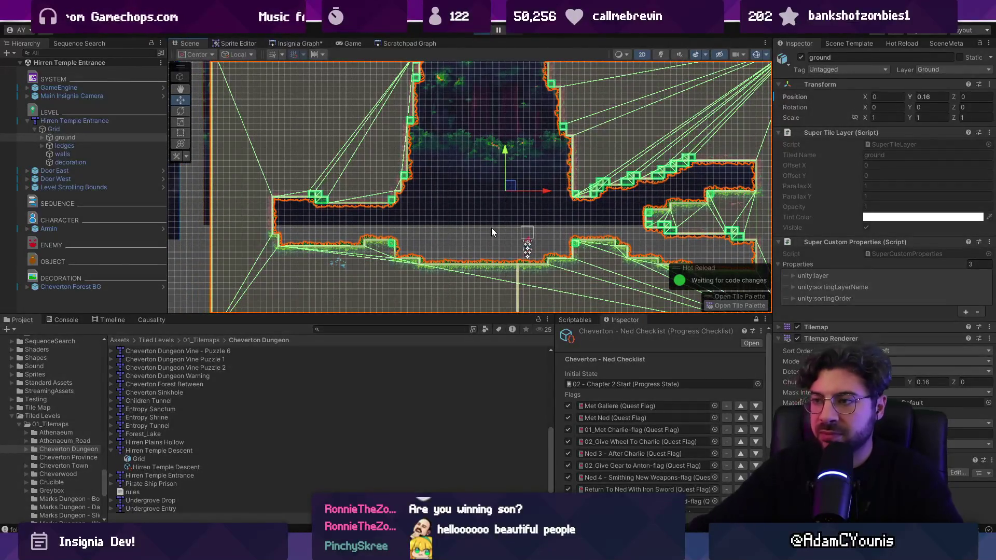
pyautogui.hotkey('ctrl', 'p')
pyautogui.press('Right')
pyautogui.press('space')
pyautogui.press('space')
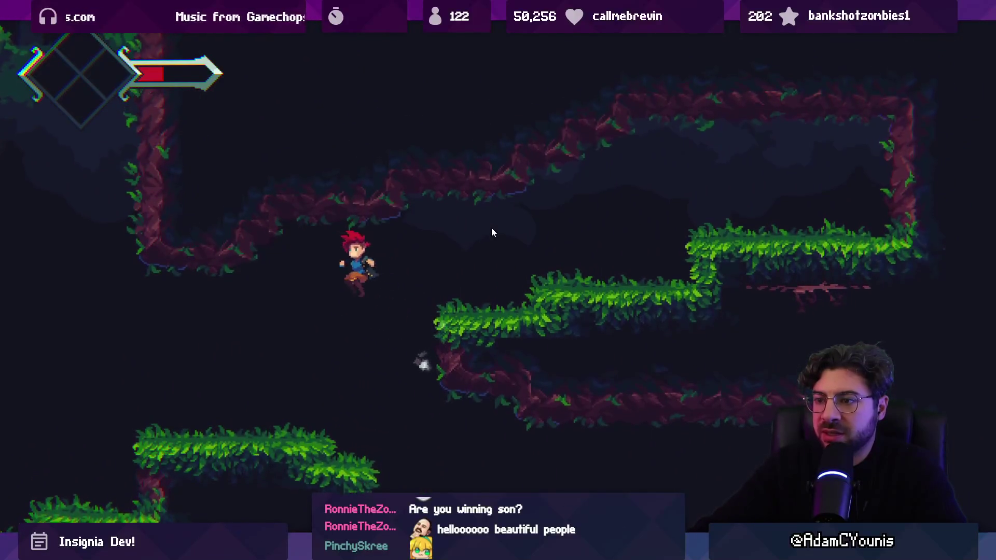
pyautogui.press('Right')
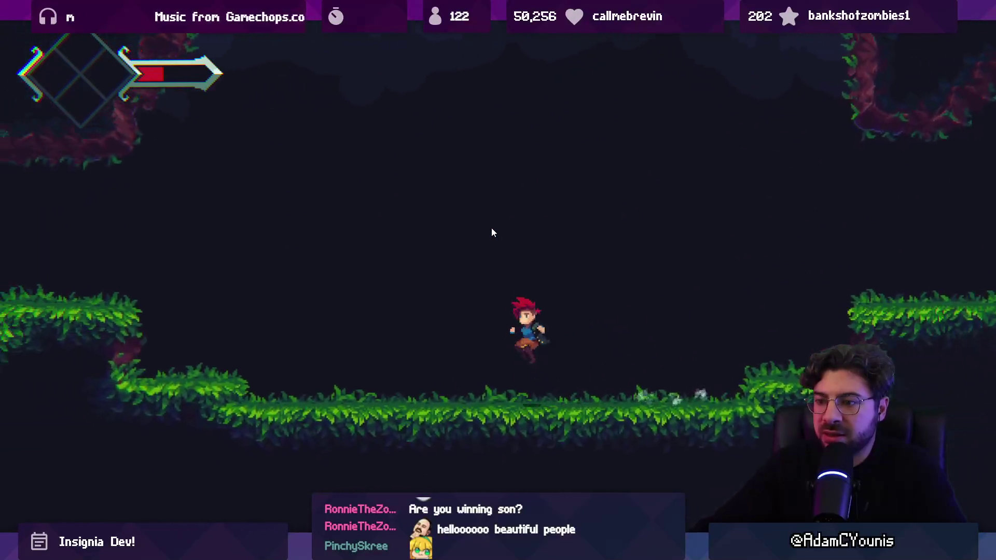
pyautogui.press('Left')
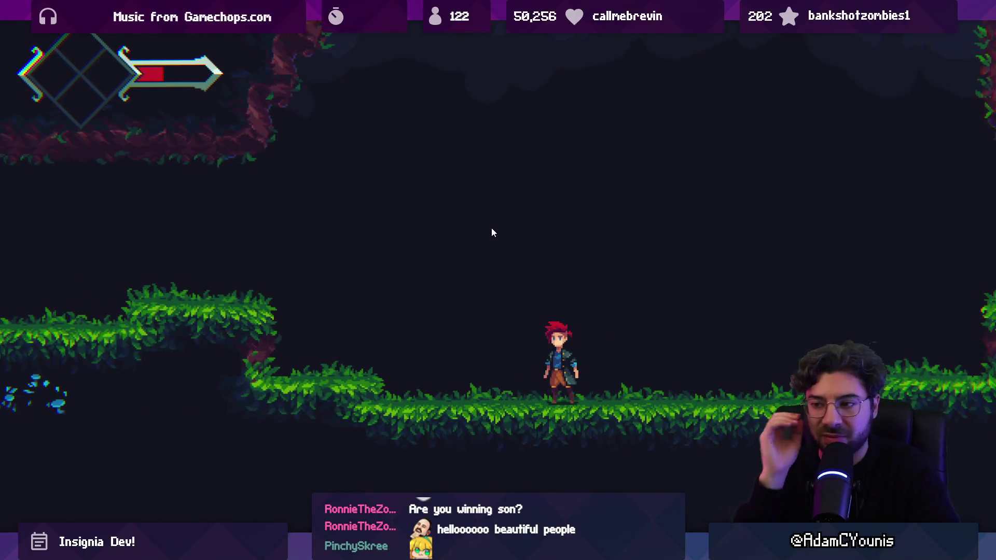
pyautogui.hotkey('shift', 'space')
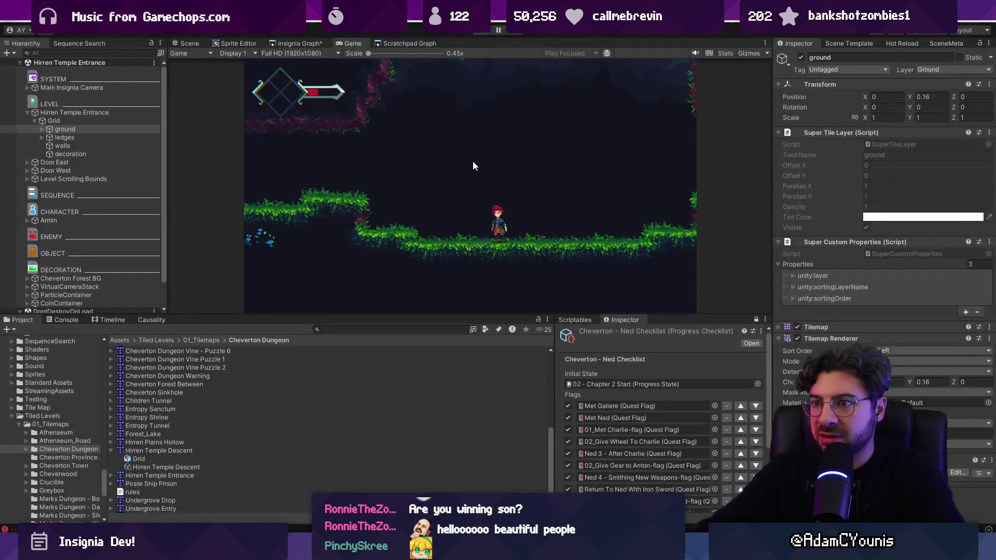
# Step: Return to the Scene view, zoom in and make the scene view taller
pyautogui.hotkey('ctrl', '1')
pyautogui.scroll(5, 425, 277)
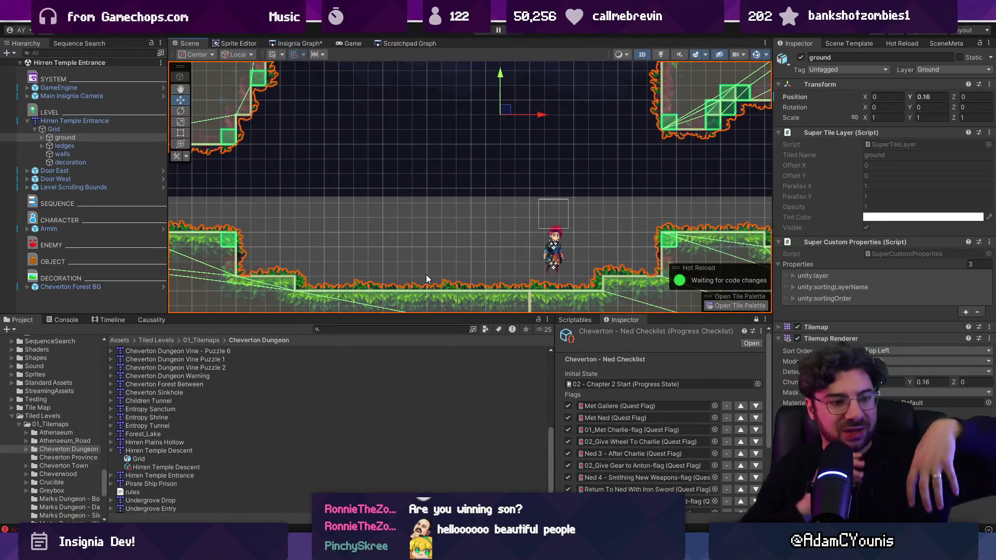
pyautogui.moveTo(427, 314); pyautogui.dragTo(428, 354)
# Step: Deselect the ground tilemap and try a Project search for Hirren assets, then clear it
pyautogui.click(461, 283)
pyautogui.scroll(-1, 449, 268)
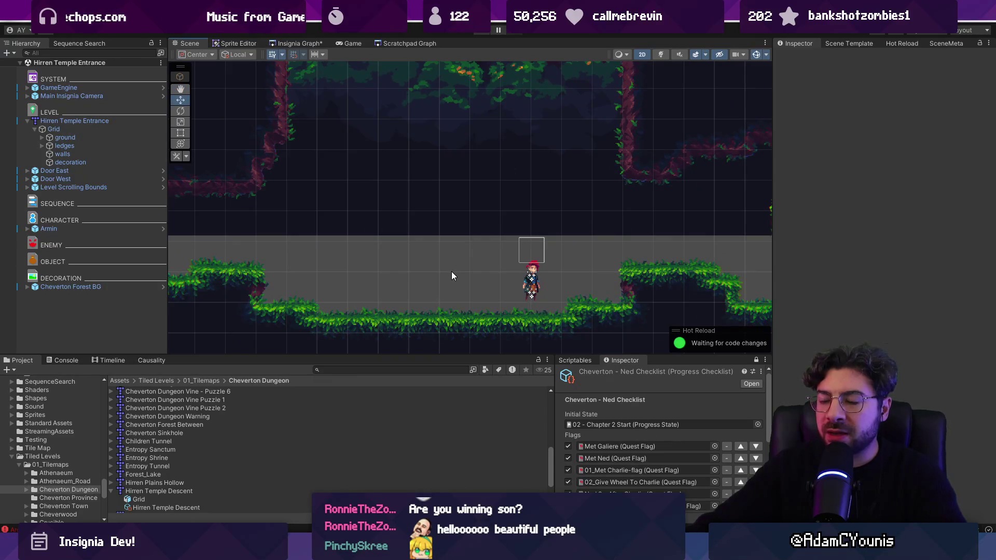
pyautogui.click(365, 370)
pyautogui.write('hirren temple')
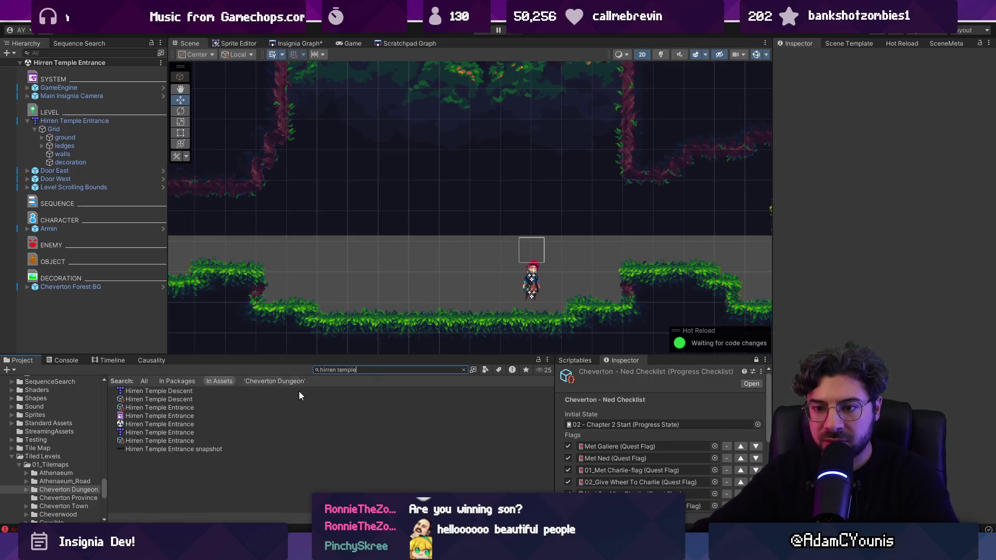
pyautogui.keyDown('ctrl'); pyautogui.scroll(5, 283, 413); pyautogui.keyUp('ctrl')
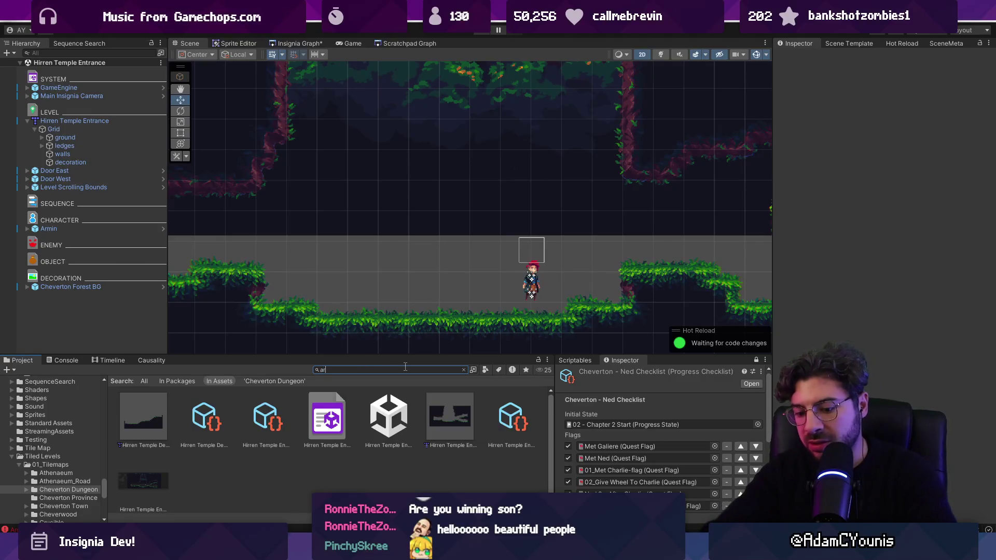
pyautogui.write('u')
pyautogui.scroll(-5, 356, 431)
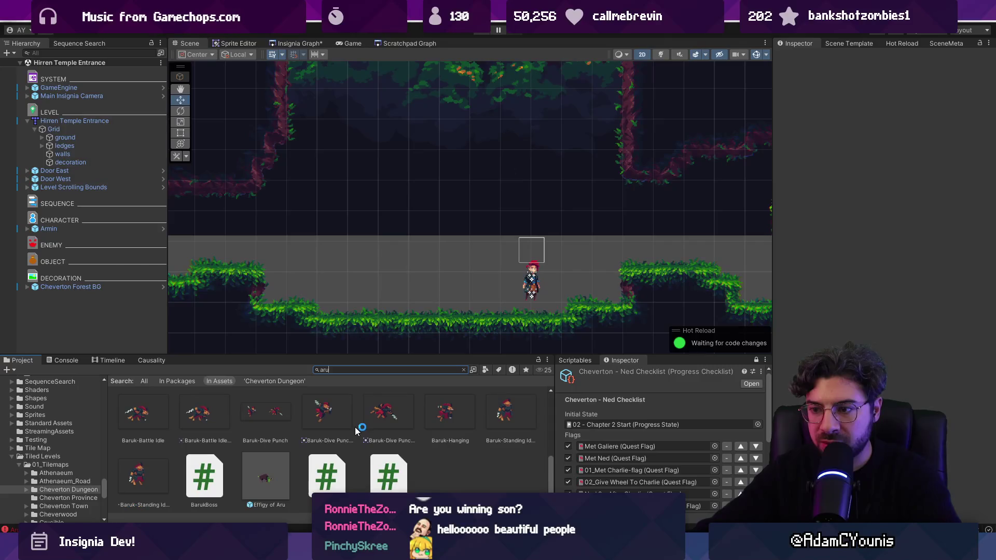
pyautogui.scroll(5, 355, 431)
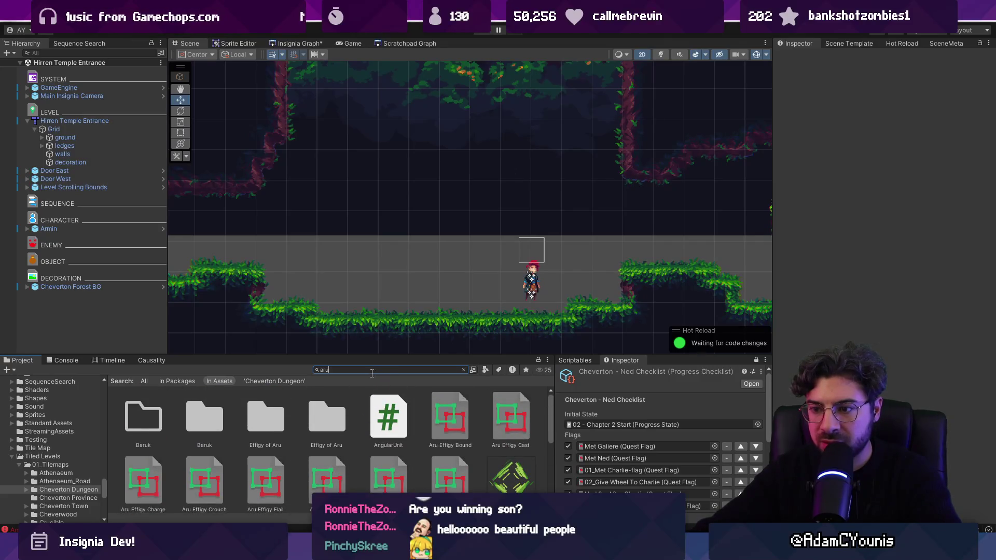
pyautogui.press('BackSpace')
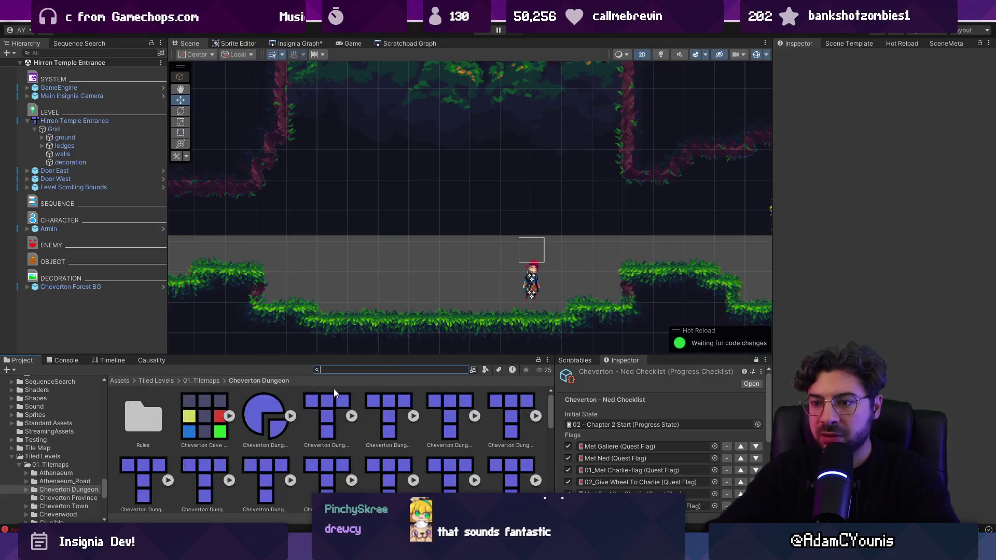
pyautogui.scroll(-5, 316, 394)
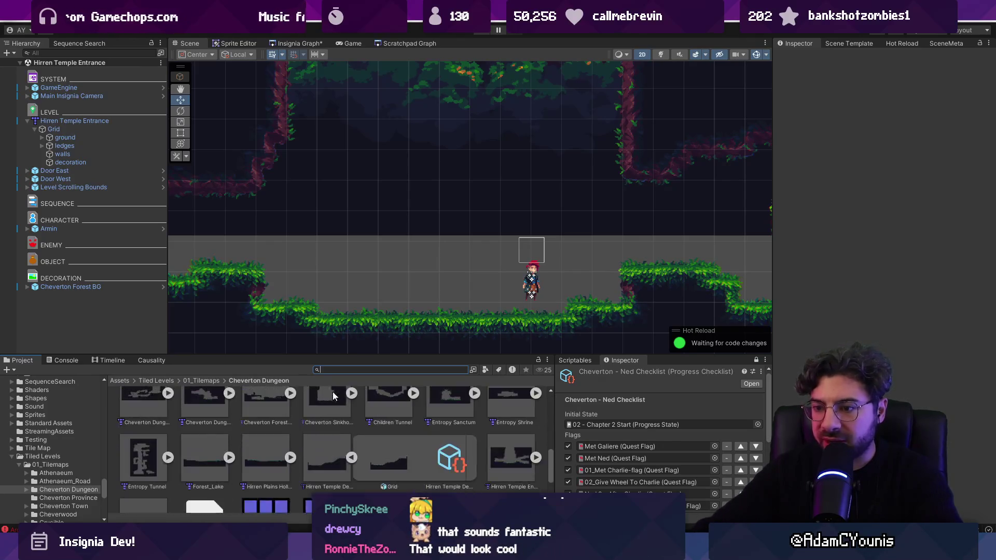
# Step: Enlarge the asset panels, search 'temple t:sprite' and pick the temple mural sprite
pyautogui.moveTo(353, 356); pyautogui.dragTo(366, 297)
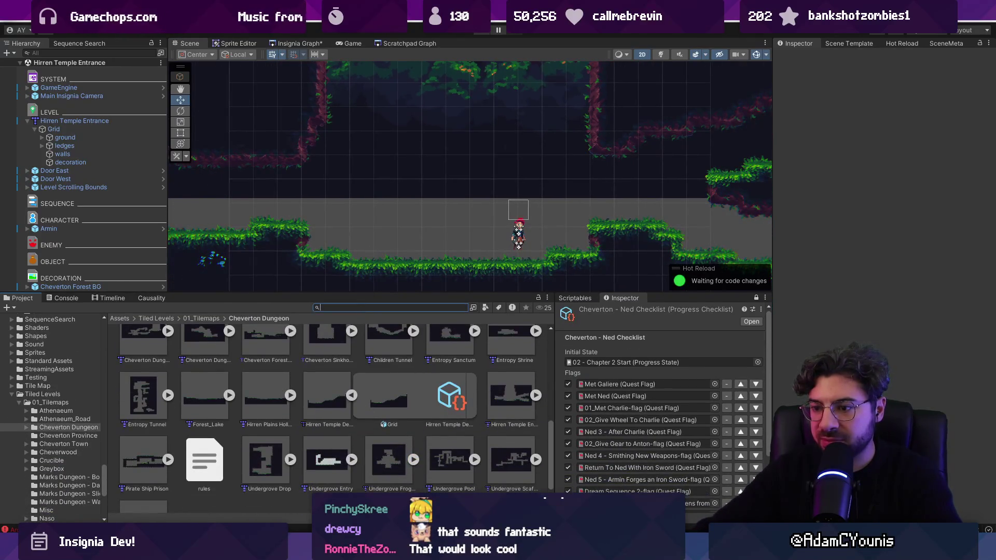
pyautogui.write('hirren')
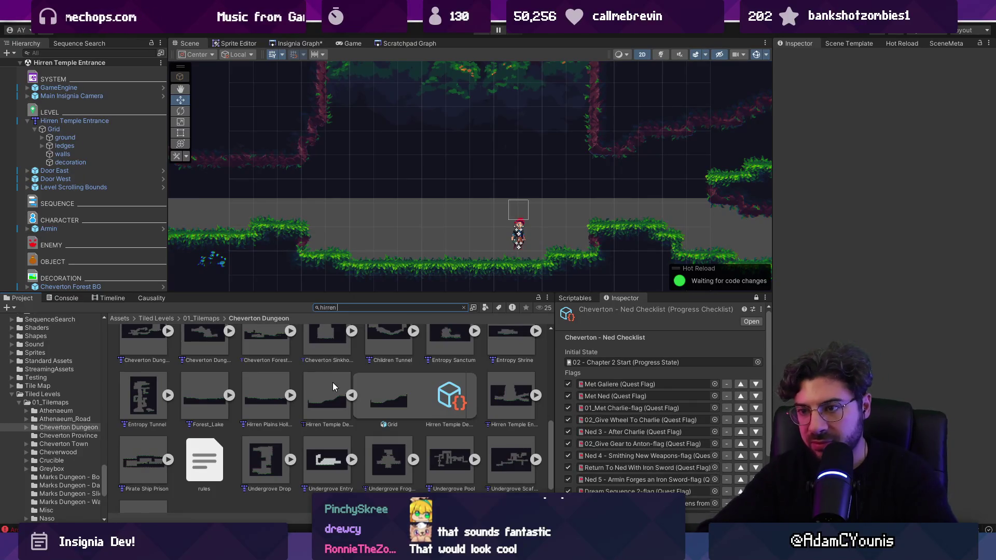
pyautogui.write(' t:sprite')
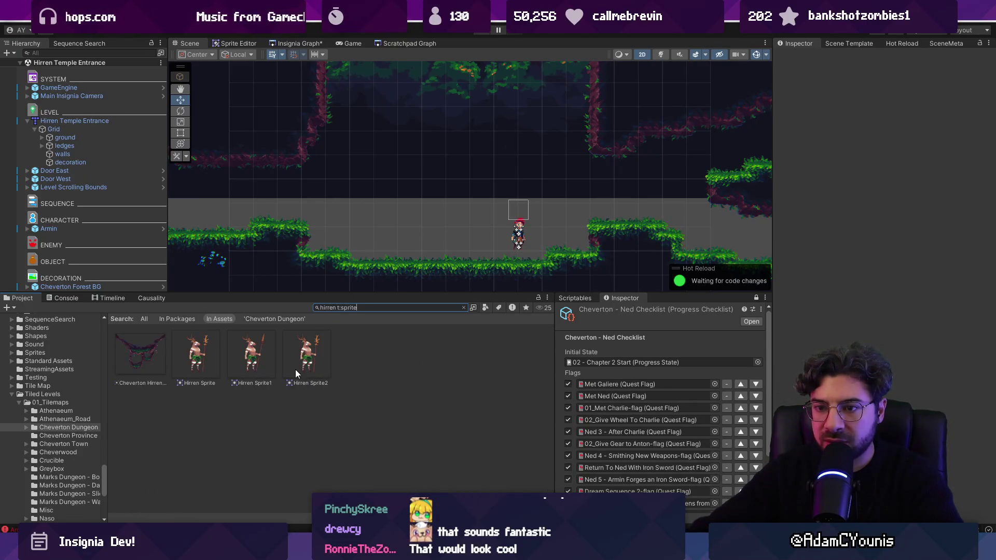
pyautogui.doubleClick(335, 307)
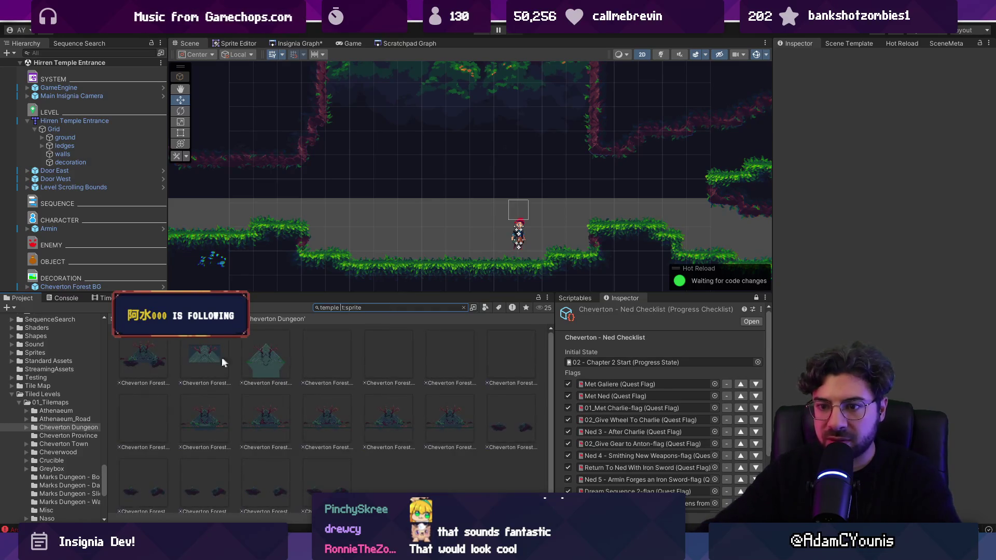
pyautogui.click(145, 363)
# Step: Place the Cheverton Forest Temple Background Mural on Middleground1 and lower it slightly
pyautogui.click(463, 308)
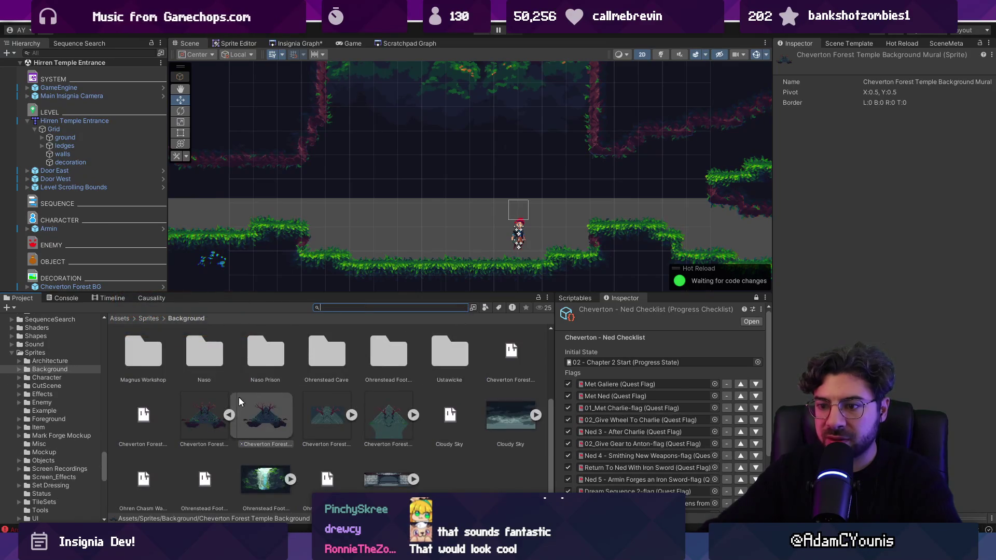
pyautogui.click(228, 416)
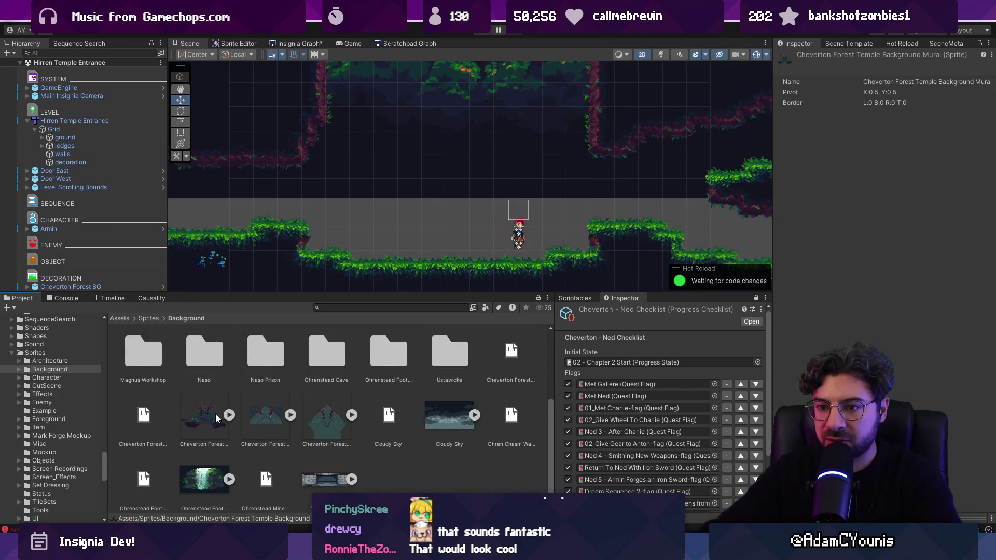
pyautogui.click(228, 416)
pyautogui.moveTo(265, 415)
pyautogui.mouseDown()
pyautogui.moveTo(395, 251)
pyautogui.moveTo(457, 120)
pyautogui.moveTo(438, 200)
pyautogui.mouseUp()
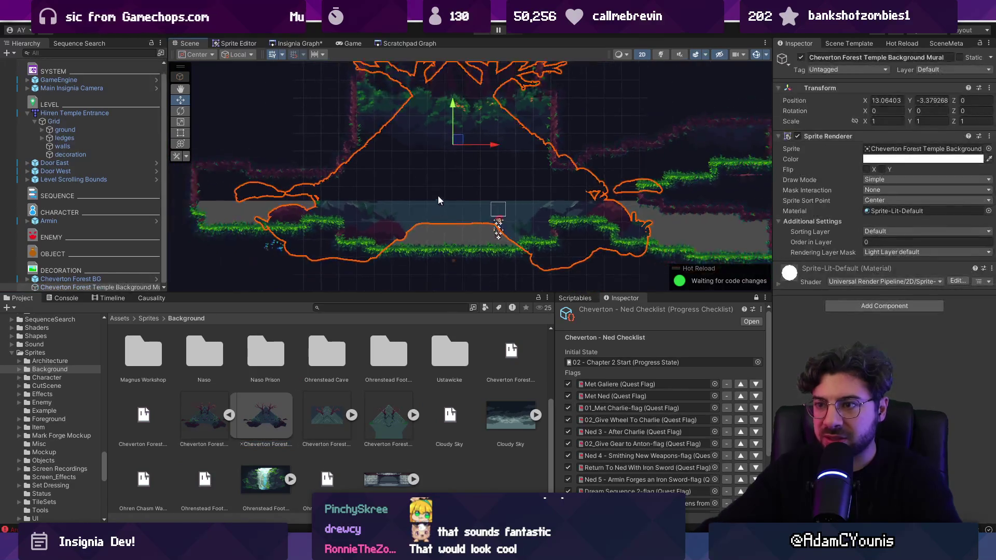
pyautogui.scroll(3, 439, 206)
pyautogui.click(879, 232)
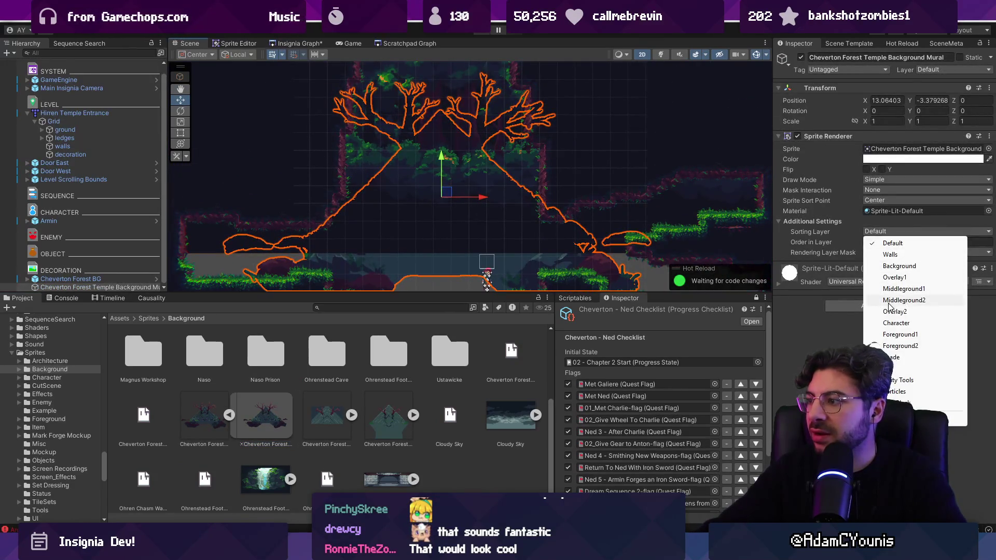
pyautogui.click(888, 289)
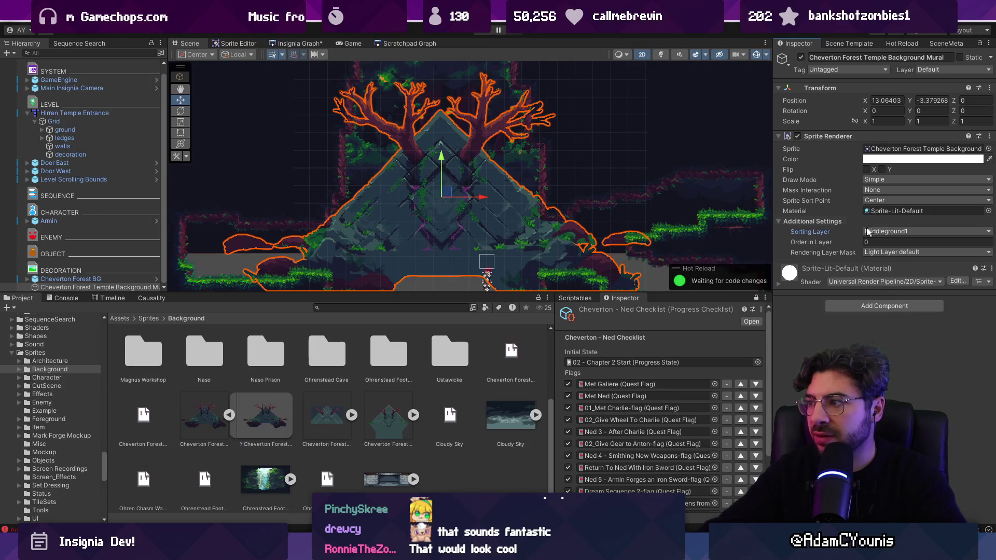
pyautogui.scroll(-2, 527, 222)
pyautogui.moveTo(443, 156); pyautogui.dragTo(447, 179)
# Step: Playtest, running the character right past the temple mural
pyautogui.hotkey('ctrl', 'p')
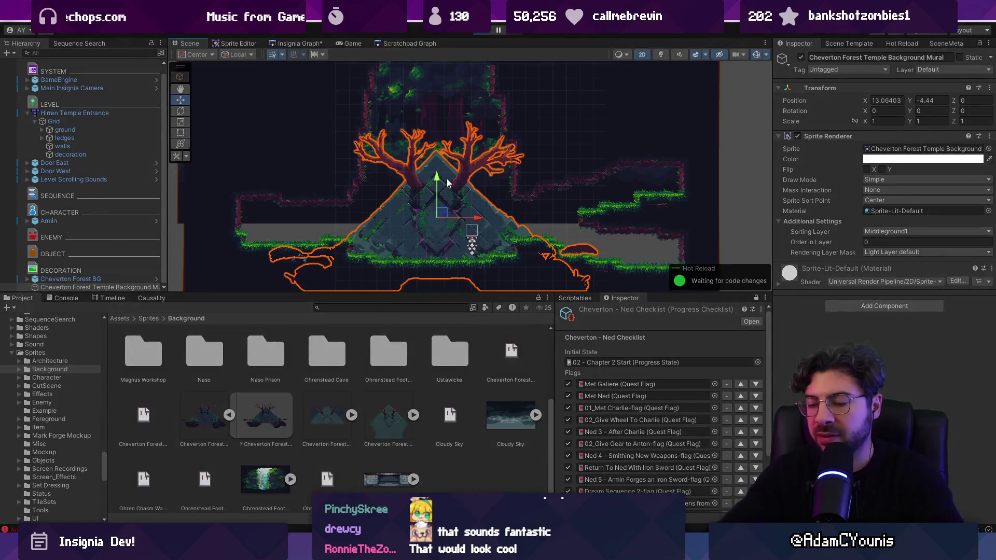
pyautogui.press('Right')
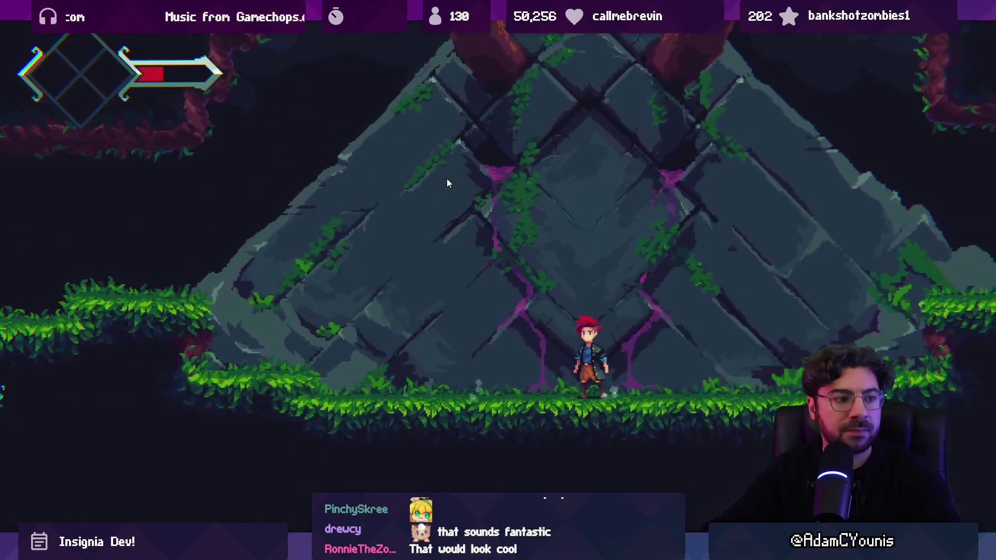
pyautogui.hotkey('ctrl', 'shift', 'F7')
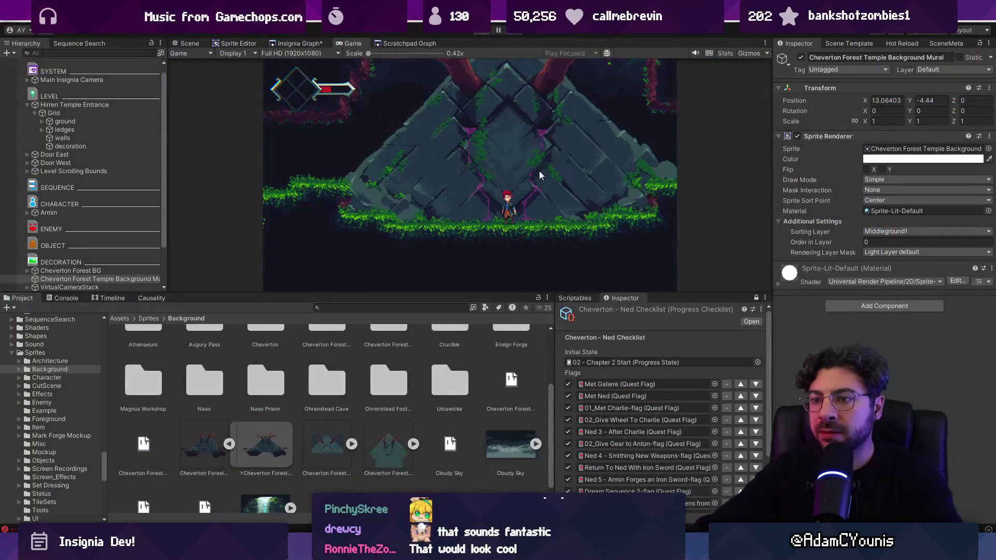
# Step: Add a Parallax By Depth component to the mural and orbit the 3D view to inspect its depth
pyautogui.press('2')
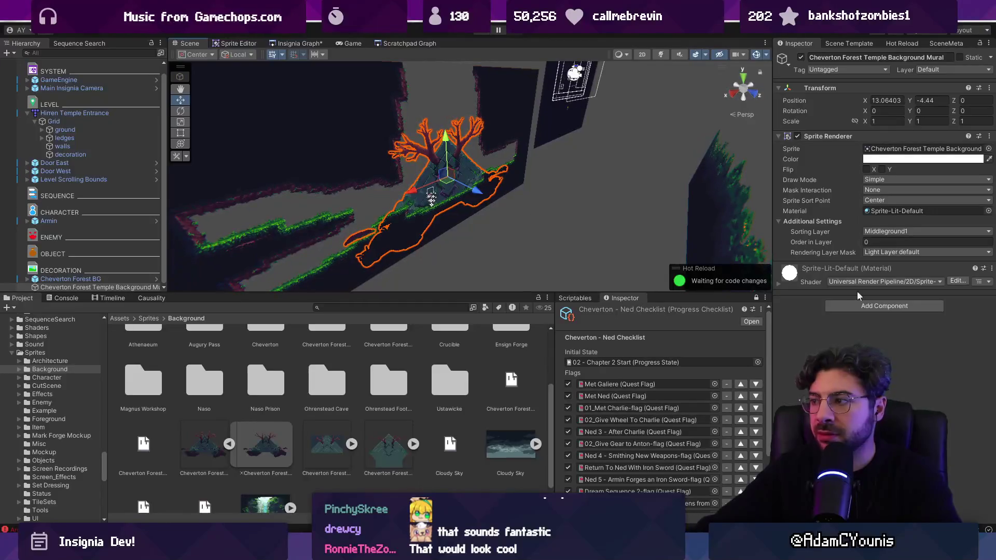
pyautogui.click(870, 306)
pyautogui.write('parallax b')
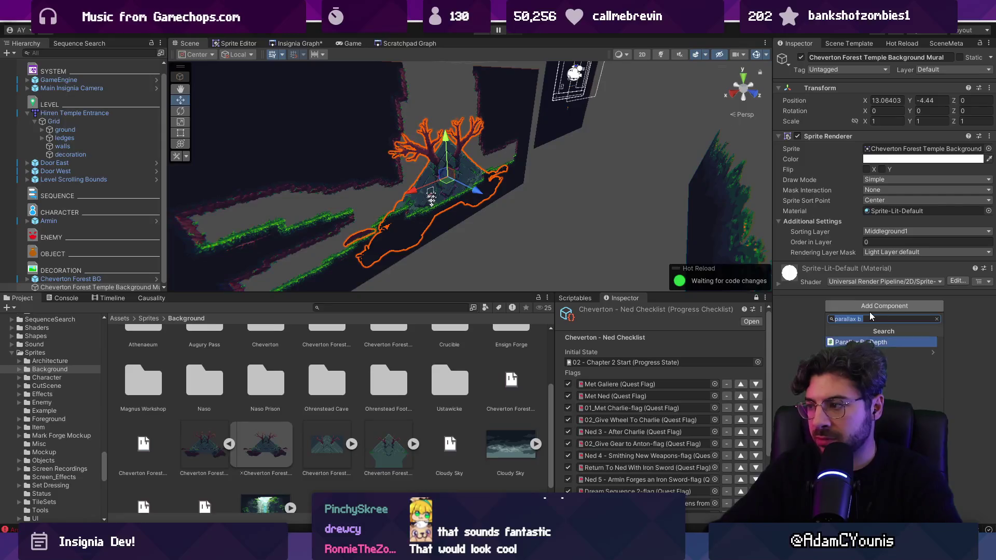
pyautogui.press('Return')
pyautogui.moveTo(525, 250)
pyautogui.mouseDown()
pyautogui.moveTo(534, 229)
pyautogui.moveTo(431, 237)
pyautogui.moveTo(455, 219)
pyautogui.moveTo(553, 224)
pyautogui.moveTo(599, 239)
pyautogui.mouseUp()
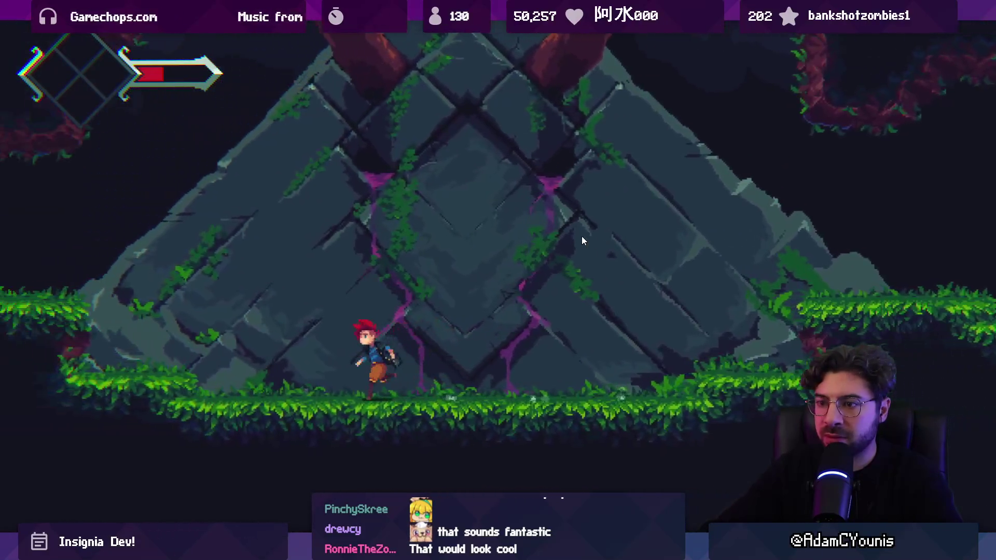
# Step: Walk the character left to check the parallax, then begin a Project search for 'zone camera'
pyautogui.press('Left')
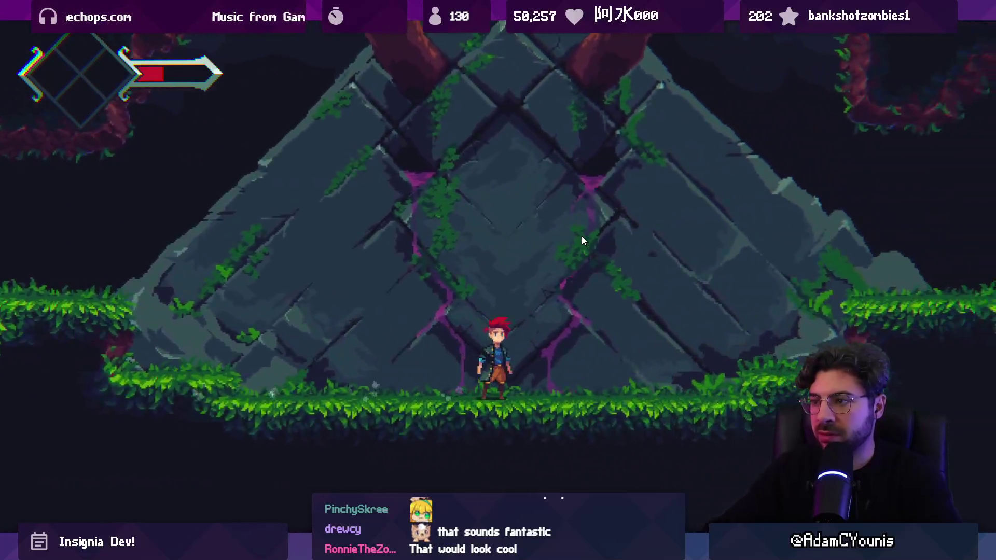
pyautogui.hotkey('shift', 'space')
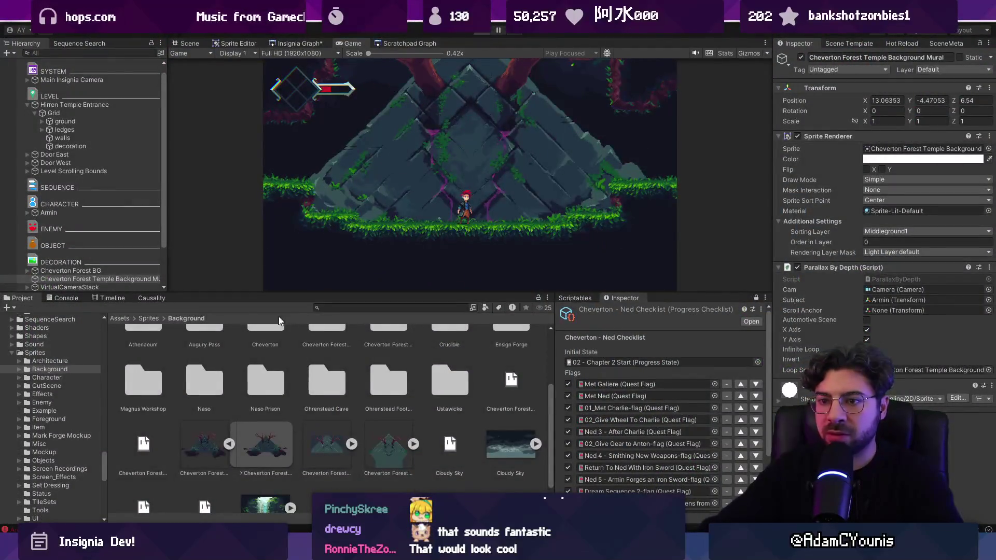
pyautogui.click(333, 308)
pyautogui.write('zone camera')
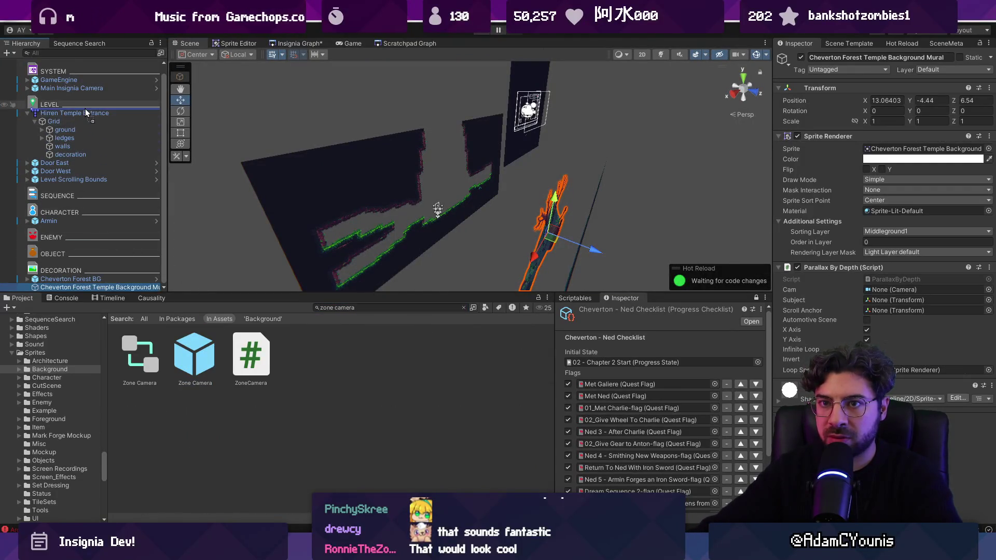
# Step: Add a Zone Camera over the temple area and stop it using the scene ortho size
pyautogui.moveTo(85, 108); pyautogui.dragTo(86, 108)
pyautogui.press('f')
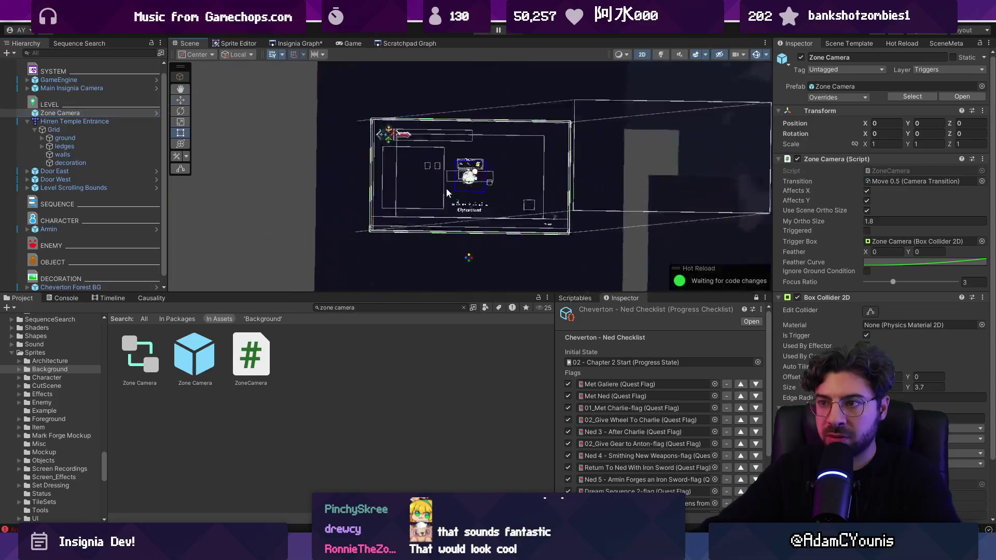
pyautogui.scroll(-3, 446, 192)
pyautogui.press('w')
pyautogui.moveTo(449, 192)
pyautogui.mouseDown()
pyautogui.moveTo(627, 233)
pyautogui.moveTo(638, 244)
pyautogui.mouseUp()
pyautogui.press('f')
pyautogui.moveTo(415, 139); pyautogui.dragTo(416, 140)
pyautogui.scroll(-2, 480, 191)
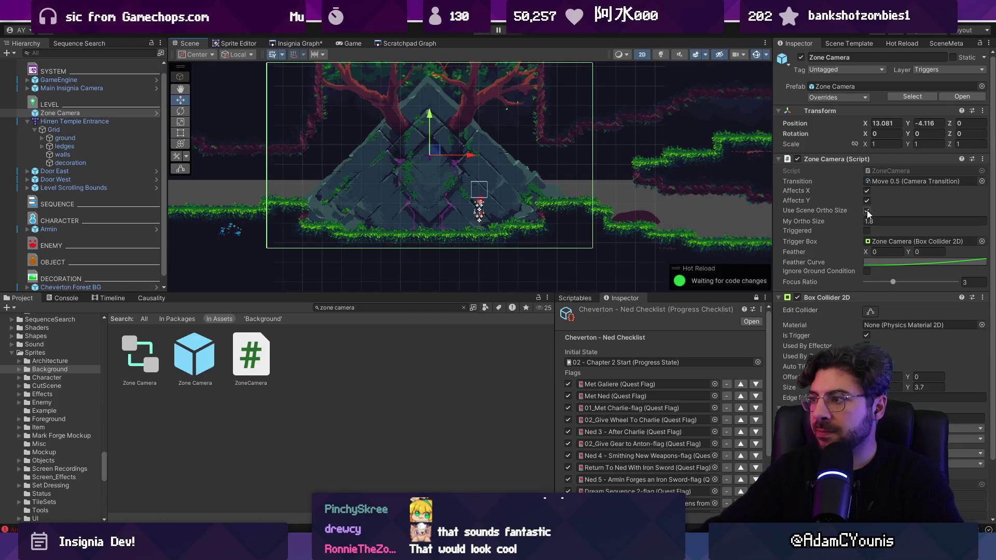
pyautogui.click(866, 210)
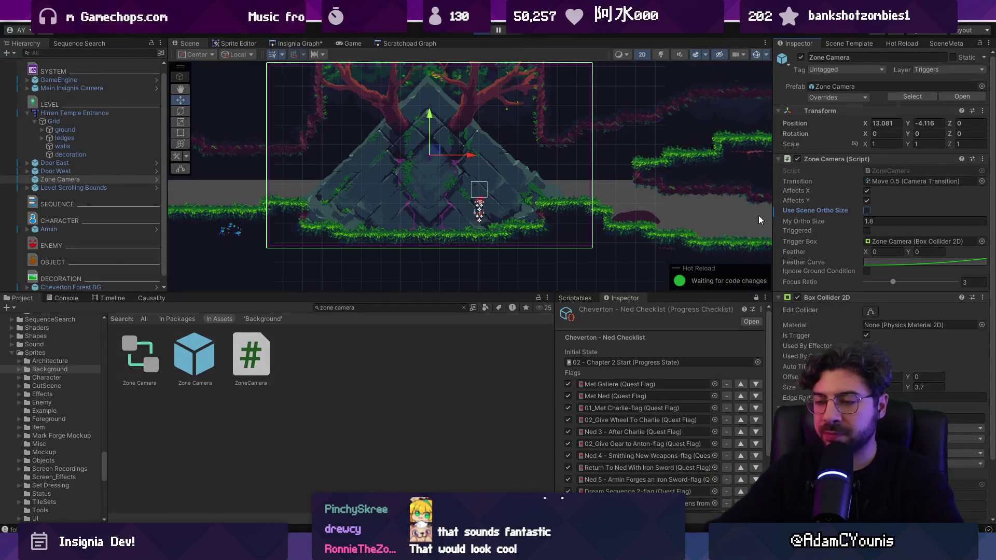
# Step: Playtest with the Zone Camera: run right, jump onto the higher ledge, return left
pyautogui.hotkey('ctrl', 'p')
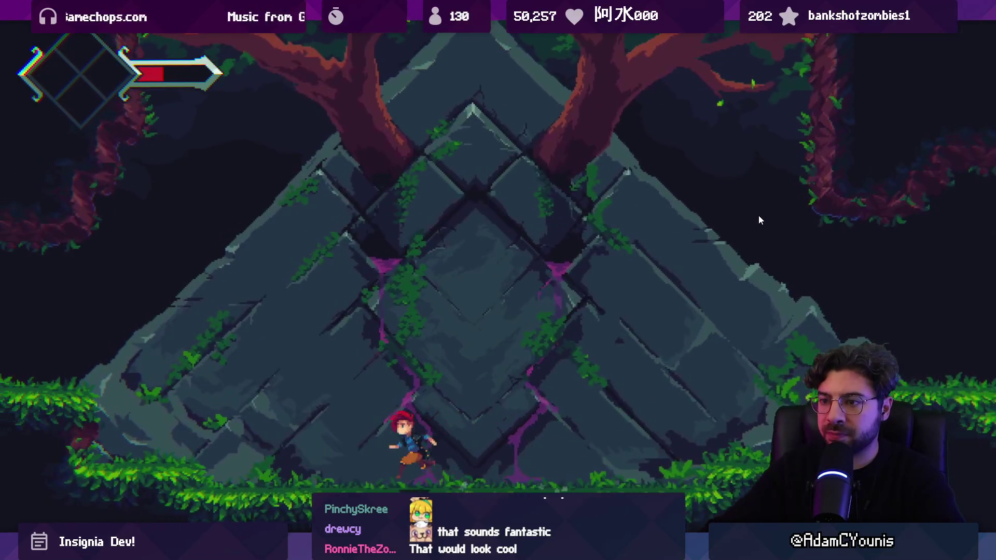
pyautogui.press('Right')
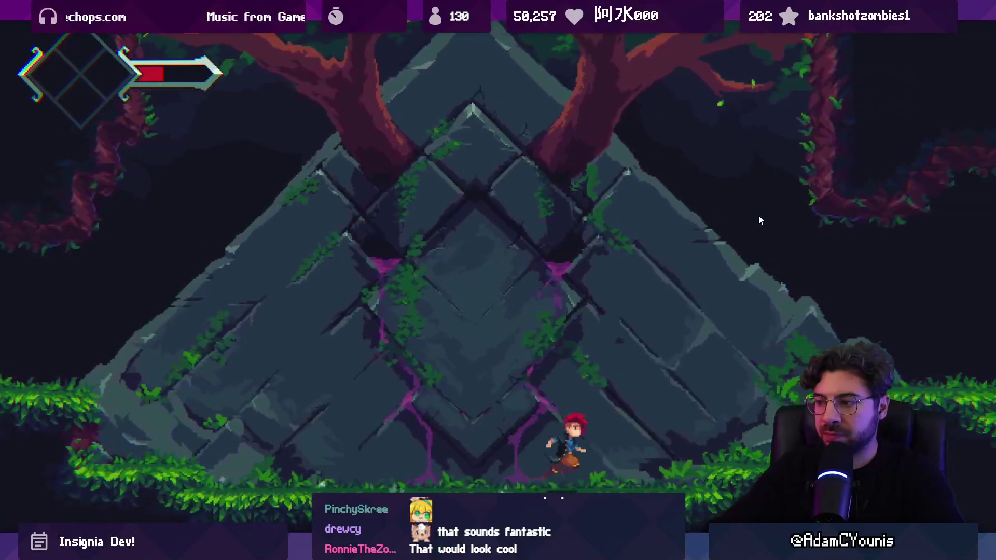
pyautogui.press('space')
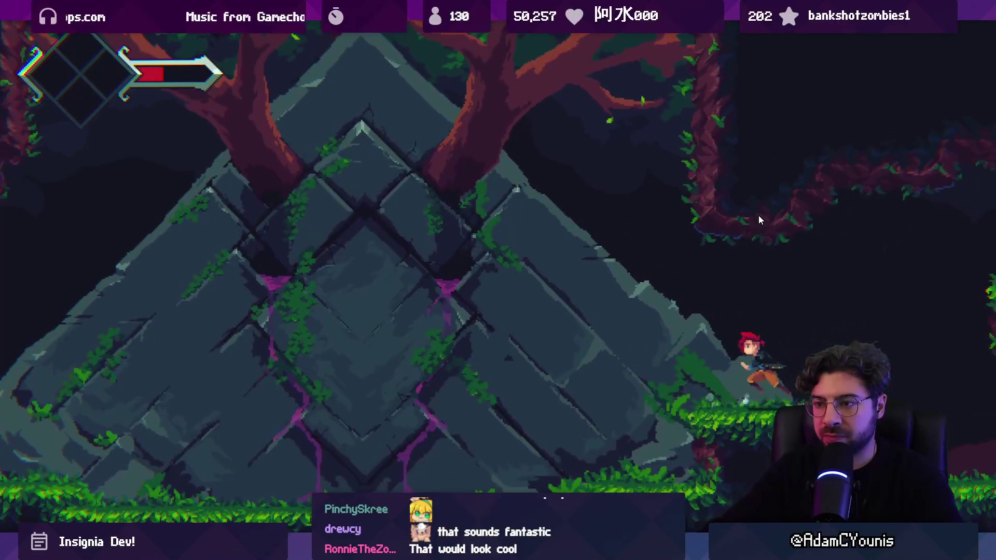
pyautogui.press('Left')
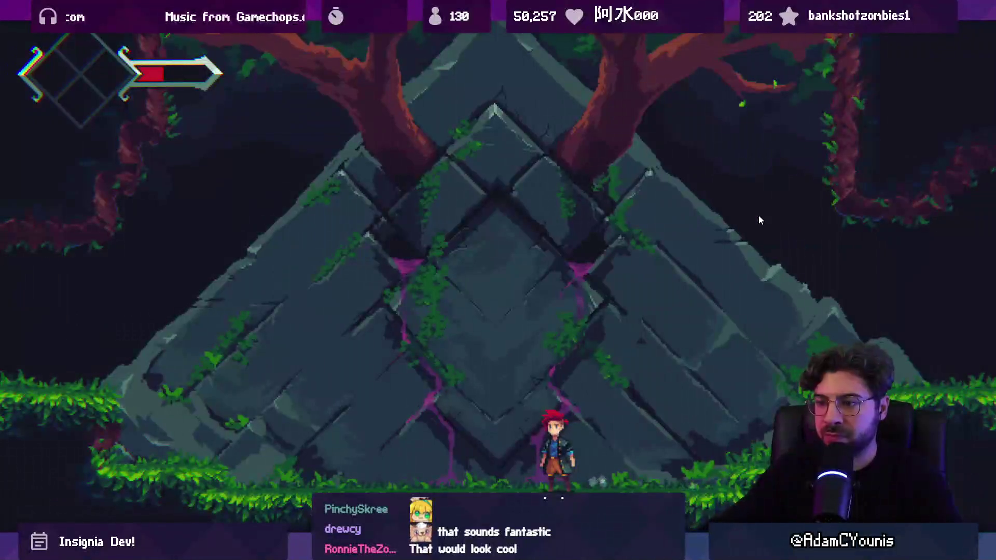
pyautogui.hotkey('shift', 'space')
pyautogui.hotkey('ctrl', 'p')
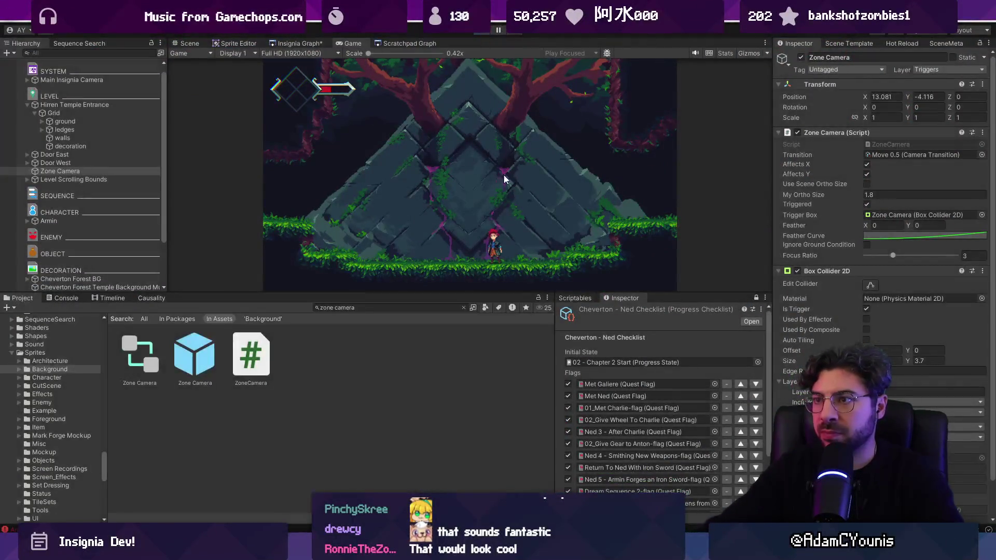
# Step: Reset the Zone Camera Z to 0, push the mural back to Z 7.67, and locate its source sprite
pyautogui.moveTo(504, 194); pyautogui.dragTo(480, 163)
pyautogui.hotkey('ctrl', 'z')
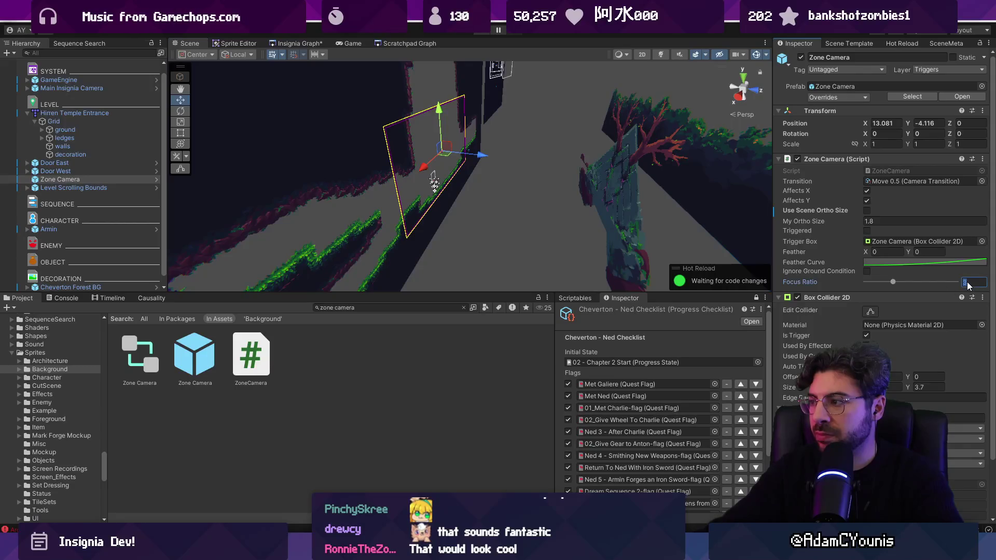
pyautogui.click(624, 213)
pyautogui.press('f')
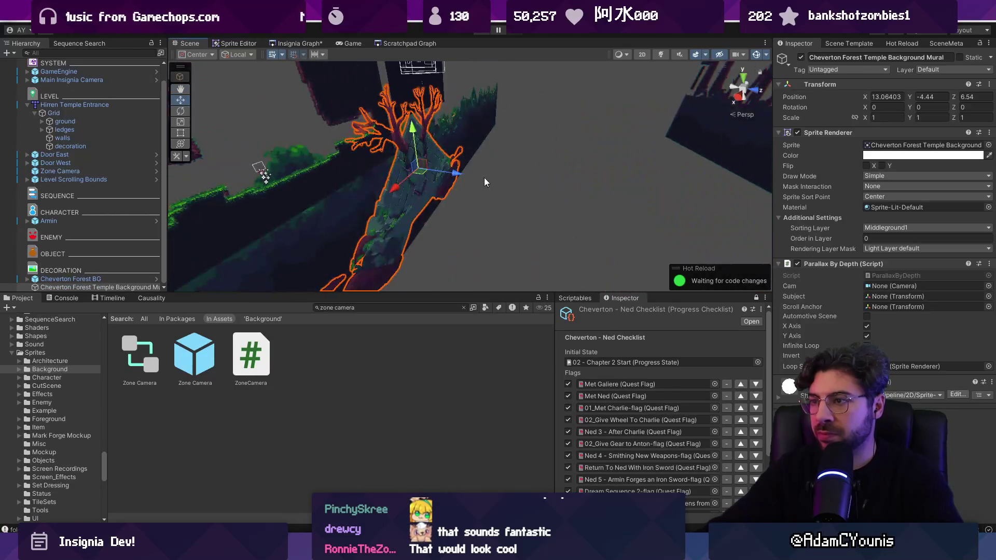
pyautogui.moveTo(458, 174)
pyautogui.mouseDown()
pyautogui.moveTo(497, 191)
pyautogui.moveTo(576, 183)
pyautogui.mouseUp()
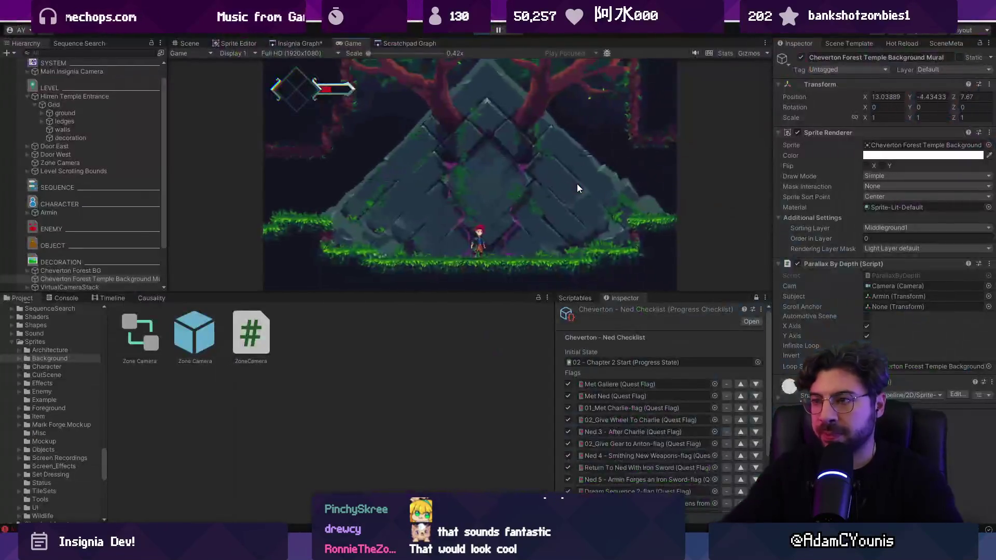
pyautogui.click(887, 145)
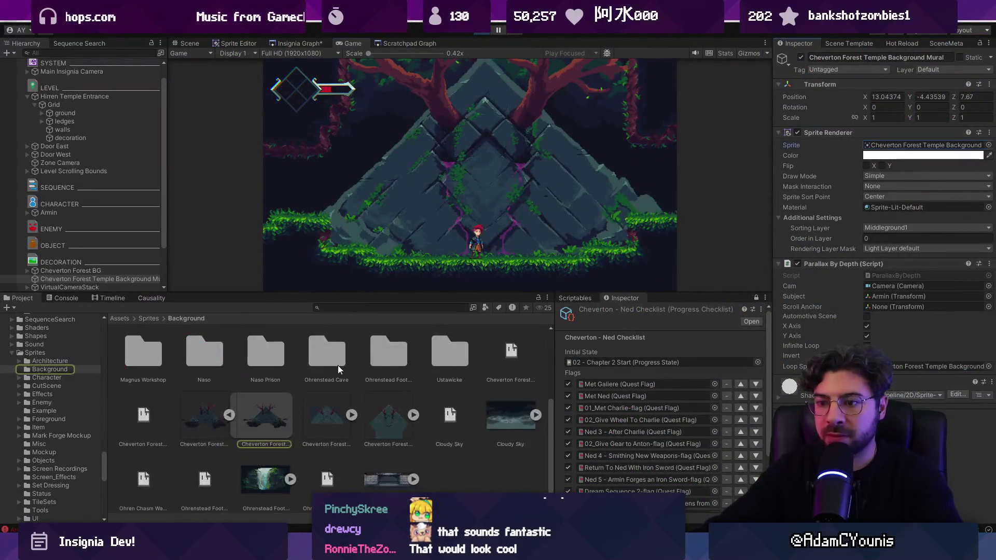
# Step: Open the temple mural artwork in Aseprite and briefly hide and reshow all layers
pyautogui.doubleClick(153, 410)
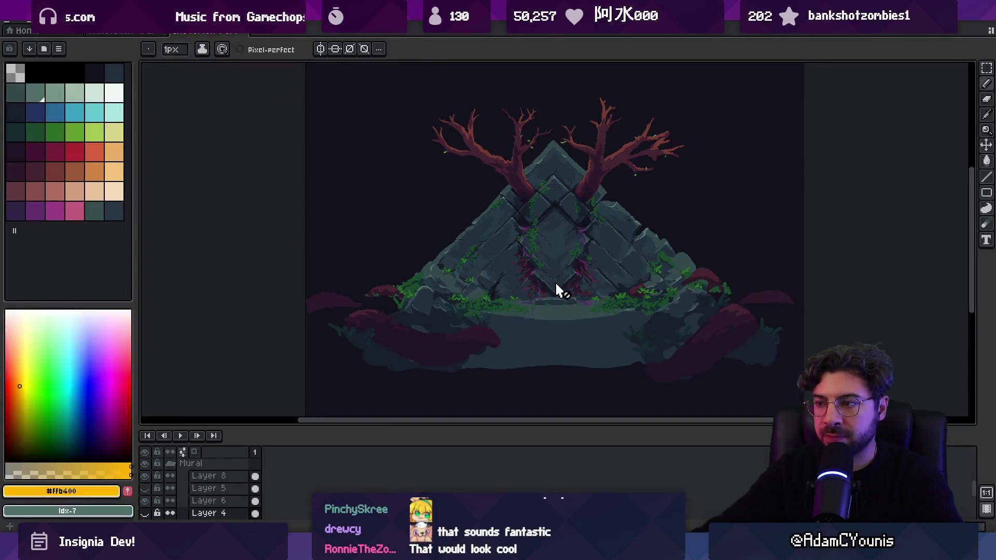
pyautogui.scroll(2, 557, 291)
pyautogui.press('v')
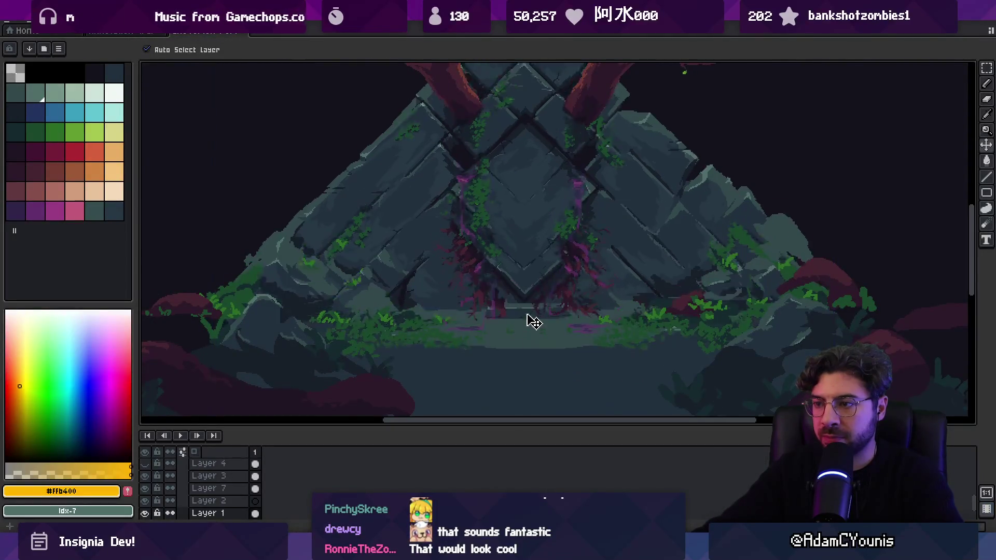
pyautogui.scroll(-2, 518, 347)
pyautogui.scroll(1, 521, 348)
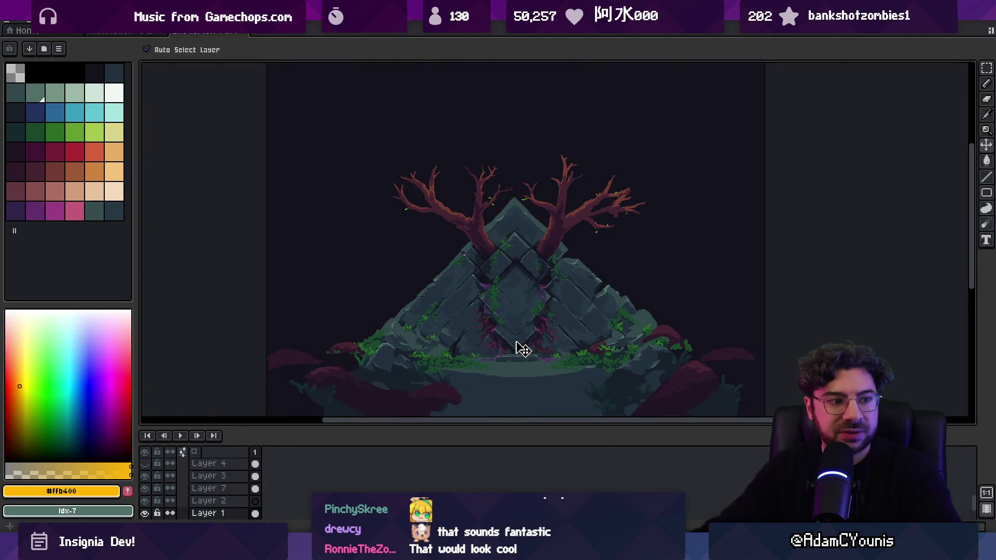
pyautogui.scroll(2, 523, 349)
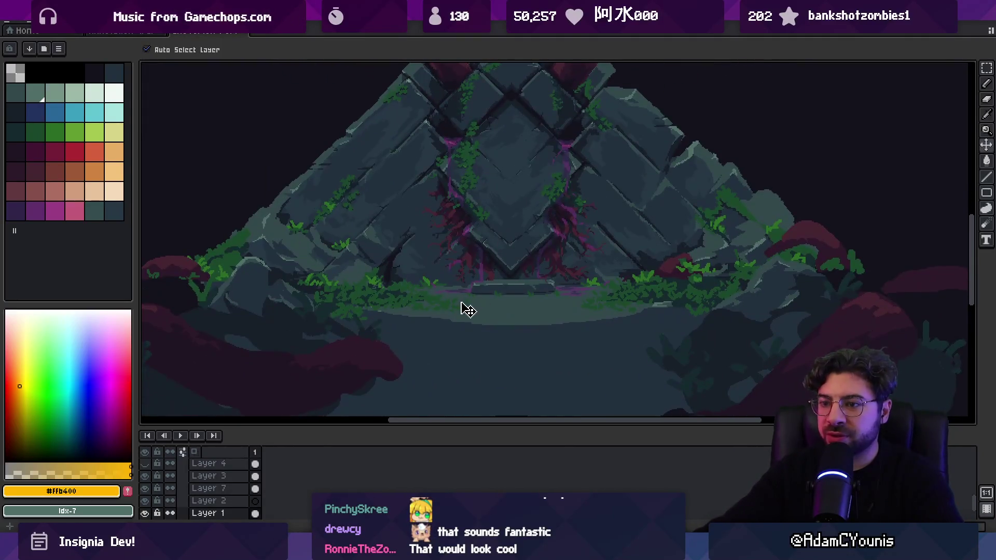
pyautogui.scroll(-2, 446, 311)
pyautogui.click(145, 452)
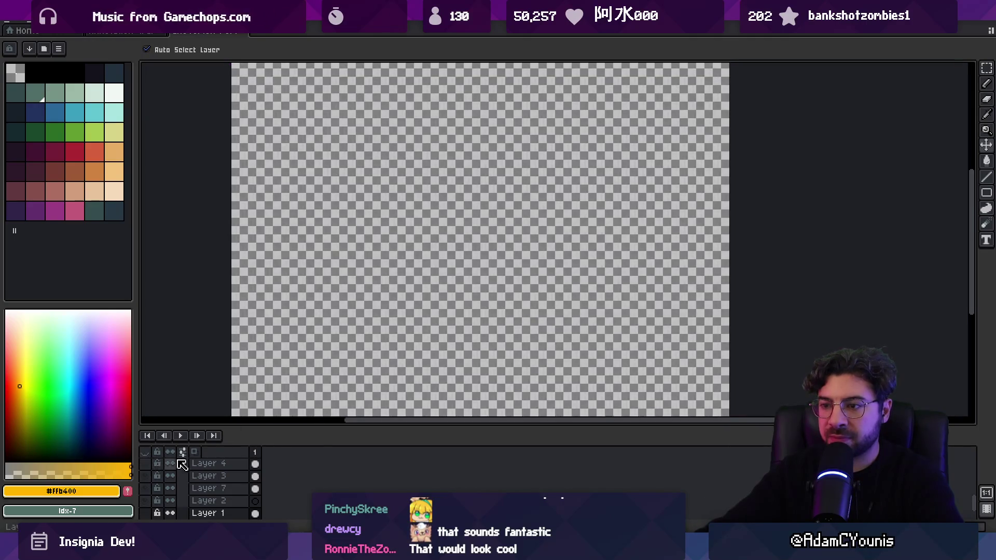
pyautogui.click(145, 454)
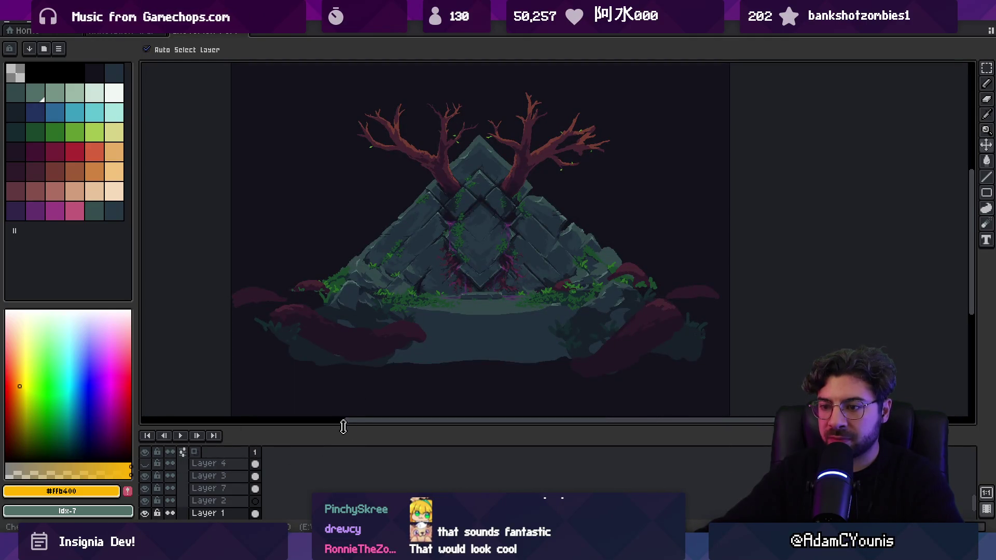
# Step: Enlarge the Layers panel, fold the Totems group, and check the Mural group's visibility
pyautogui.moveTo(344, 422); pyautogui.dragTo(304, 345)
pyautogui.scroll(3, 218, 425)
pyautogui.click(173, 450)
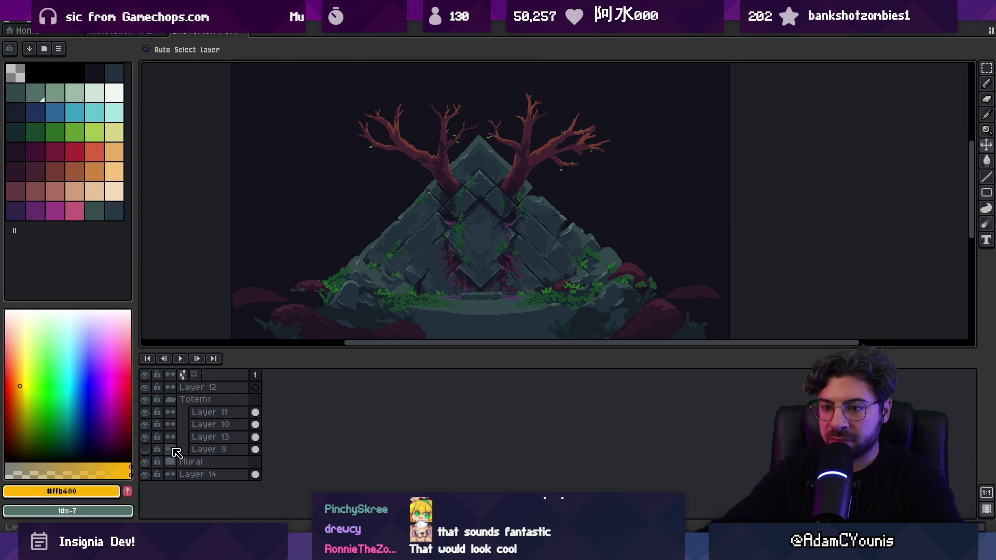
pyautogui.click(171, 400)
pyautogui.click(145, 399)
pyautogui.click(145, 400)
pyautogui.click(144, 412)
pyautogui.click(145, 412)
pyautogui.click(145, 412)
pyautogui.click(146, 413)
pyautogui.click(170, 411)
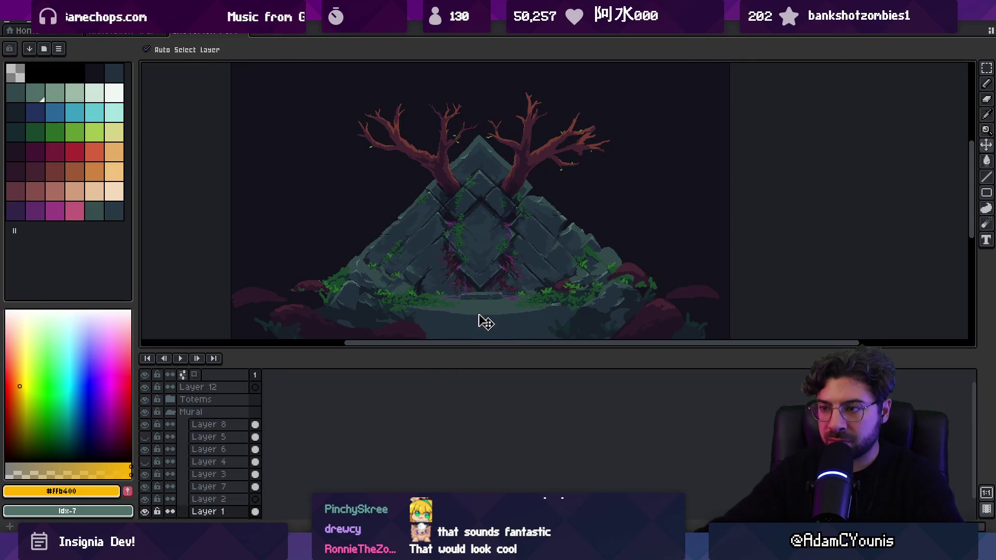
# Step: Hide the Totems group and compare Layer 6 with and without its foliage
pyautogui.scroll(2, 482, 330)
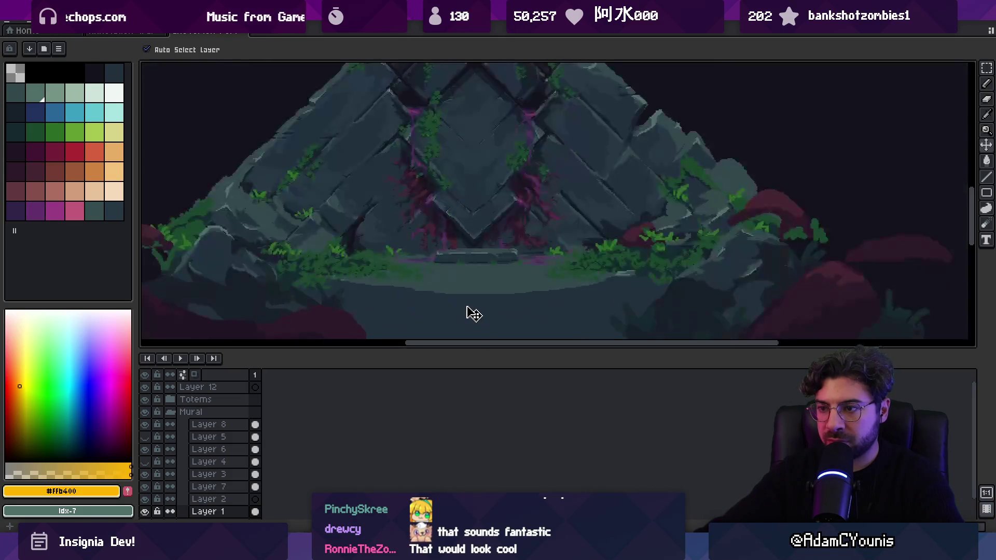
pyautogui.scroll(-2, 467, 298)
pyautogui.moveTo(469, 347); pyautogui.dragTo(469, 392)
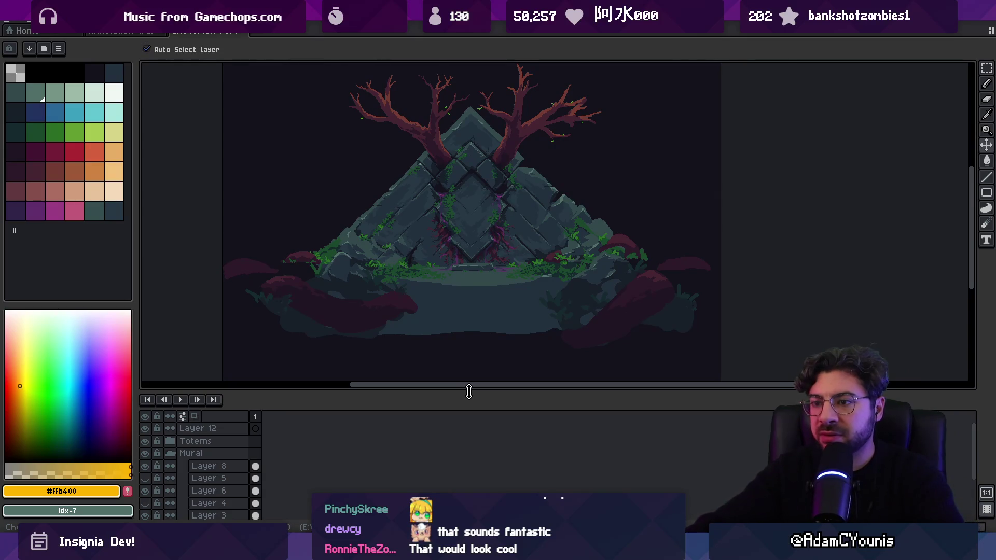
pyautogui.scroll(-1, 524, 303)
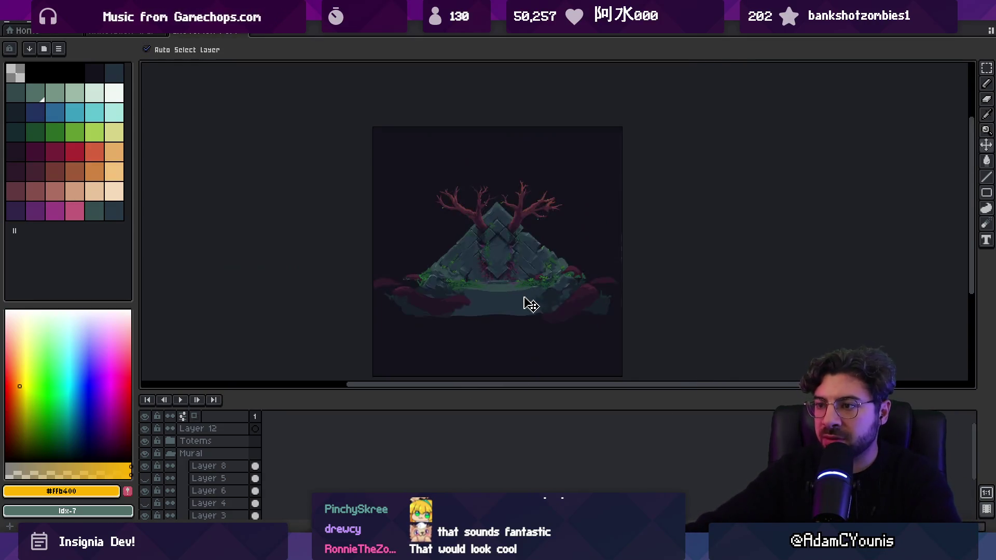
pyautogui.scroll(1, 511, 306)
pyautogui.click(487, 288)
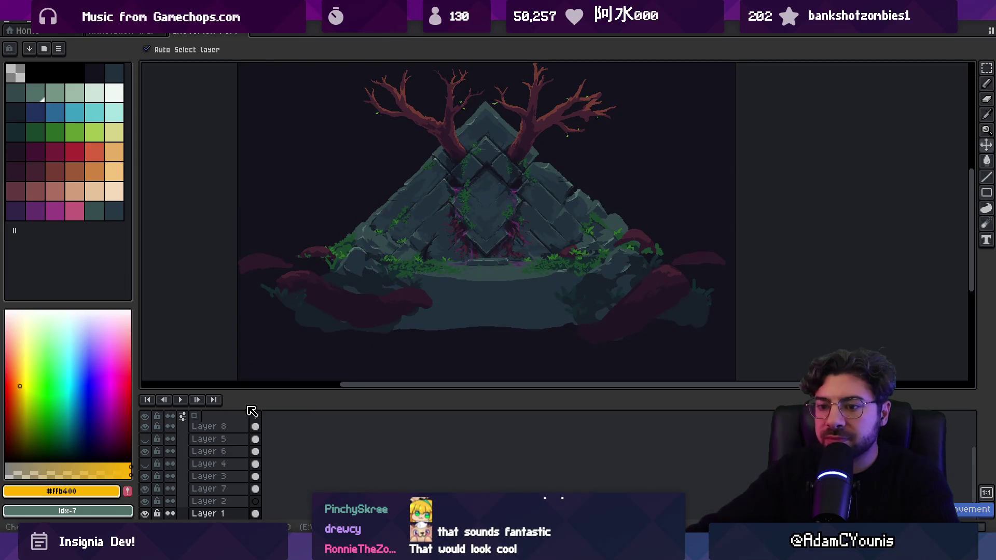
pyautogui.scroll(1, 157, 442)
pyautogui.click(147, 441)
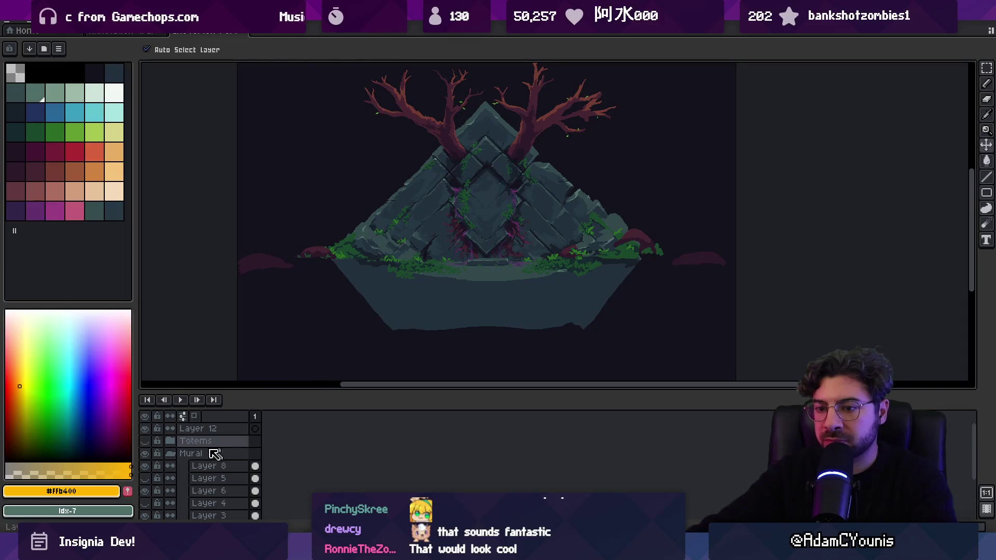
pyautogui.click(149, 496)
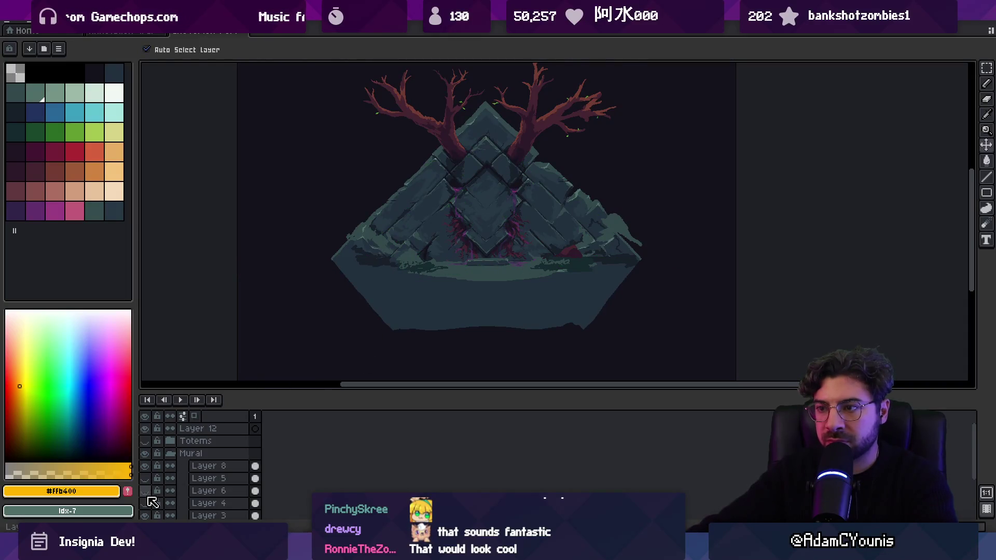
pyautogui.click(148, 496)
pyautogui.click(149, 496)
pyautogui.click(149, 494)
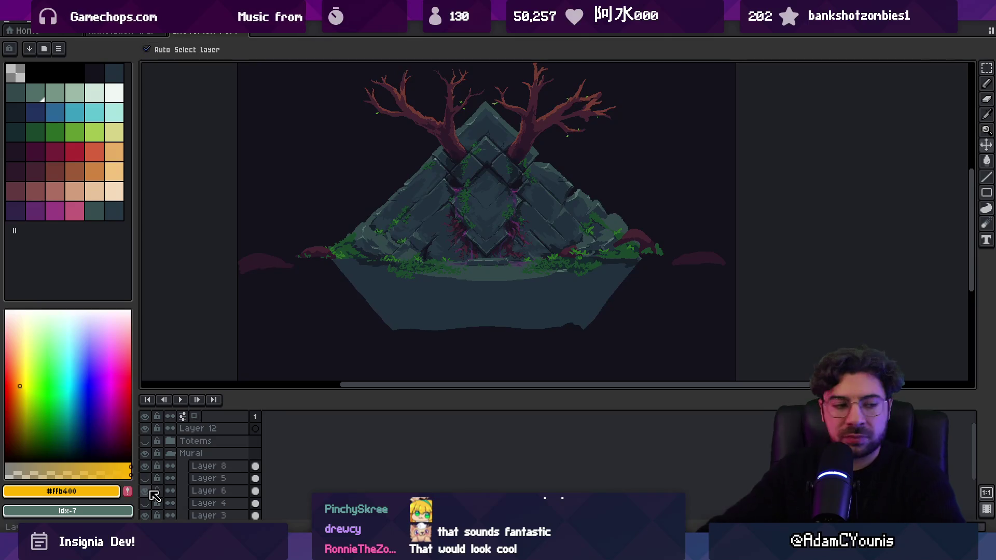
# Step: Lasso the foliage strip along the temple base on Layer 6 and cut it out
pyautogui.moveTo(467, 288)
pyautogui.mouseDown()
pyautogui.moveTo(500, 292)
pyautogui.moveTo(436, 292)
pyautogui.mouseUp()
pyautogui.scroll(4, 476, 275)
pyautogui.click(462, 279)
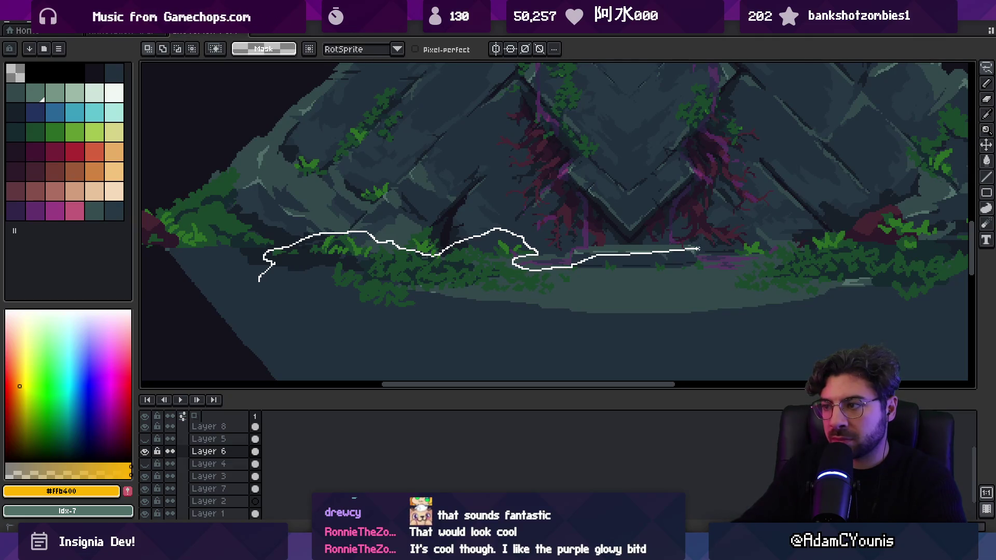
pyautogui.moveTo(754, 242); pyautogui.dragTo(757, 241)
pyautogui.scroll(-3, 569, 273)
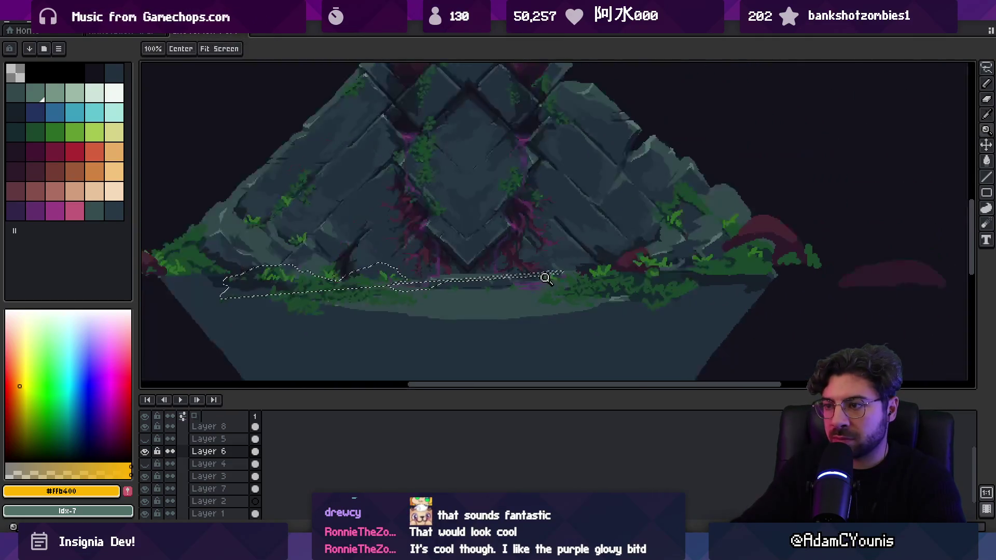
pyautogui.moveTo(397, 280)
pyautogui.mouseDown()
pyautogui.moveTo(747, 239)
pyautogui.moveTo(851, 322)
pyautogui.moveTo(233, 339)
pyautogui.moveTo(373, 286)
pyautogui.moveTo(229, 284)
pyautogui.moveTo(311, 349)
pyautogui.moveTo(346, 310)
pyautogui.mouseUp()
pyautogui.press('Delete')
pyautogui.hotkey('ctrl', 'z')
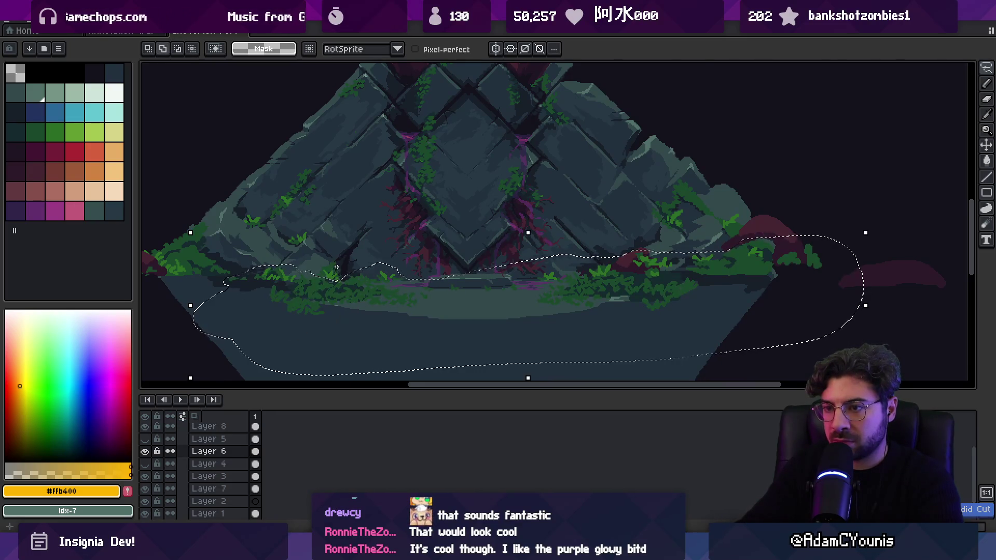
pyautogui.moveTo(353, 272); pyautogui.dragTo(357, 278)
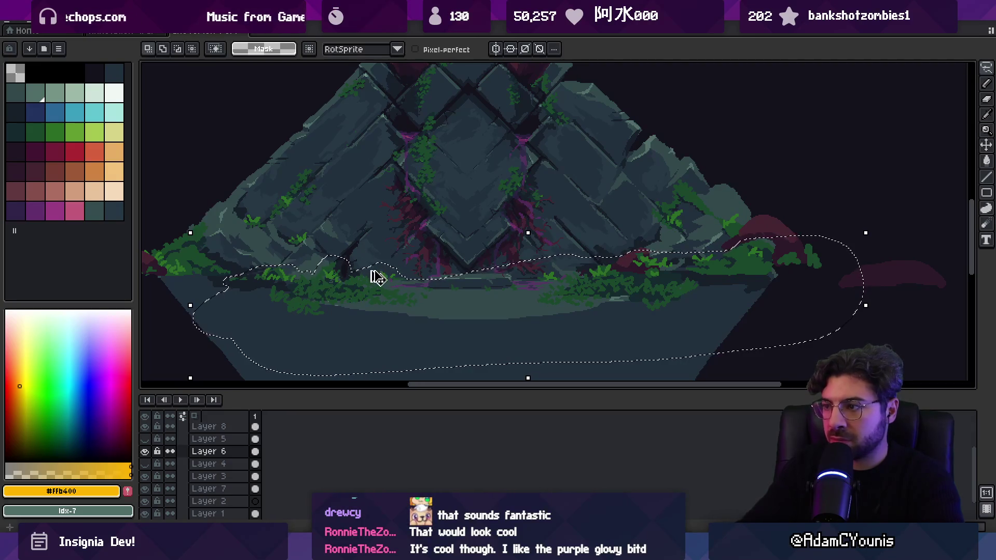
pyautogui.press('Delete')
# Step: Move Layer 15 out above the Mural group in the Layers panel
pyautogui.press('v')
pyautogui.click(497, 324)
pyautogui.scroll(2, 264, 453)
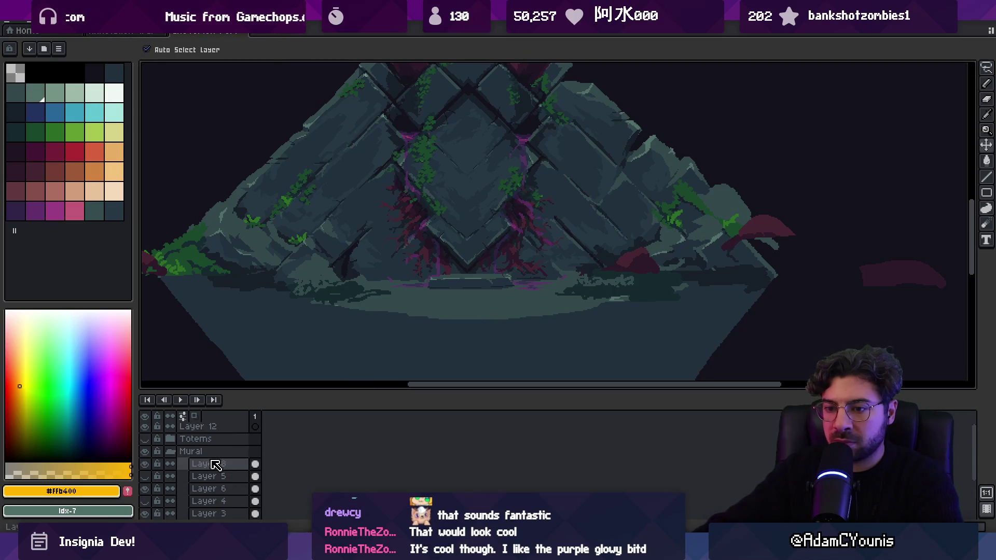
pyautogui.click(173, 442)
pyautogui.click(170, 453)
pyautogui.click(208, 454)
pyautogui.moveTo(217, 462)
pyautogui.mouseDown()
pyautogui.moveTo(207, 465)
pyautogui.moveTo(213, 459)
pyautogui.mouseUp()
pyautogui.rightClick(212, 459)
# Step: Wrap Layer 15 in a new group and check its pixel contents
pyautogui.moveTo(275, 461)
pyautogui.click(367, 459)
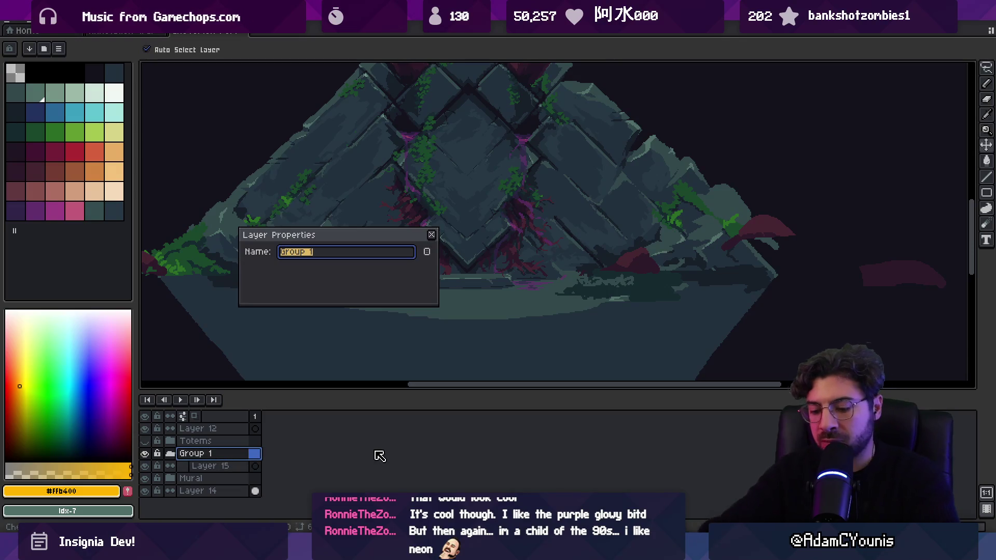
pyautogui.click(207, 466)
pyautogui.keyDown('ctrl'); pyautogui.click(255, 466); pyautogui.keyUp('ctrl')
pyautogui.hotkey('ctrl', 'd')
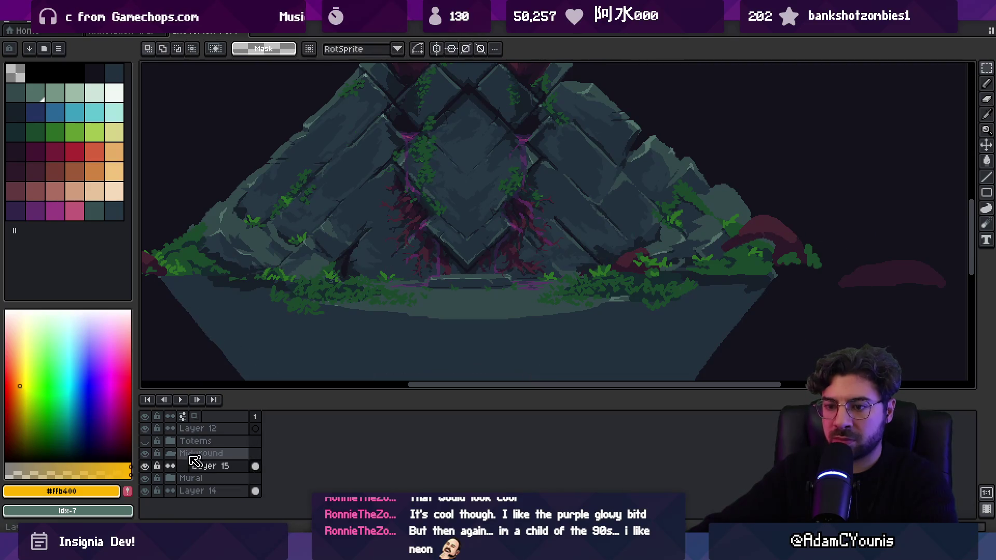
# Step: Select the lower ground area of the scene and delete those pixels
pyautogui.scroll(-5, 176, 481)
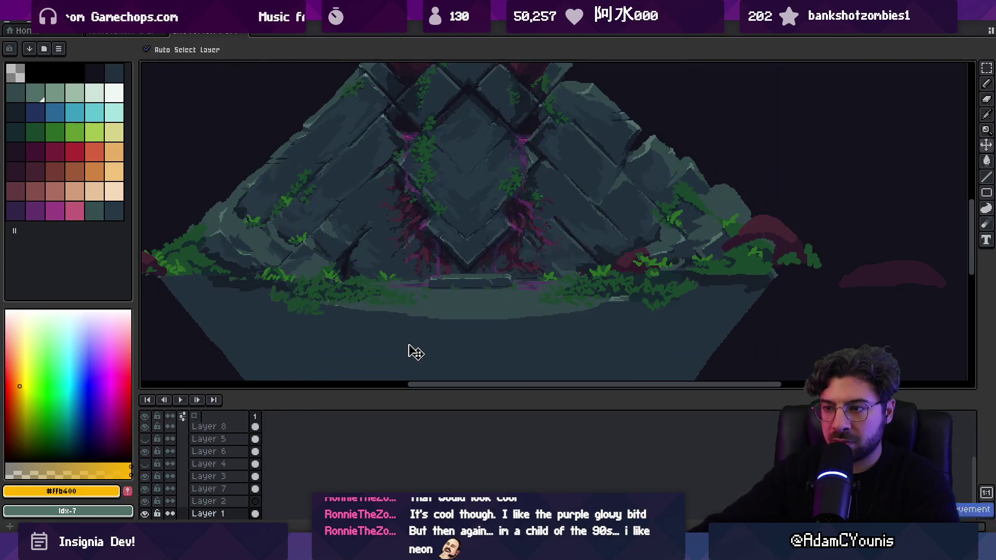
pyautogui.scroll(-3, 429, 294)
pyautogui.moveTo(262, 371)
pyautogui.mouseDown()
pyautogui.moveTo(670, 242)
pyautogui.moveTo(673, 262)
pyautogui.mouseUp()
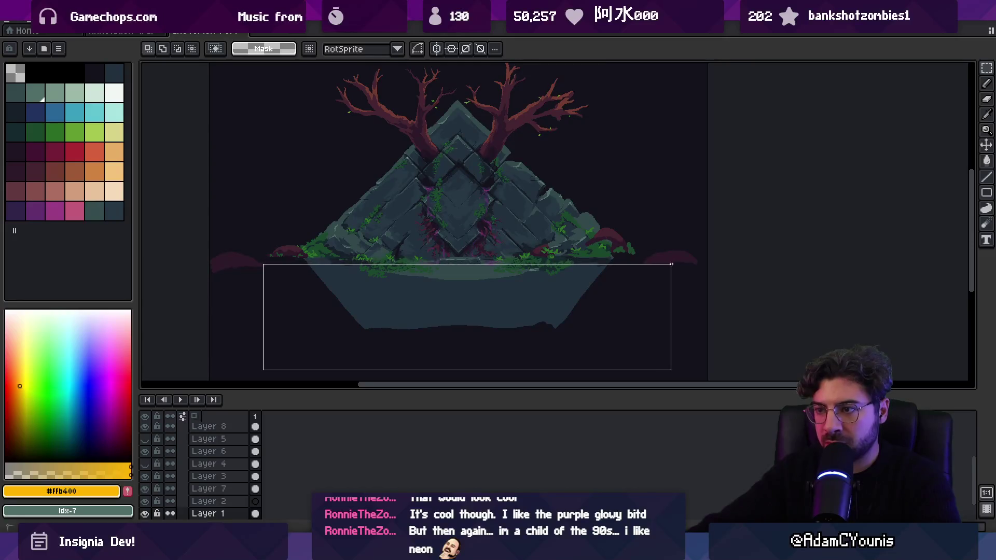
pyautogui.scroll(3, 518, 269)
pyautogui.hscroll(-3, 275, 244)
pyautogui.moveTo(320, 237); pyautogui.dragTo(523, 284)
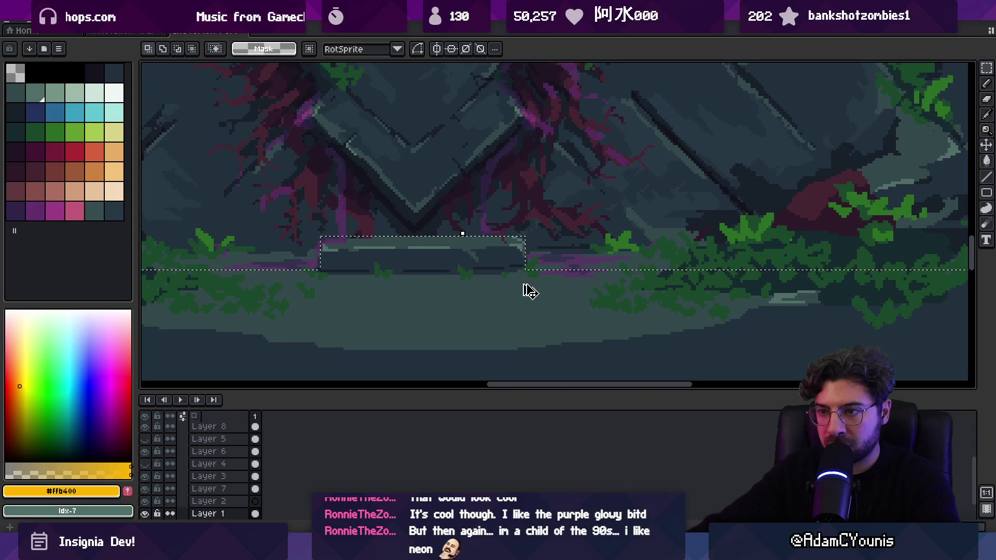
pyautogui.press('Delete')
pyautogui.hotkey('ctrl', 'd')
pyautogui.hotkey('ctrl', '0')
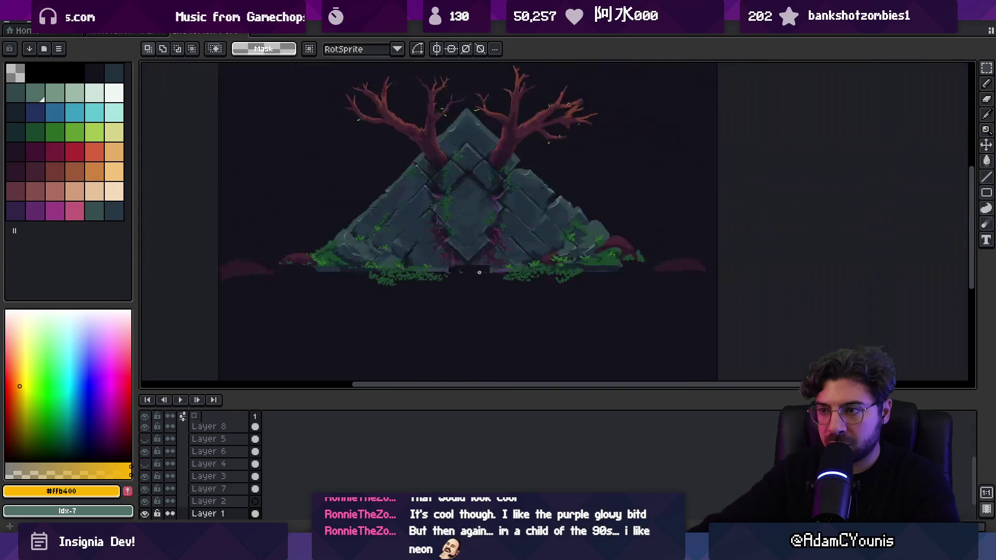
pyautogui.press('v')
# Step: Add Layer 16 beneath Layer 15 and paste the ground shape onto it under the ruins
pyautogui.scroll(3, 235, 470)
pyautogui.click(235, 470)
pyautogui.hotkey('shift', 'n')
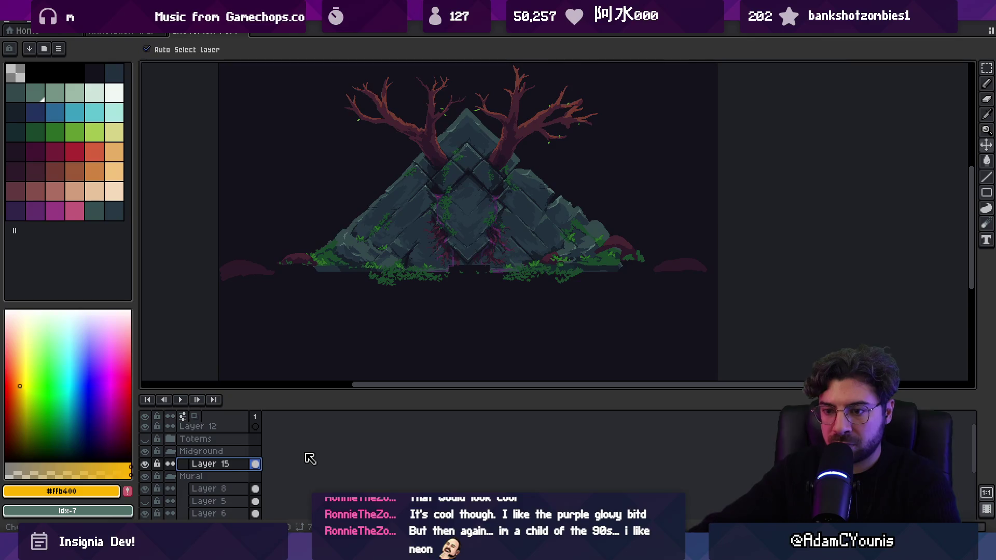
pyautogui.moveTo(218, 474); pyautogui.dragTo(223, 462)
pyautogui.click(231, 476)
pyautogui.hotkey('ctrl', 'v')
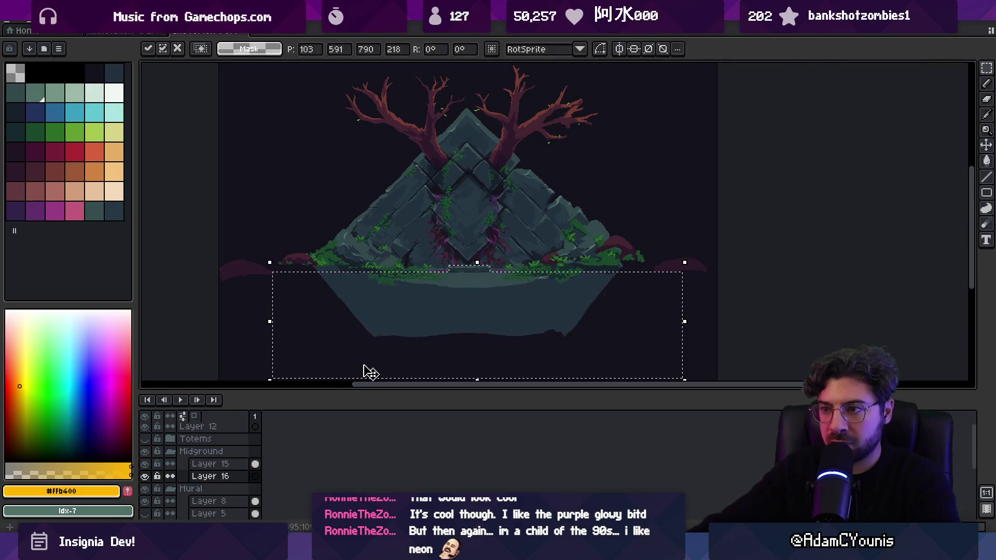
pyautogui.press('Return')
# Step: Select the base stone area, trying a dark fill and undoing it
pyautogui.scroll(3, 446, 321)
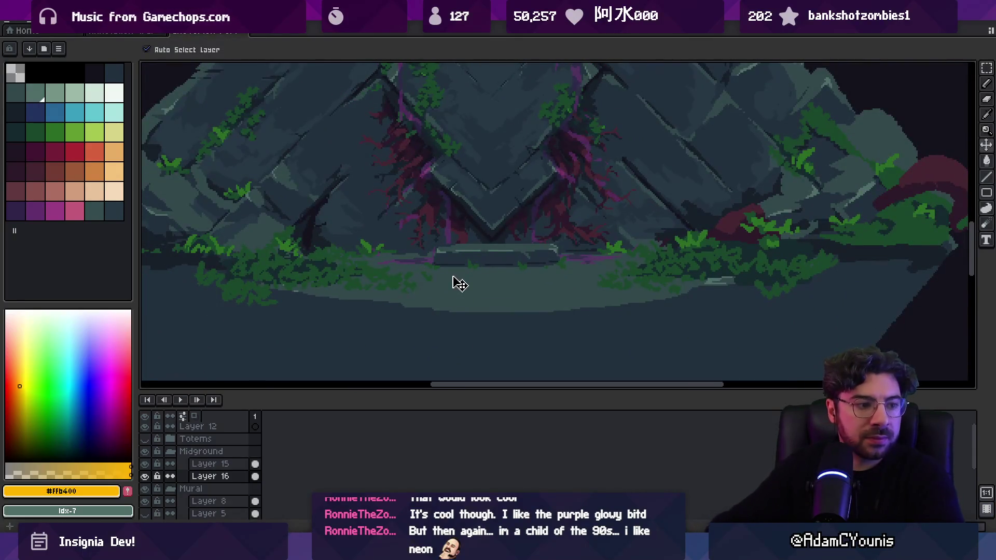
pyautogui.scroll(2, 545, 200)
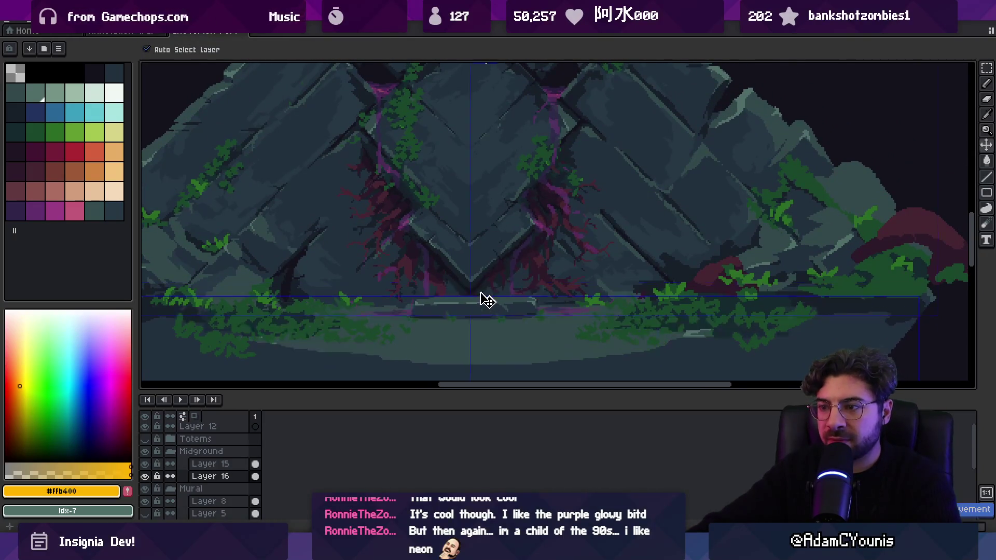
pyautogui.press('w')
pyautogui.click(448, 304)
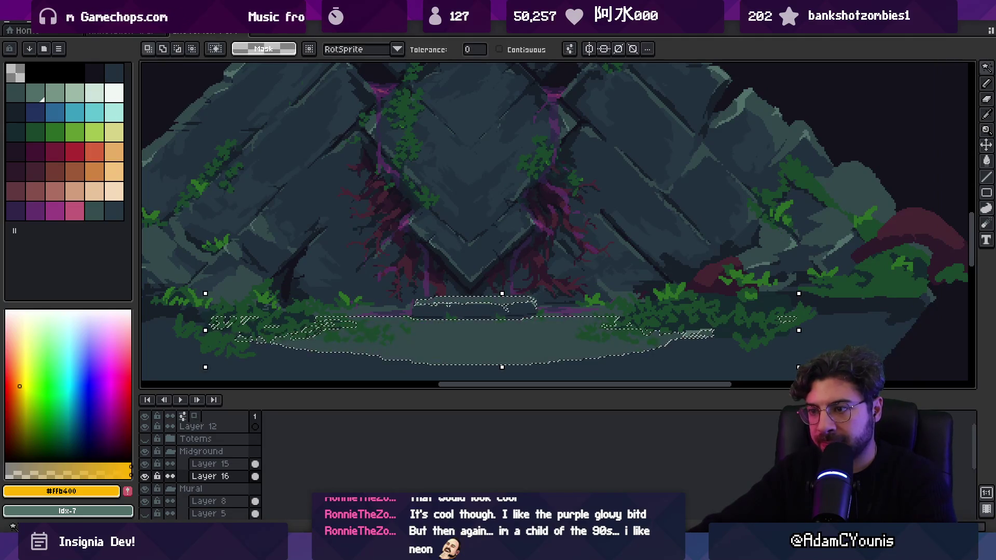
pyautogui.scroll(1, 448, 304)
pyautogui.press('m')
pyautogui.moveTo(385, 262)
pyautogui.mouseDown()
pyautogui.moveTo(422, 284)
pyautogui.moveTo(598, 329)
pyautogui.moveTo(470, 232)
pyautogui.moveTo(383, 222)
pyautogui.mouseUp()
pyautogui.scroll(1, 392, 309)
pyautogui.moveTo(403, 330)
pyautogui.mouseDown()
pyautogui.moveTo(591, 296)
pyautogui.moveTo(691, 251)
pyautogui.moveTo(683, 253)
pyautogui.mouseUp()
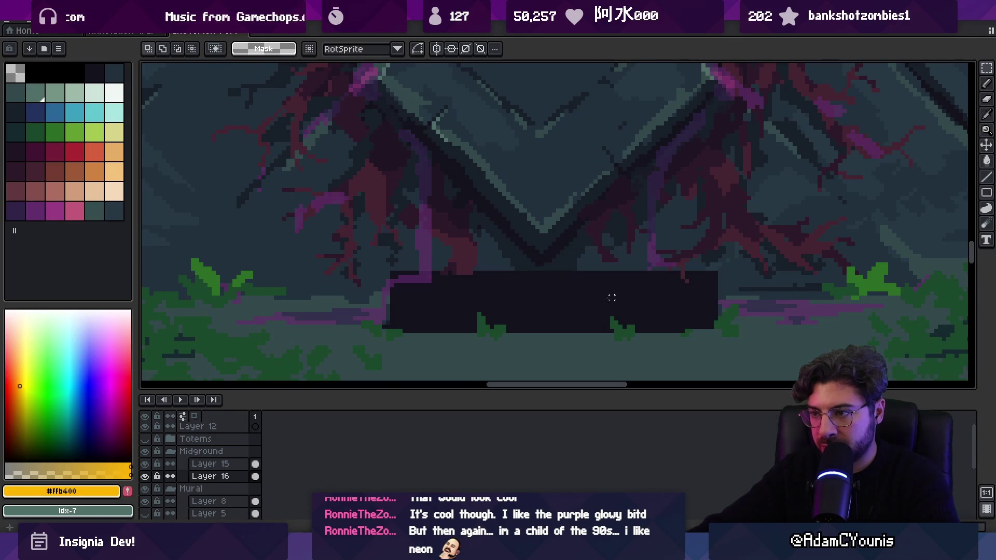
pyautogui.hotkey('ctrl', 'z')
pyautogui.hotkey('ctrl', 'd')
pyautogui.hotkey('ctrl', 'v')
# Step: Pick the teal ground colour, undo and redo recent layer changes, and test shifting the ground
pyautogui.scroll(-2, 570, 331)
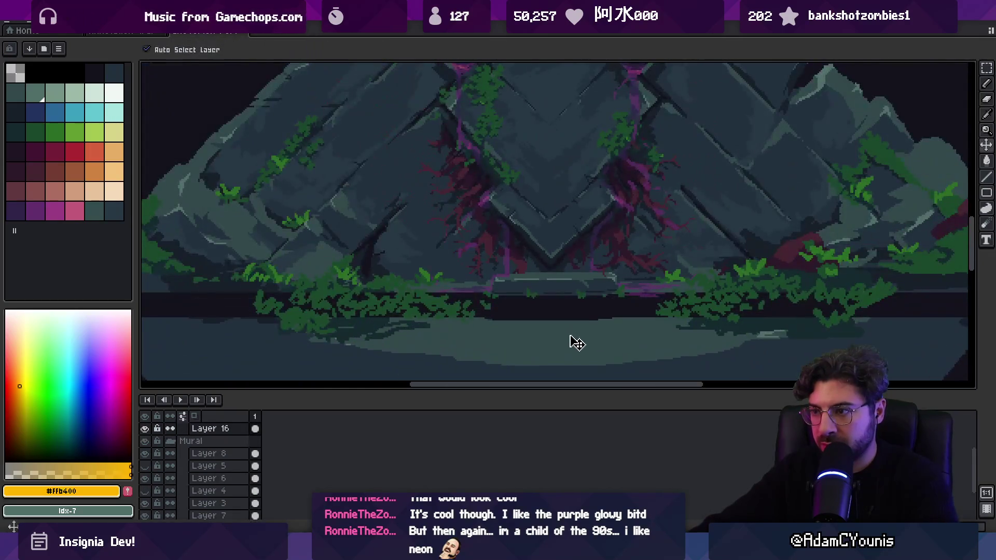
pyautogui.scroll(-3, 540, 311)
pyautogui.scroll(4, 513, 292)
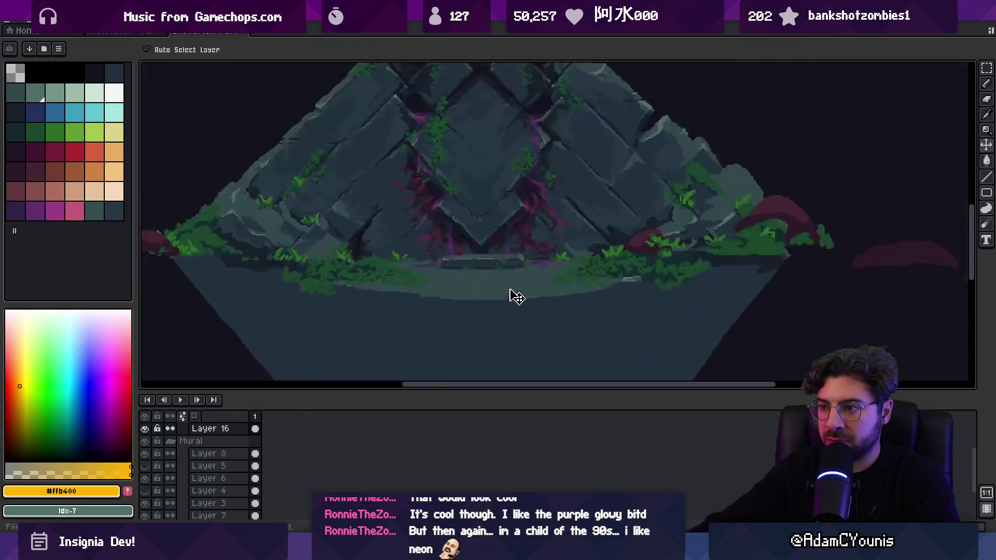
pyautogui.keyDown('alt'); pyautogui.click(477, 288); pyautogui.keyUp('alt')
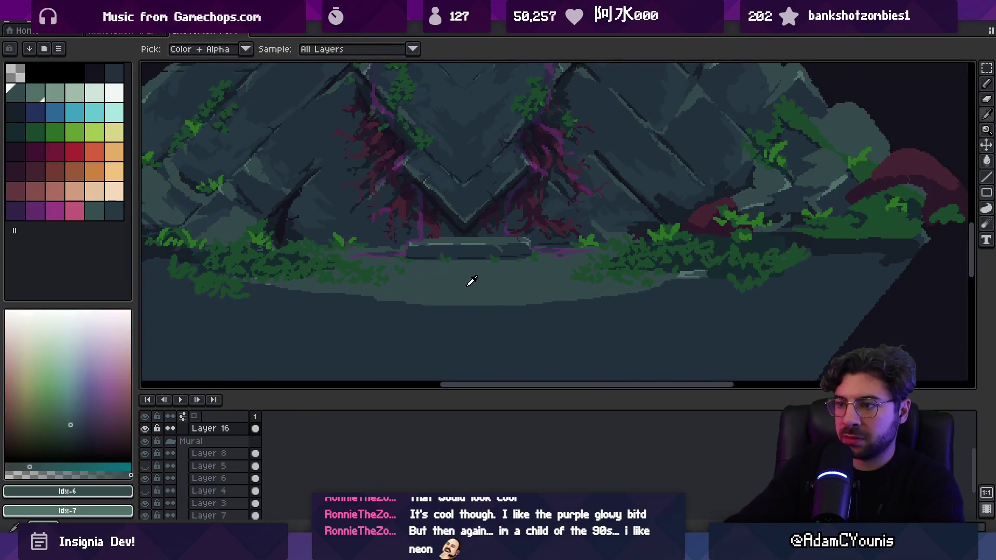
pyautogui.hotkey('ctrl', 'z')
pyautogui.press('z')
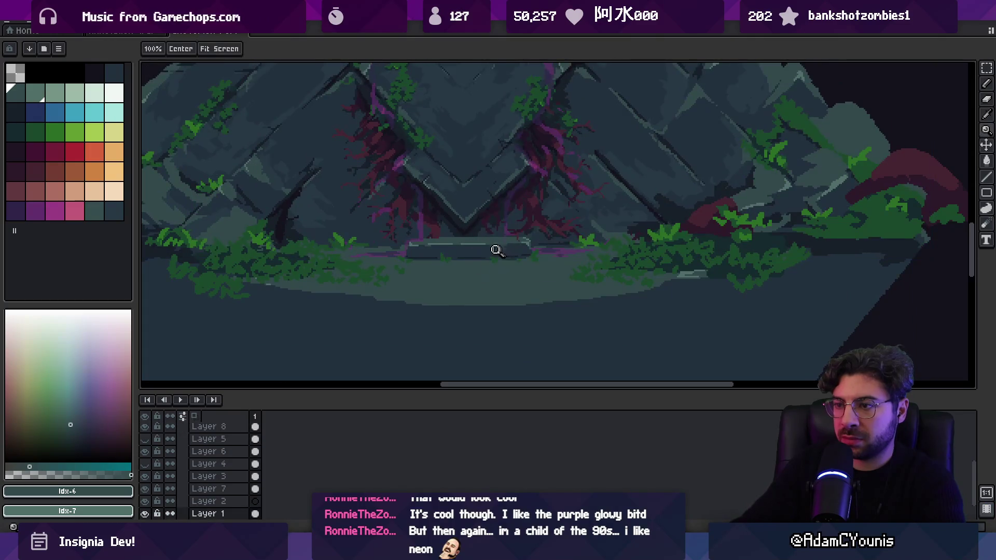
pyautogui.scroll(-1, 484, 293)
pyautogui.press('v')
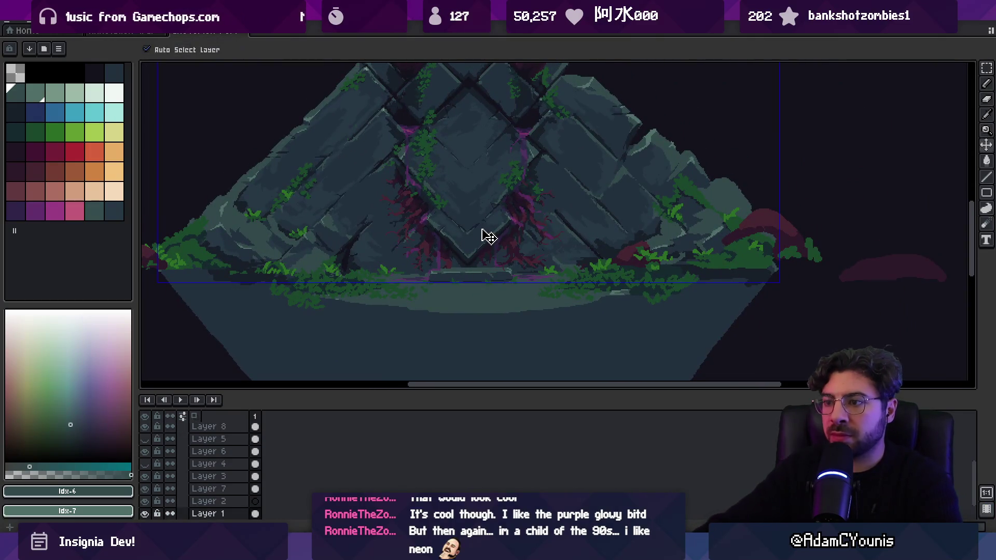
pyautogui.hotkey('ctrl', 'shift', 'z')
pyautogui.moveTo(454, 285)
pyautogui.mouseDown()
pyautogui.moveTo(449, 313)
pyautogui.moveTo(456, 277)
pyautogui.mouseUp()
pyautogui.scroll(3, 454, 278)
# Step: Copy a rectangle of ground from Layer 8 and paste it as a new Layer 17
pyautogui.click(418, 291)
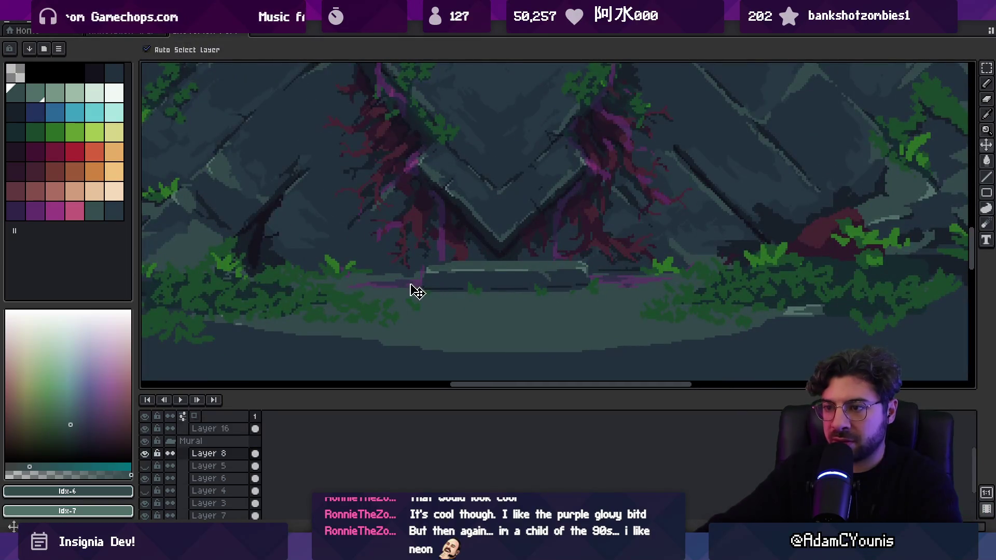
pyautogui.press('m')
pyautogui.moveTo(314, 315); pyautogui.dragTo(716, 269)
pyautogui.hotkey('ctrl', 'd')
pyautogui.press('v')
pyautogui.click(460, 276)
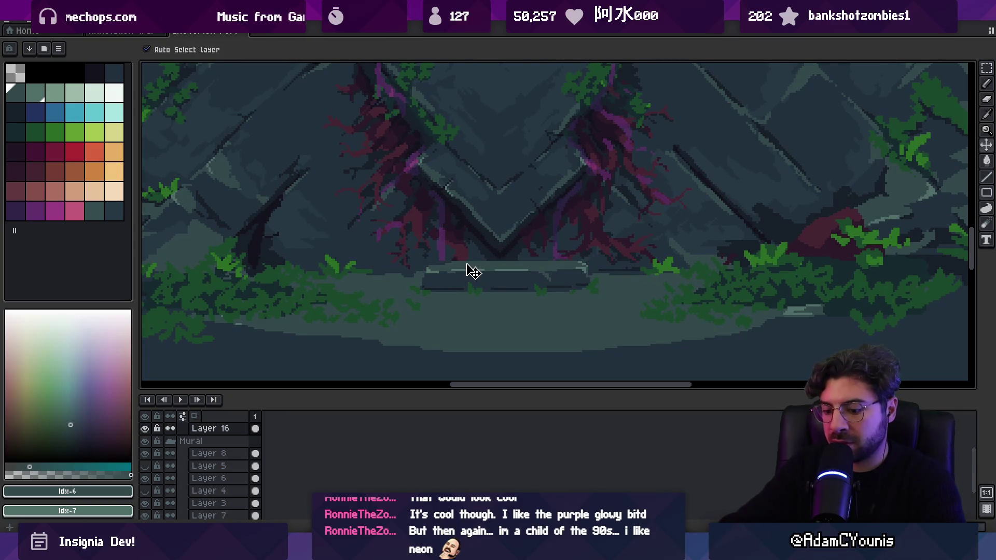
pyautogui.hotkey('ctrl', 'v')
pyautogui.press('Return')
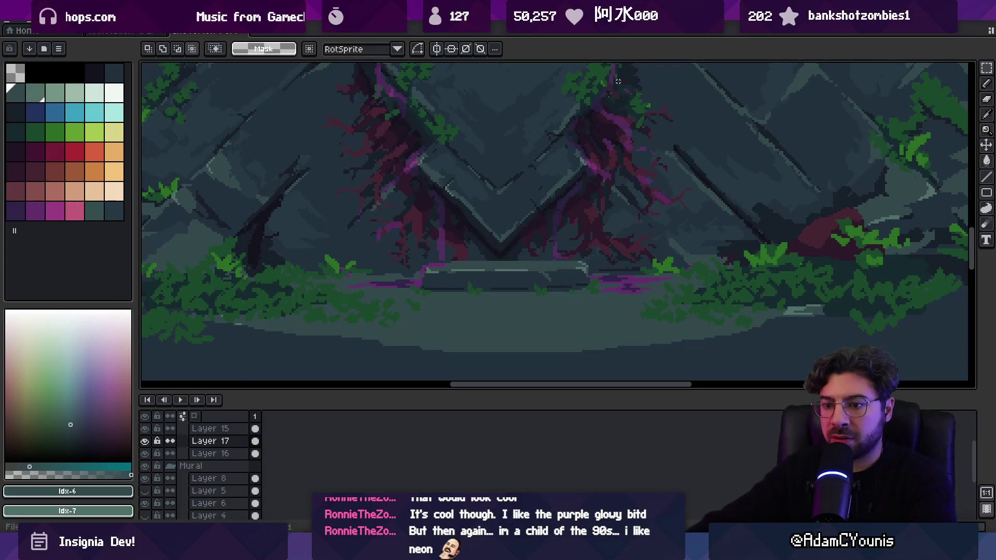
# Step: Hide the Layer 14 background so the mural sits on transparency
pyautogui.scroll(-3, 430, 296)
pyautogui.scroll(1, 429, 296)
pyautogui.scroll(-3, 306, 504)
pyautogui.click(144, 500)
pyautogui.moveTo(357, 335); pyautogui.dragTo(399, 360)
# Step: Check a Cheverton Forest background sprite's import settings in Unity, then return to Aseprite
pyautogui.hotkey('alt', 'Tab')
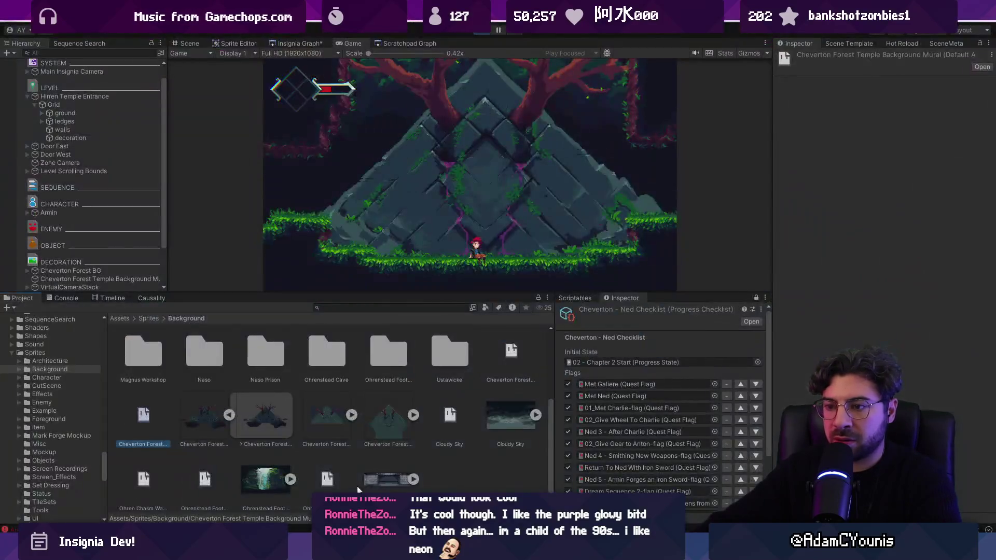
pyautogui.click(276, 413)
pyautogui.click(209, 413)
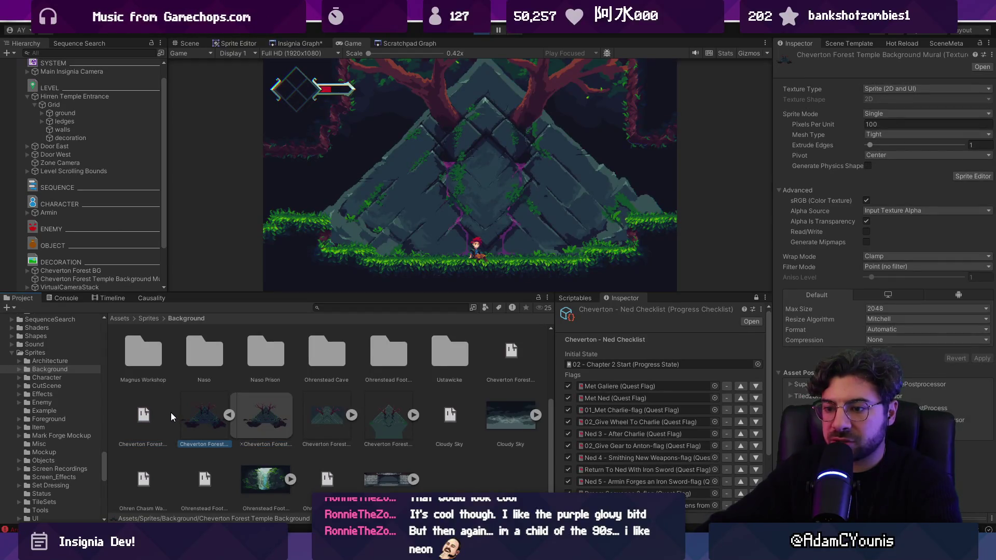
pyautogui.hotkey('alt', 'Tab')
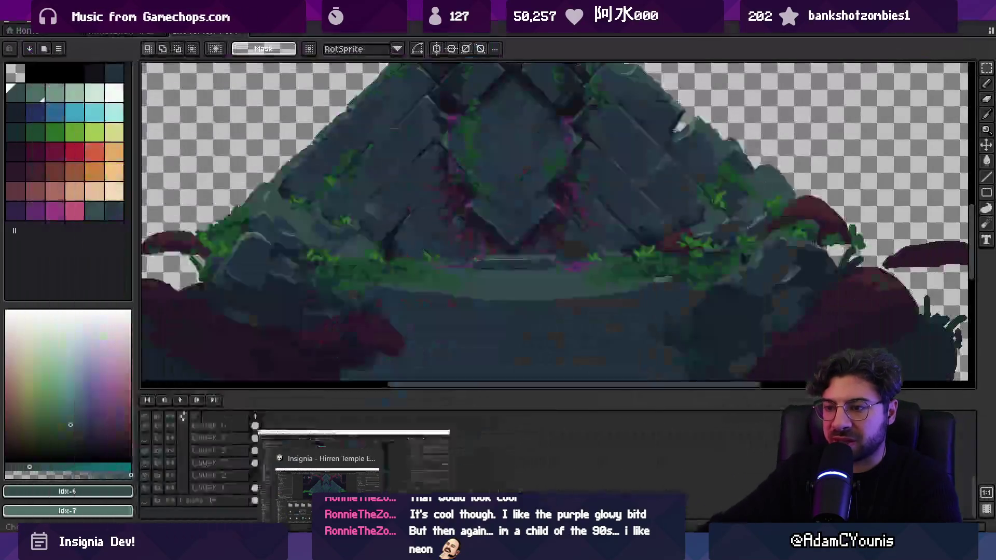
# Step: Fold the Mural group and compare the sprite with Midground rocks hidden and shown, then go to Unity
pyautogui.scroll(5, 192, 455)
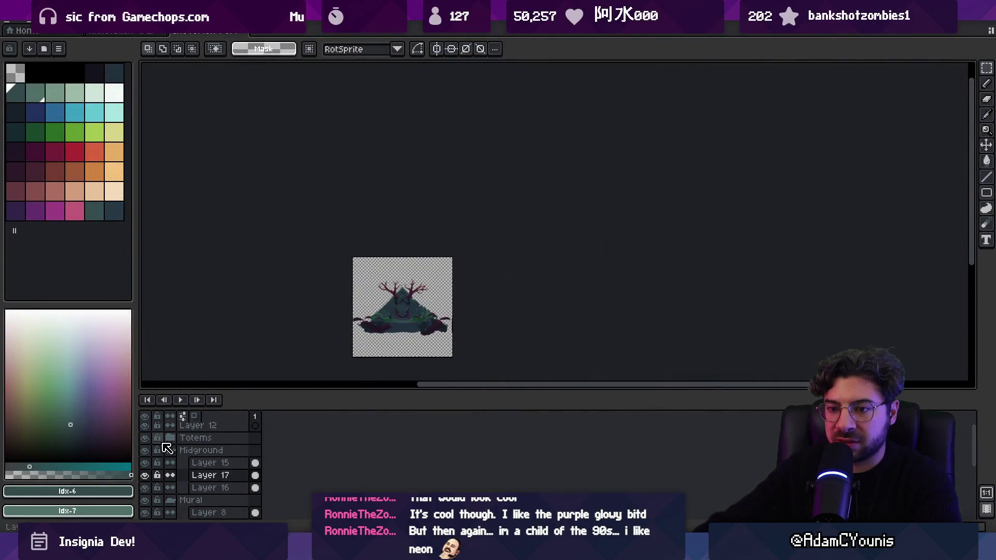
pyautogui.click(171, 466)
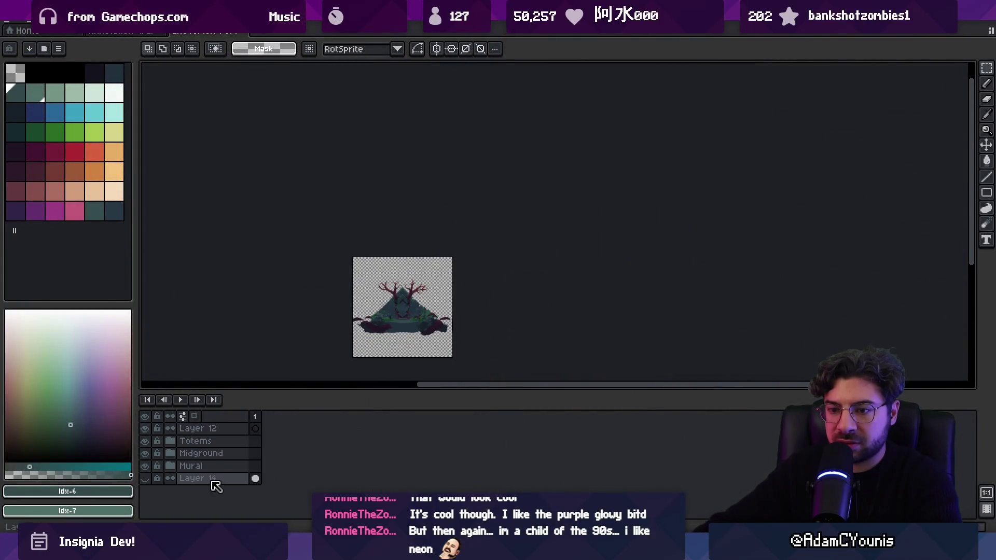
pyautogui.press('+')
pyautogui.press('+')
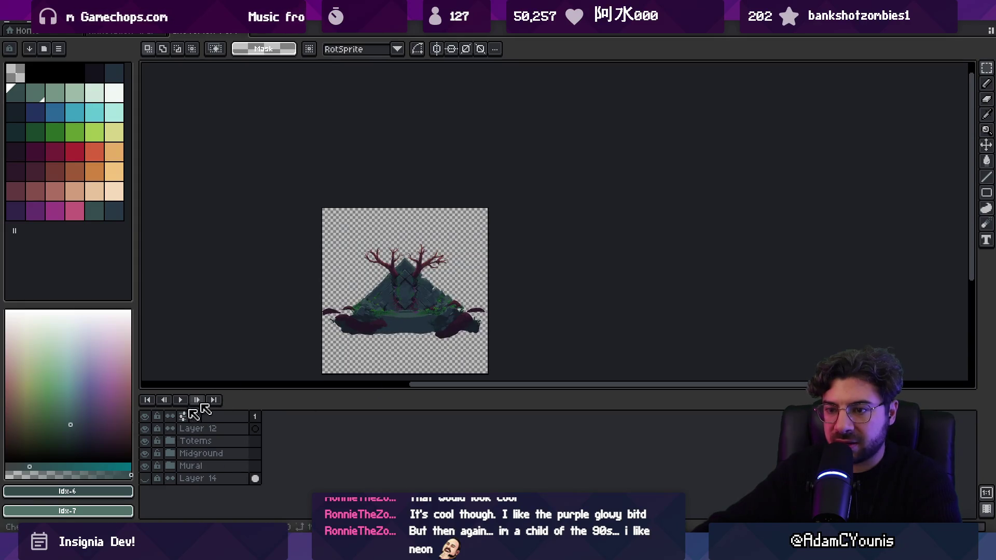
pyautogui.click(146, 453)
pyautogui.click(147, 453)
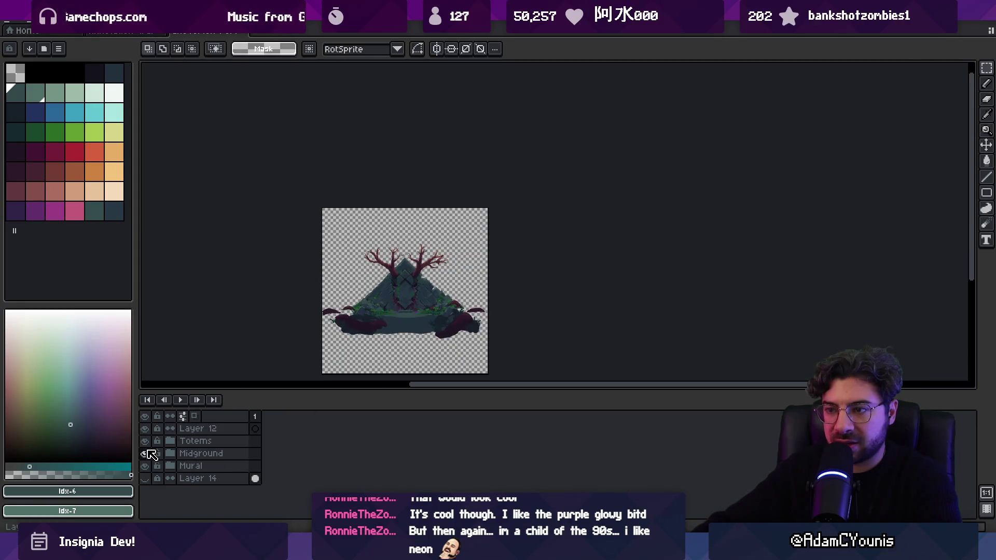
pyautogui.scroll(4, 419, 315)
pyautogui.scroll(-3, 419, 316)
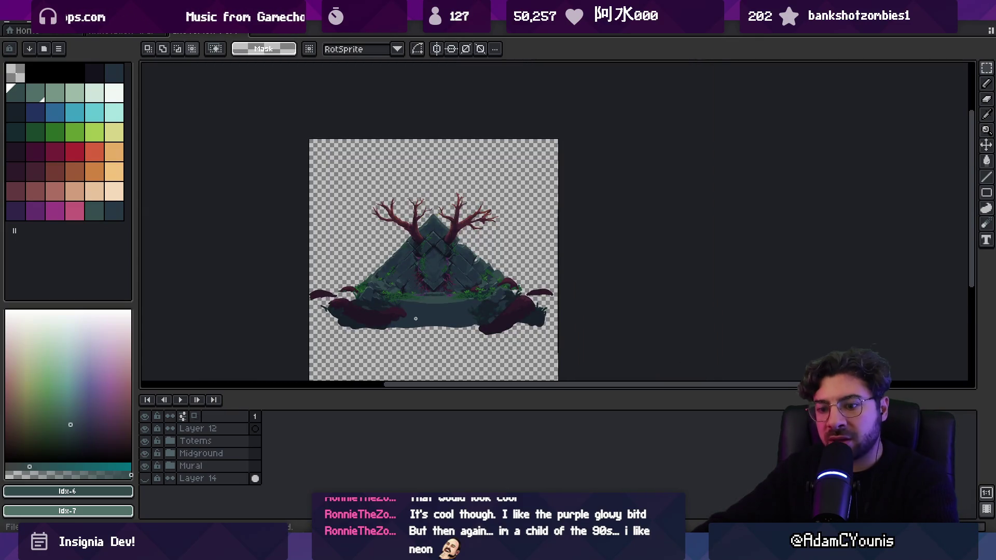
pyautogui.hotkey('alt', 'Tab')
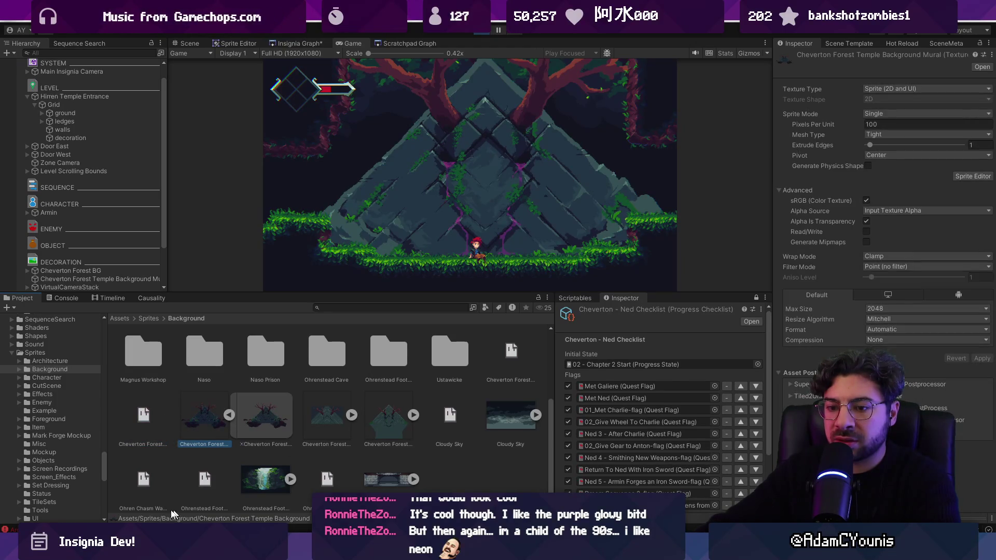
# Step: Clear the error in the Console and return to the Project assets
pyautogui.click(66, 298)
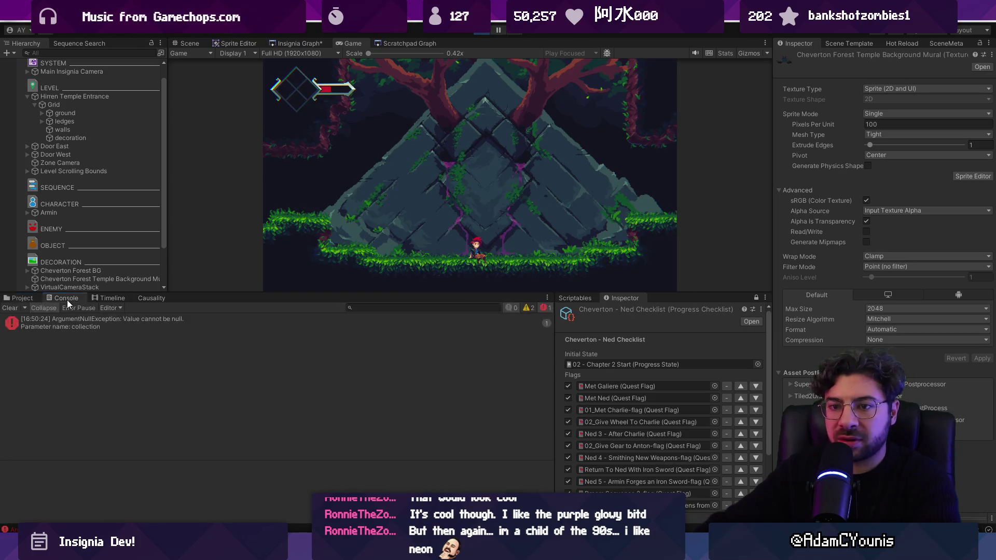
pyautogui.click(15, 310)
pyautogui.click(26, 299)
pyautogui.click(270, 416)
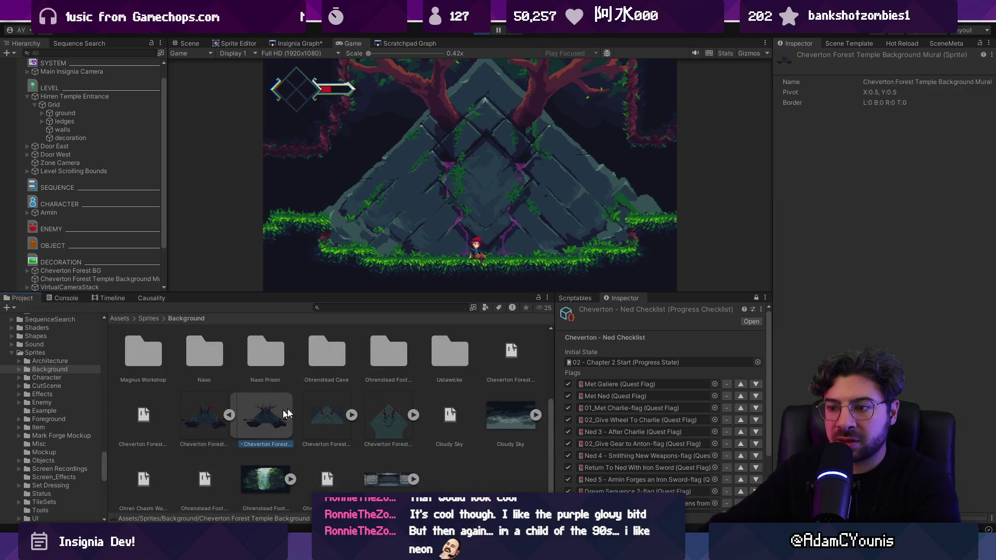
# Step: Search the project for "mural" and inspect the Mural_layer 12 texture settings
pyautogui.write('mural')
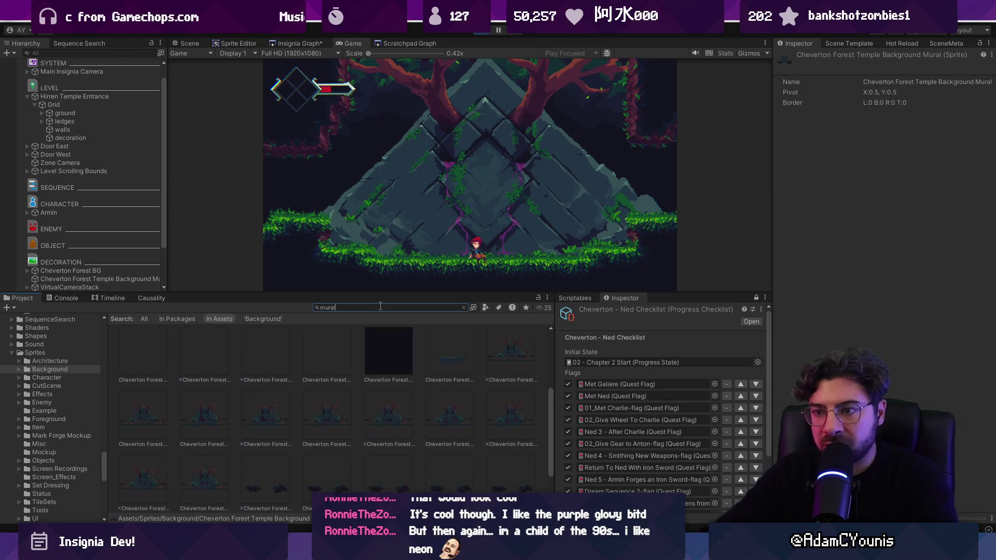
pyautogui.click(280, 397)
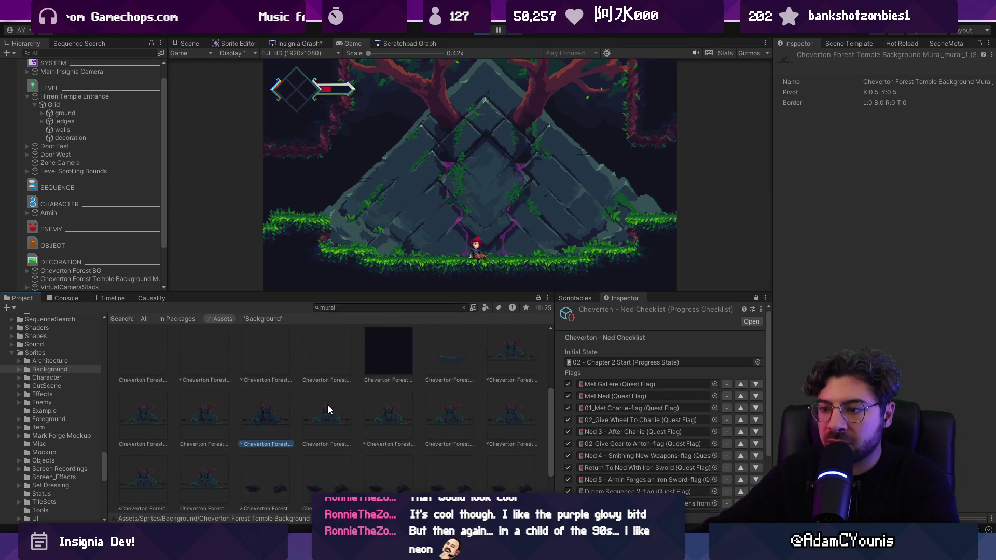
pyautogui.scroll(-5, 308, 397)
pyautogui.scroll(4, 276, 382)
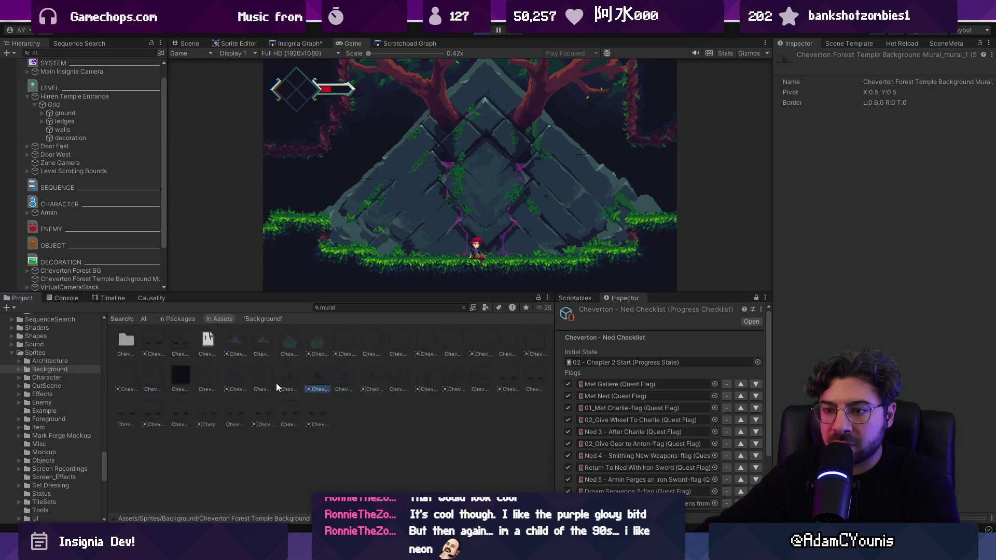
pyautogui.scroll(-5, 317, 387)
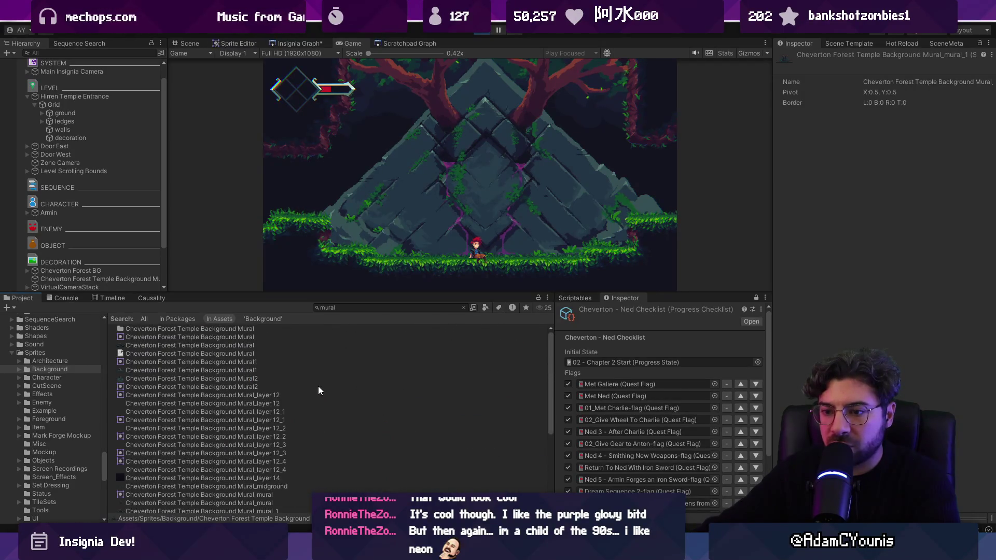
pyautogui.scroll(4, 318, 386)
pyautogui.scroll(-2, 319, 378)
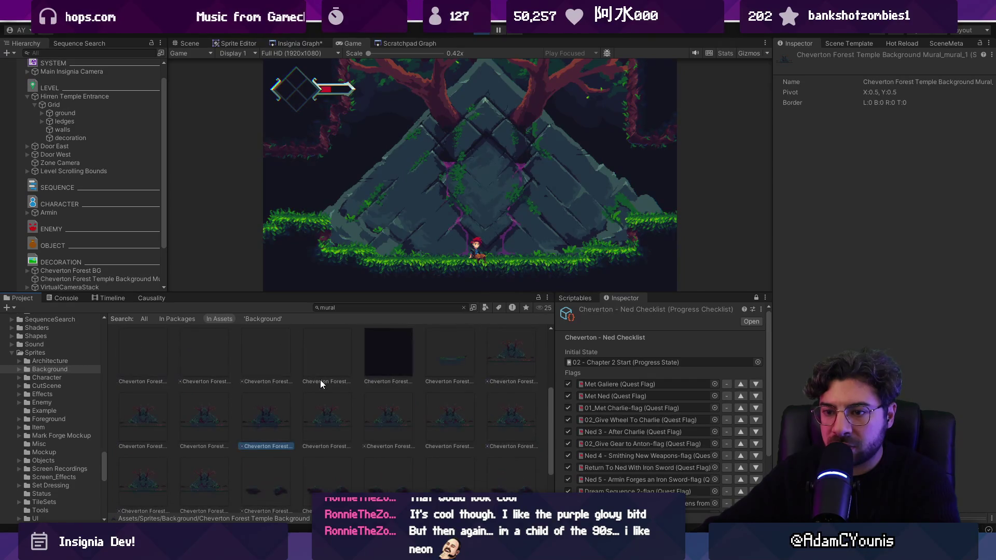
pyautogui.scroll(-5, 319, 380)
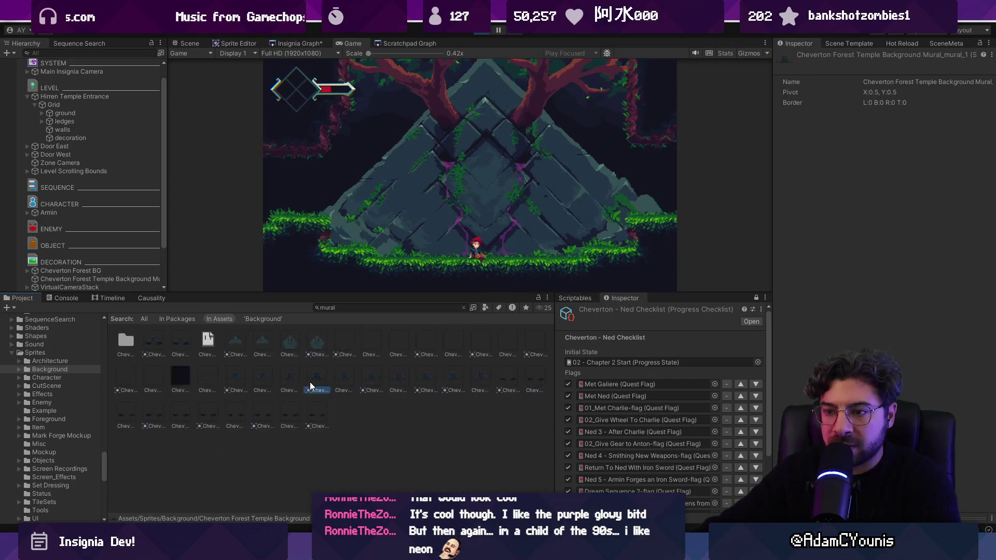
pyautogui.scroll(-2, 250, 370)
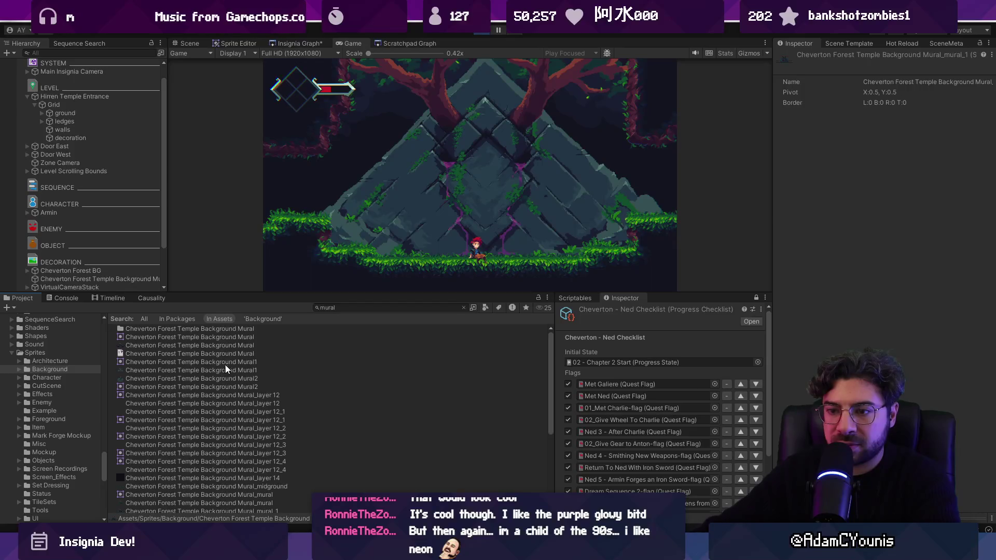
pyautogui.click(242, 401)
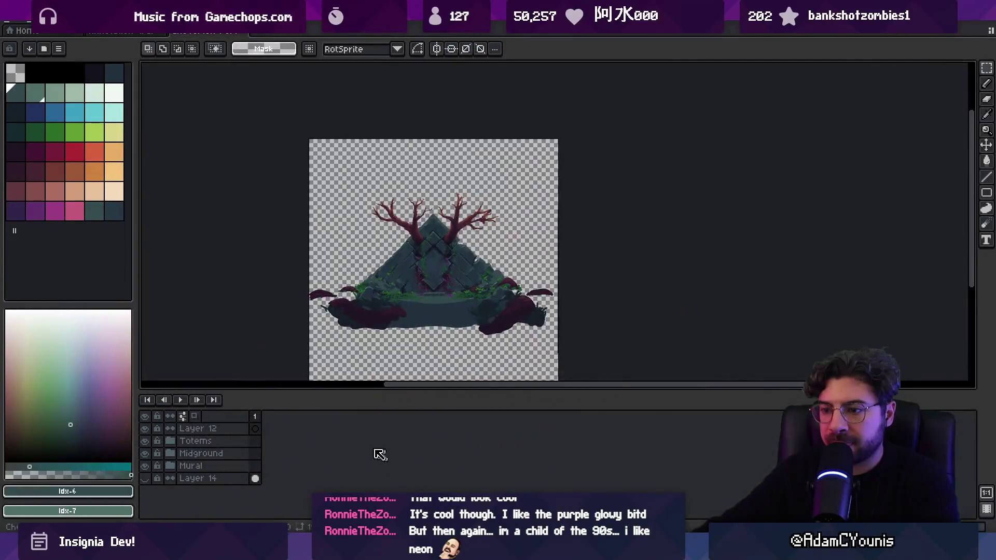
# Step: Expand and refold the Mural group with the Move tool active, then return to Unity
pyautogui.click(170, 466)
pyautogui.scroll(-1, 183, 475)
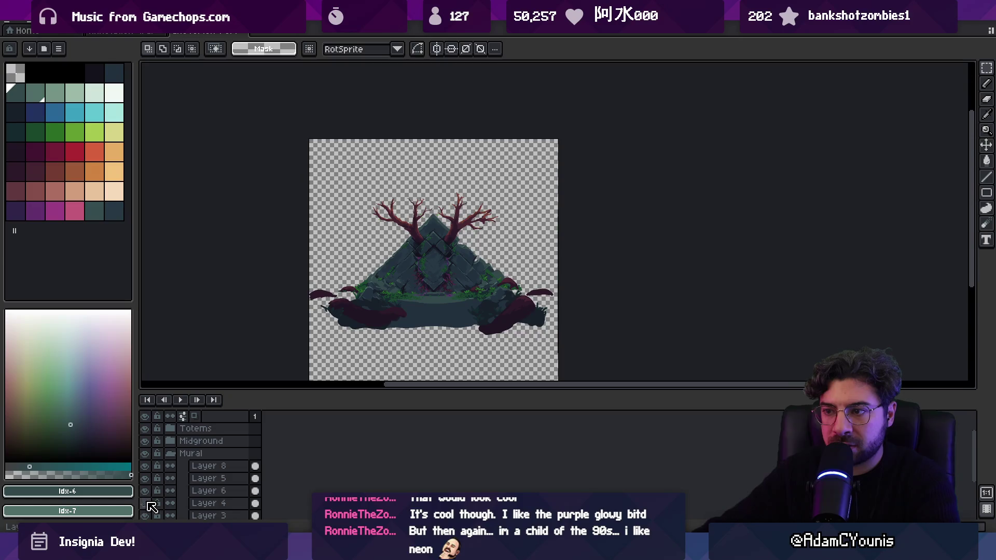
pyautogui.scroll(10, 351, 305)
pyautogui.scroll(-6, 351, 305)
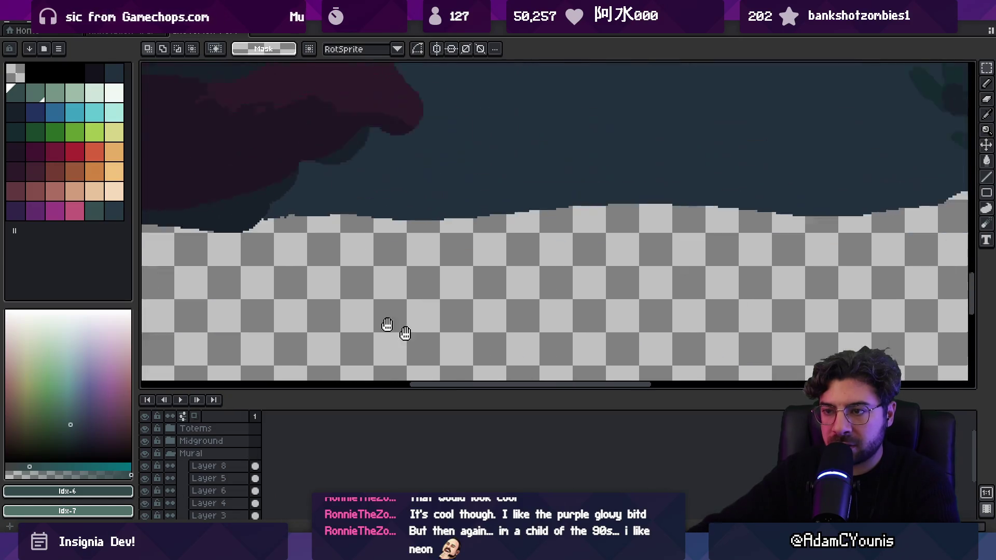
pyautogui.press('v')
pyautogui.scroll(2, 389, 281)
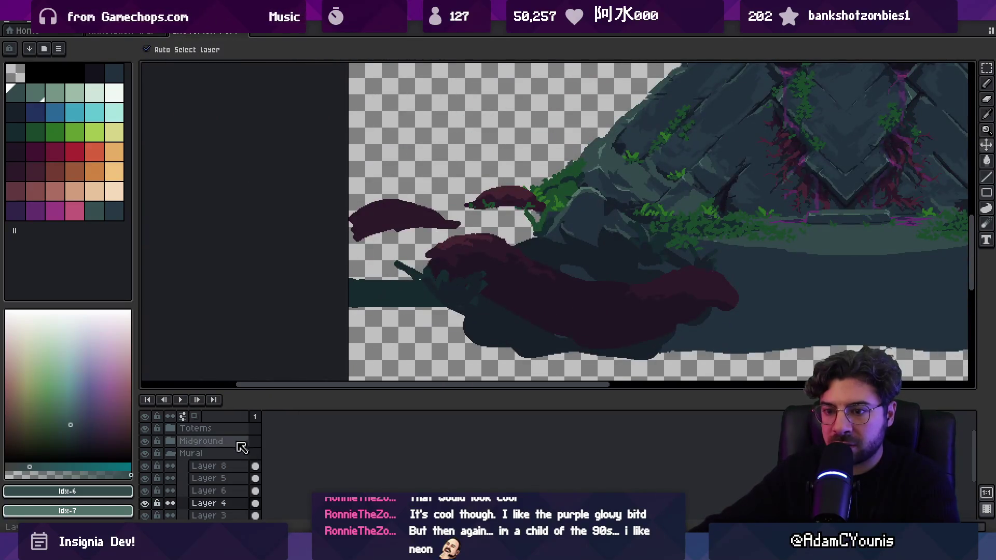
pyautogui.click(170, 453)
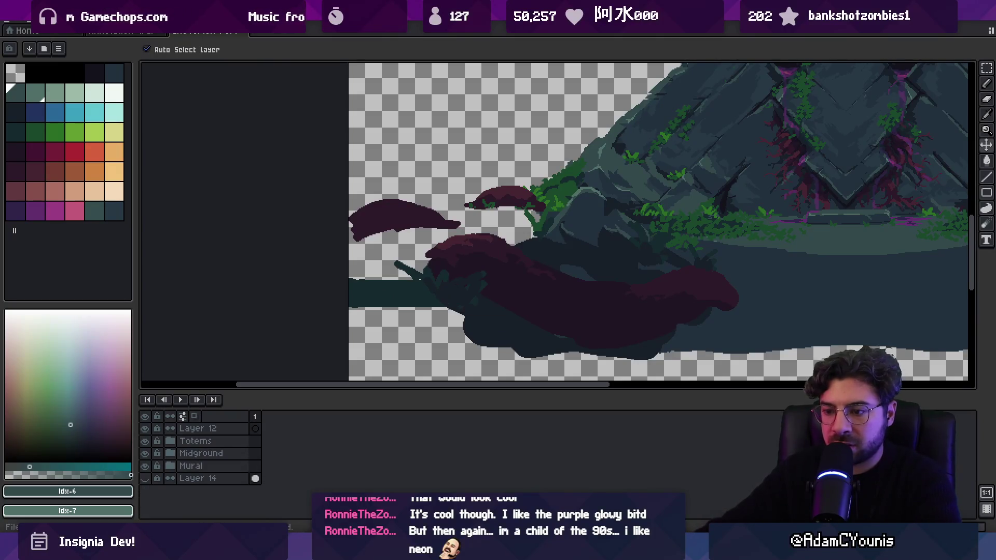
pyautogui.hotkey('alt', 'Tab')
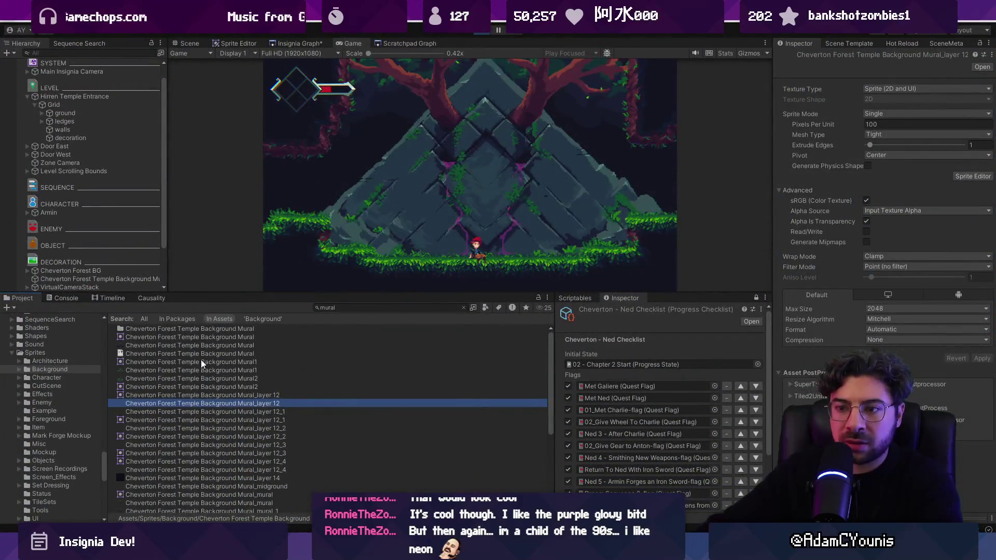
# Step: Delete the old mural assets from Mural1 through the last totems asset, then stop the running game
pyautogui.click(201, 361)
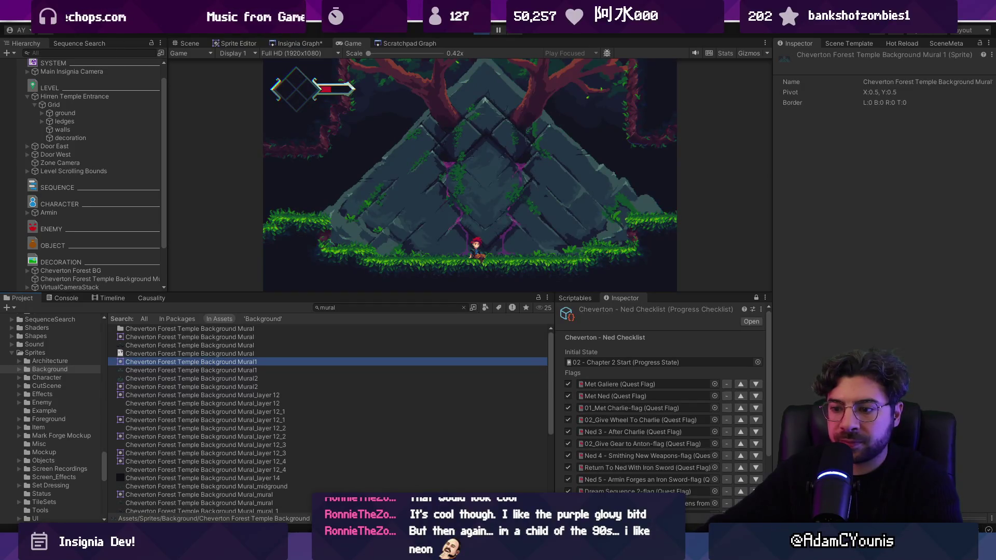
pyautogui.hotkey('alt', 'Tab')
pyautogui.hotkey('alt', 'Tab')
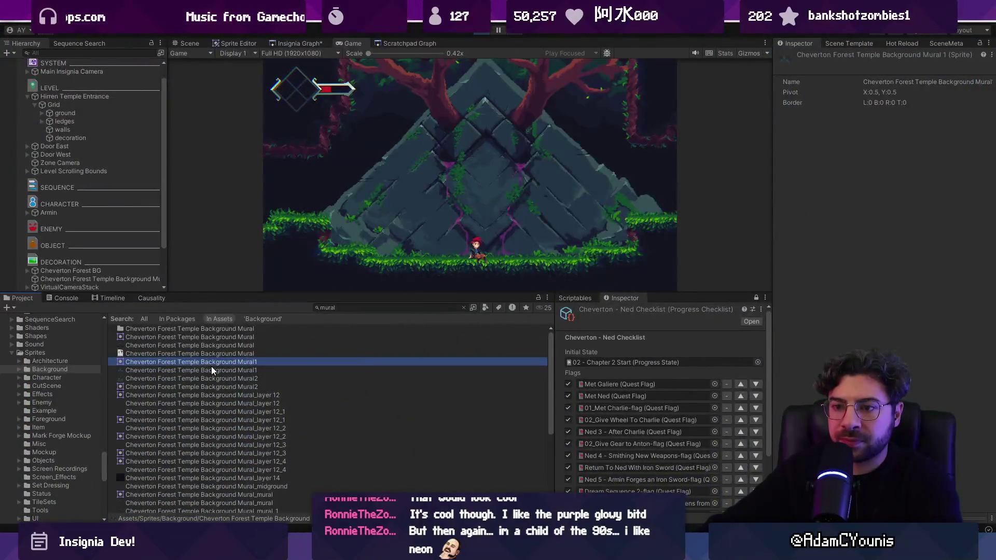
pyautogui.click(212, 369)
pyautogui.click(215, 363)
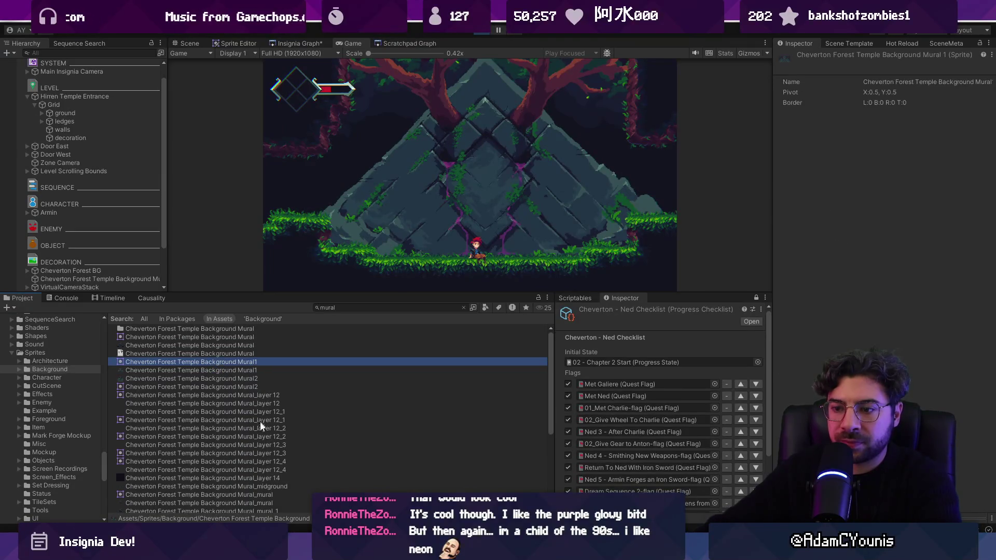
pyautogui.keyDown('shift'); pyautogui.click(260, 468); pyautogui.keyUp('shift')
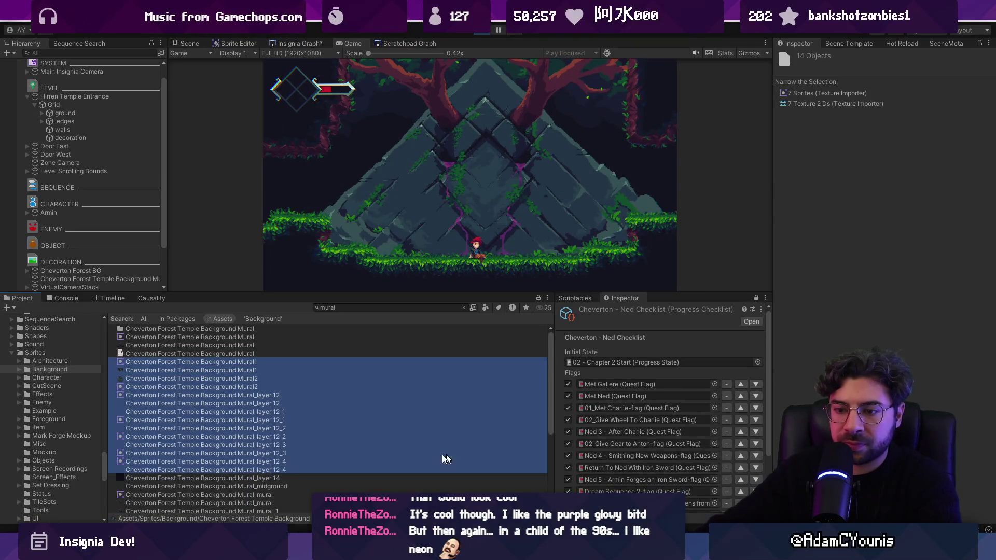
pyautogui.scroll(-1, 267, 469)
pyautogui.keyDown('shift'); pyautogui.click(286, 446); pyautogui.keyUp('shift')
pyautogui.scroll(-5, 287, 452)
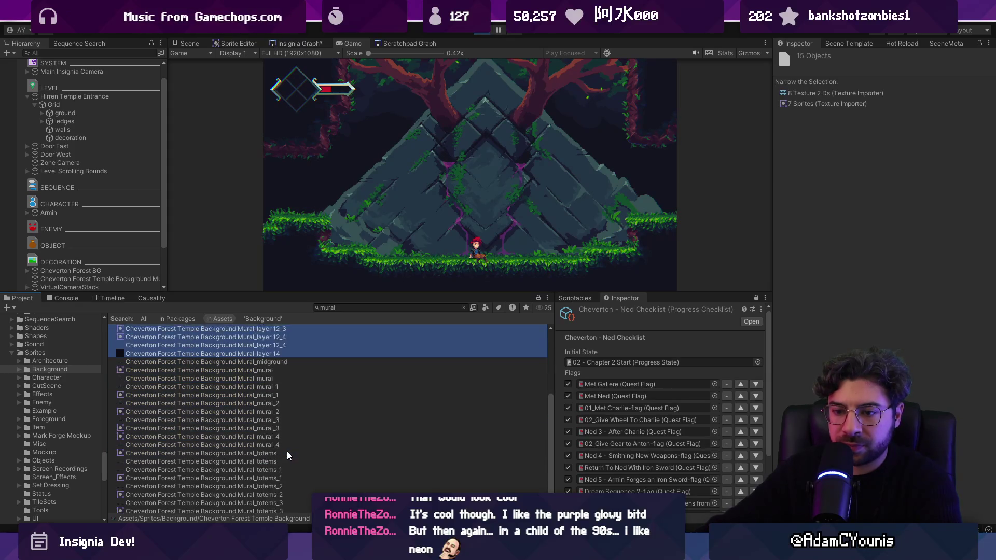
pyautogui.keyDown('shift'); pyautogui.click(276, 509); pyautogui.keyUp('shift')
pyautogui.scroll(5, 319, 447)
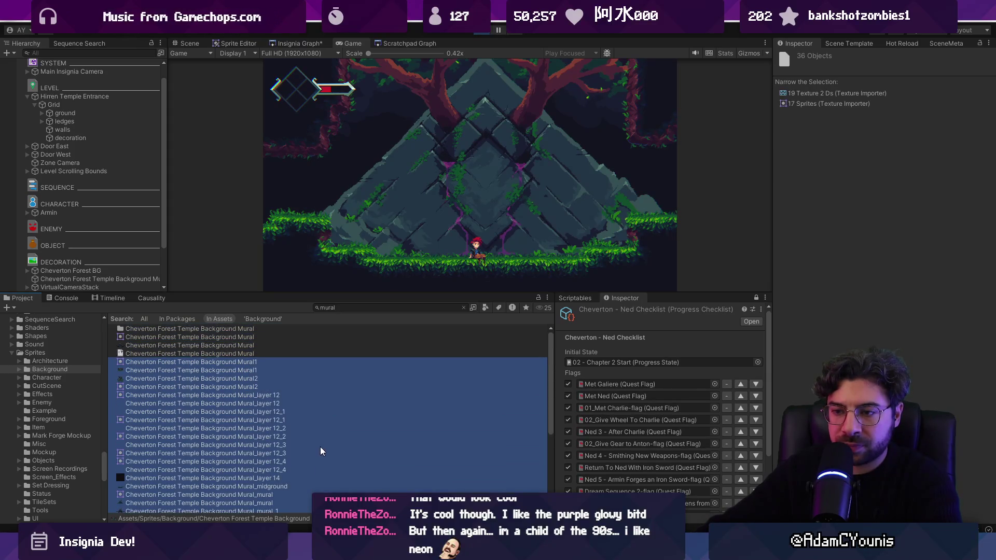
pyautogui.press('Delete')
pyautogui.press('Return')
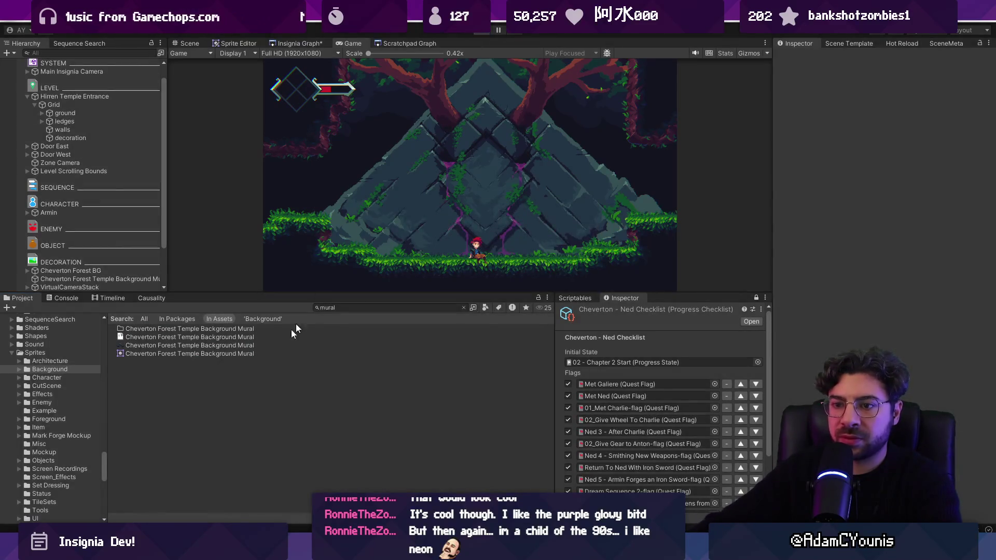
pyautogui.hotkey('ctrl', 'p')
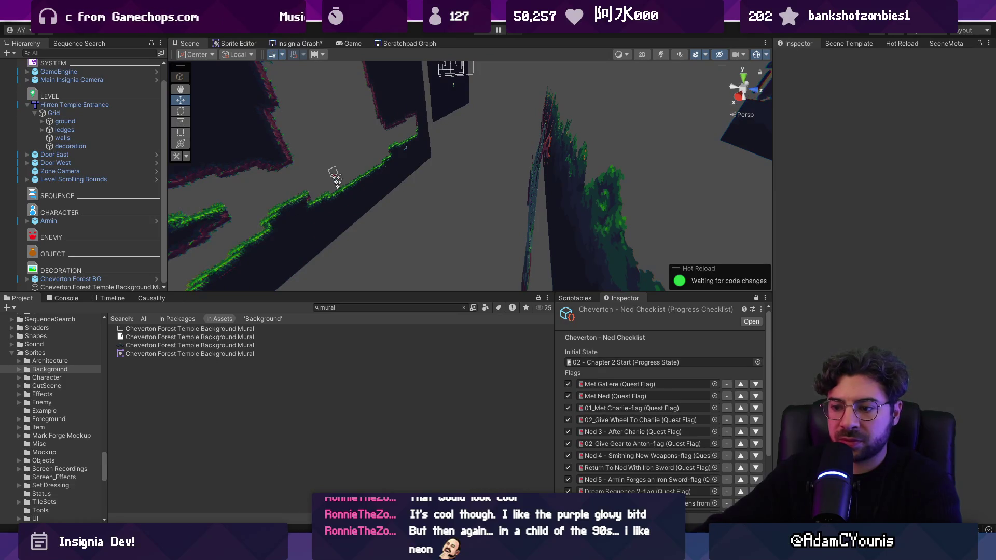
# Step: Review the mural layers in Aseprite and browse 'mu' sprites for the scene's mural wall object
pyautogui.hotkey('alt', 'Tab')
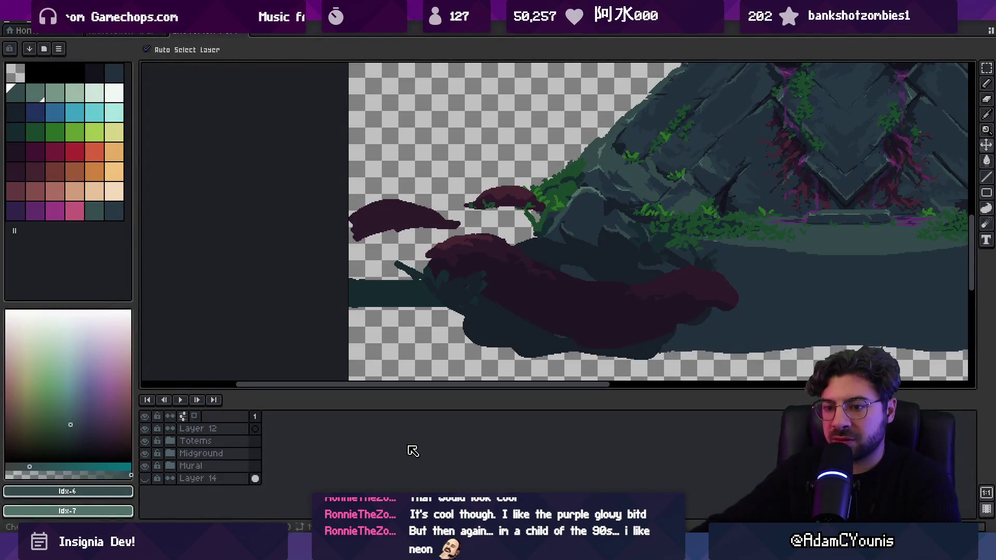
pyautogui.hotkey('alt', 'Tab')
pyautogui.click(209, 378)
pyautogui.press('Up')
pyautogui.press('Up')
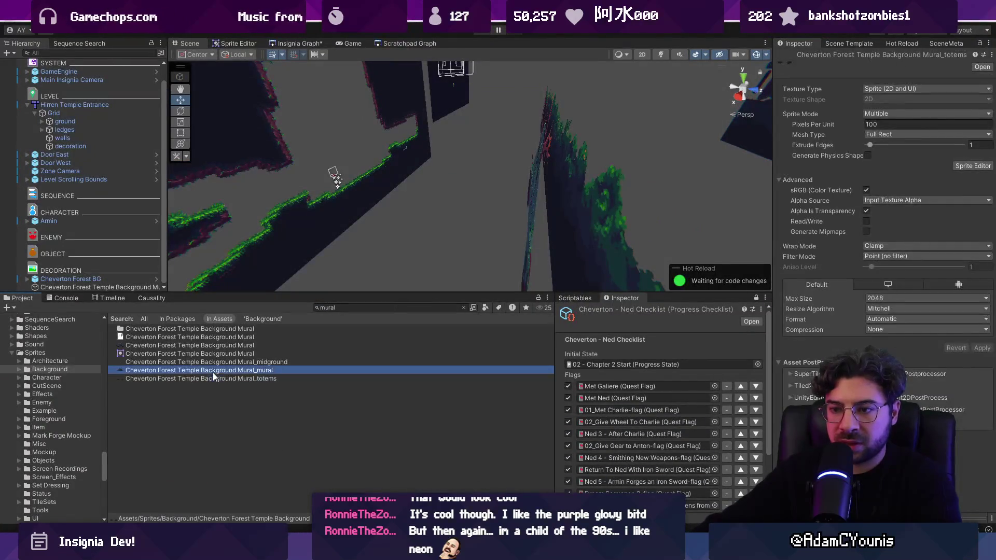
pyautogui.click(512, 195)
pyautogui.click(988, 149)
pyautogui.write('mural')
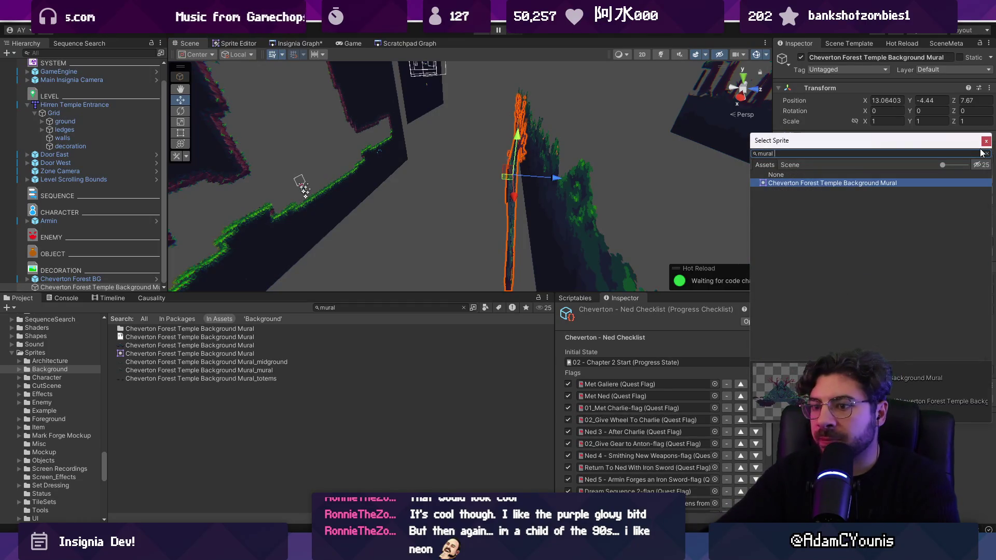
pyautogui.click(986, 140)
# Step: Set the midground, mural and totems textures to Single sprite mode, then give the mural object Mural_mural
pyautogui.hotkey('ctrl', 'z')
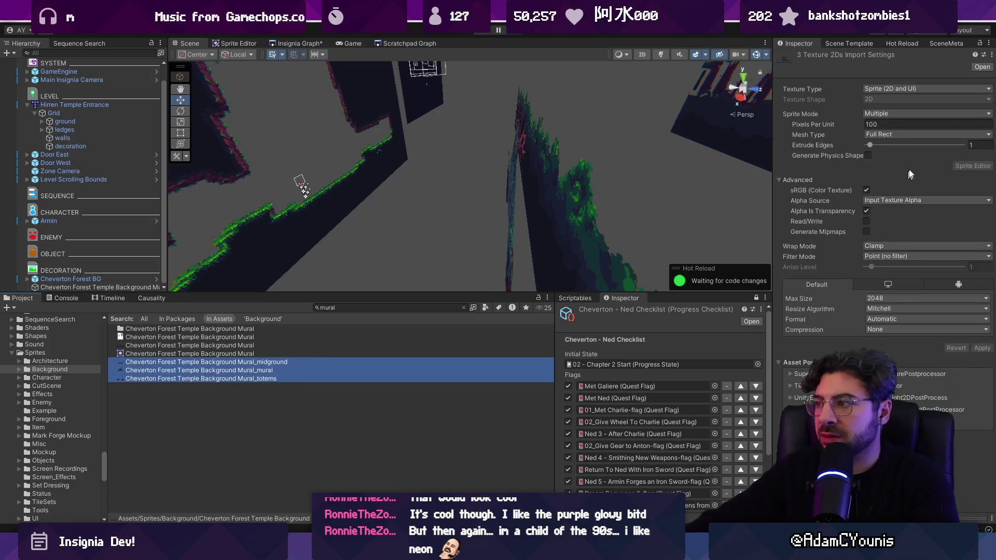
pyautogui.click(899, 114)
pyautogui.click(900, 126)
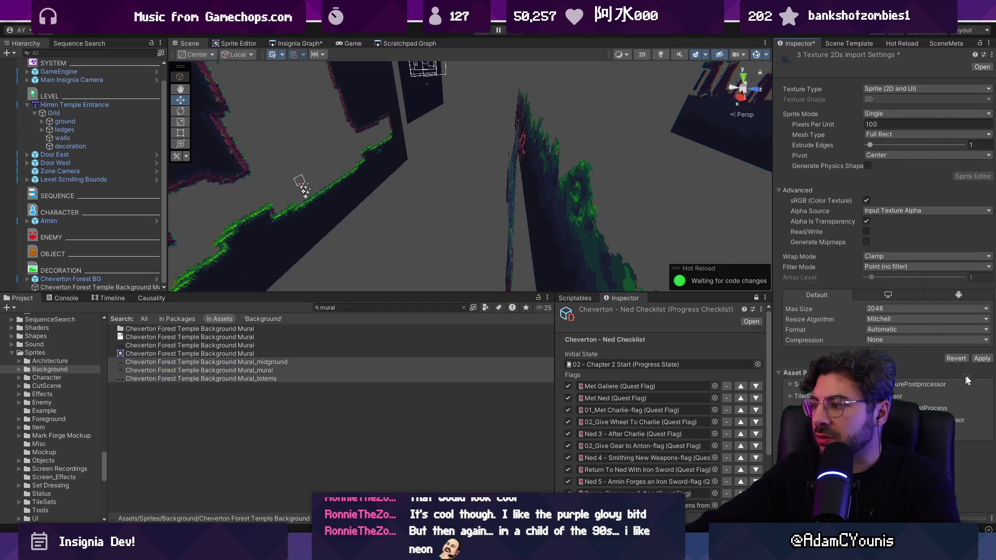
pyautogui.click(976, 357)
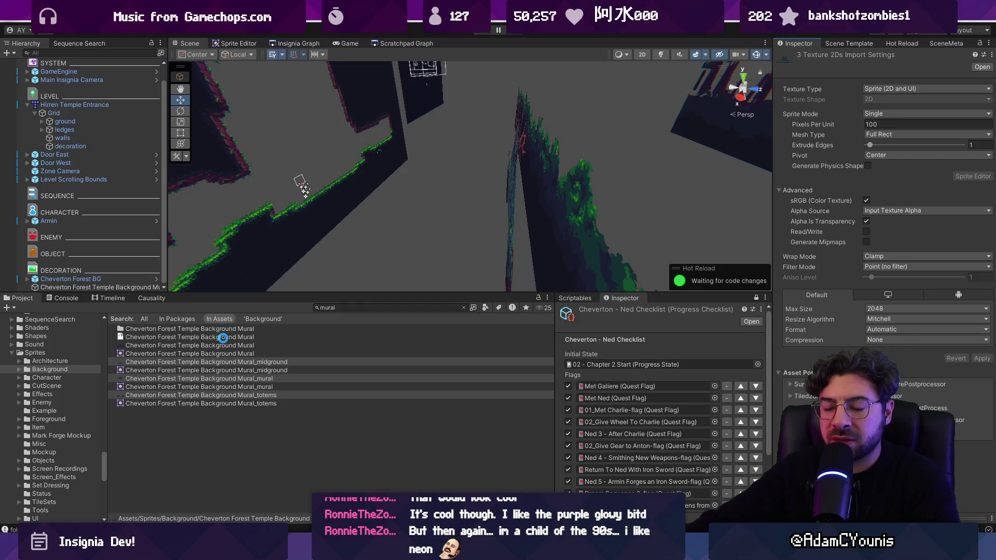
pyautogui.click(512, 183)
pyautogui.click(988, 149)
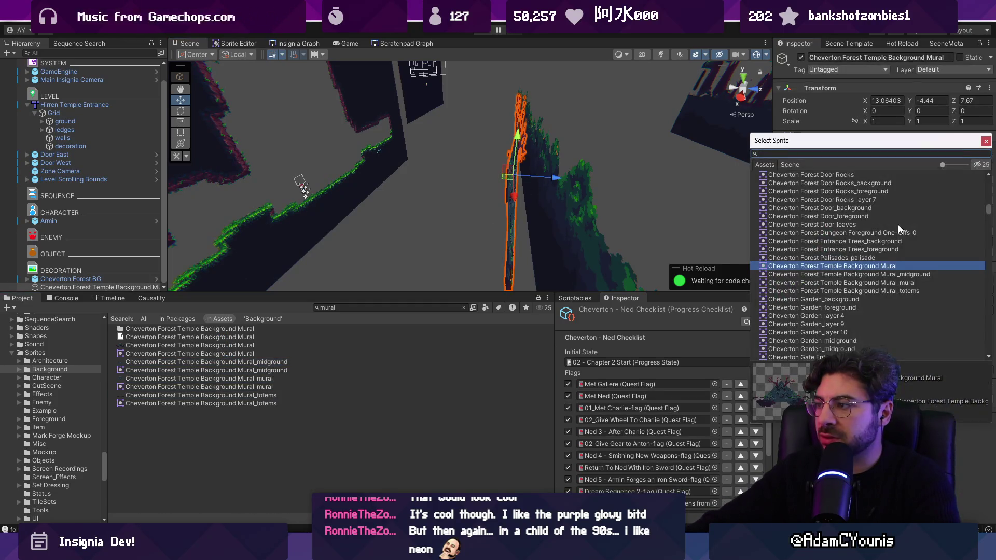
pyautogui.doubleClick(885, 281)
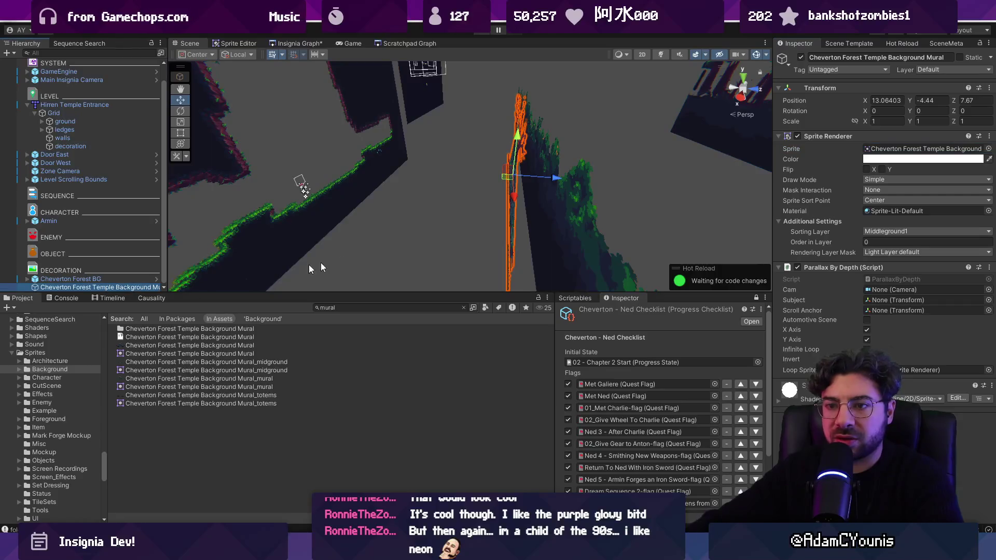
# Step: Duplicate the mural, move it closer to the camera, swap its sprite, and set it to Foreground1
pyautogui.hotkey('ctrl', 'd')
pyautogui.moveTo(551, 177)
pyautogui.mouseDown()
pyautogui.moveTo(502, 175)
pyautogui.moveTo(573, 211)
pyautogui.moveTo(490, 175)
pyautogui.mouseUp()
pyautogui.click(988, 145)
pyautogui.doubleClick(874, 270)
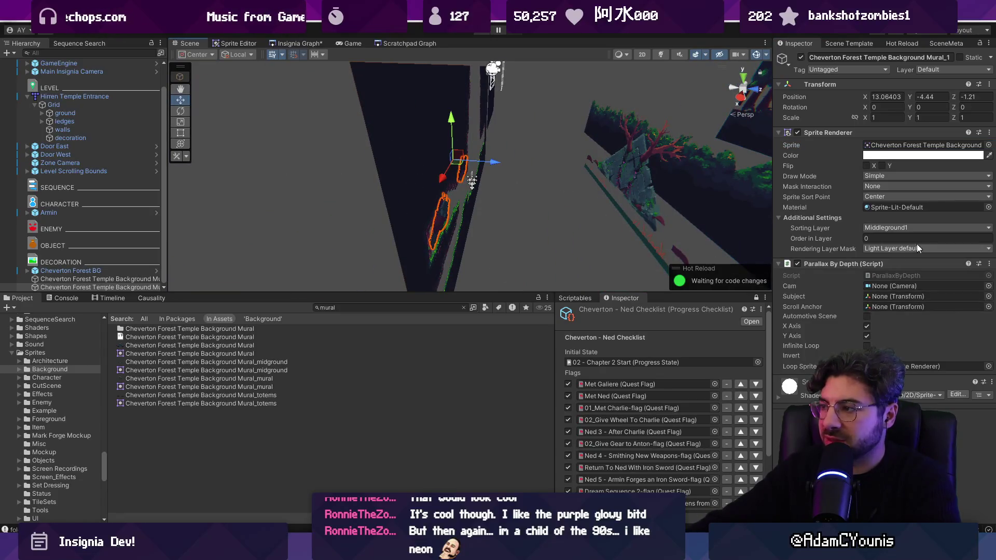
pyautogui.click(925, 227)
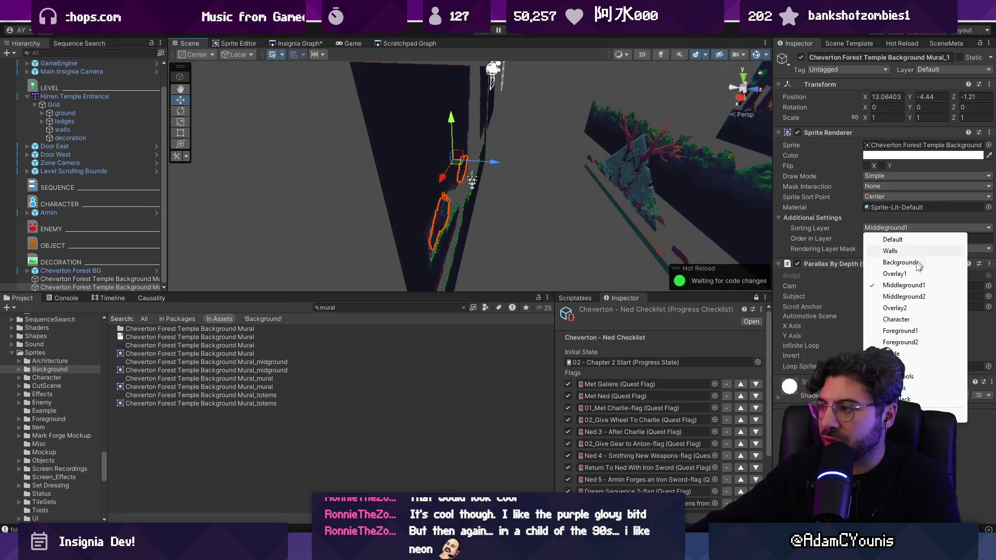
pyautogui.click(900, 331)
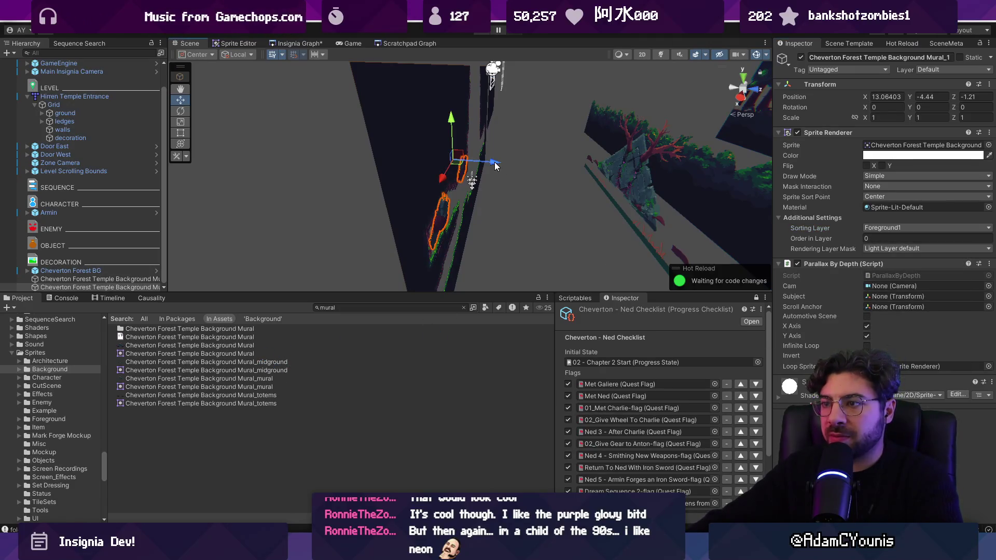
# Step: Make a third mural copy at Z 4.14 with another sprite on the Middleground1 sorting layer
pyautogui.hotkey('ctrl', 'd')
pyautogui.moveTo(495, 165); pyautogui.dragTo(600, 175)
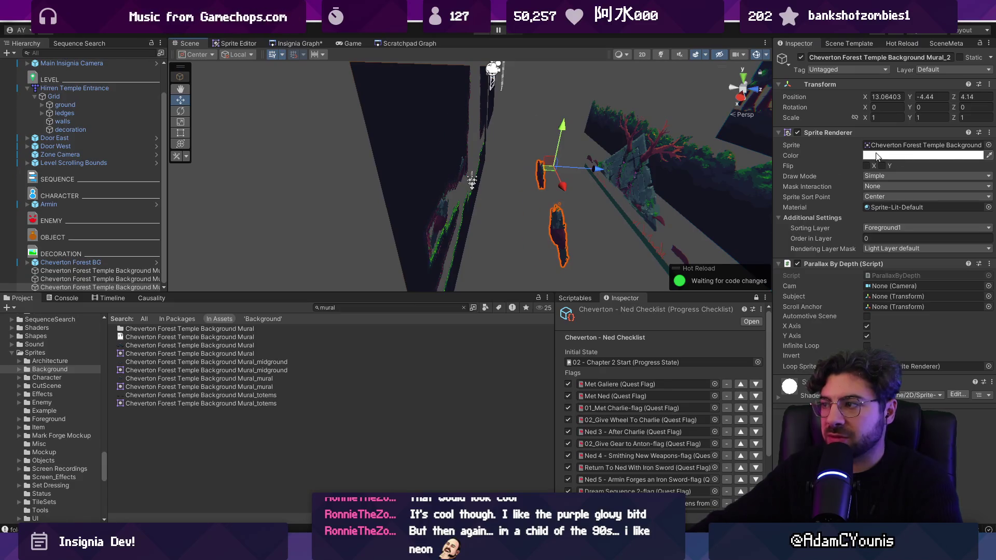
pyautogui.click(989, 146)
pyautogui.doubleClick(897, 253)
pyautogui.click(902, 229)
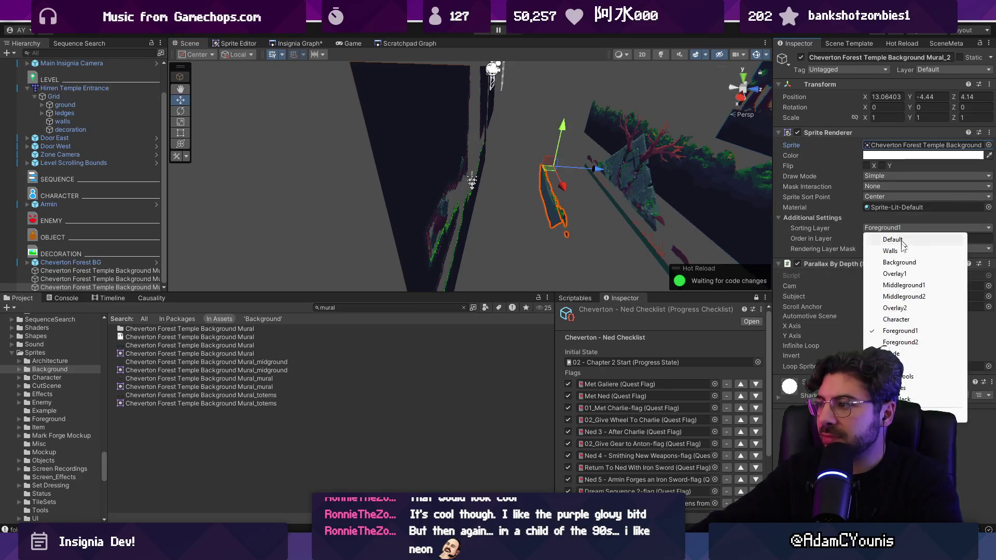
pyautogui.click(903, 286)
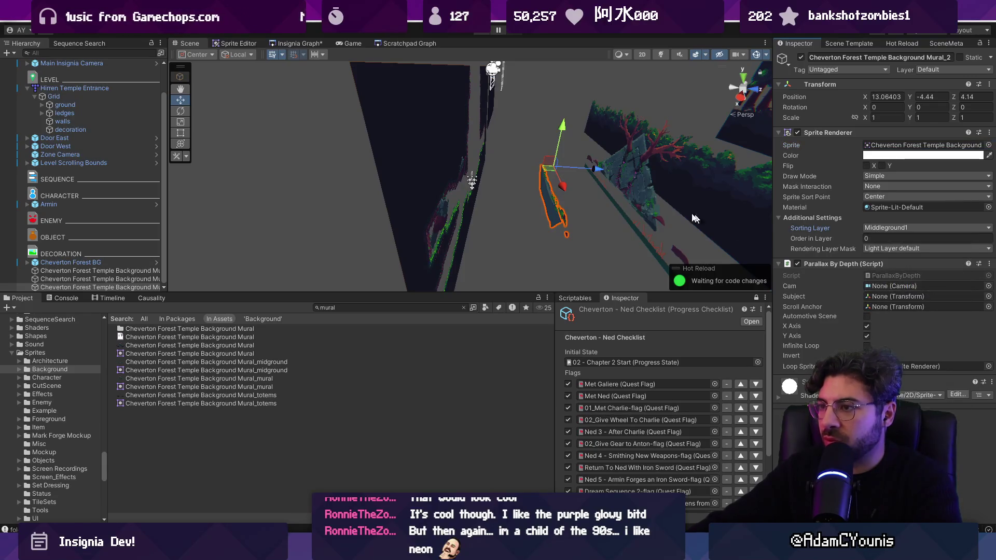
# Step: Playtest by walking the character left and right past the murals, then stop the game
pyautogui.click(485, 32)
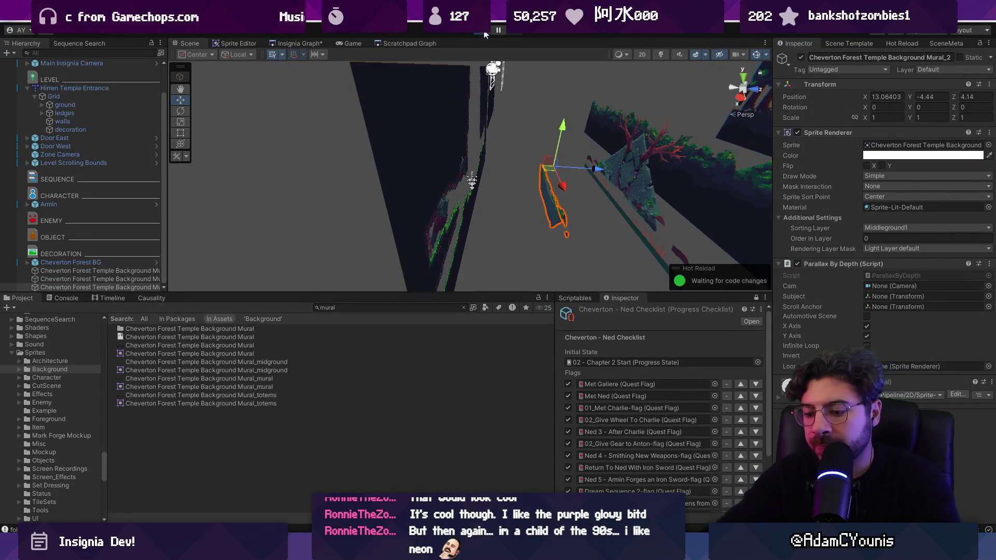
pyautogui.press('Left')
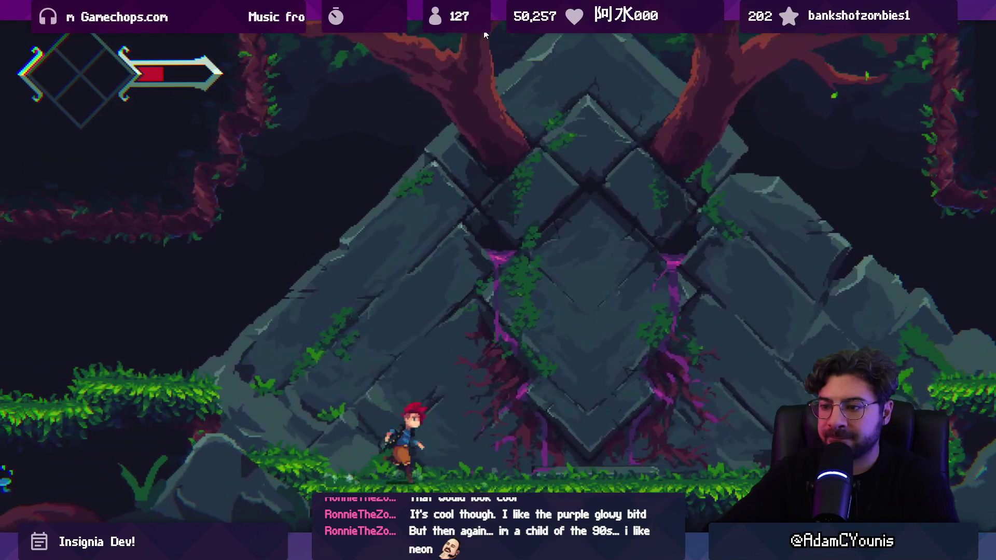
pyautogui.press('Right')
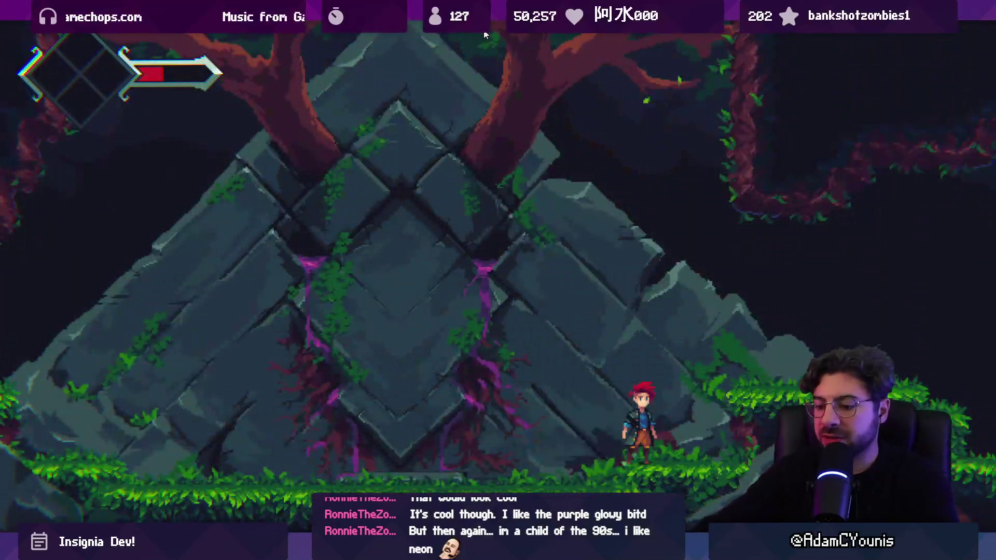
pyautogui.click(484, 35)
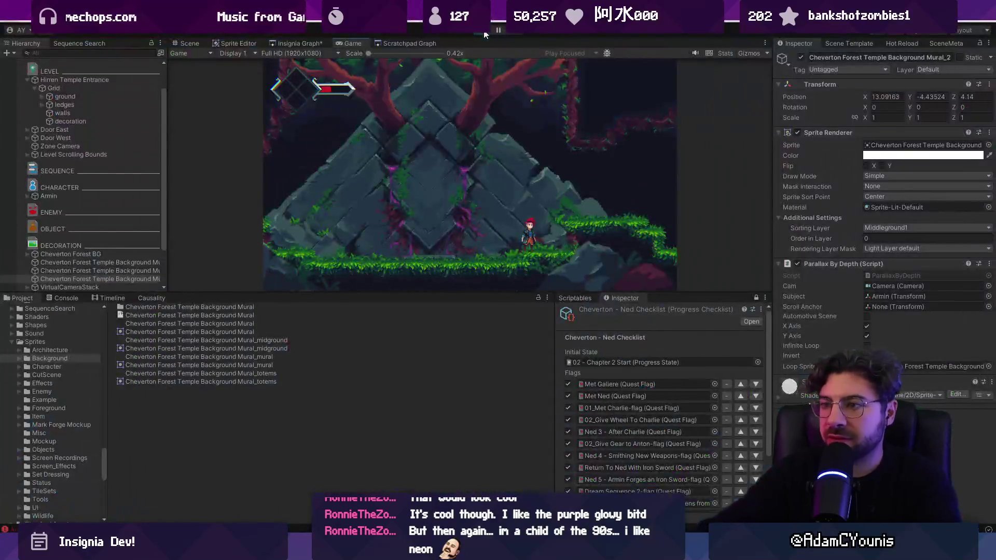
pyautogui.doubleClick(125, 266)
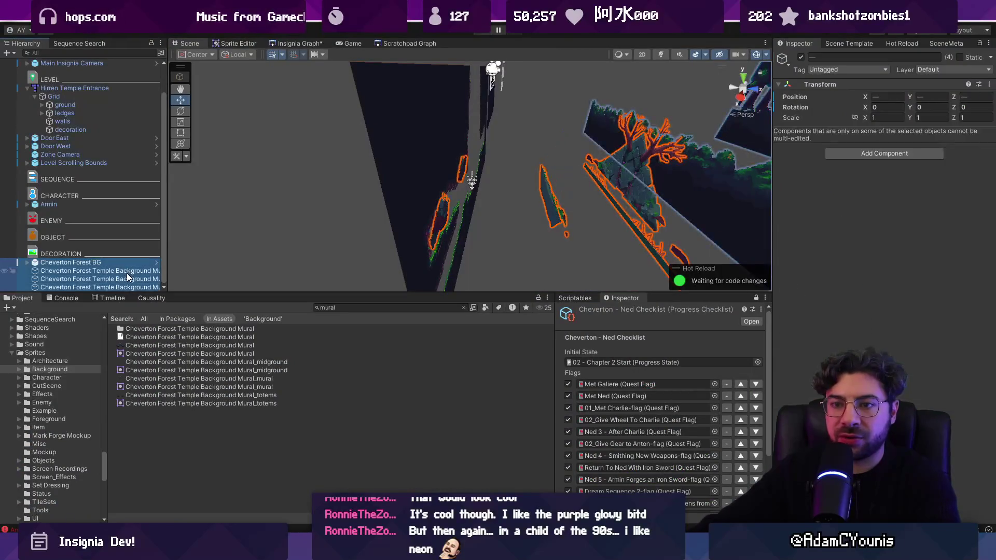
# Step: Group the three mural objects under a new empty parent named Mural Background
pyautogui.keyDown('shift'); pyautogui.click(125, 285); pyautogui.keyUp('shift')
pyautogui.rightClick(126, 286)
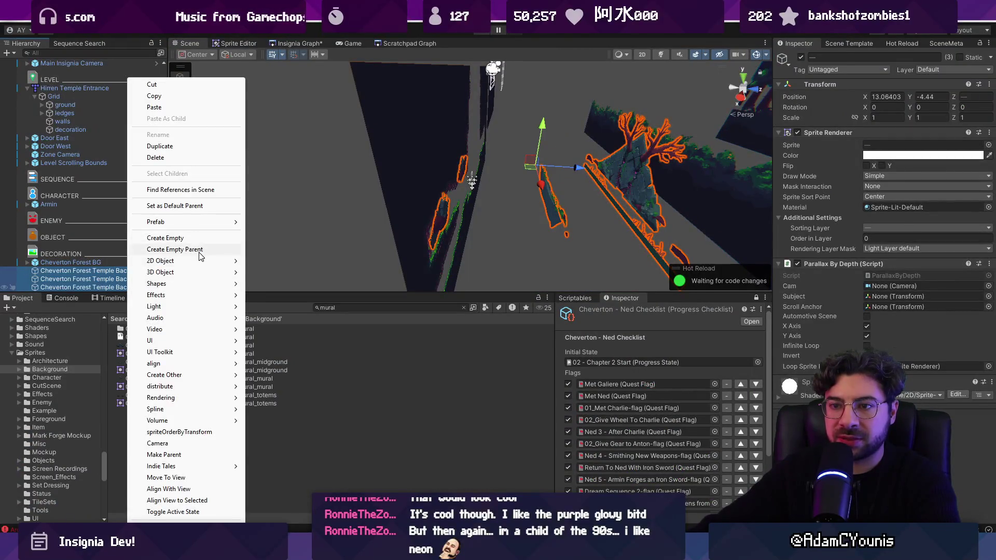
pyautogui.click(155, 249)
pyautogui.click(114, 270)
pyautogui.write('Mural Background')
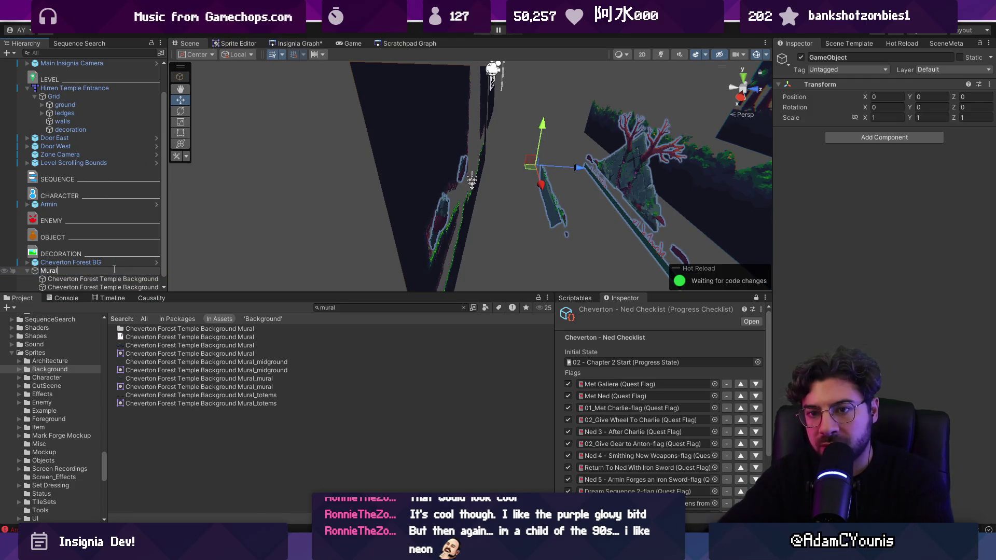
pyautogui.write('Background')
pyautogui.press('Return')
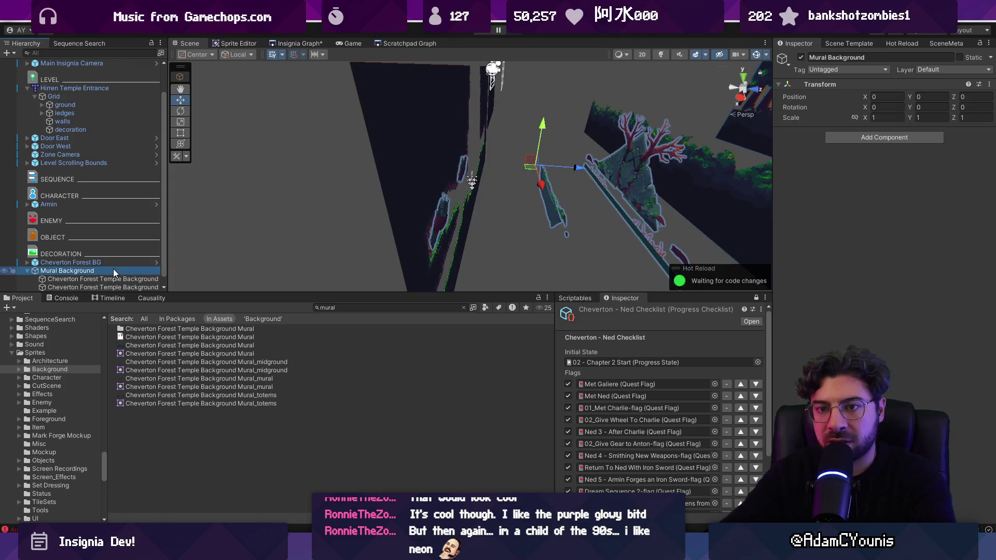
# Step: Switch the Scene to 2D, frame the group, and select its three temple mural layers
pyautogui.press('2')
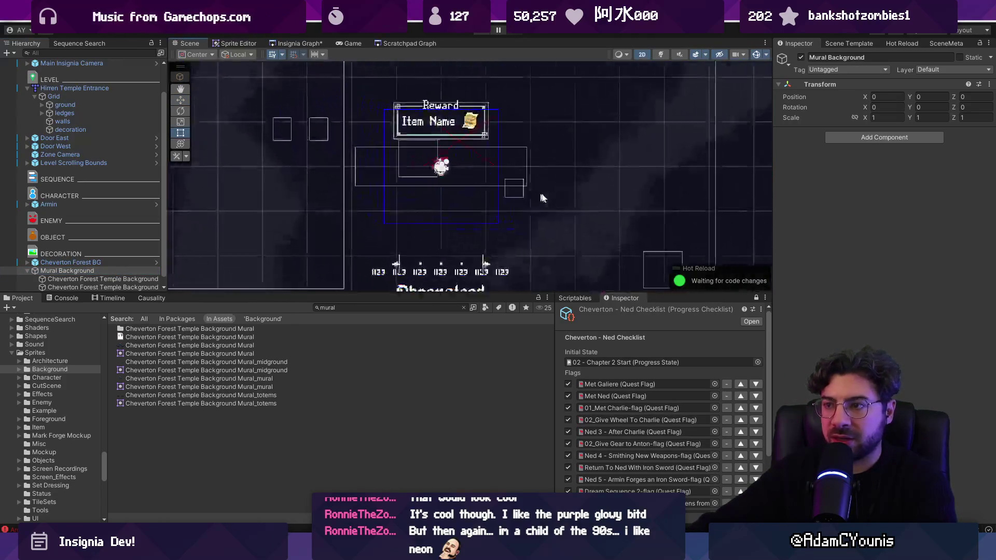
pyautogui.press('t')
pyautogui.doubleClick(107, 269)
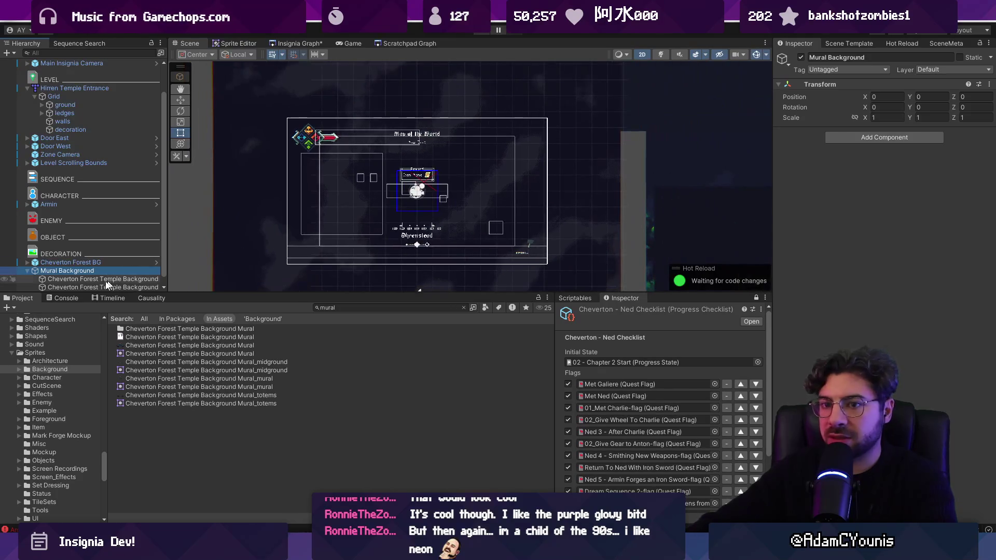
pyautogui.scroll(-1, 107, 277)
pyautogui.click(108, 276)
pyautogui.keyDown('shift'); pyautogui.click(111, 286); pyautogui.keyUp('shift')
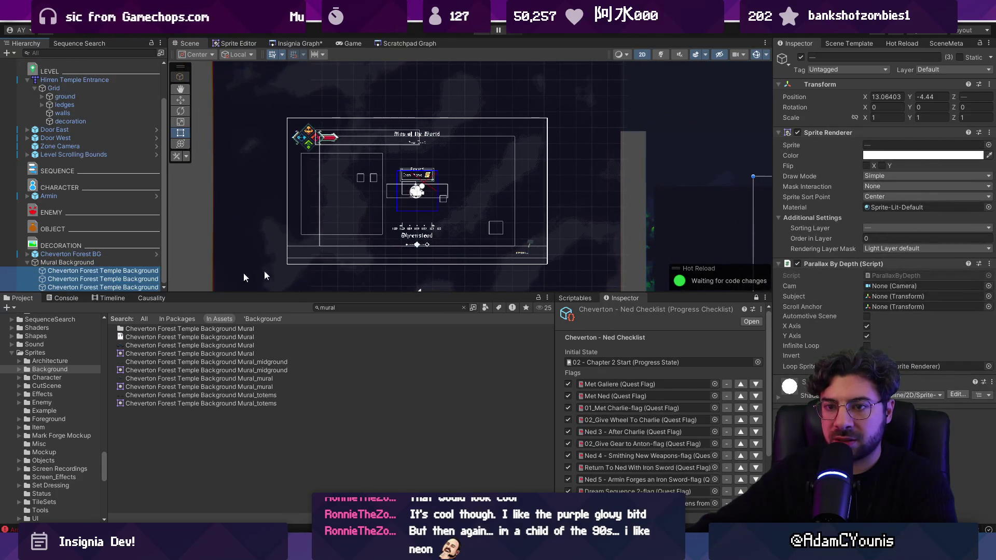
# Step: Set the three mural layers' Position X and Y to 0, then select Mural Background
pyautogui.doubleClick(893, 97)
pyautogui.write('0')
pyautogui.press('Tab')
pyautogui.write('0')
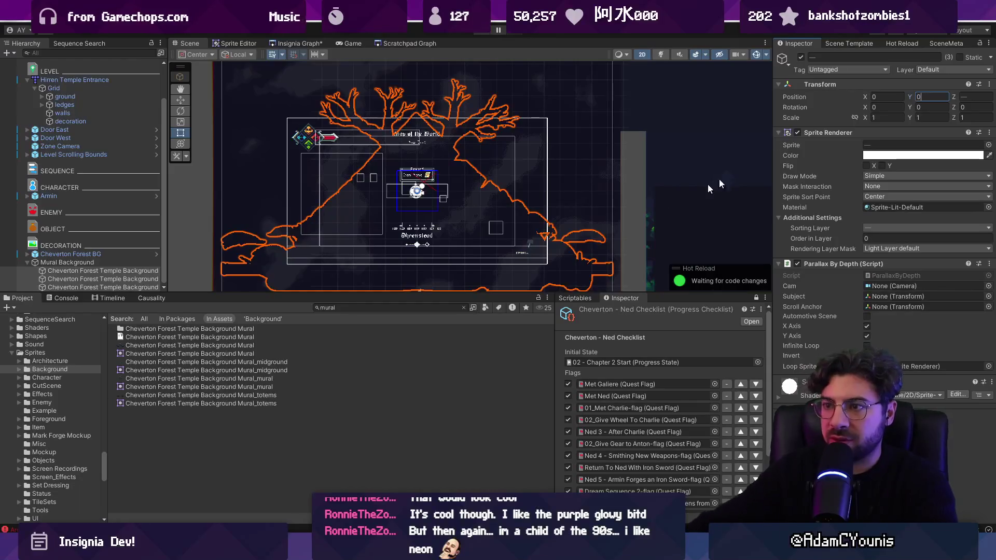
pyautogui.scroll(-2, 363, 150)
pyautogui.click(481, 177)
# Step: Move Mural Background behind the temple entrance at about 12.998, -4.078
pyautogui.press('w')
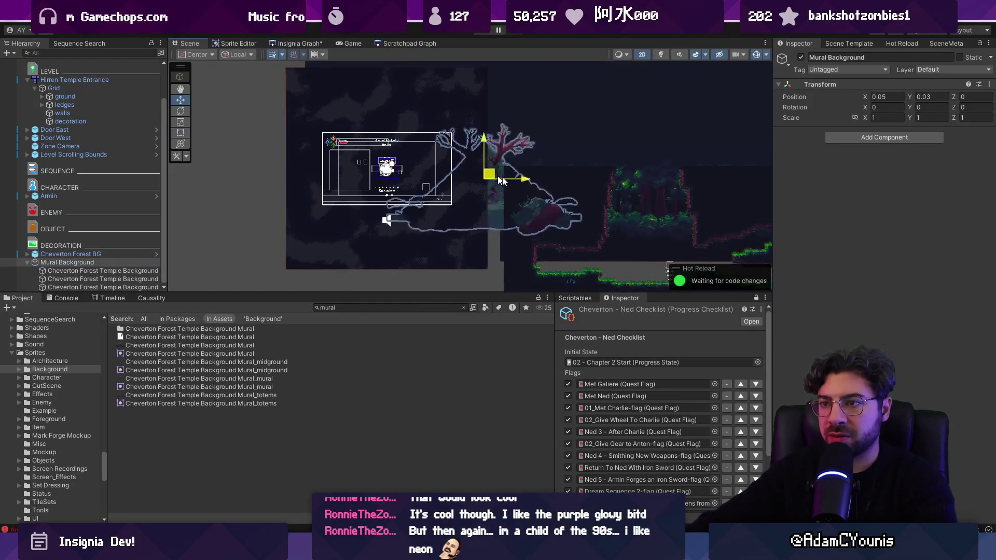
pyautogui.moveTo(481, 177); pyautogui.dragTo(647, 239)
pyautogui.press('f')
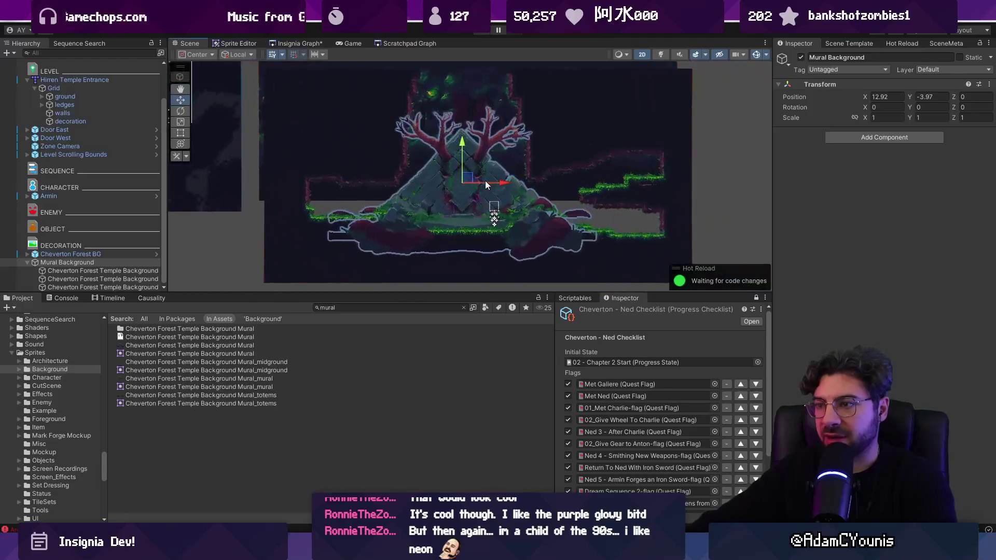
pyautogui.moveTo(457, 179); pyautogui.dragTo(461, 185)
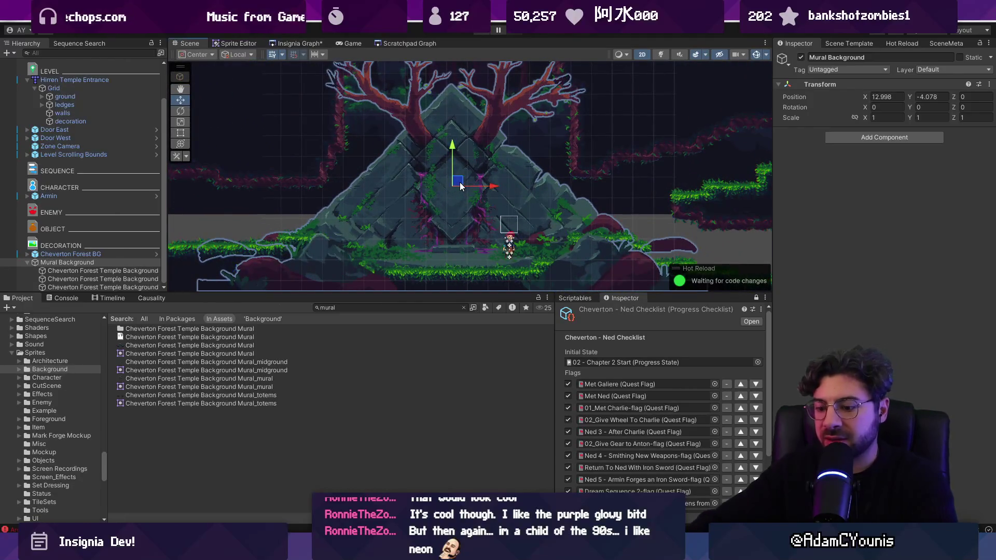
# Step: Playtest the level full-screen, running and jumping the character, then stop Play mode
pyautogui.hotkey('ctrl', 'p')
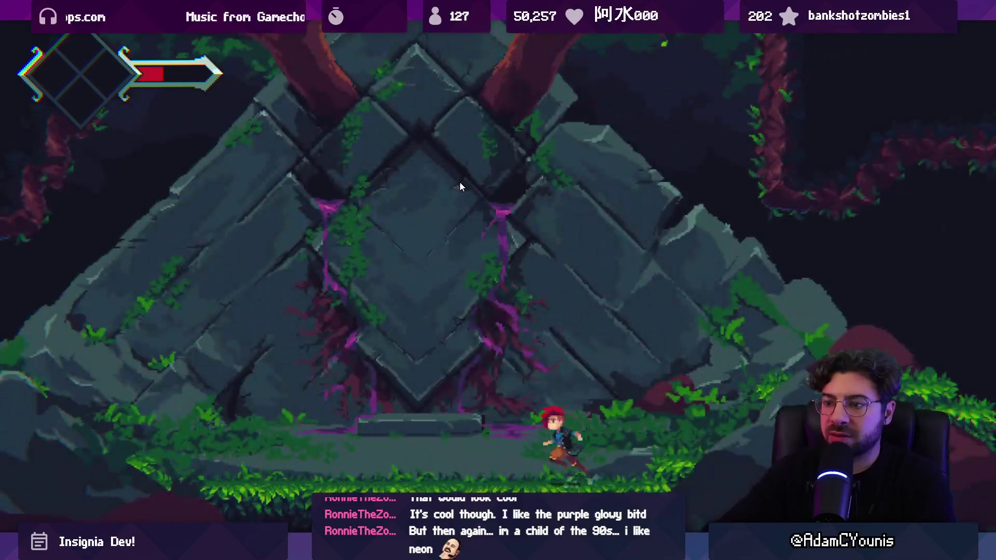
pyautogui.press('Right')
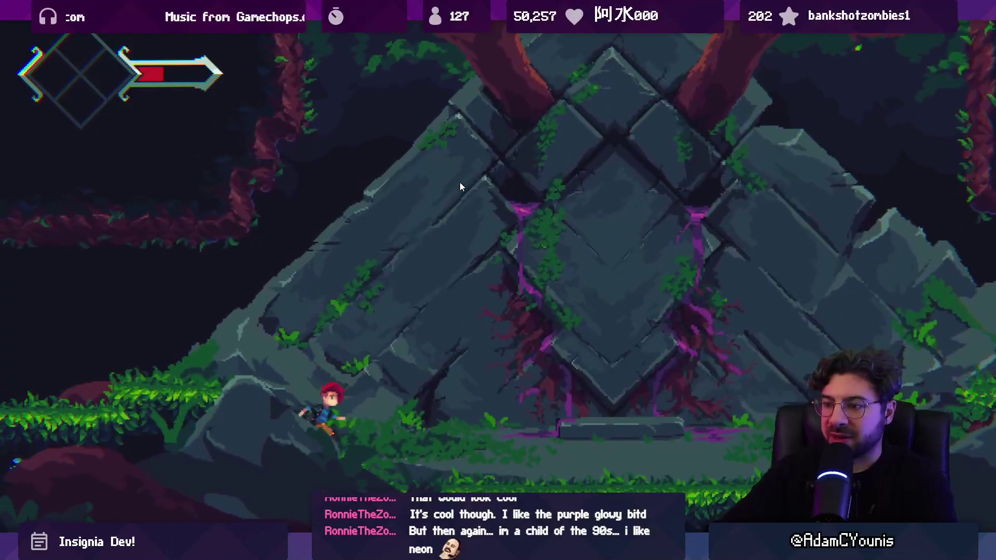
pyautogui.press('Right')
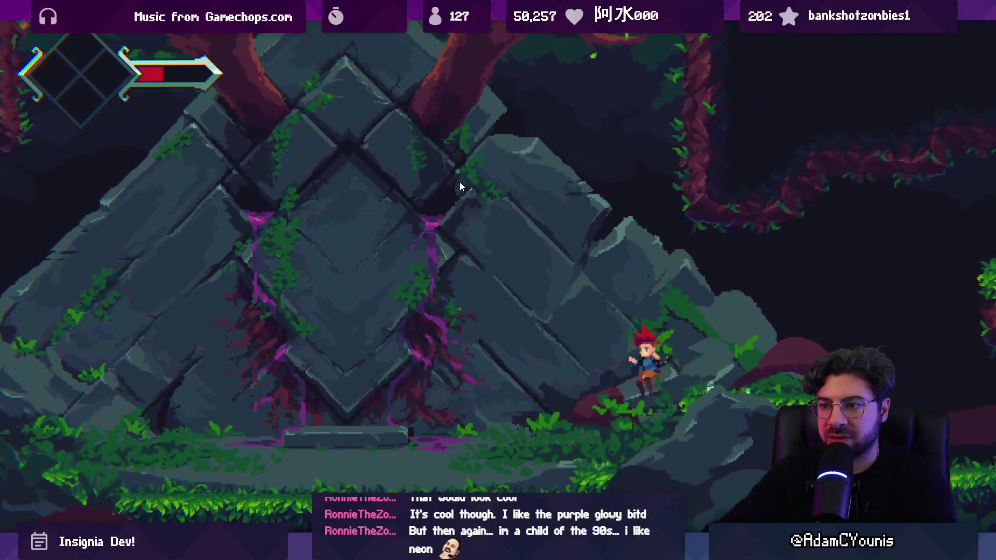
pyautogui.press('Left')
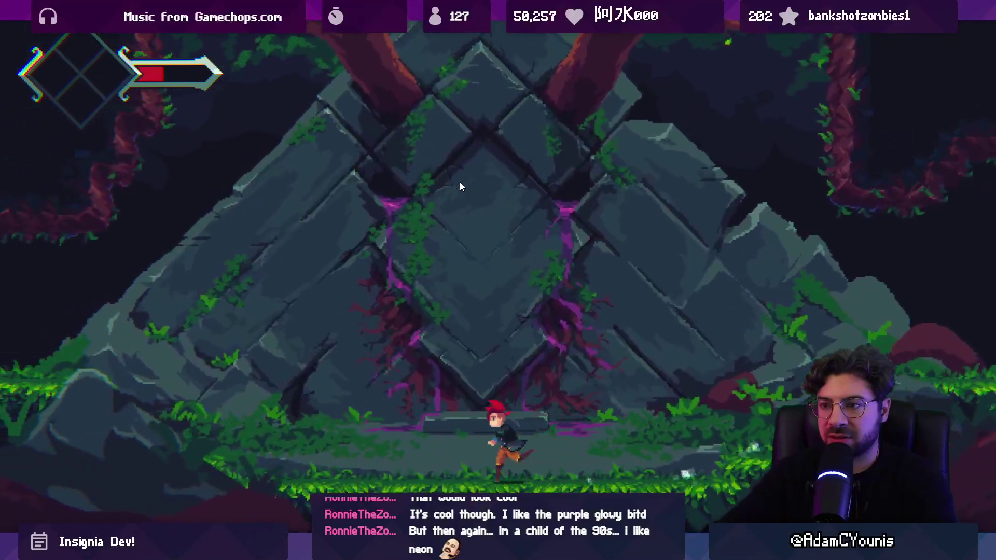
pyautogui.press('Right')
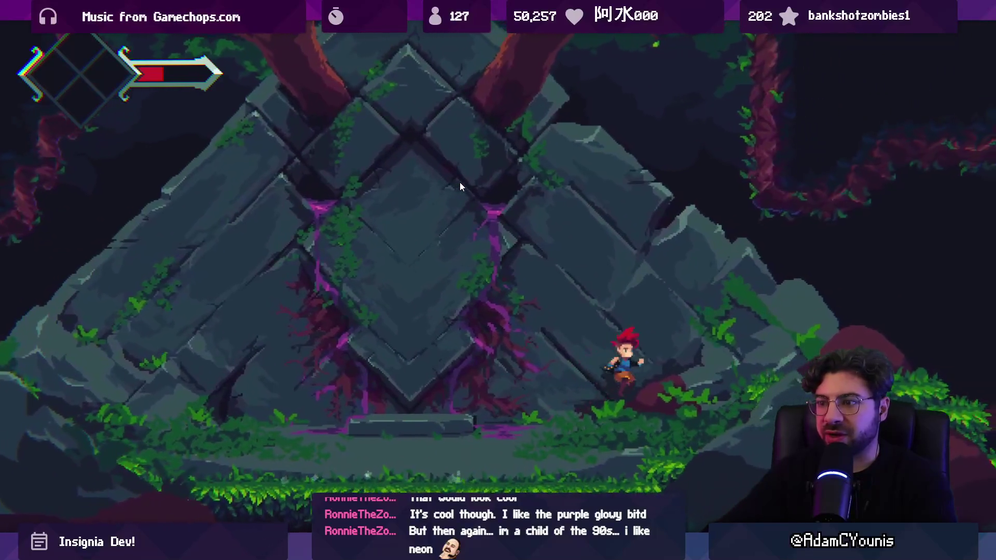
pyautogui.press('space')
pyautogui.hotkey('shift', 'space')
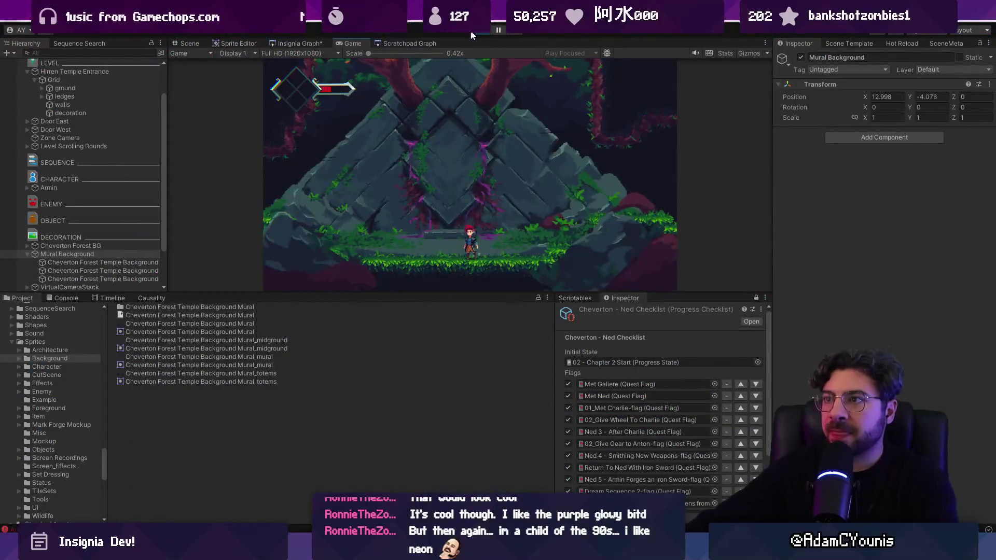
pyautogui.hotkey('ctrl', 'p')
# Step: Return the Scene to 3D and inspect the Z depths of the forest and temple mural layers
pyautogui.press('2')
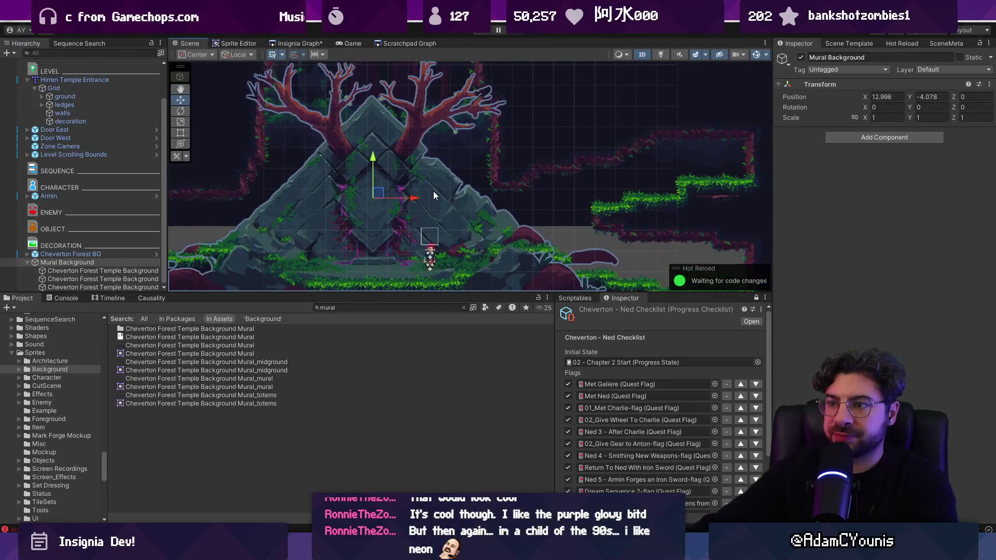
pyautogui.moveTo(540, 176)
pyautogui.mouseDown()
pyautogui.moveTo(396, 196)
pyautogui.moveTo(541, 197)
pyautogui.mouseUp()
pyautogui.click(543, 188)
pyautogui.click(543, 188)
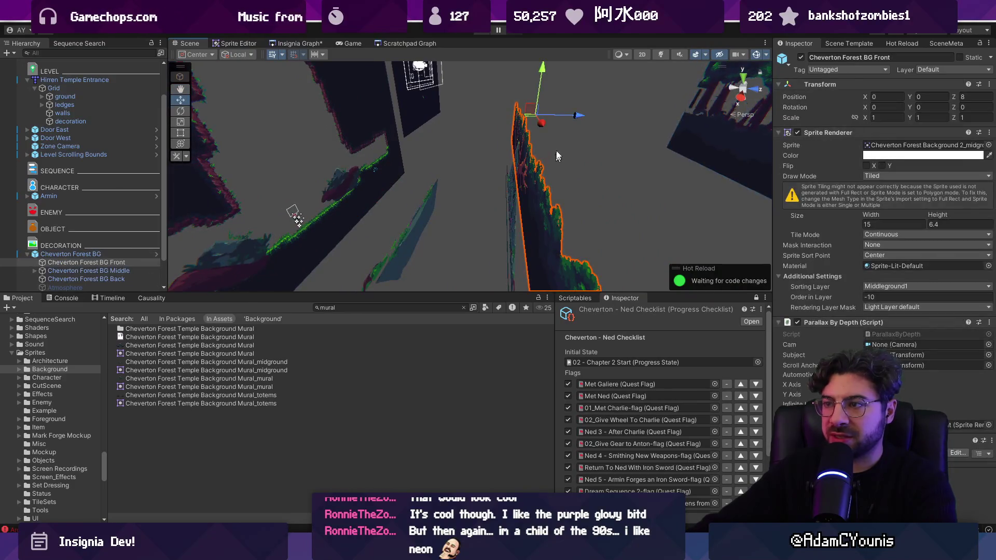
pyautogui.click(515, 177)
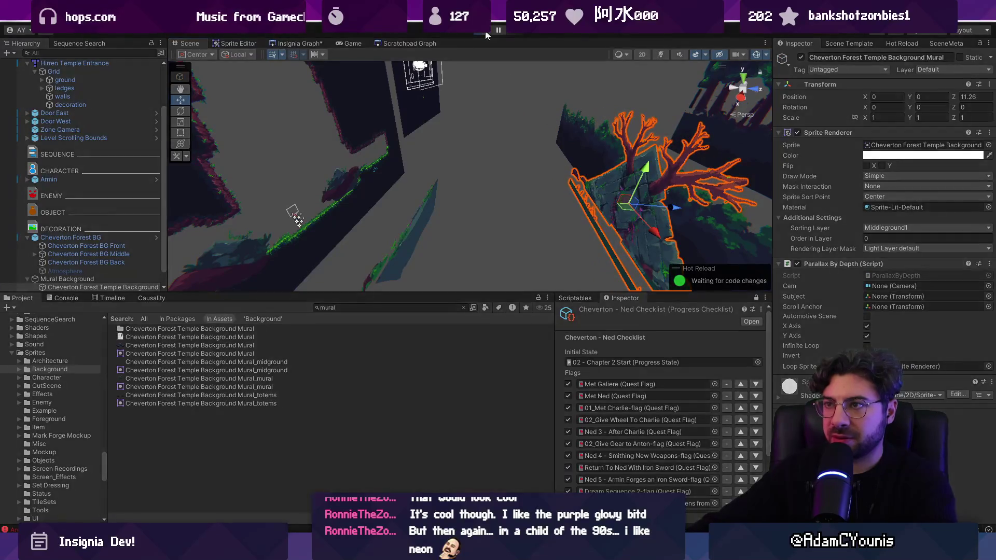
# Step: Playtest again, running the character across the temple floor, grassy mound and stone slopes
pyautogui.click(486, 34)
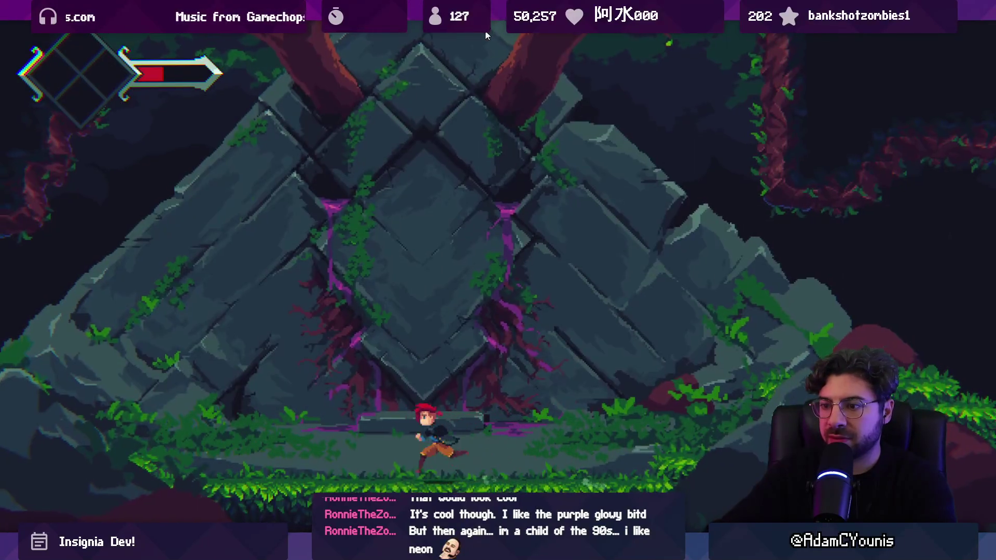
pyautogui.press('Right')
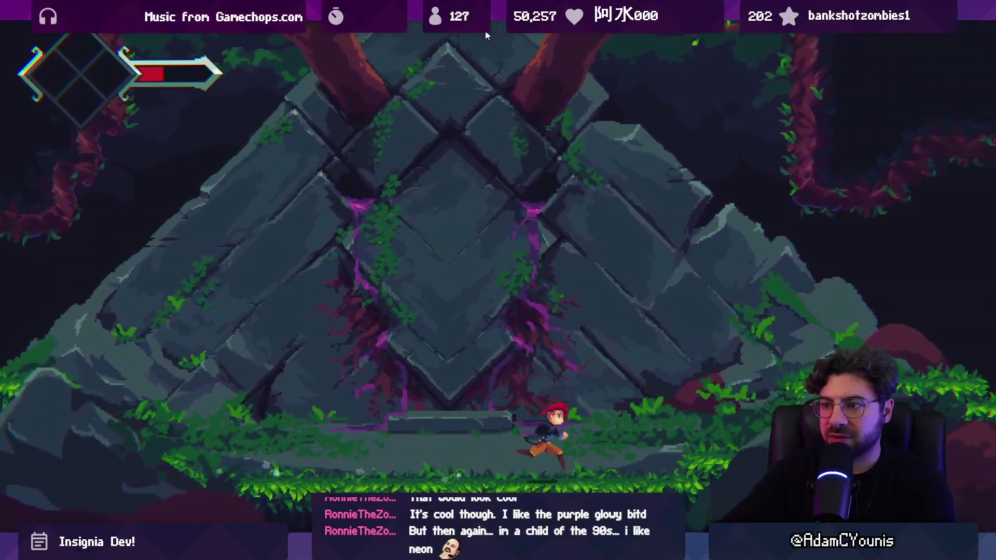
pyautogui.press('Right')
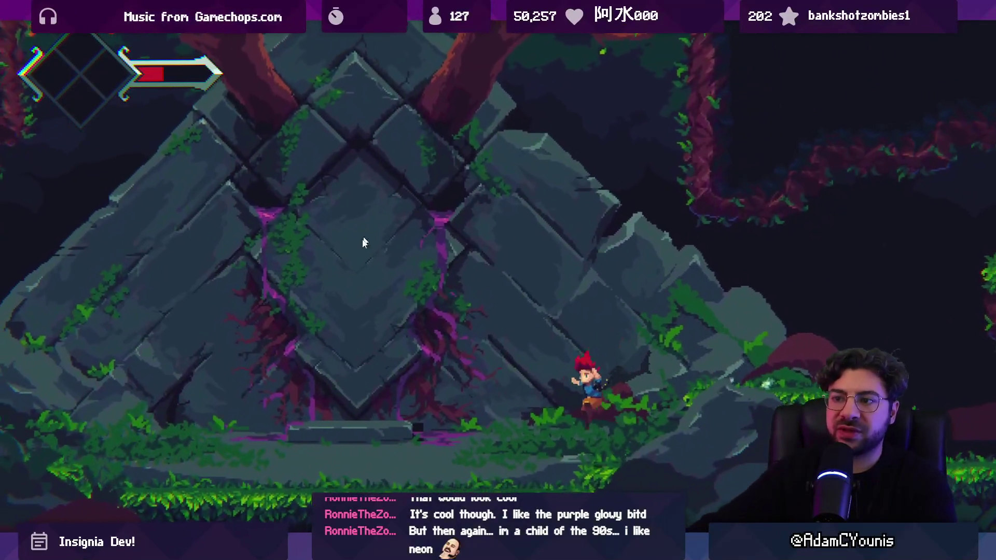
pyautogui.press('Left')
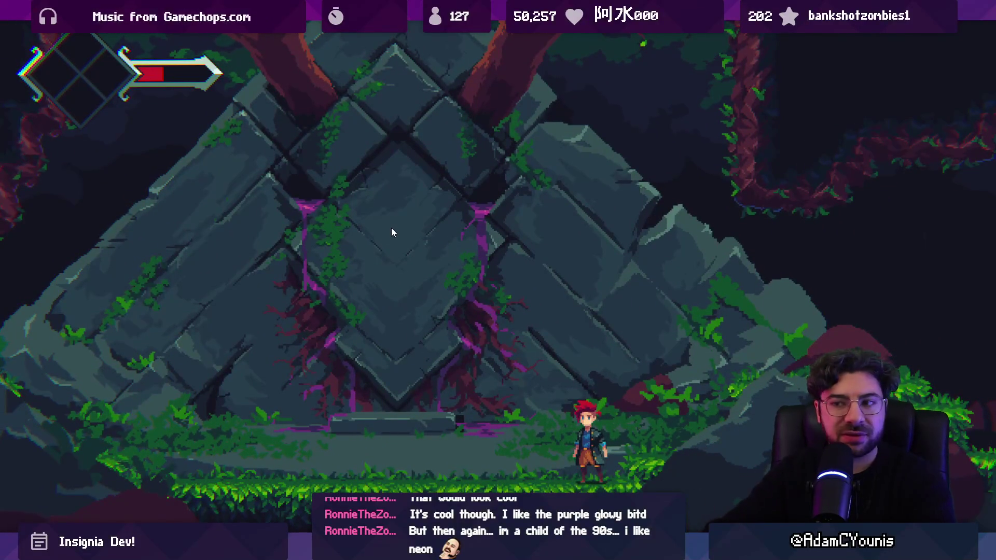
pyautogui.press('Left')
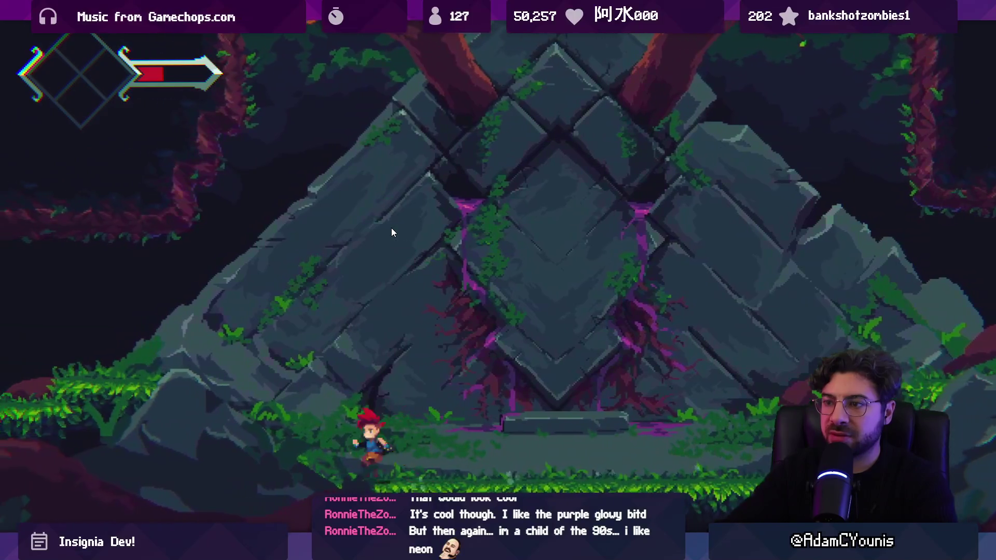
pyautogui.press('space')
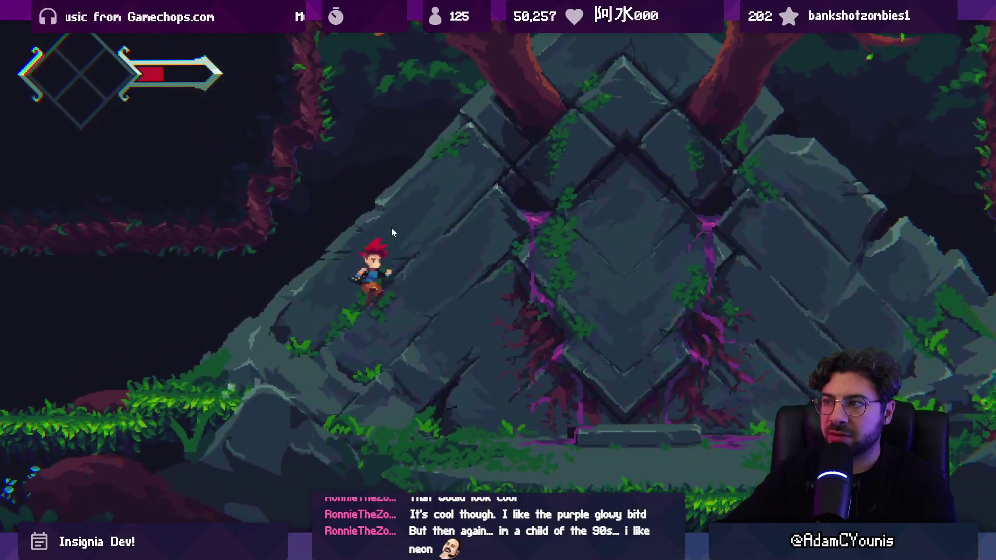
pyautogui.press('Right')
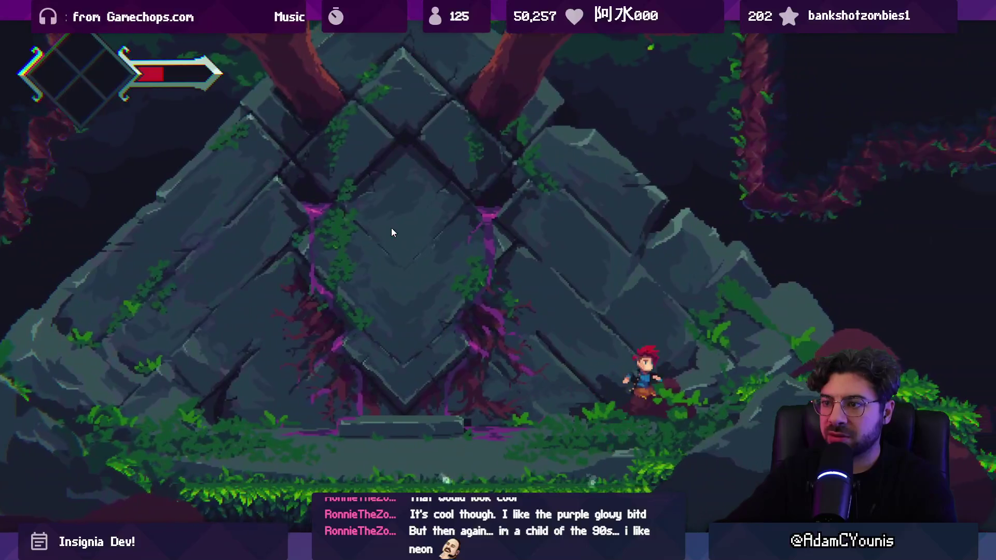
pyautogui.press('Right')
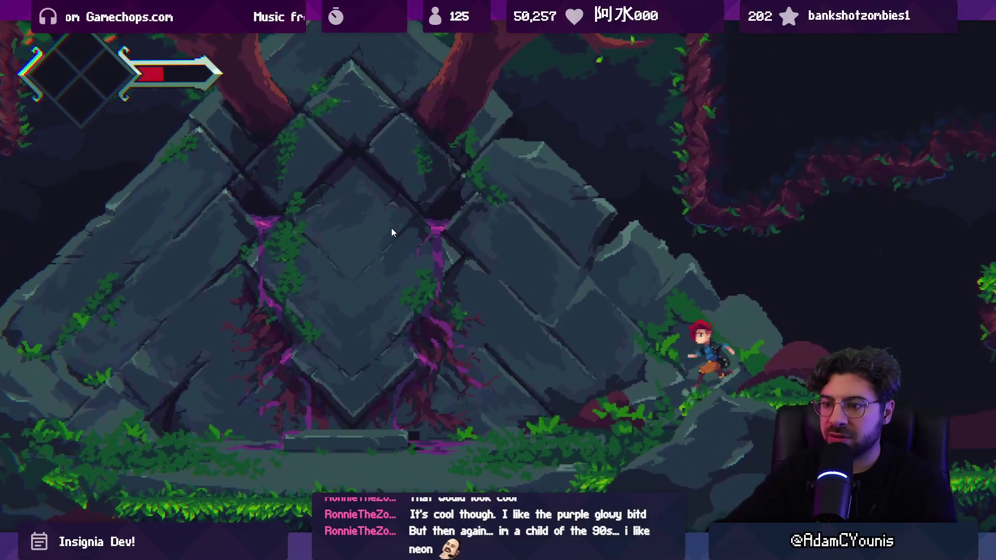
pyautogui.press('Left')
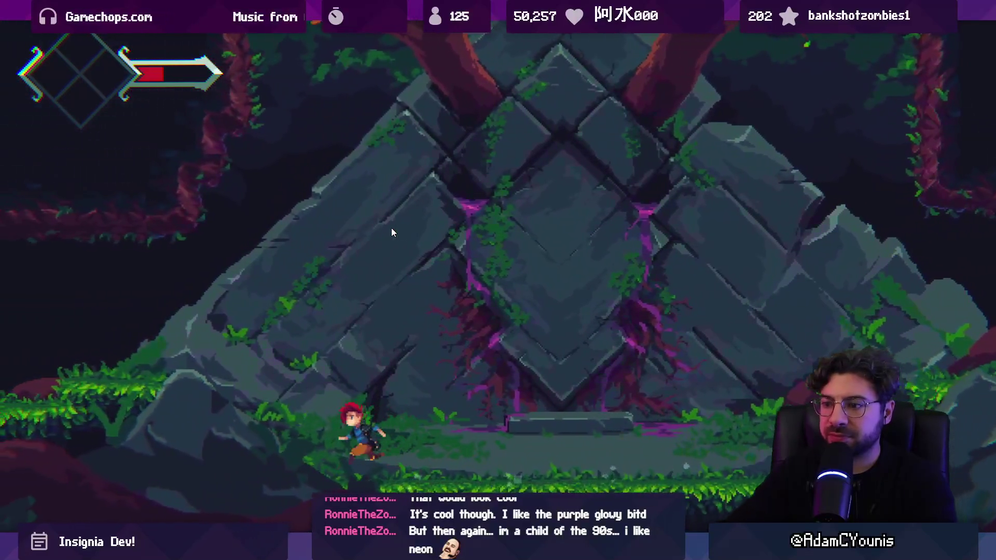
pyautogui.press('Left')
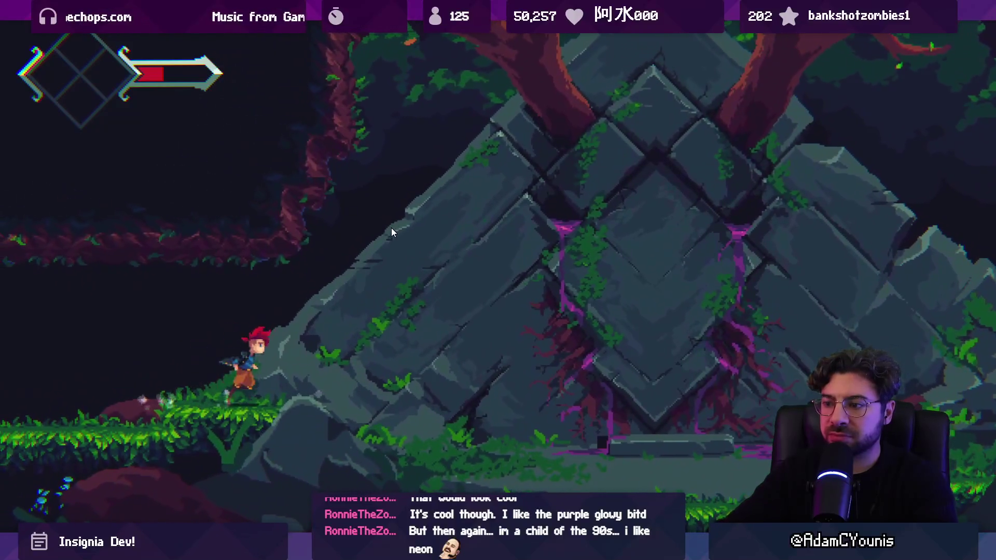
# Step: Keep playtesting, jumping the character up onto the temple's summit to watch the mural parallax
pyautogui.press('Right')
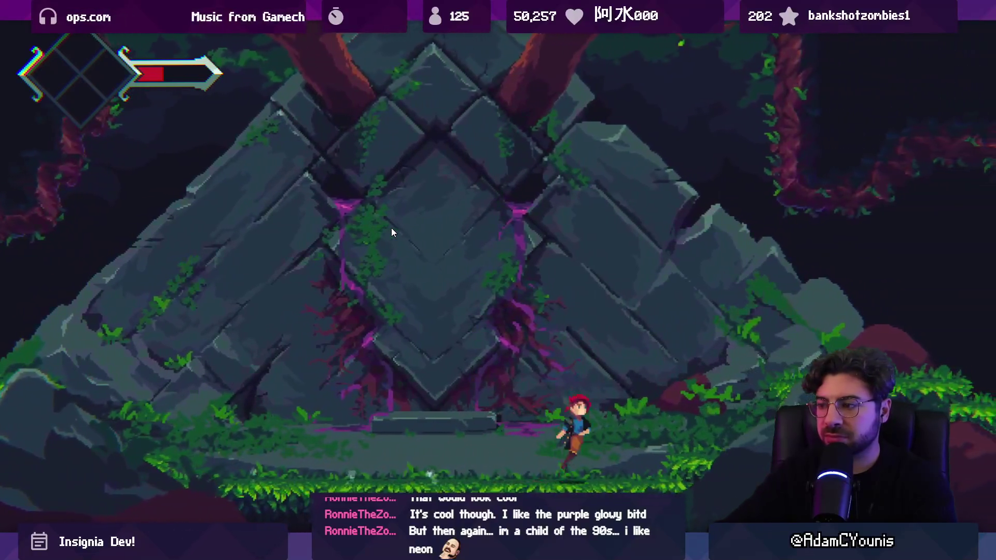
pyautogui.press('Right')
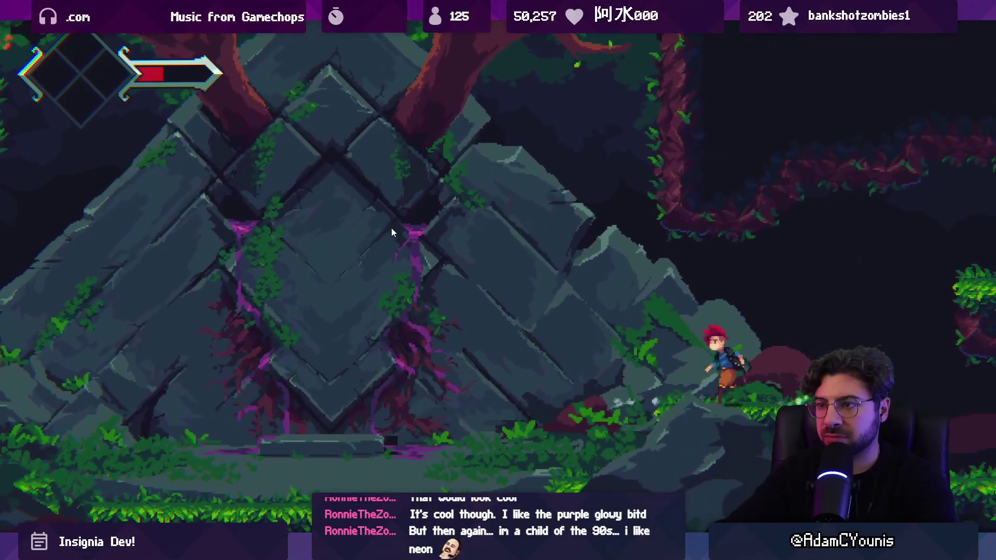
pyautogui.press('Left')
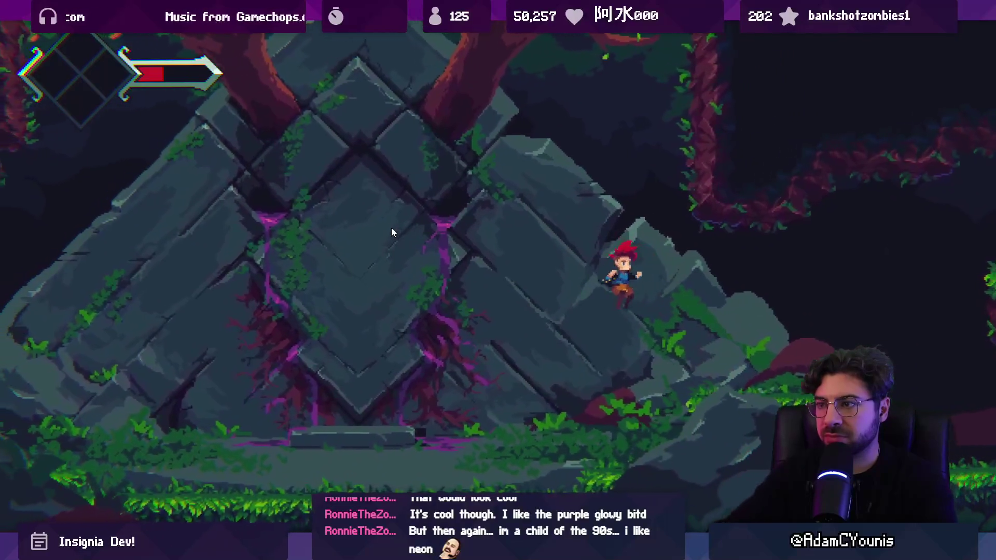
pyautogui.press('Right')
pyautogui.press('Left')
pyautogui.press('space')
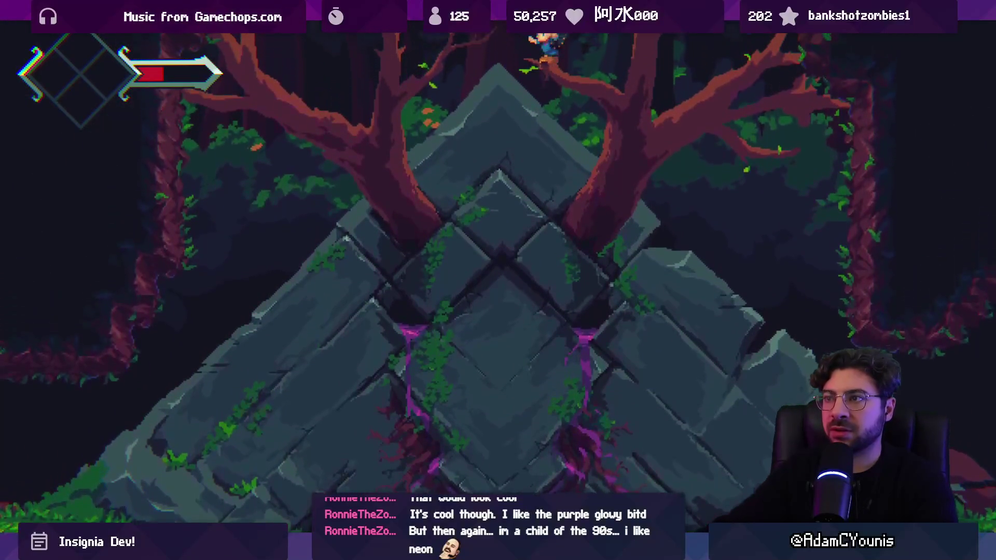
pyautogui.press('Right')
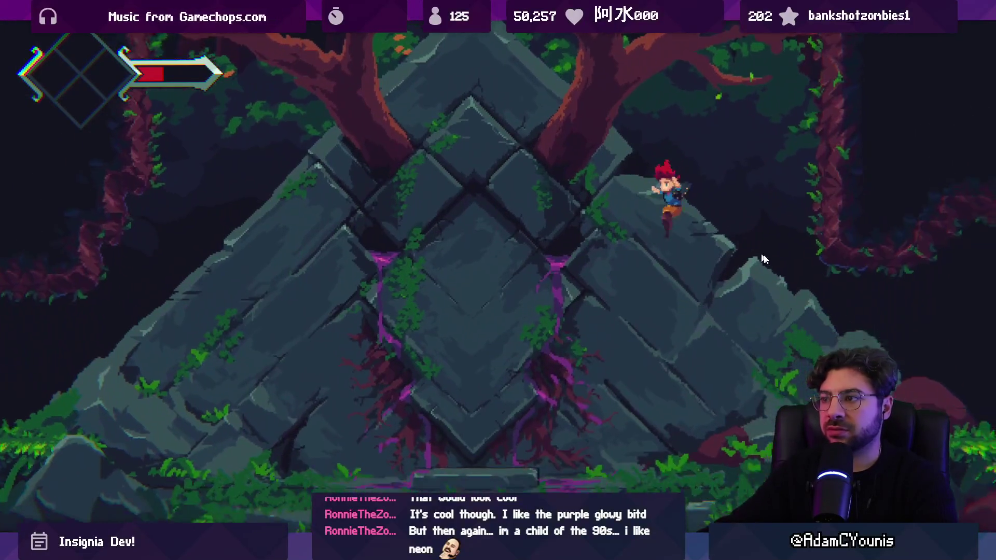
pyautogui.press('Right')
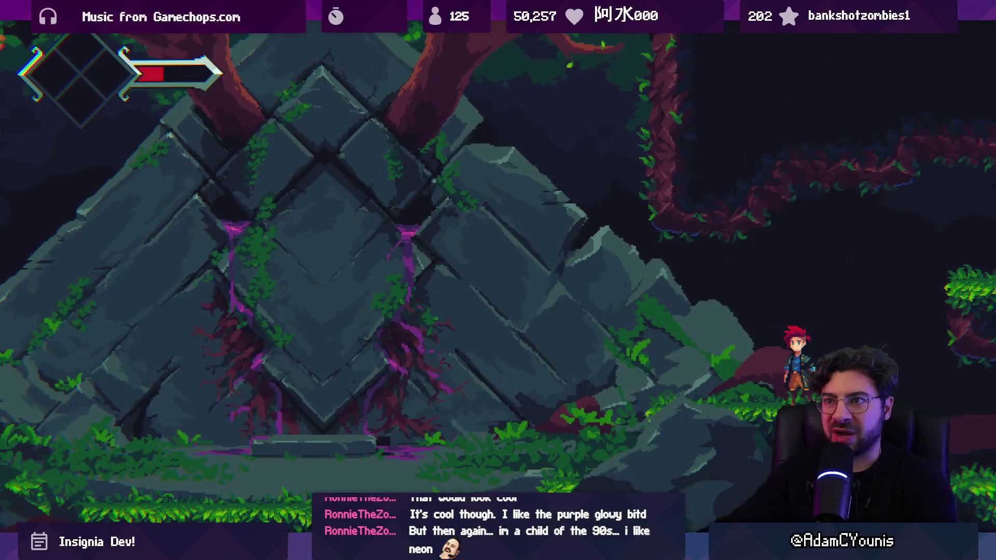
pyautogui.press('Left')
pyautogui.press('space')
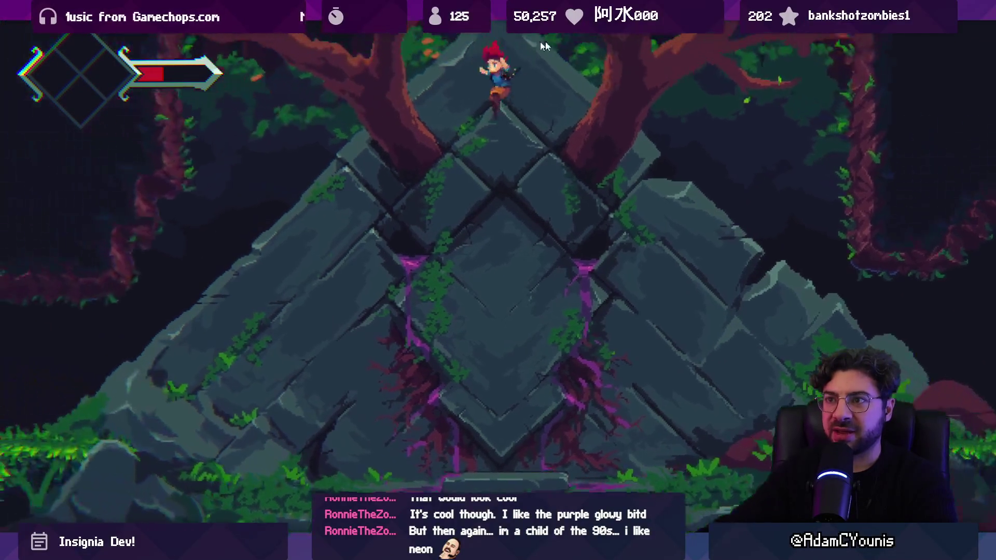
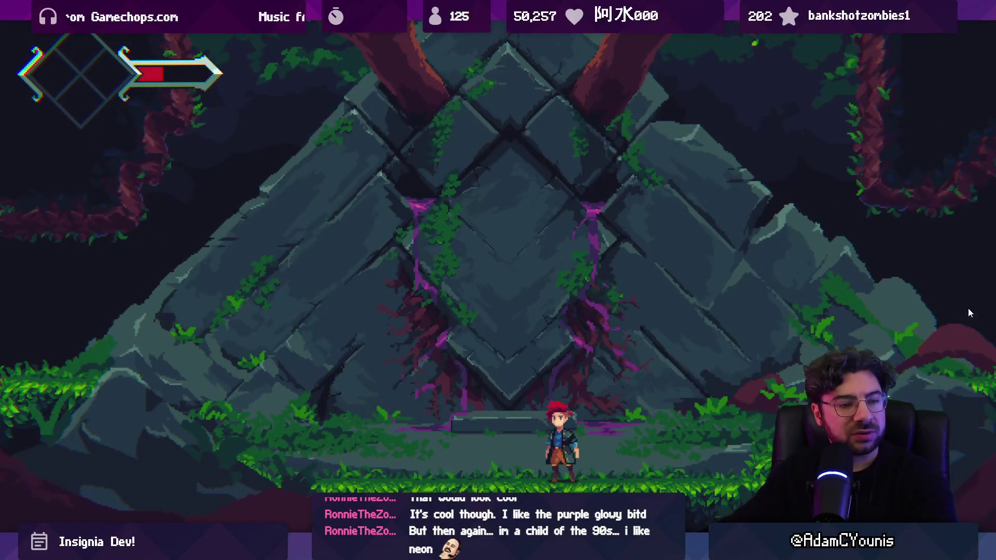
# Step: Playtest by running right into the neighbouring cave, back left to the ruins, then exit fullscreen
pyautogui.press('Right')
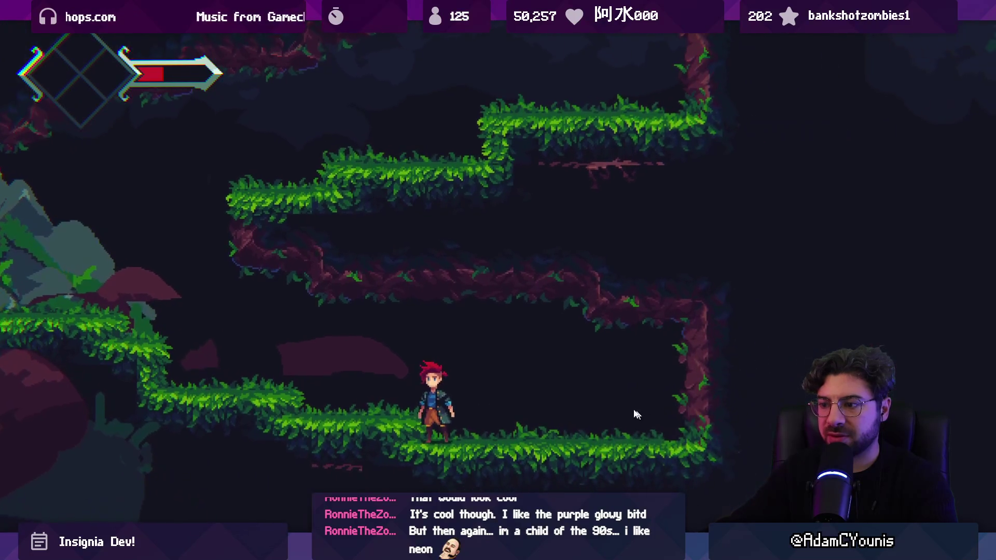
pyautogui.press('Left')
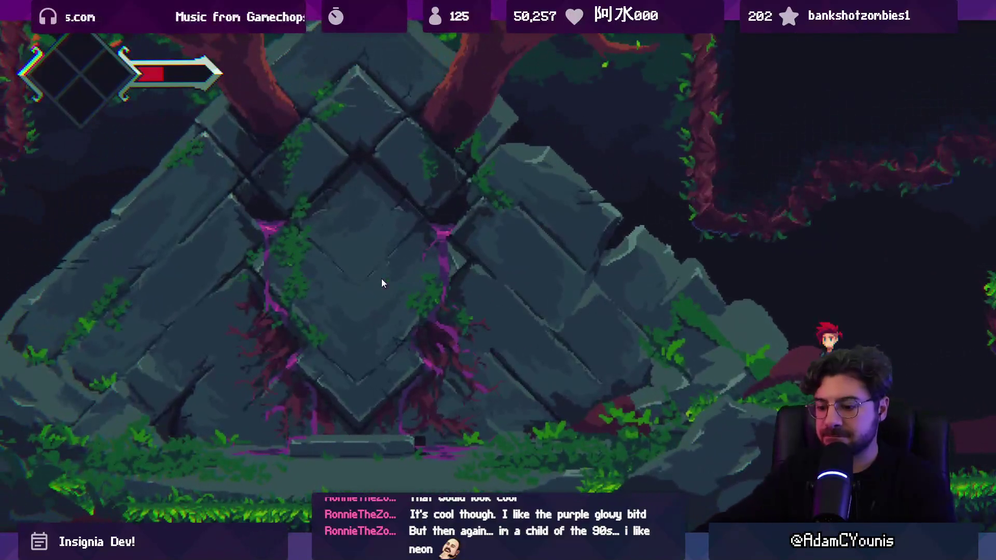
pyautogui.hotkey('shift', 'space')
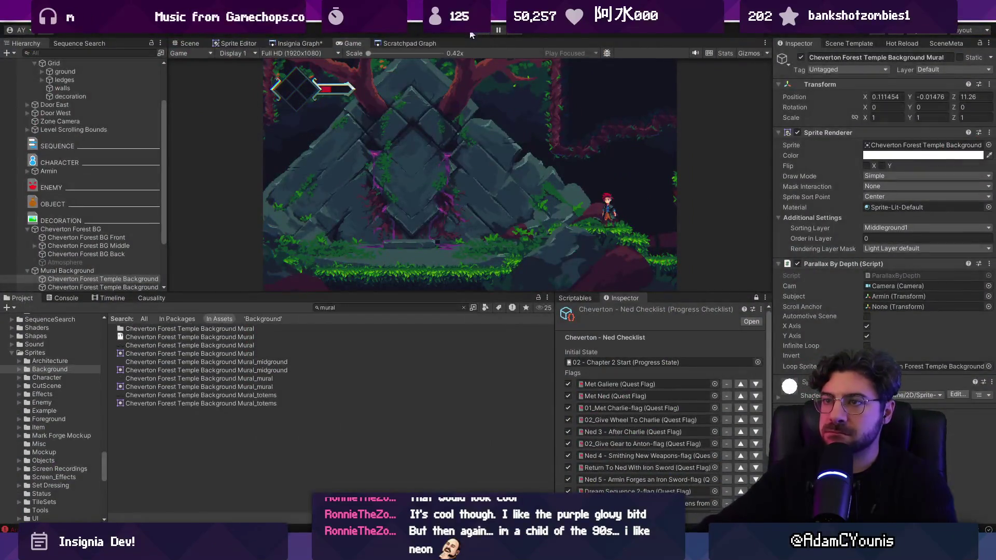
# Step: Stop the playtest and look over the level graph around the temple room
pyautogui.hotkey('ctrl', 'p')
pyautogui.click(312, 42)
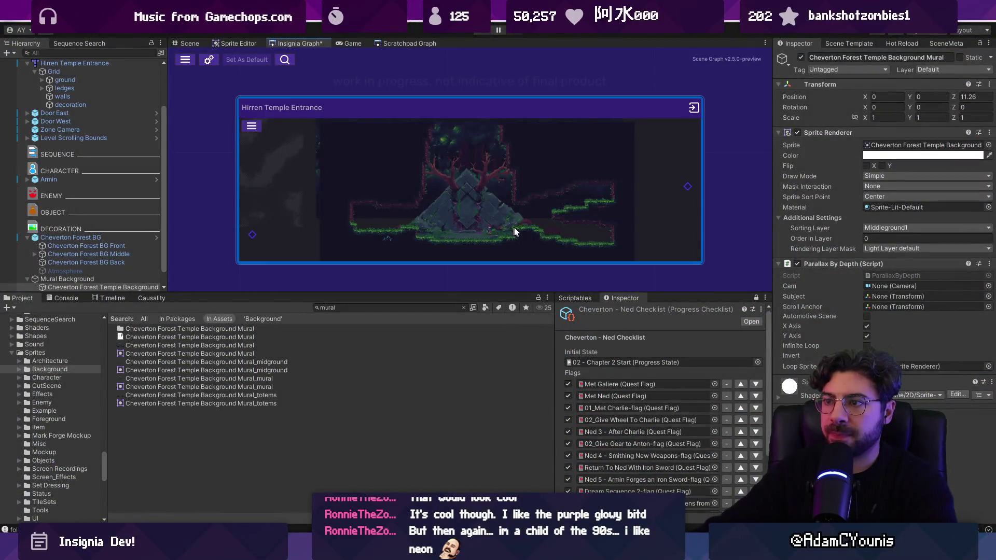
pyautogui.moveTo(528, 226)
pyautogui.mouseDown()
pyautogui.moveTo(537, 202)
pyautogui.moveTo(511, 187)
pyautogui.mouseUp()
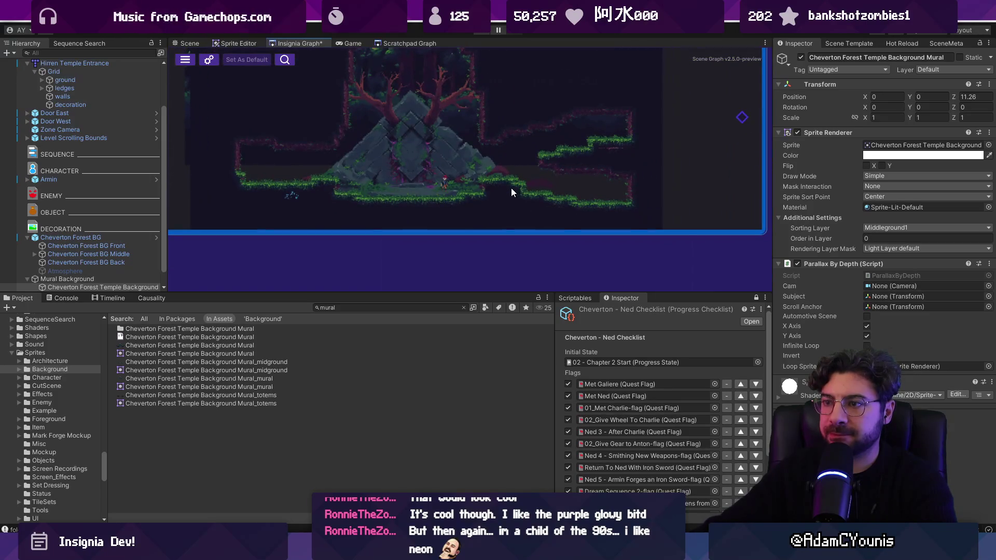
pyautogui.scroll(-3, 378, 205)
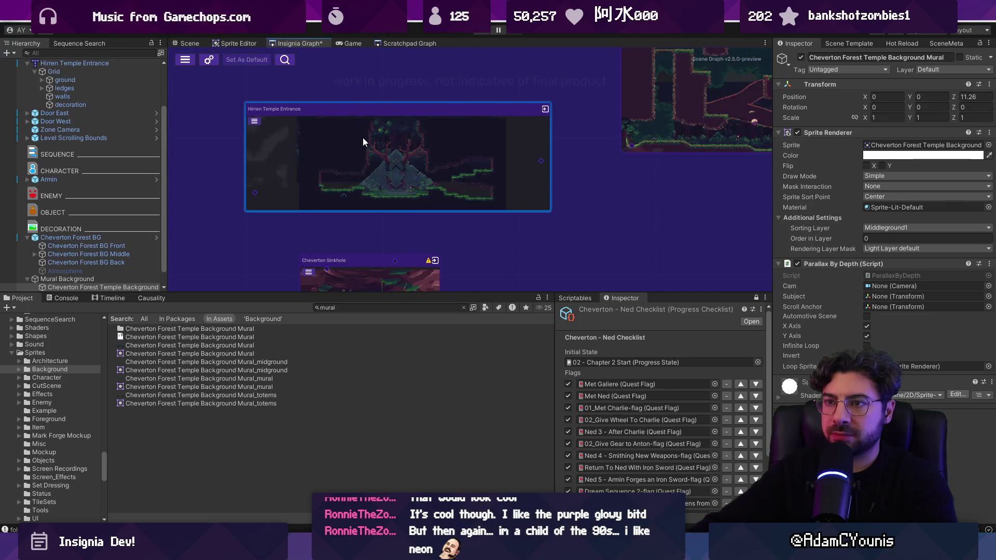
pyautogui.scroll(3, 120, 109)
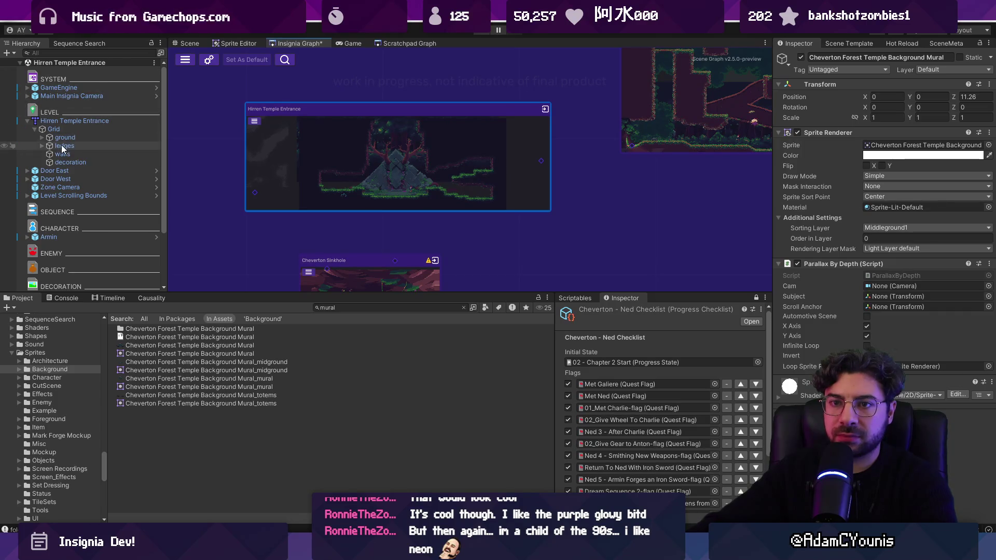
# Step: Select Level Scrolling Bounds and frame it in a flat 2D scene view
pyautogui.click(56, 195)
pyautogui.click(189, 43)
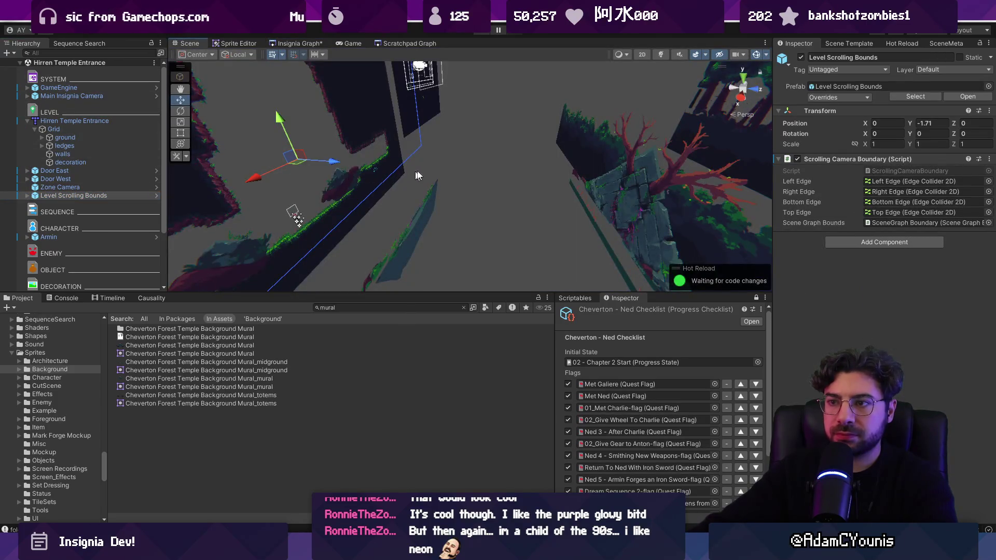
pyautogui.press('2')
pyautogui.press('f')
pyautogui.press('t')
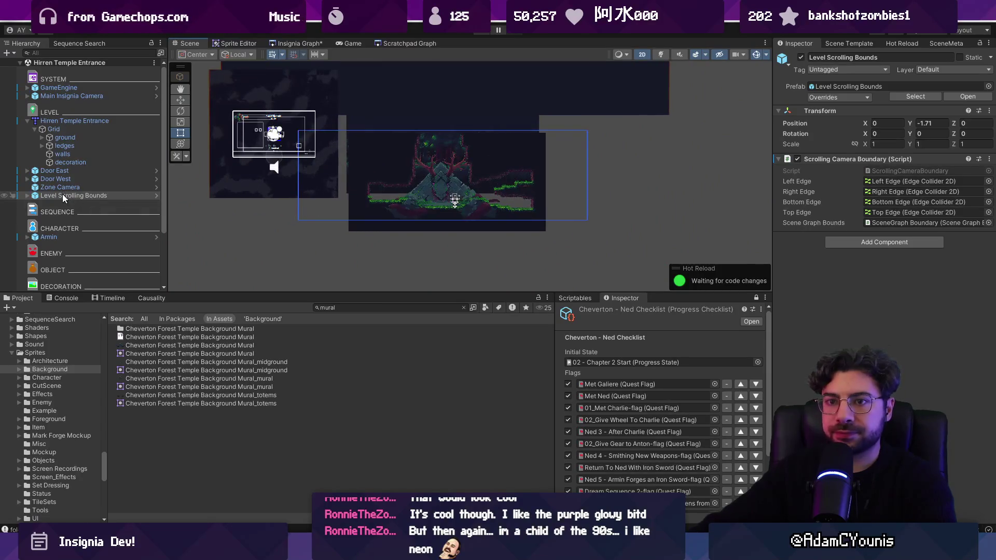
pyautogui.press('Right')
# Step: Move the Left Edge right toward the room's wall and nudge the Right Edge slightly left
pyautogui.click(62, 204)
pyautogui.moveTo(345, 173); pyautogui.dragTo(385, 176)
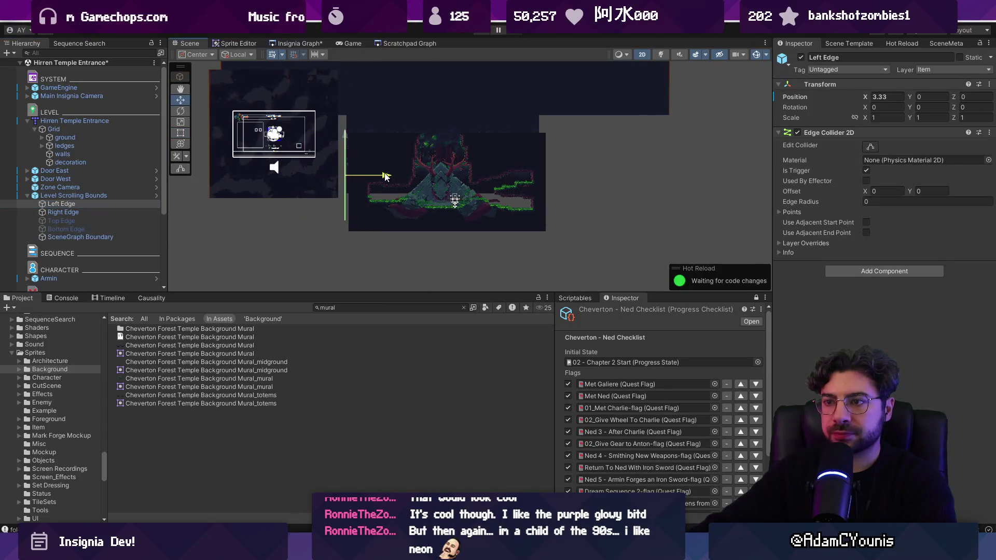
pyautogui.click(145, 213)
pyautogui.moveTo(629, 176); pyautogui.dragTo(622, 180)
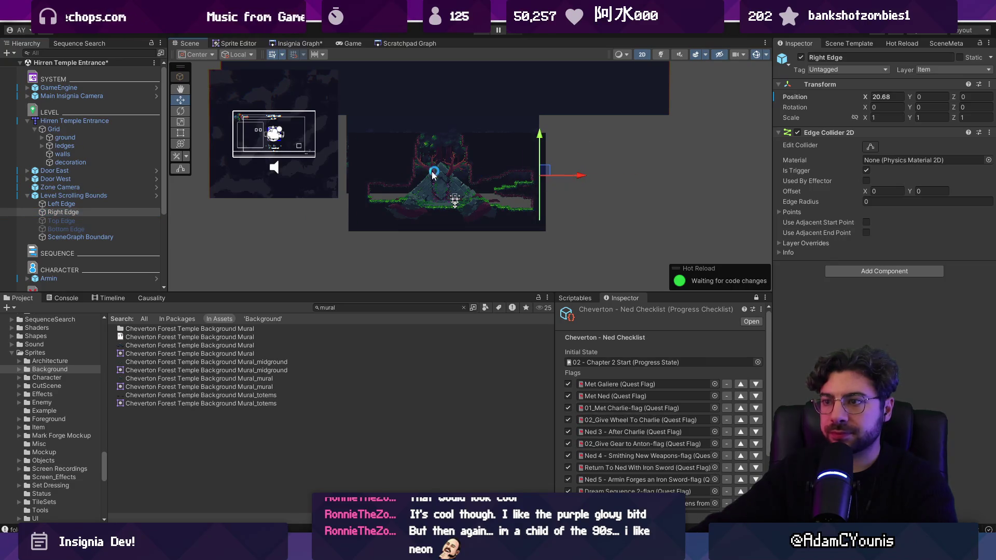
pyautogui.keyDown('ctrl'); pyautogui.click(61, 204); pyautogui.keyUp('ctrl')
pyautogui.press('f')
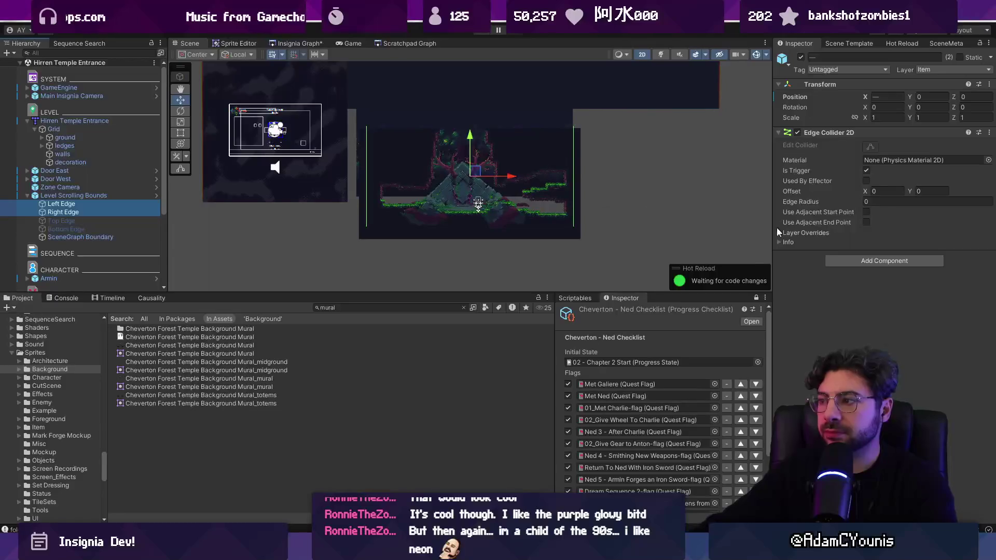
# Step: Check the Left Edge's collider points and refresh the Scrolling Camera Boundary to fit the edges
pyautogui.click(137, 205)
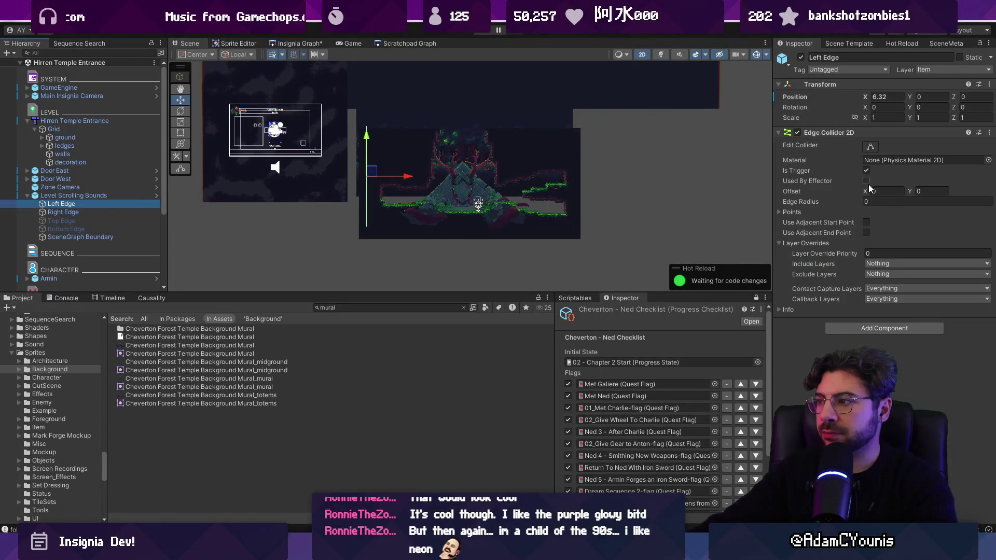
pyautogui.click(791, 212)
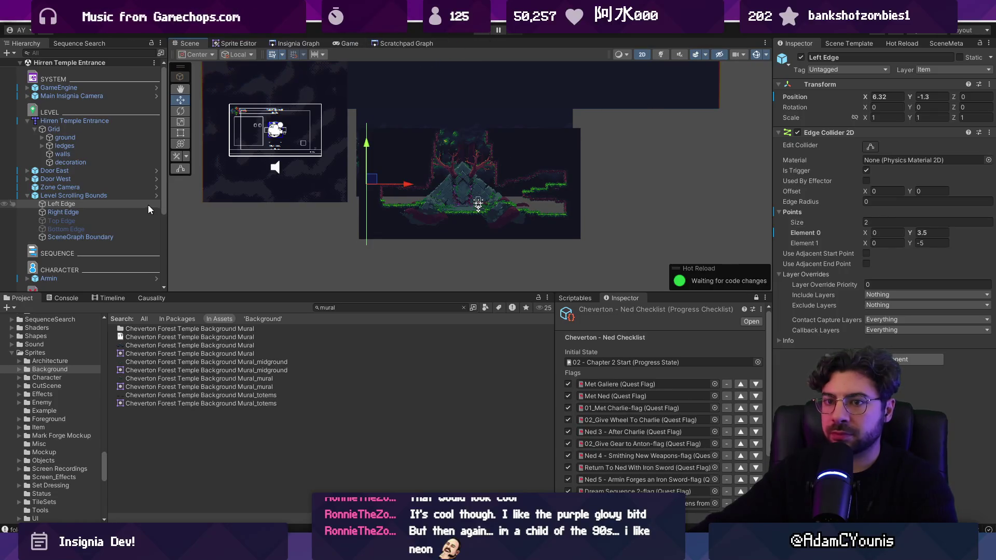
pyautogui.click(130, 195)
pyautogui.click(797, 159)
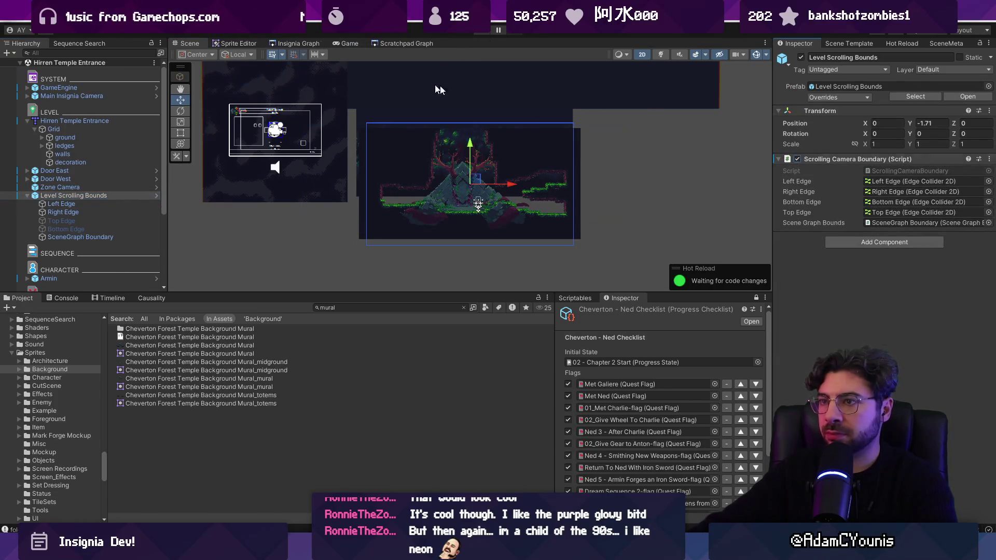
pyautogui.click(293, 44)
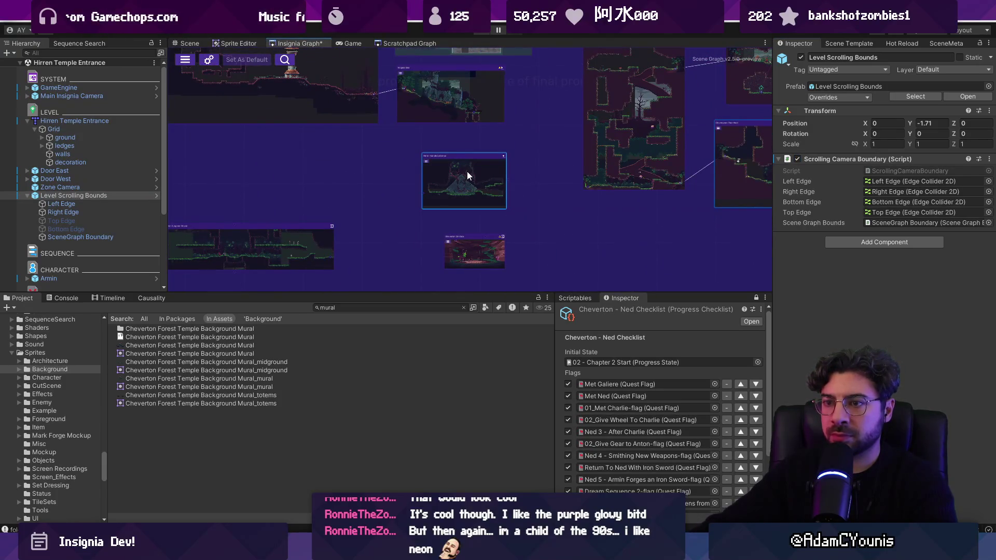
# Step: Zoom and pan the Insignia Graph around the Hirren Temple Entrance node and its neighbours
pyautogui.doubleClick(467, 171)
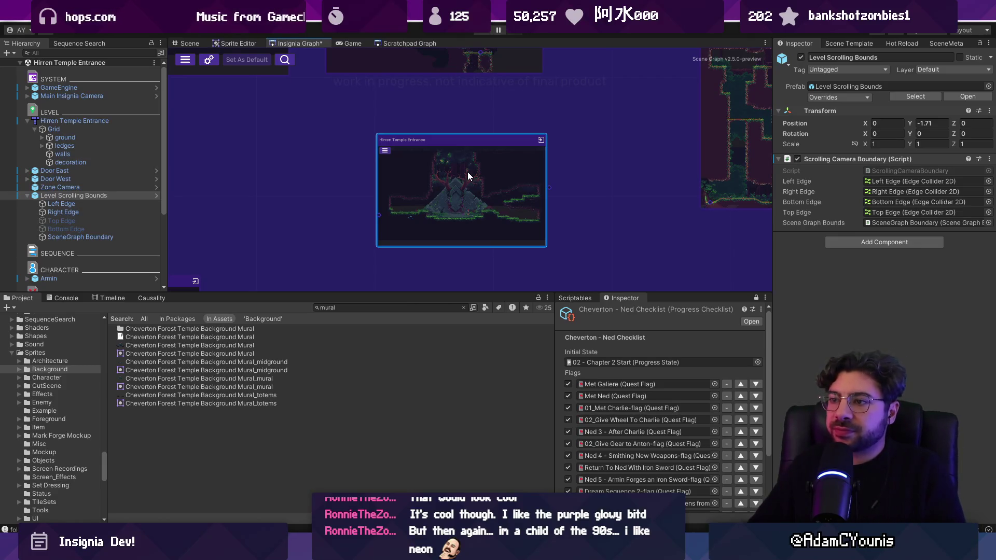
pyautogui.scroll(-3, 468, 176)
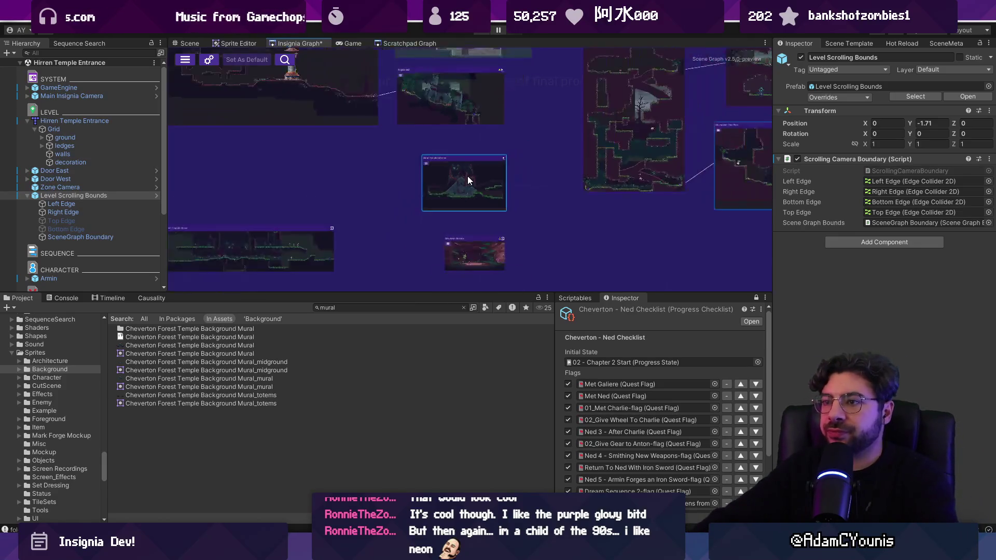
pyautogui.scroll(3, 462, 180)
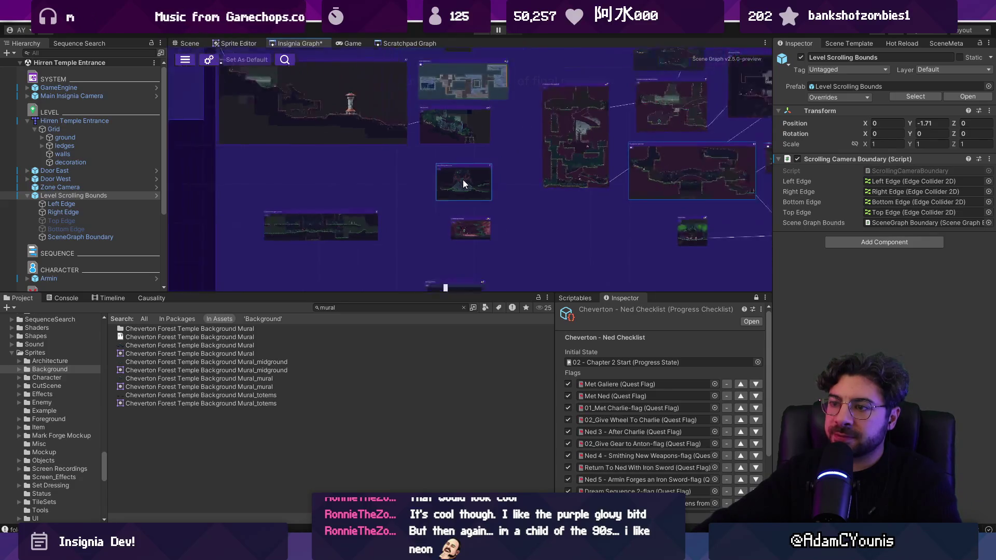
pyautogui.scroll(-2, 441, 225)
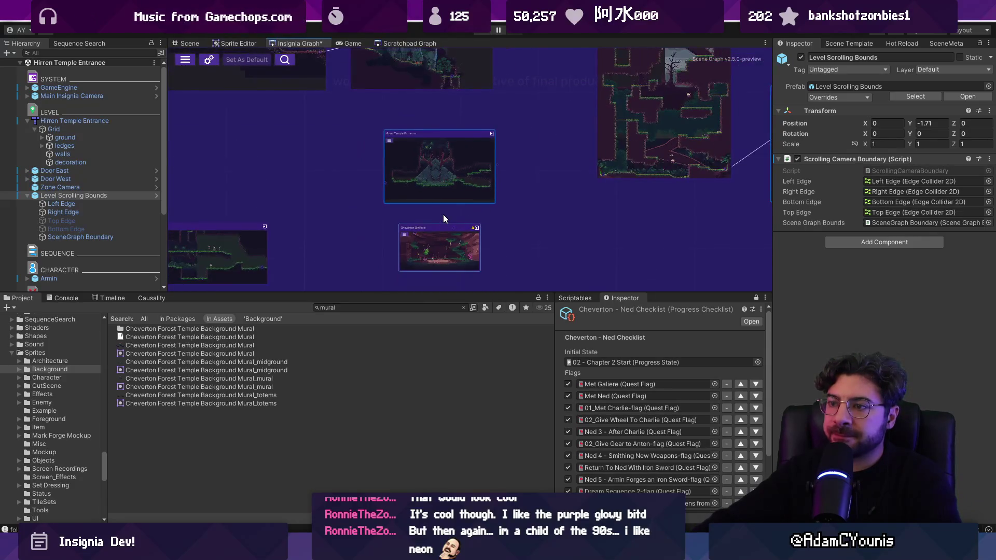
pyautogui.scroll(4, 481, 181)
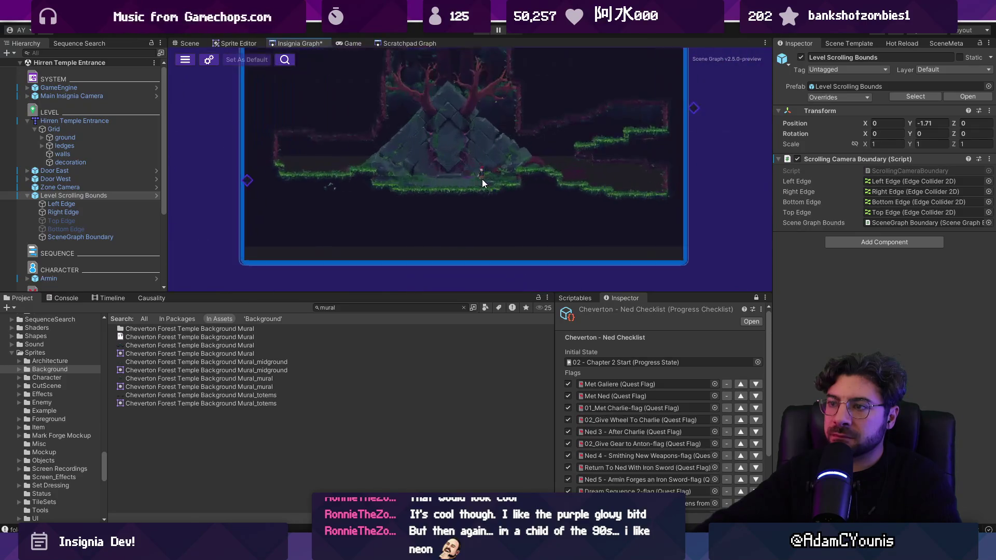
pyautogui.scroll(-2, 482, 179)
pyautogui.scroll(-3, 484, 179)
pyautogui.moveTo(500, 169); pyautogui.dragTo(480, 212)
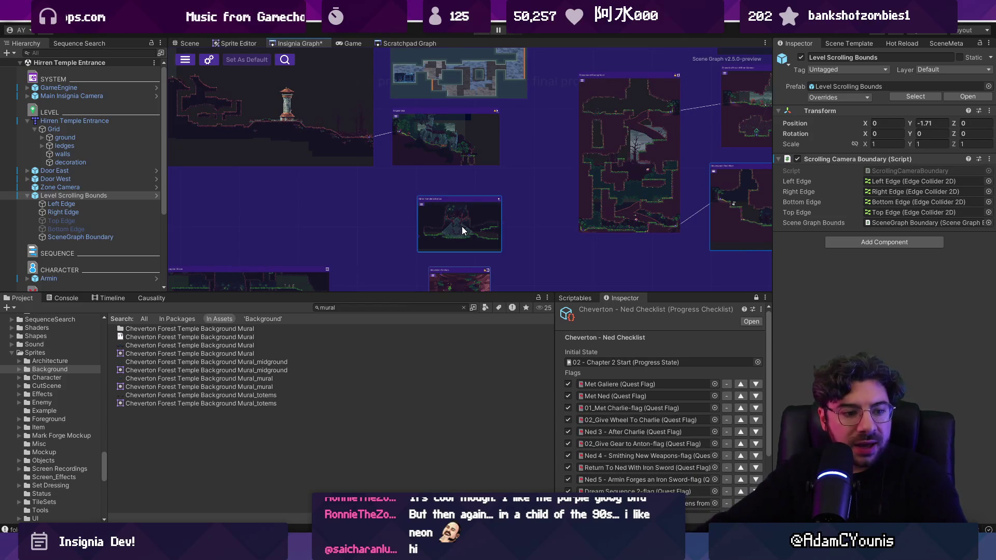
pyautogui.scroll(5, 484, 238)
pyautogui.scroll(-3, 426, 214)
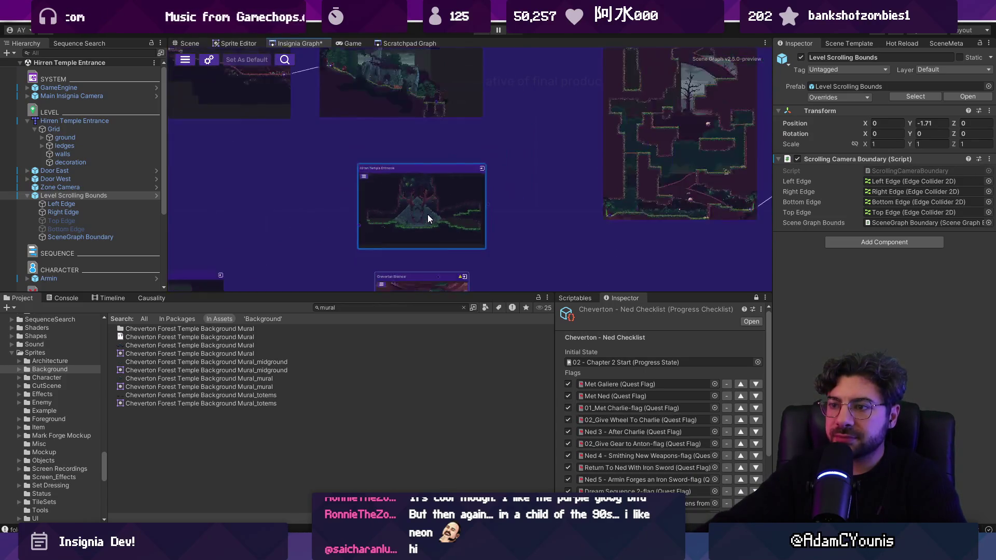
# Step: Open the Hirren Temple Entrance scene, frame its mural background, then view the Scratchpad Graph
pyautogui.doubleClick(442, 195)
pyautogui.click(434, 198)
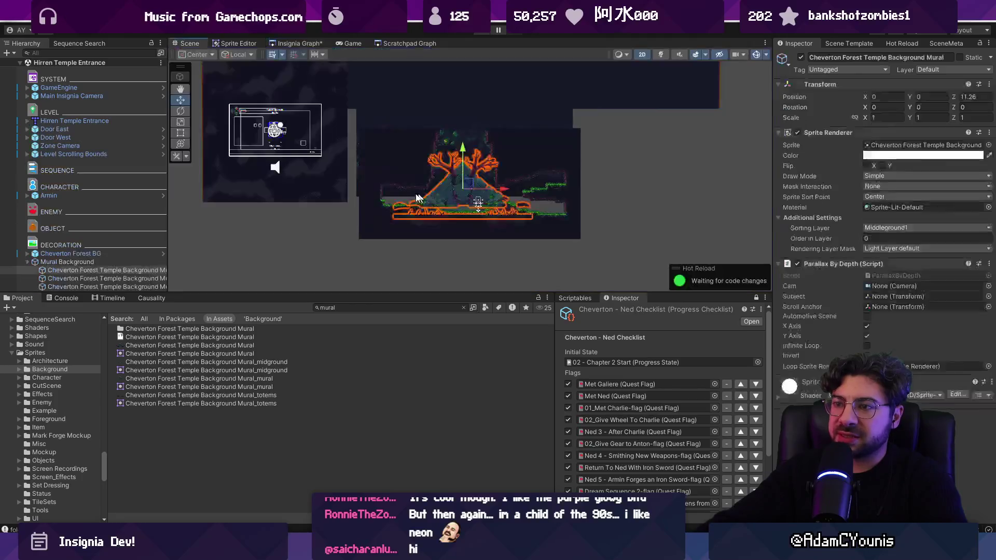
pyautogui.press('f')
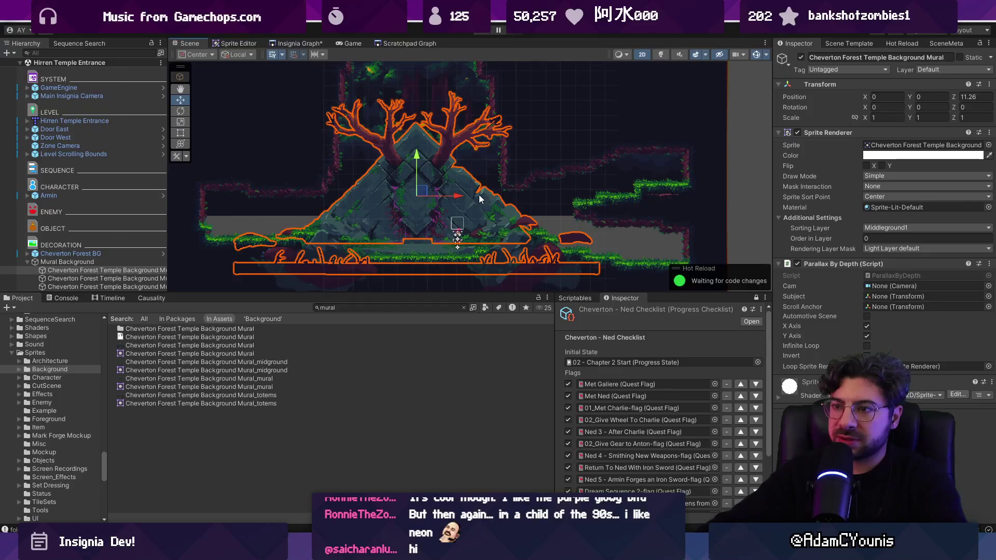
pyautogui.scroll(-2, 525, 171)
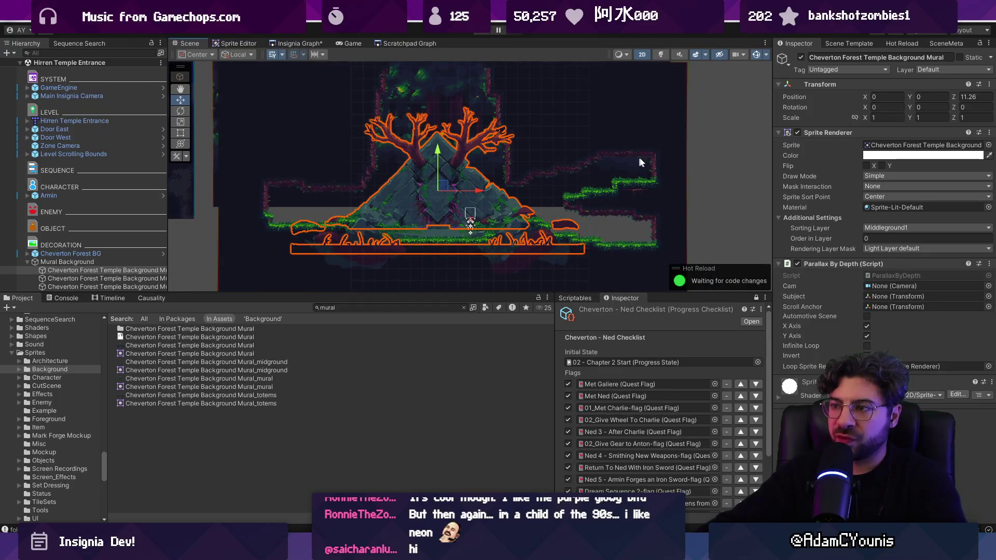
pyautogui.click(391, 45)
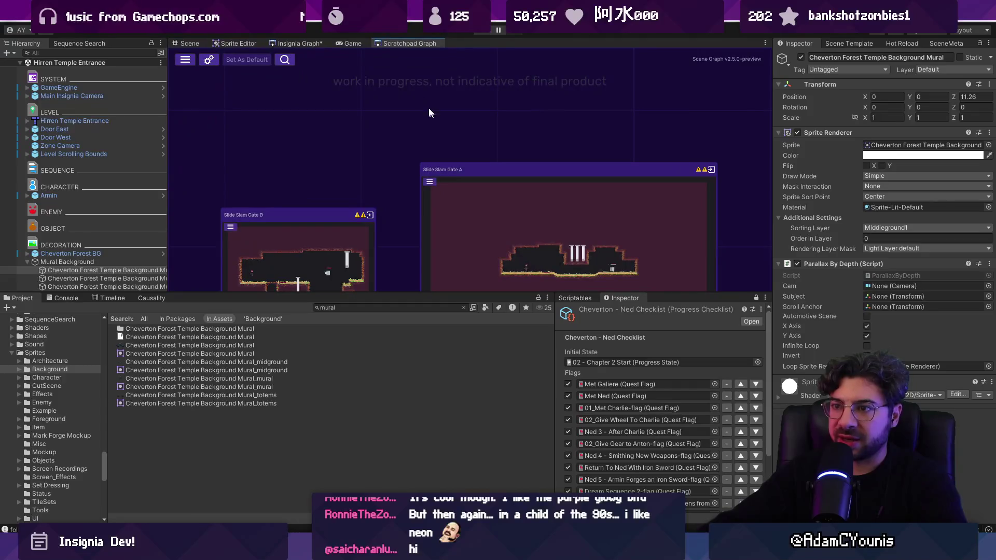
pyautogui.hotkey('alt', 'Tab')
# Step: Paint dark wall over the upper-right area and lay raised floor tiles across the right side
pyautogui.rightClick(535, 178)
pyautogui.moveTo(609, 171)
pyautogui.mouseDown()
pyautogui.moveTo(576, 220)
pyautogui.moveTo(637, 217)
pyautogui.moveTo(633, 231)
pyautogui.mouseUp()
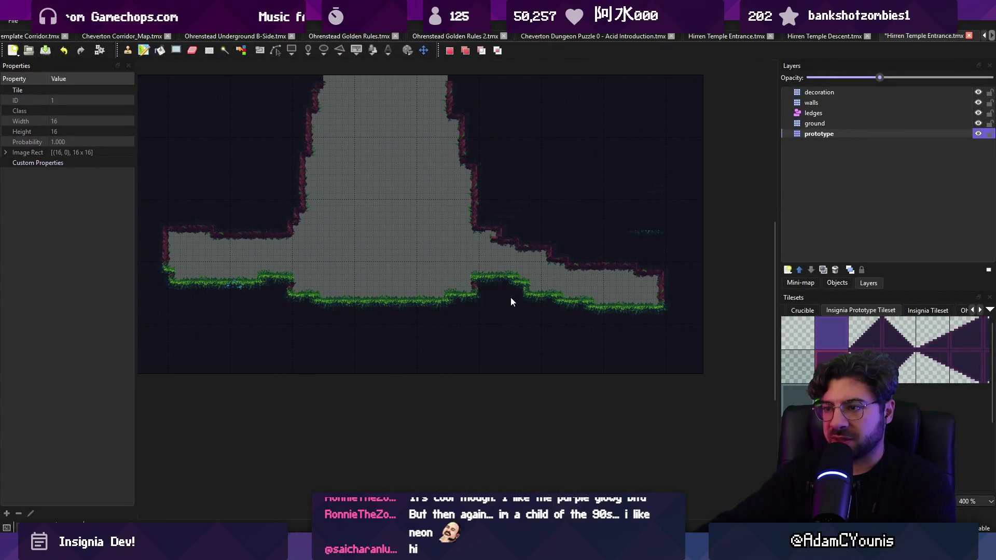
pyautogui.rightClick(510, 302)
pyautogui.click(662, 320)
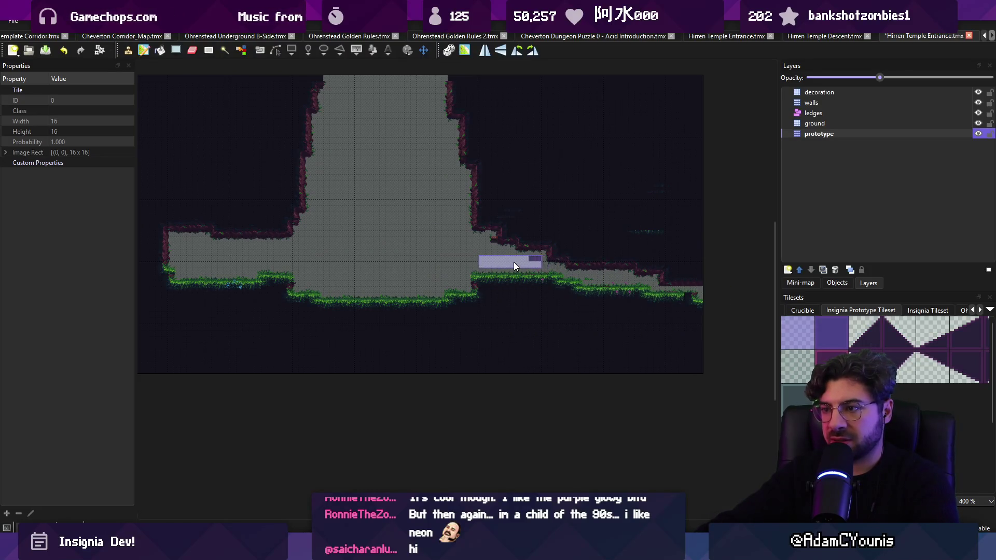
pyautogui.moveTo(515, 263); pyautogui.dragTo(600, 261)
pyautogui.rightClick(660, 267)
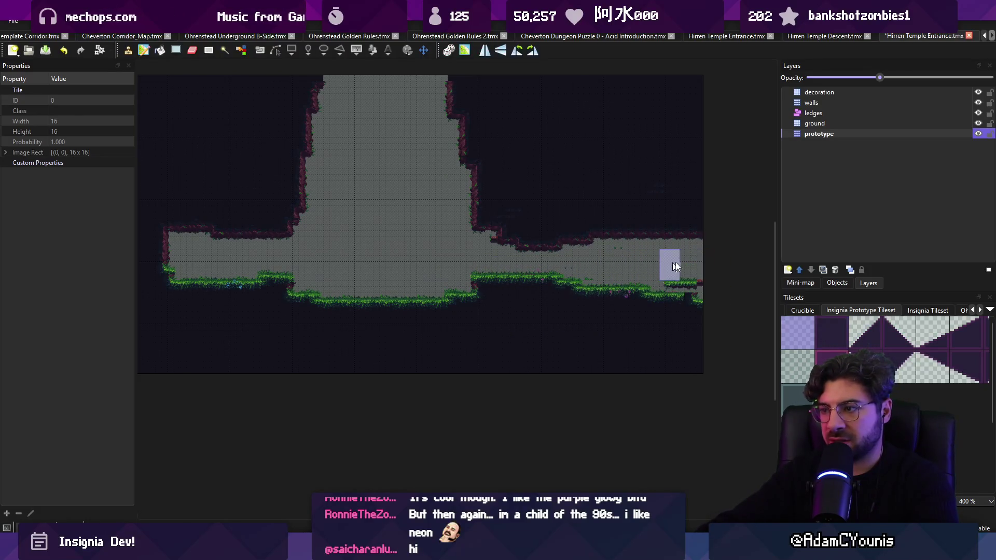
pyautogui.rightClick(583, 316)
pyautogui.click(699, 287)
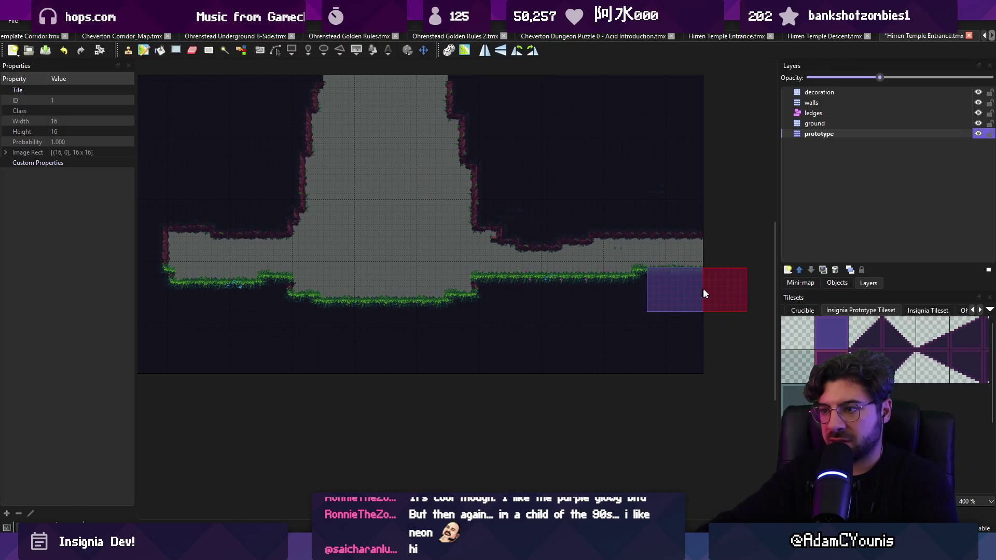
# Step: Erase the right floor back to a shorter length, extend a floor column upward, and save
pyautogui.rightClick(669, 196)
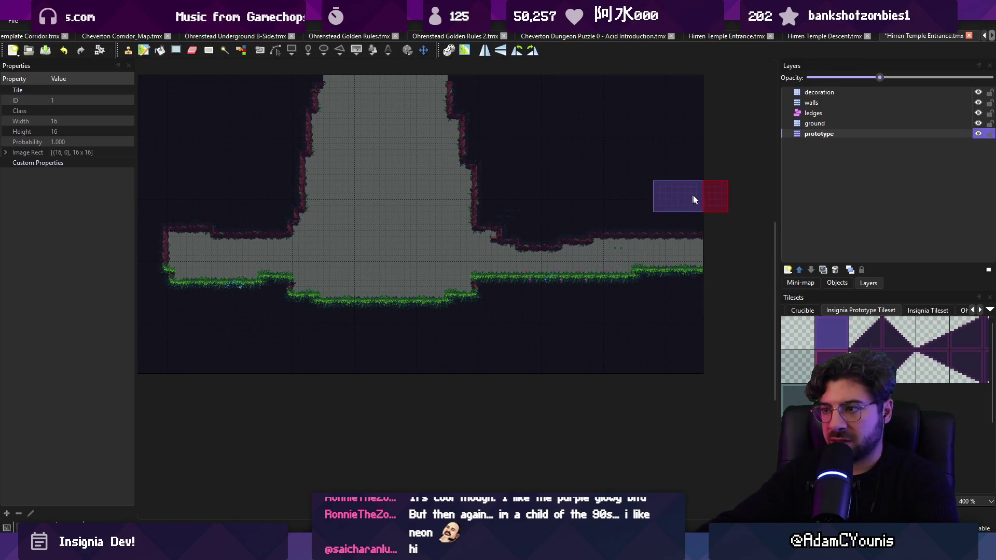
pyautogui.moveTo(684, 253); pyautogui.dragTo(660, 291)
pyautogui.rightClick(622, 306)
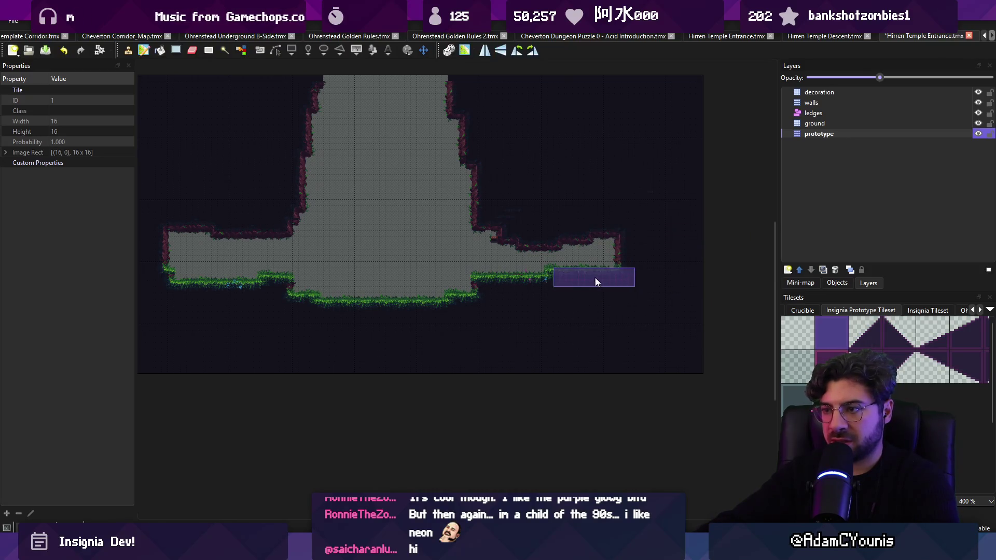
pyautogui.rightClick(518, 255)
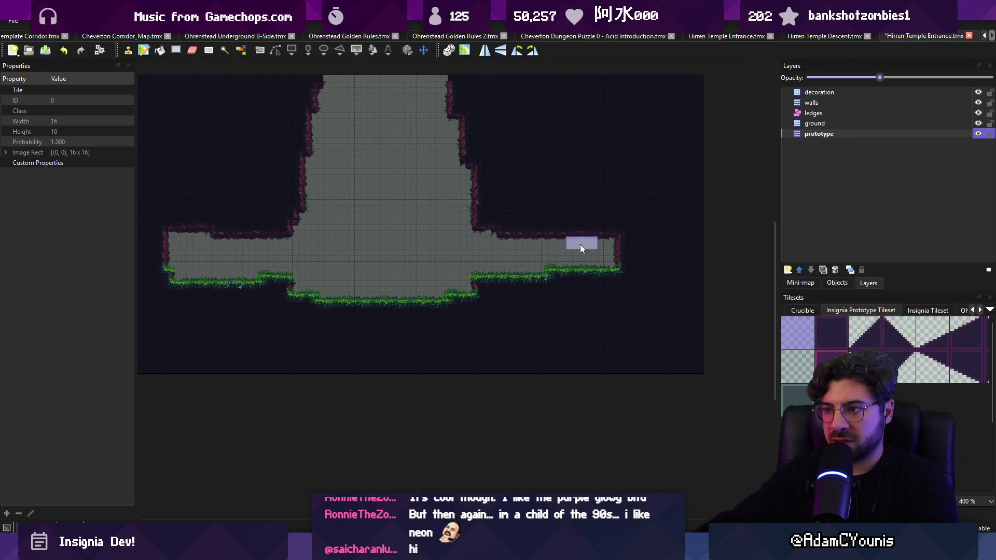
pyautogui.moveTo(348, 238); pyautogui.dragTo(394, 246)
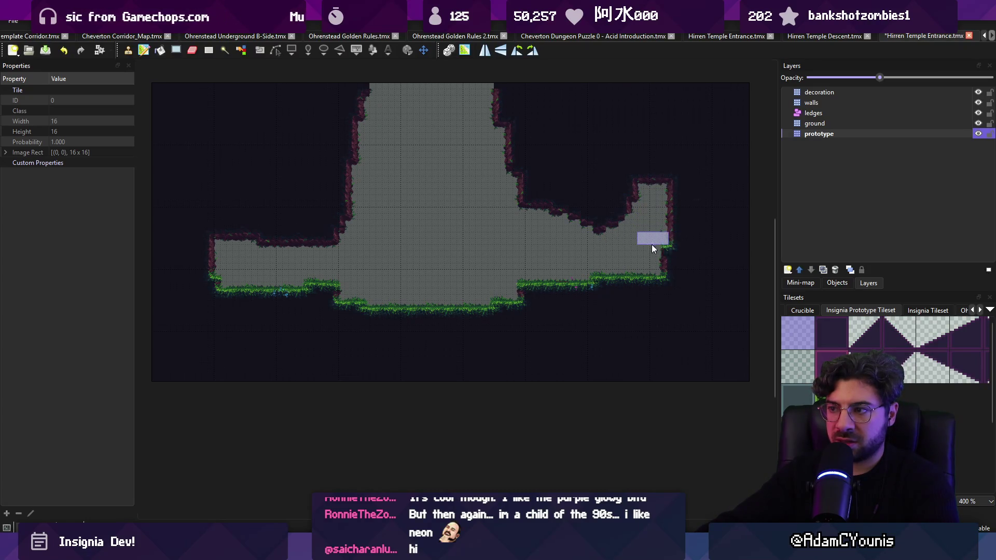
pyautogui.click(651, 160)
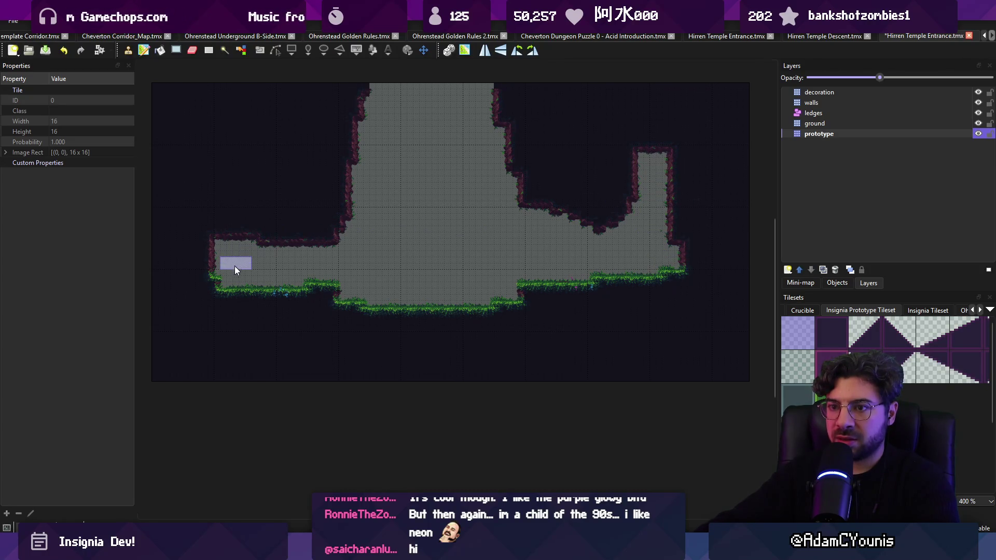
pyautogui.hotkey('ctrl', 's')
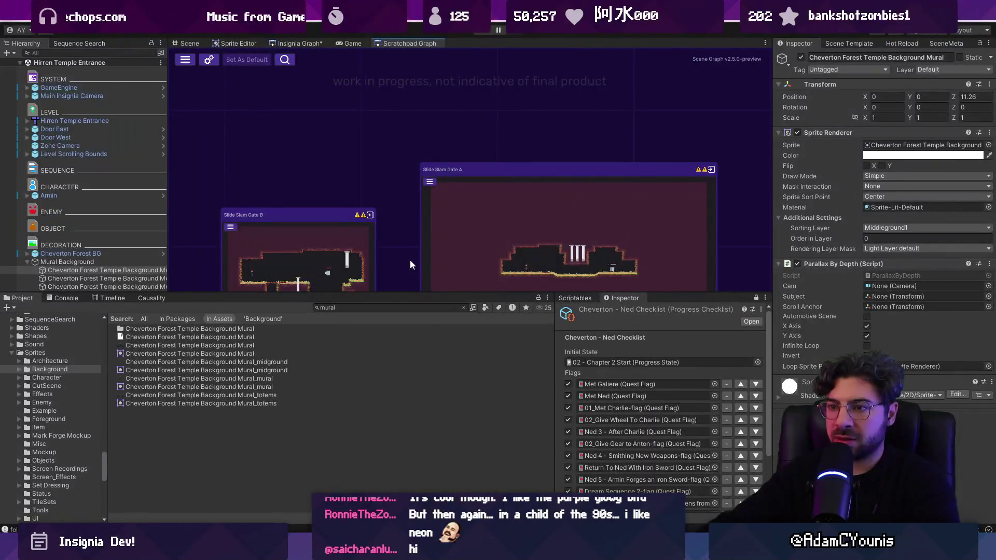
# Step: Open the Hirren Temple Entrance room from the Insignia Graph and run a quick play test
pyautogui.scroll(-5, 444, 225)
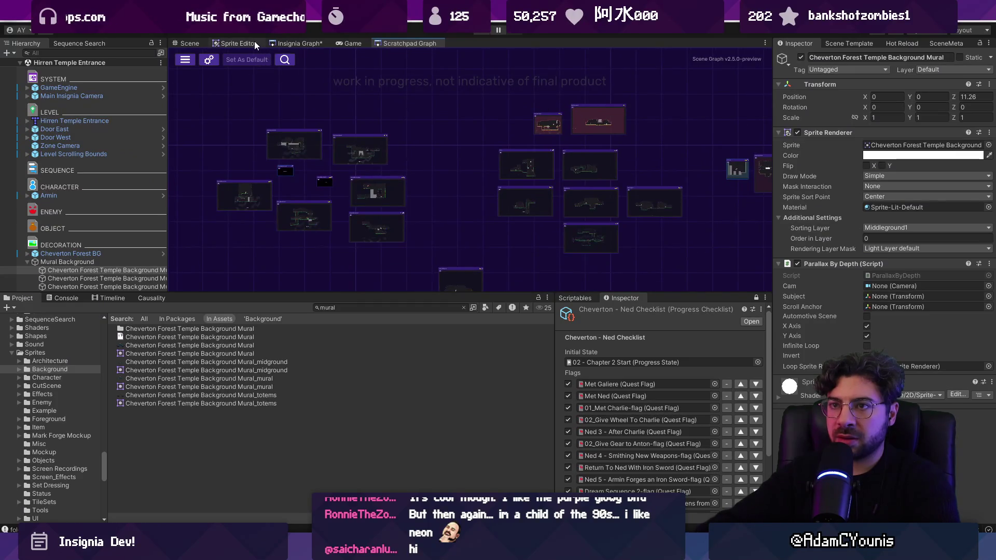
pyautogui.click(293, 44)
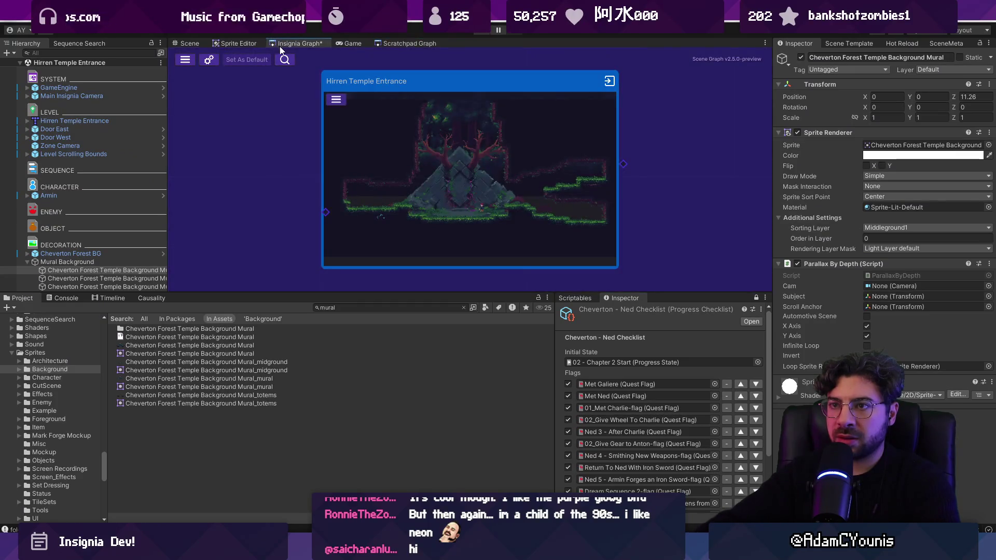
pyautogui.doubleClick(484, 172)
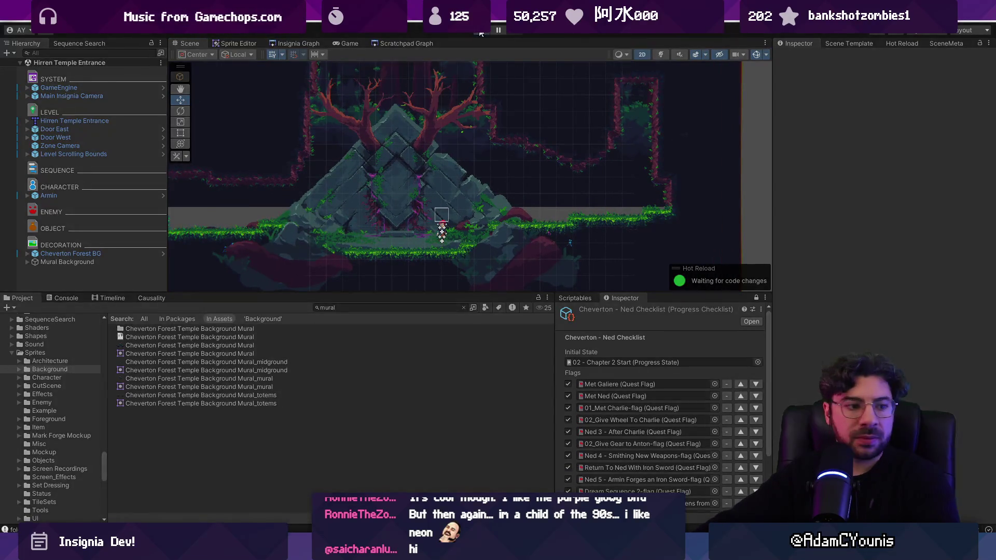
pyautogui.hotkey('ctrl', 'p')
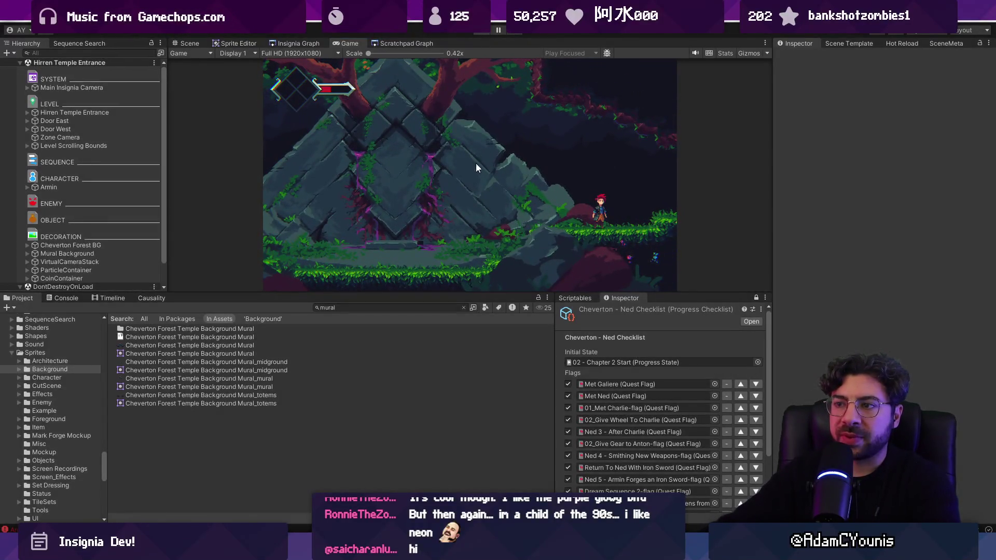
pyautogui.hotkey('ctrl', 'p')
# Step: Lower the Cheverton Forest BG backdrop to Y -3.44 in the 2D scene view
pyautogui.moveTo(482, 177)
pyautogui.mouseDown()
pyautogui.moveTo(607, 148)
pyautogui.moveTo(641, 155)
pyautogui.moveTo(633, 147)
pyautogui.mouseUp()
pyautogui.press('f')
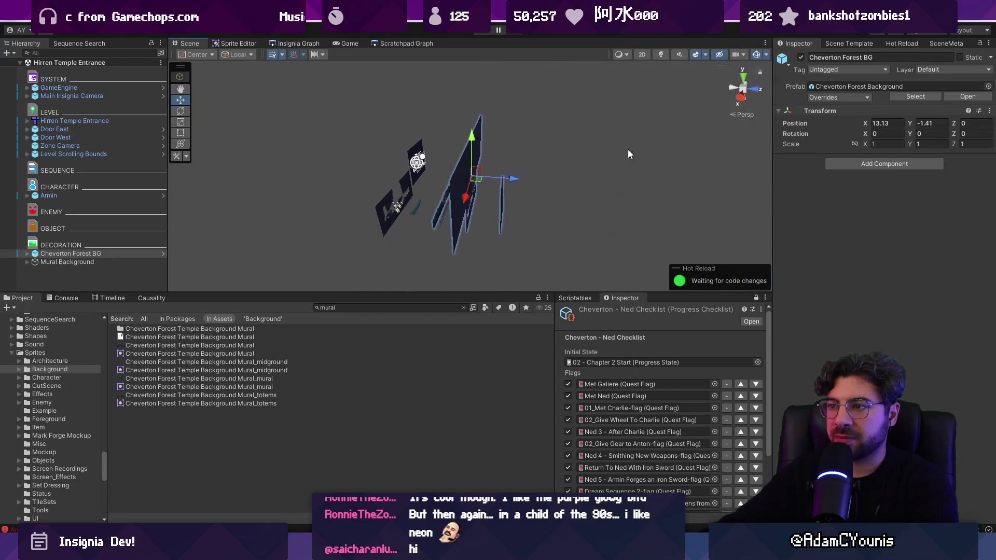
pyautogui.scroll(-3, 485, 182)
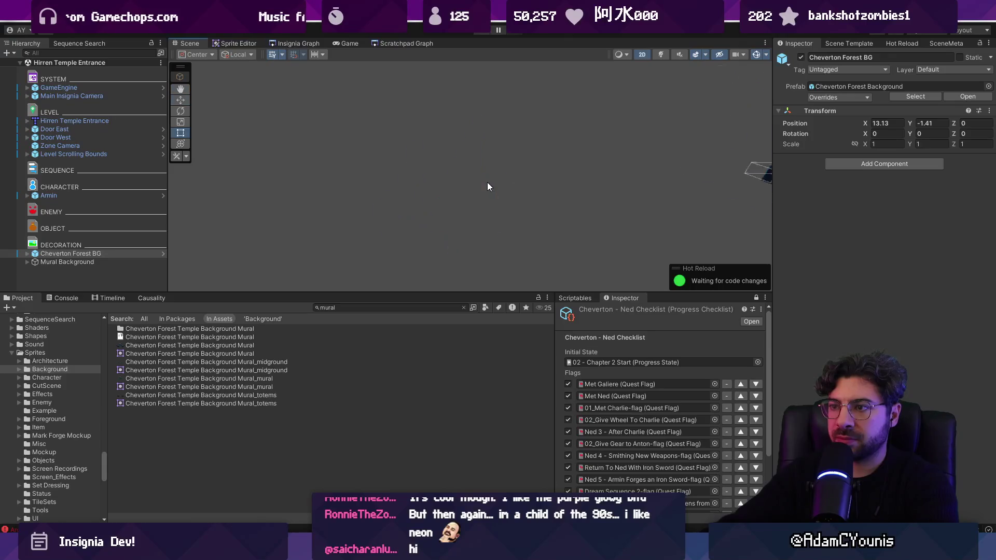
pyautogui.press('2')
pyautogui.scroll(5, 472, 189)
pyautogui.moveTo(467, 139); pyautogui.dragTo(468, 145)
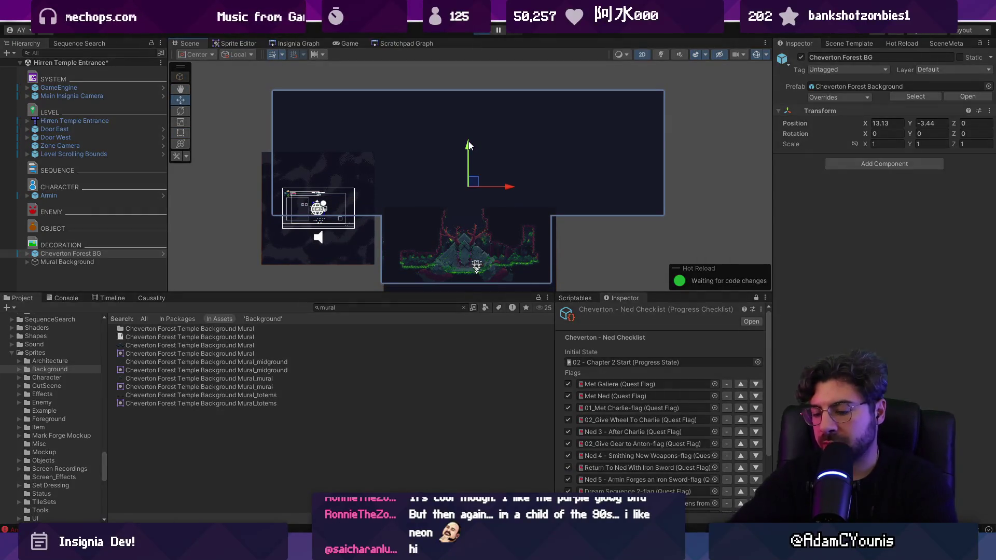
# Step: Playtest the level, running left across the temple and right into the forest, then stop
pyautogui.hotkey('ctrl', 'p')
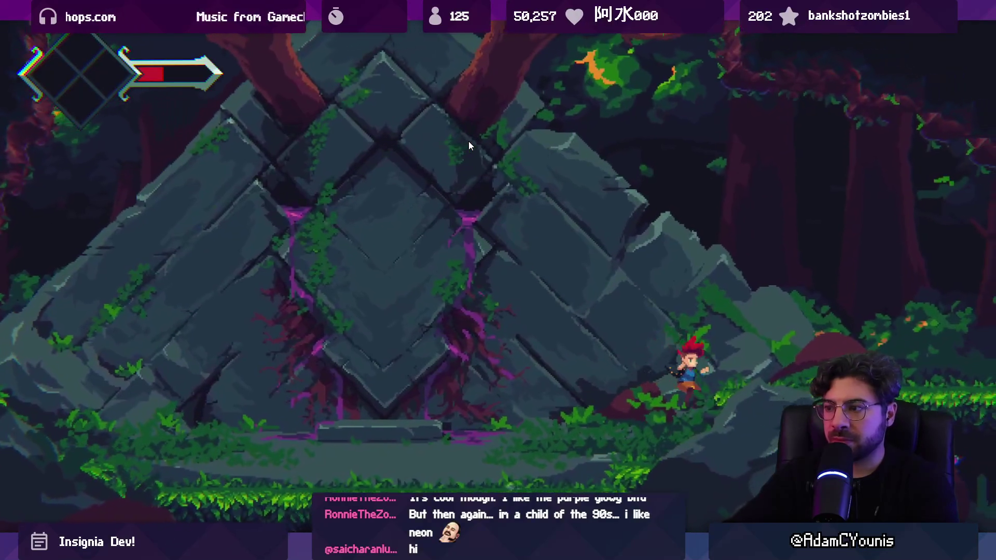
pyautogui.press('Right')
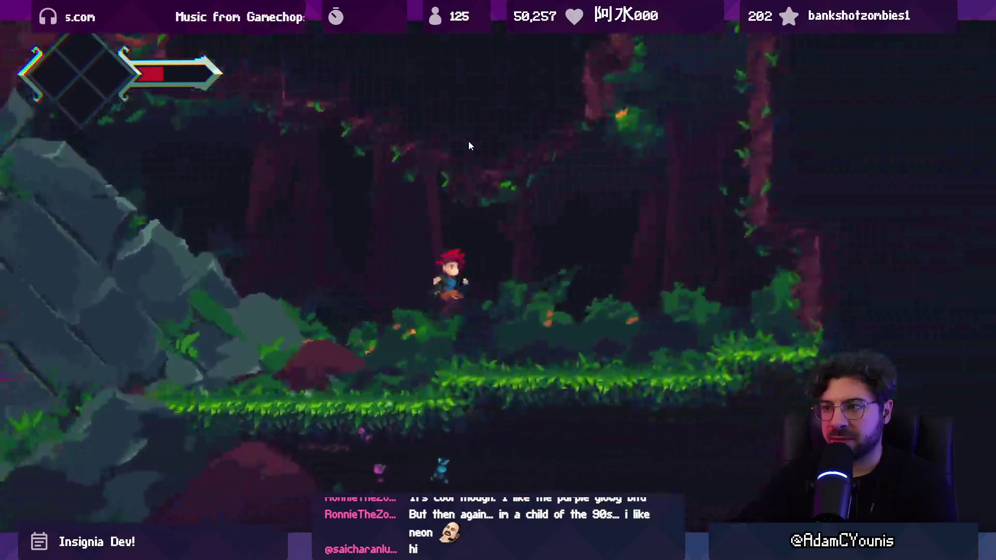
pyautogui.press('Left')
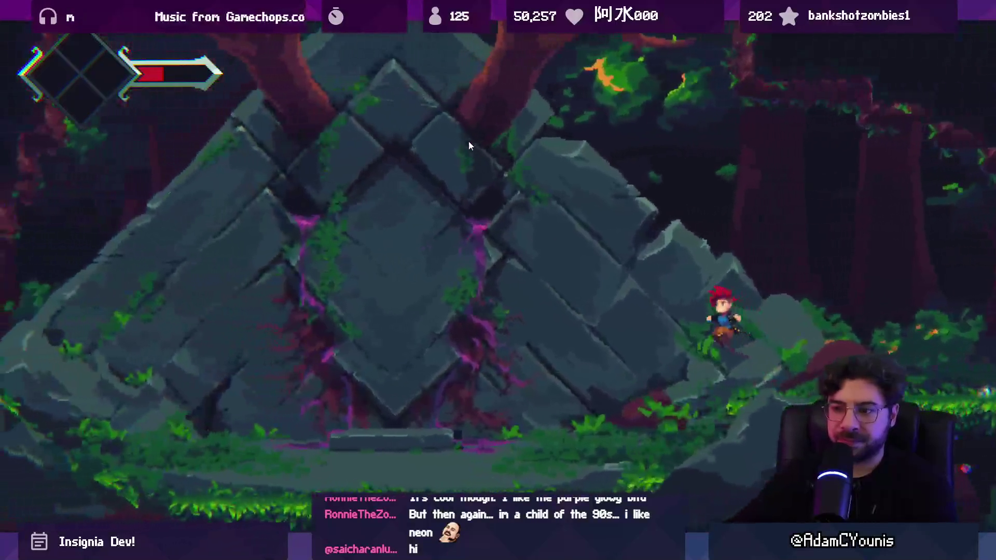
pyautogui.press('Left')
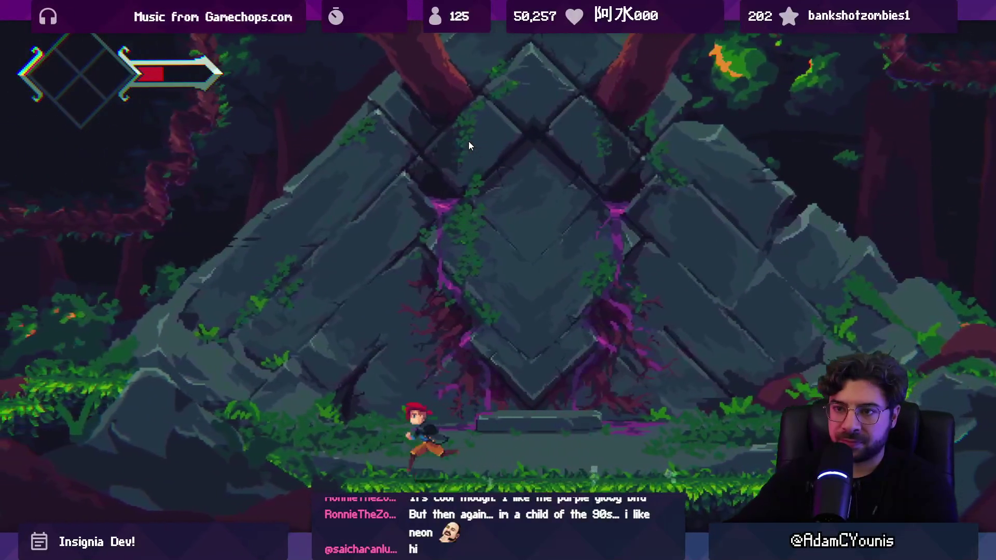
pyautogui.press('Right')
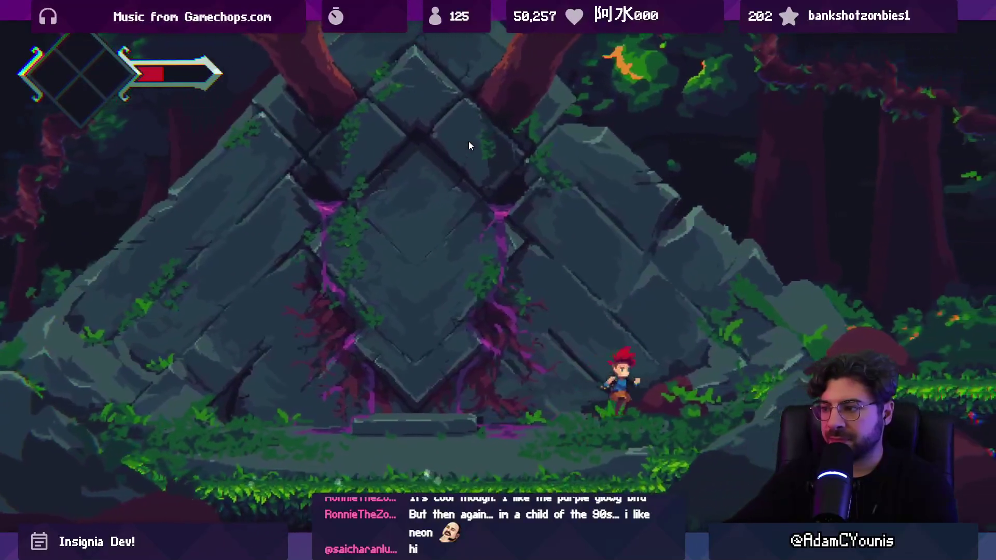
pyautogui.press('Right')
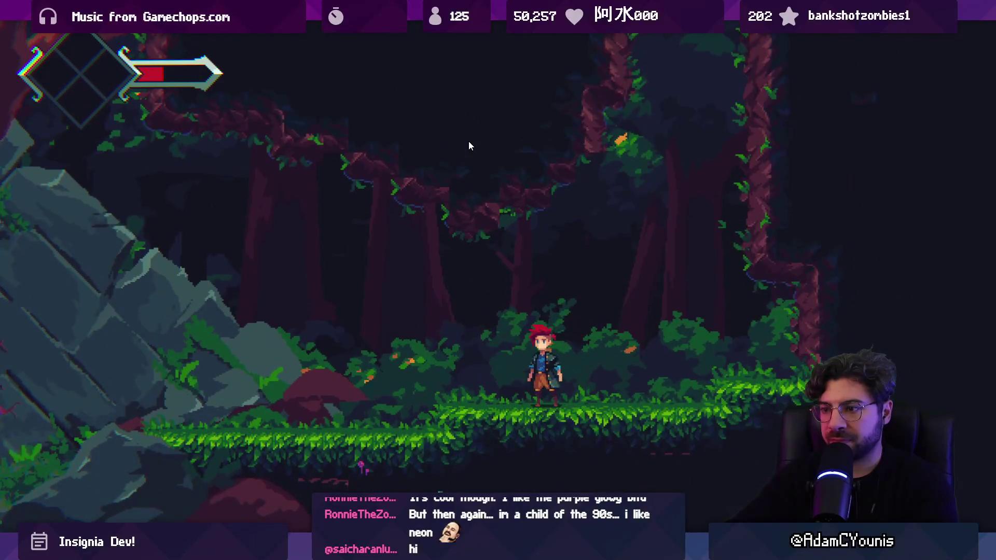
pyautogui.press('Right')
pyautogui.hotkey('shift', 'space')
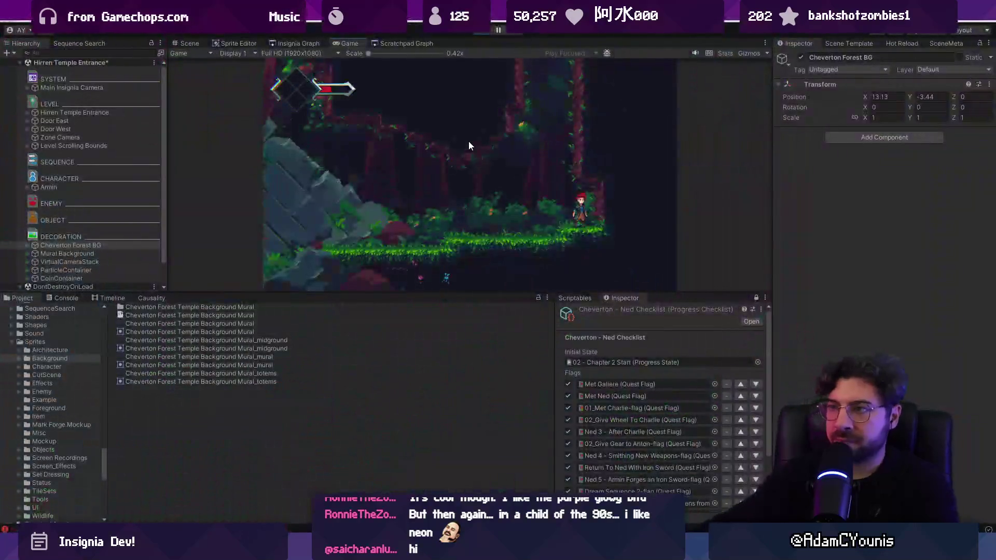
pyautogui.click(478, 32)
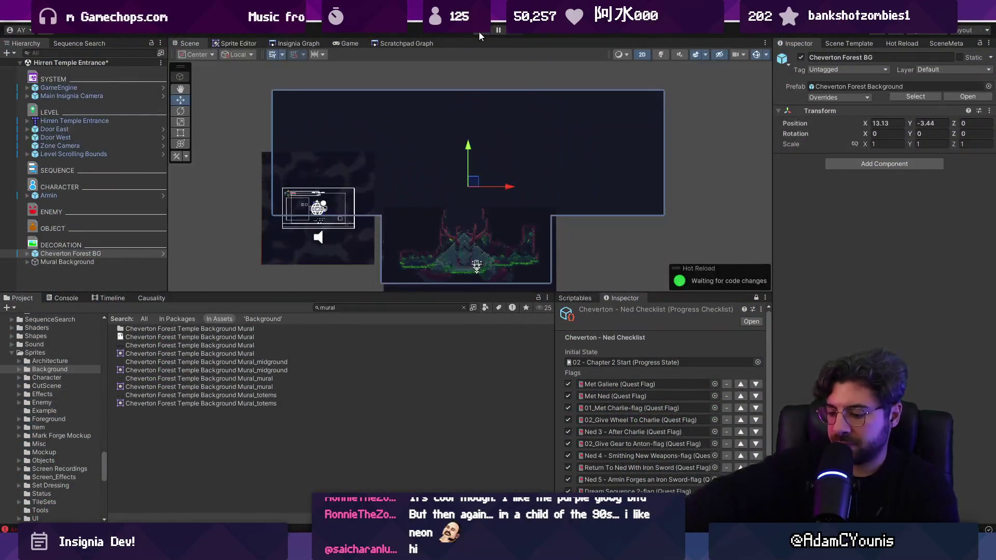
# Step: Select Door West and move it from the left edge onto the temple floor
pyautogui.scroll(-3, 525, 139)
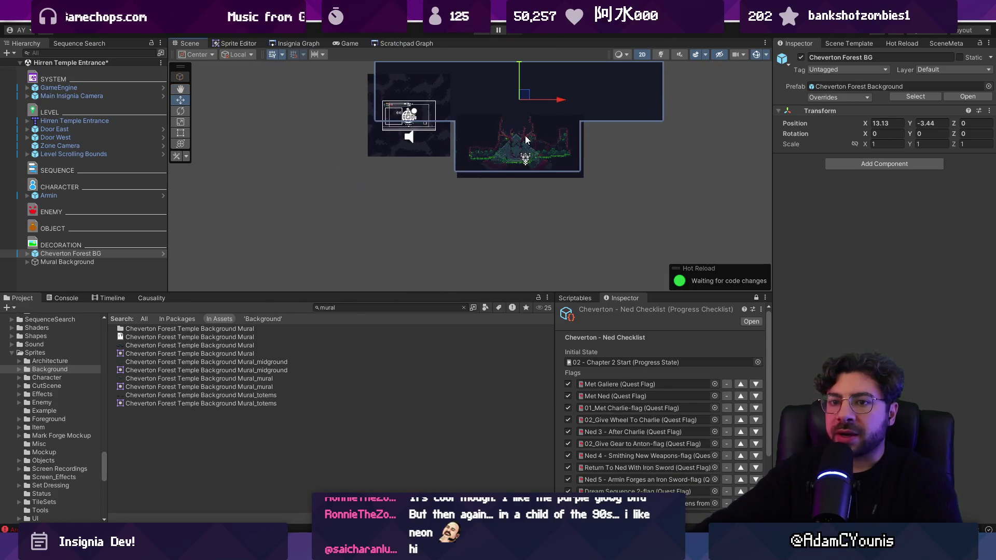
pyautogui.click(92, 127)
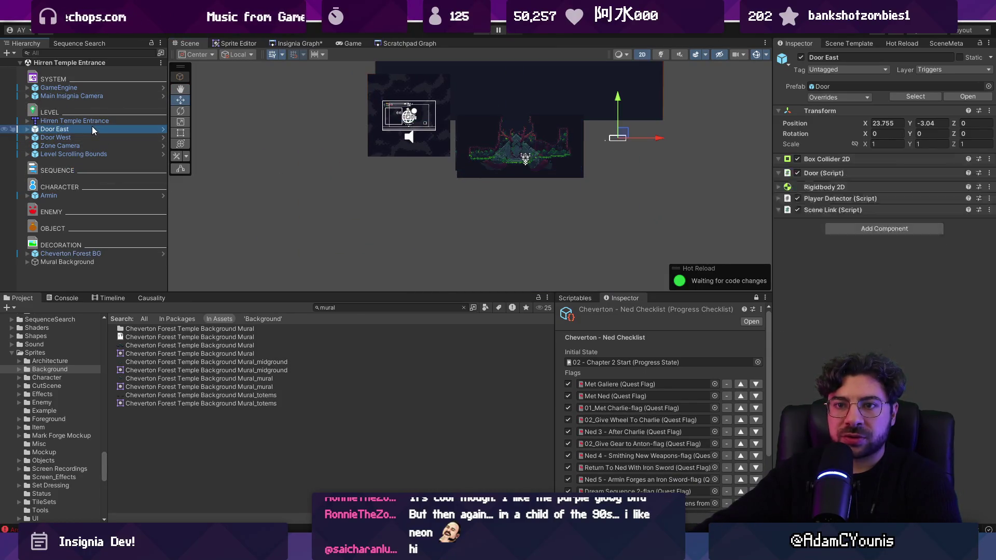
pyautogui.doubleClick(93, 129)
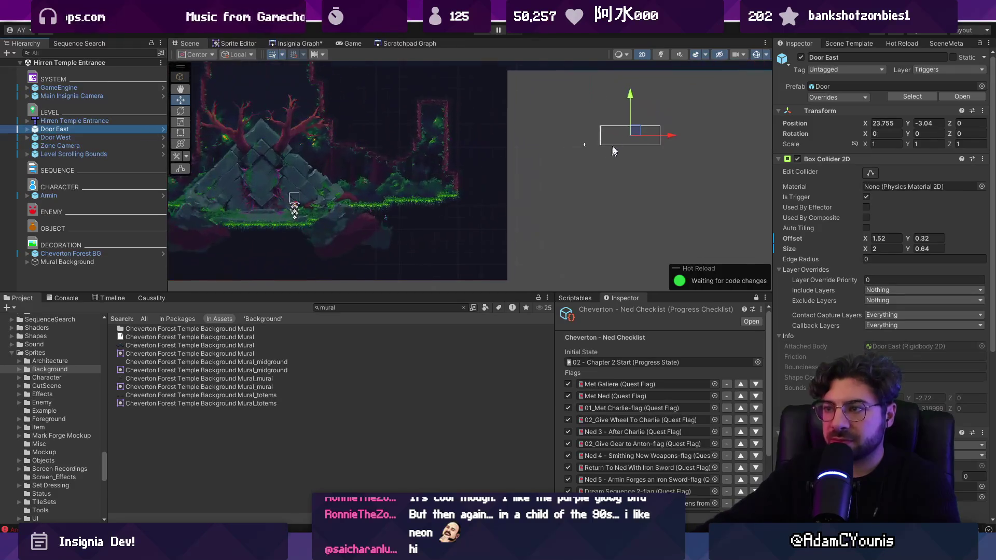
pyautogui.press('Down')
pyautogui.press('f')
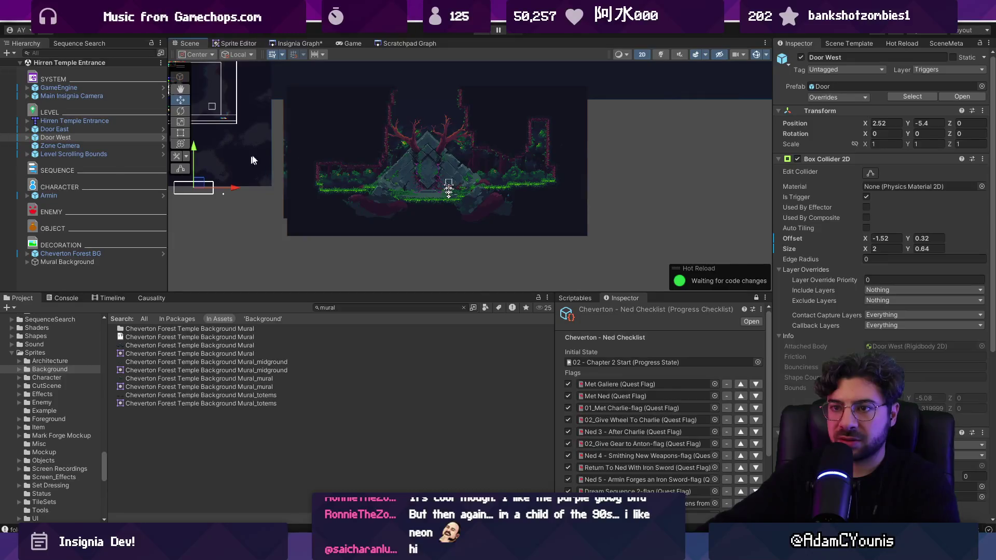
pyautogui.moveTo(197, 185); pyautogui.dragTo(437, 188)
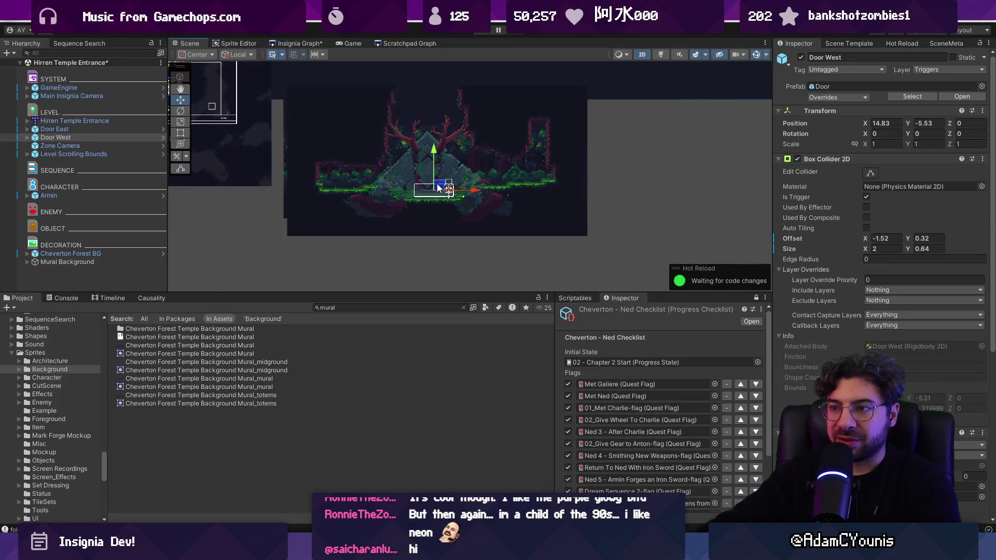
# Step: Give Door West's trigger a 0.4 by 0.64 size and -1.6 offset, nudge it left, and save
pyautogui.scroll(2, 441, 186)
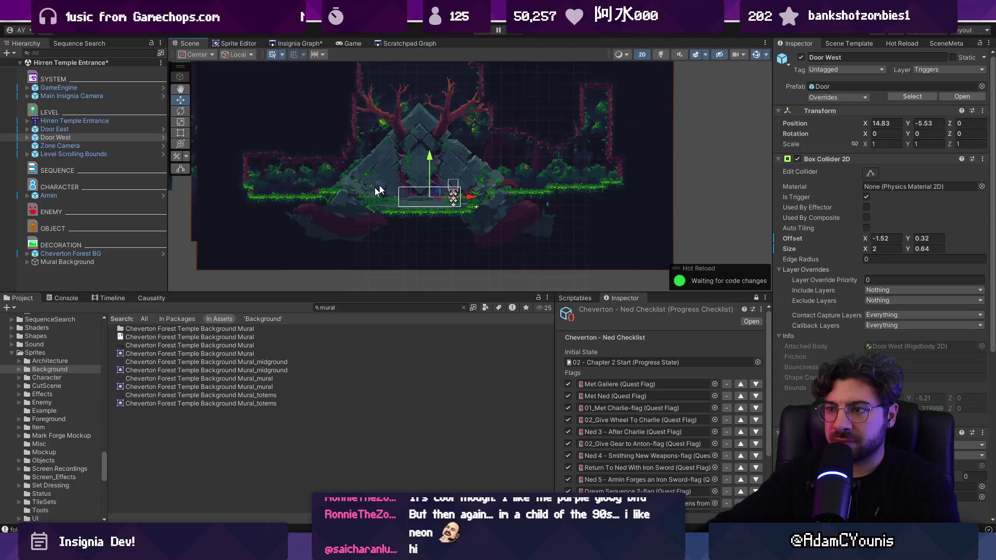
pyautogui.scroll(3, 415, 195)
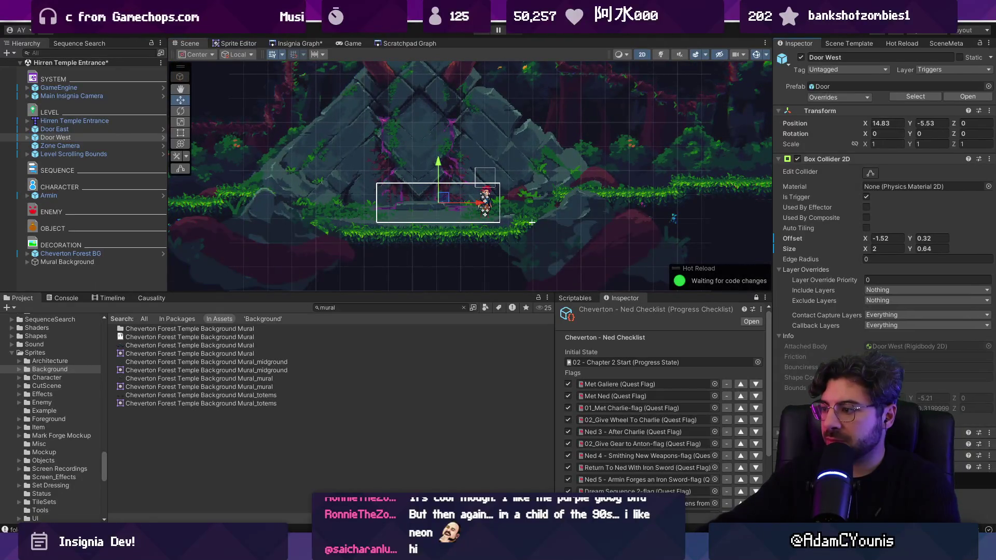
pyautogui.hotkey('ctrl', 'z')
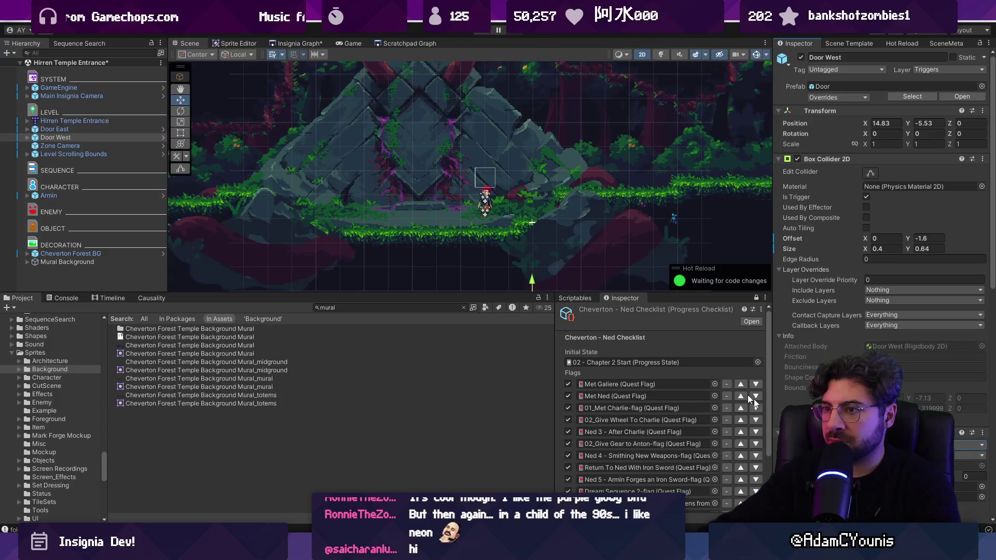
pyautogui.scroll(-2, 529, 249)
pyautogui.moveTo(525, 283)
pyautogui.mouseDown()
pyautogui.moveTo(469, 247)
pyautogui.moveTo(451, 272)
pyautogui.mouseUp()
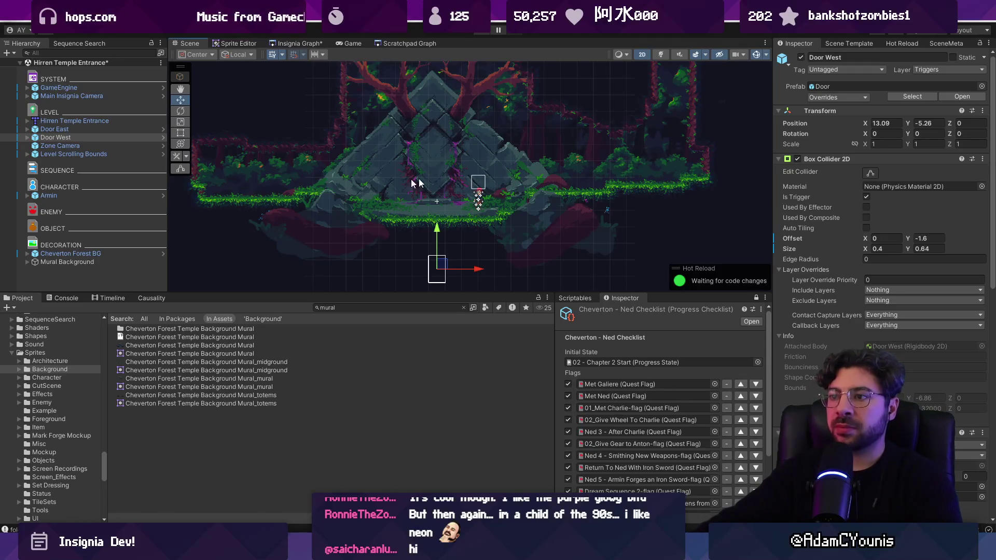
pyautogui.hotkey('ctrl', 's')
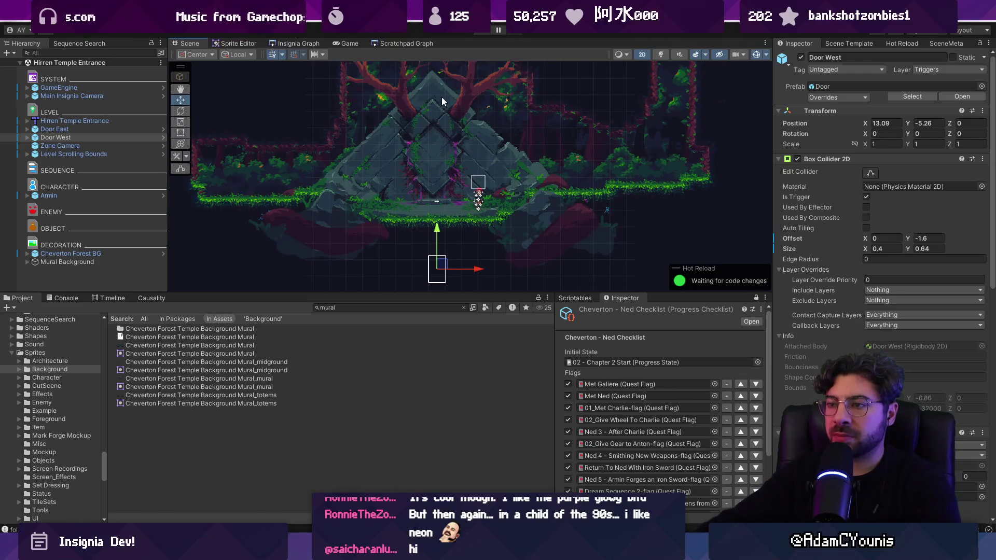
# Step: Open the Insignia Graph and zoom and pan toward the Cheverton Sinkhole node
pyautogui.click(289, 44)
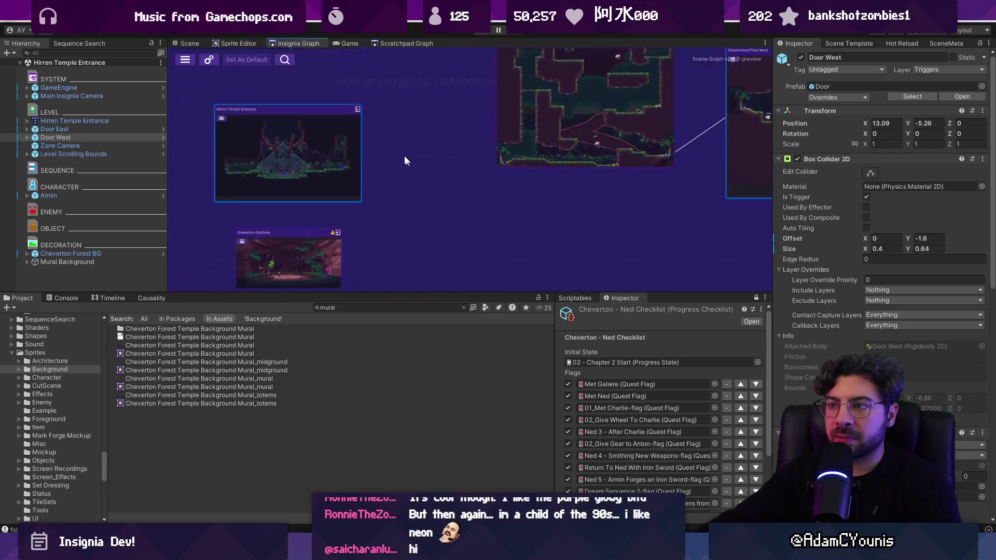
pyautogui.scroll(-2, 374, 271)
pyautogui.scroll(3, 366, 156)
pyautogui.scroll(-2, 376, 181)
pyautogui.scroll(2, 387, 234)
pyautogui.scroll(-2, 383, 168)
pyautogui.scroll(-1, 370, 95)
pyautogui.scroll(1, 464, 222)
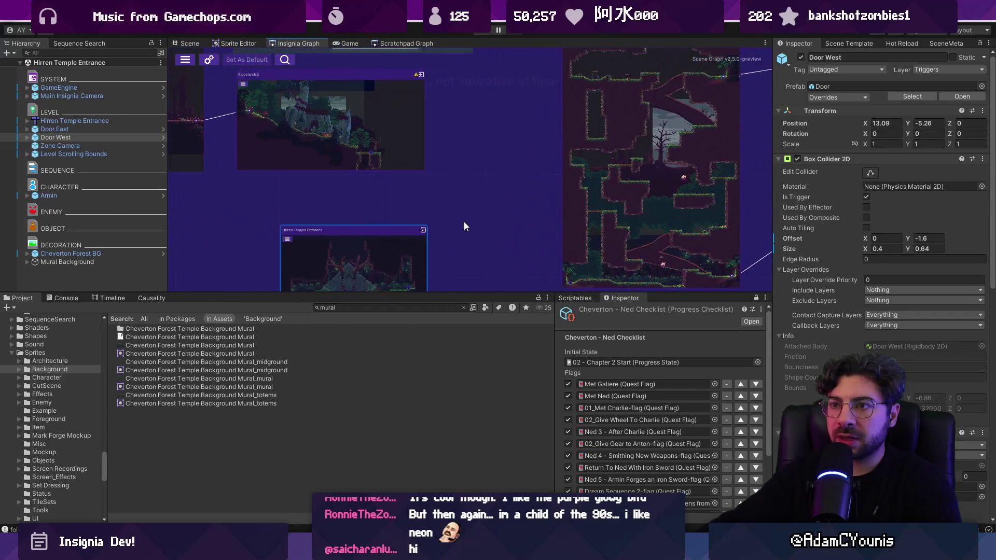
pyautogui.moveTo(465, 222); pyautogui.dragTo(401, 138)
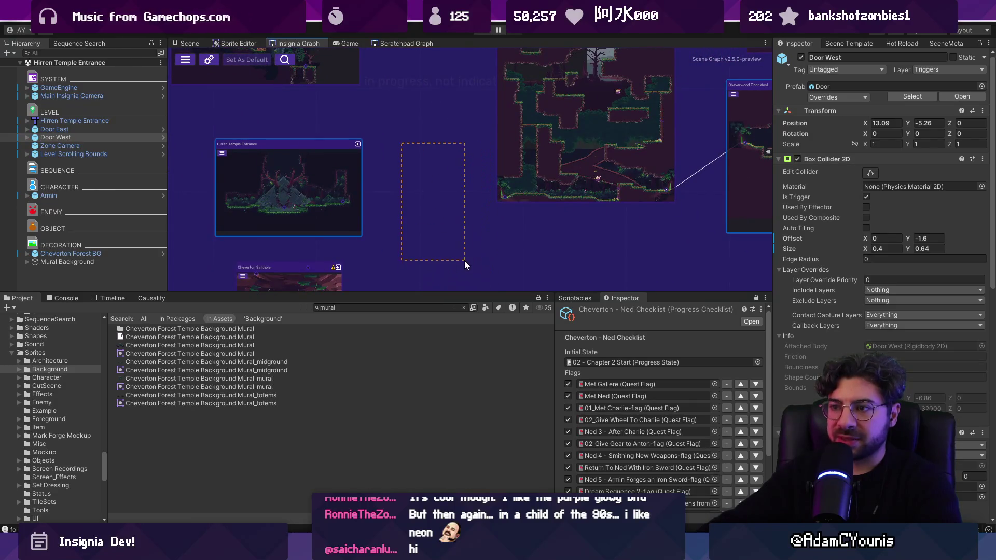
pyautogui.moveTo(465, 260); pyautogui.dragTo(384, 64)
pyautogui.scroll(-3, 403, 124)
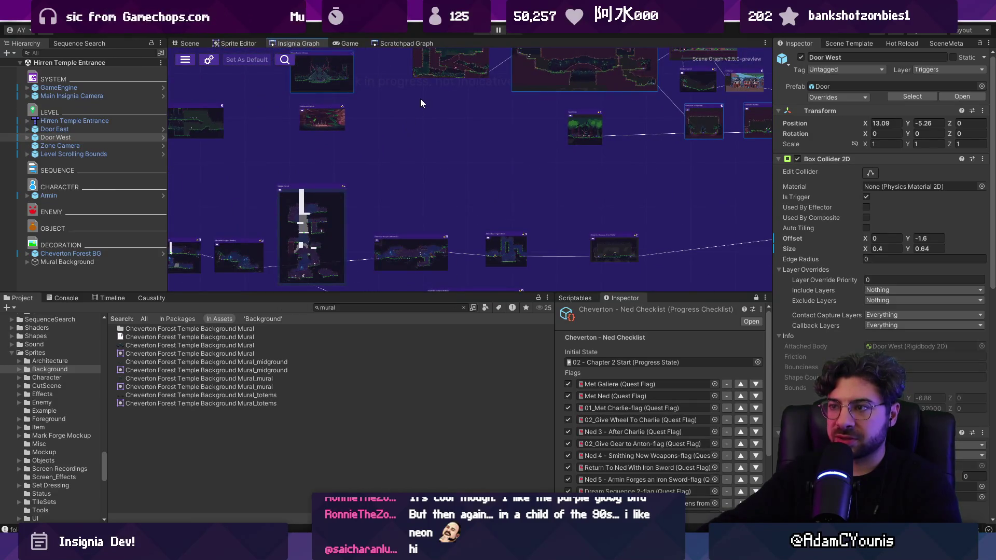
pyautogui.scroll(3, 428, 216)
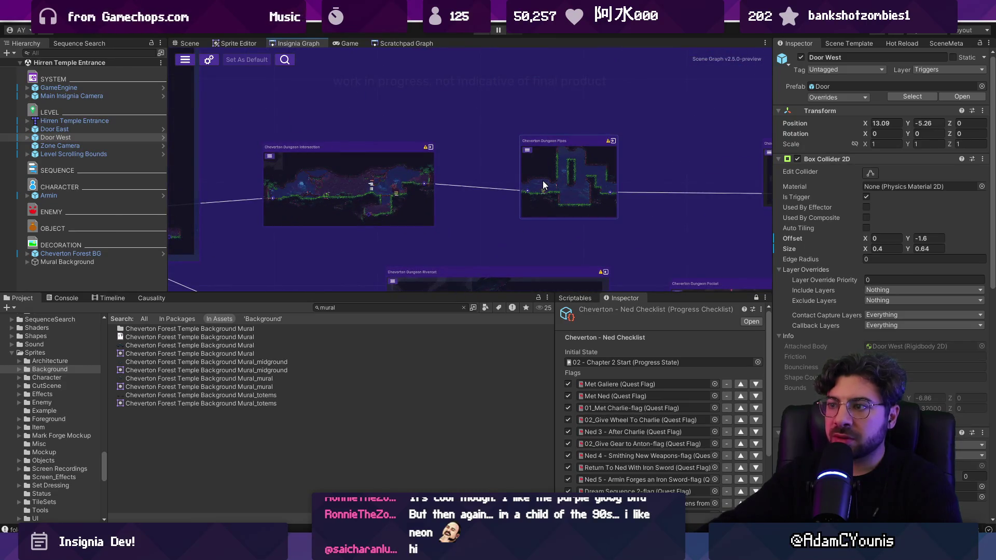
pyautogui.scroll(-6, 553, 171)
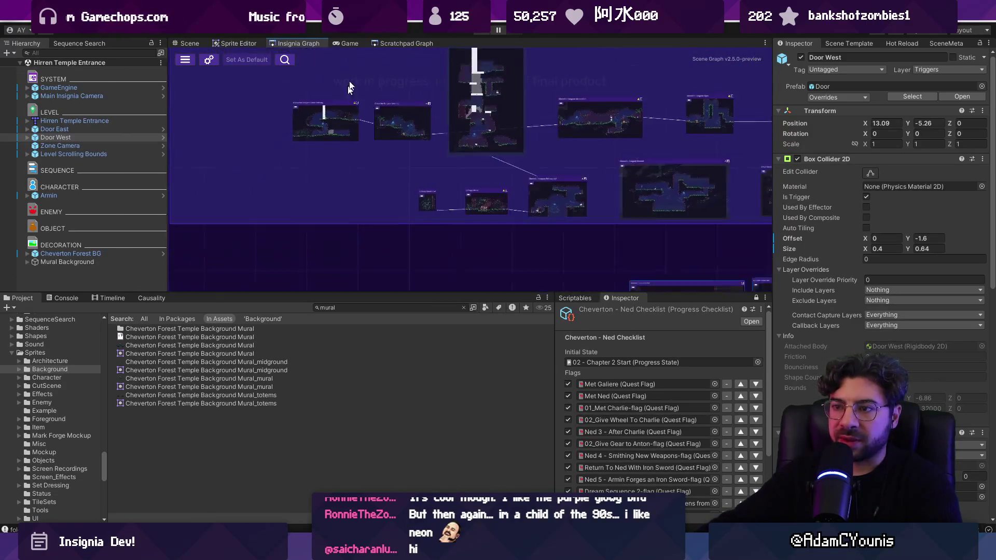
pyautogui.scroll(5, 533, 178)
pyautogui.scroll(-2, 595, 137)
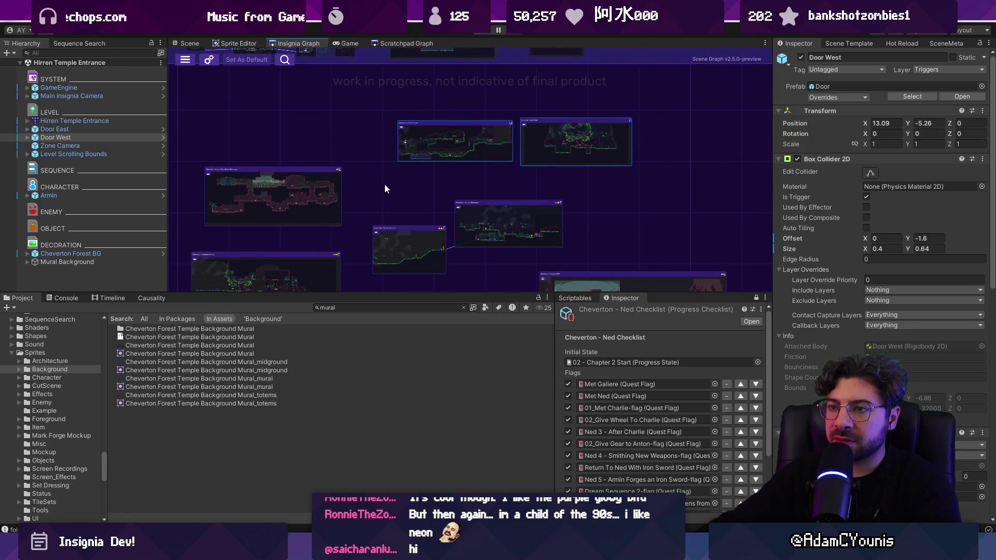
# Step: Pan across nearby rooms like Cheverton Apartment, then back to the space beside Hirren Temple Entrance
pyautogui.moveTo(388, 183); pyautogui.dragTo(443, 61)
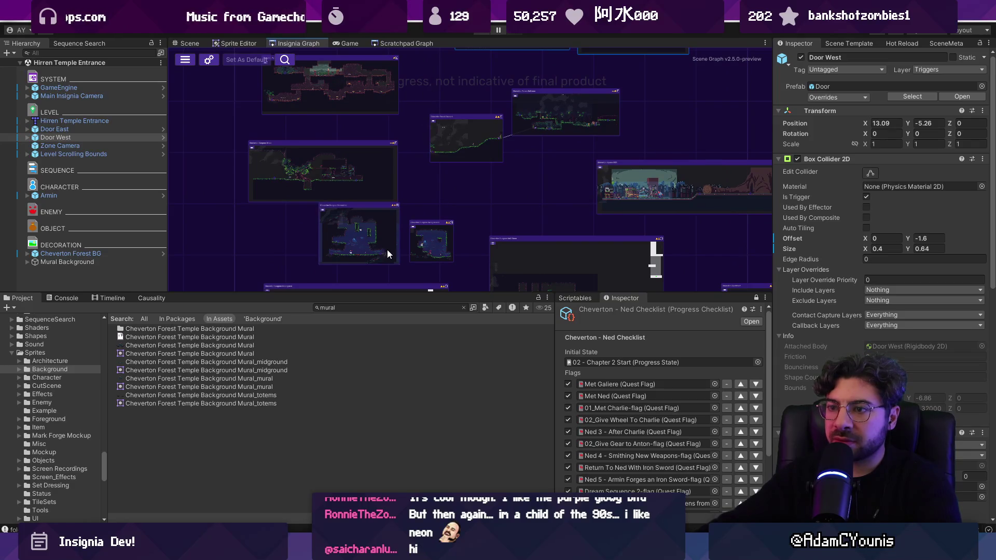
pyautogui.scroll(4, 443, 241)
pyautogui.scroll(-2, 486, 267)
pyautogui.moveTo(483, 199); pyautogui.dragTo(515, 78)
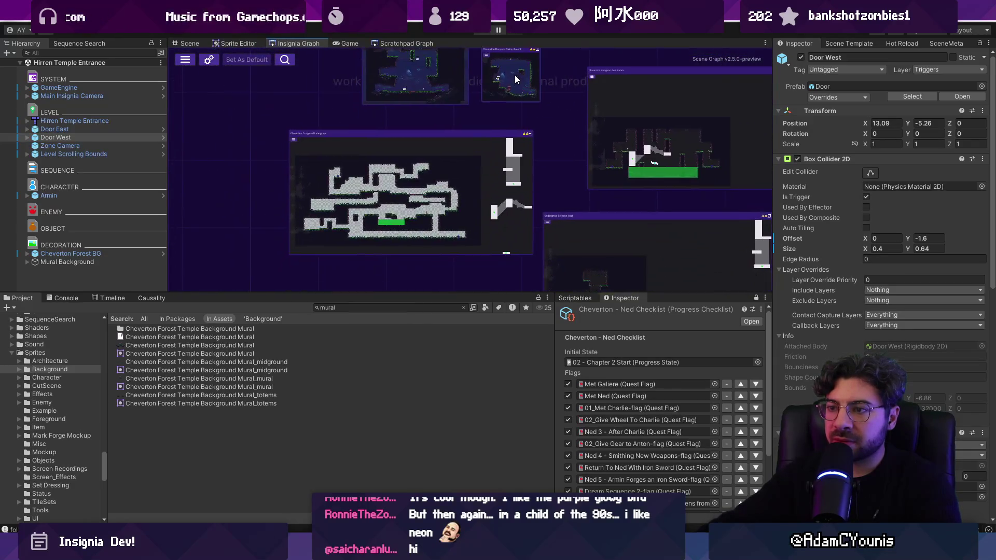
pyautogui.scroll(6, 498, 91)
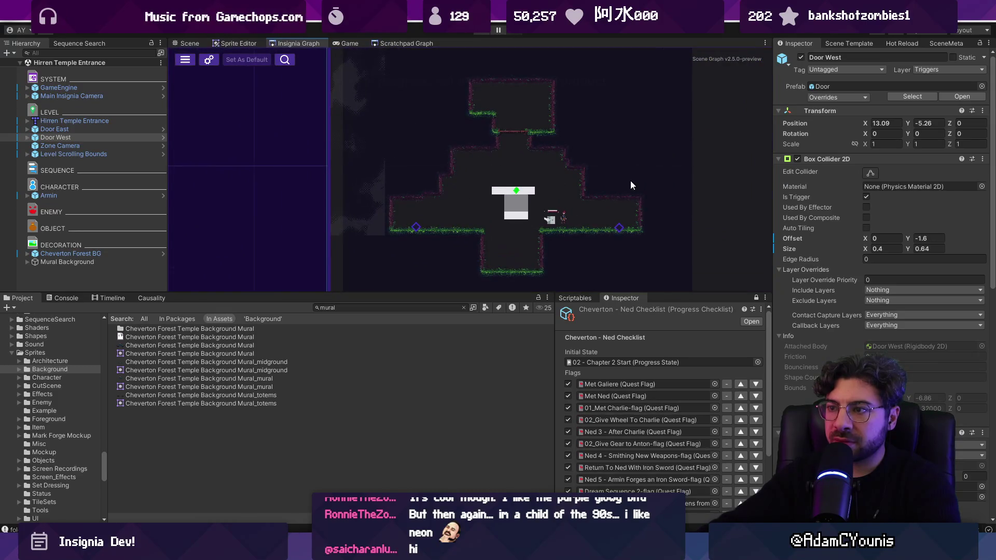
pyautogui.scroll(-6, 645, 179)
pyautogui.scroll(3, 535, 215)
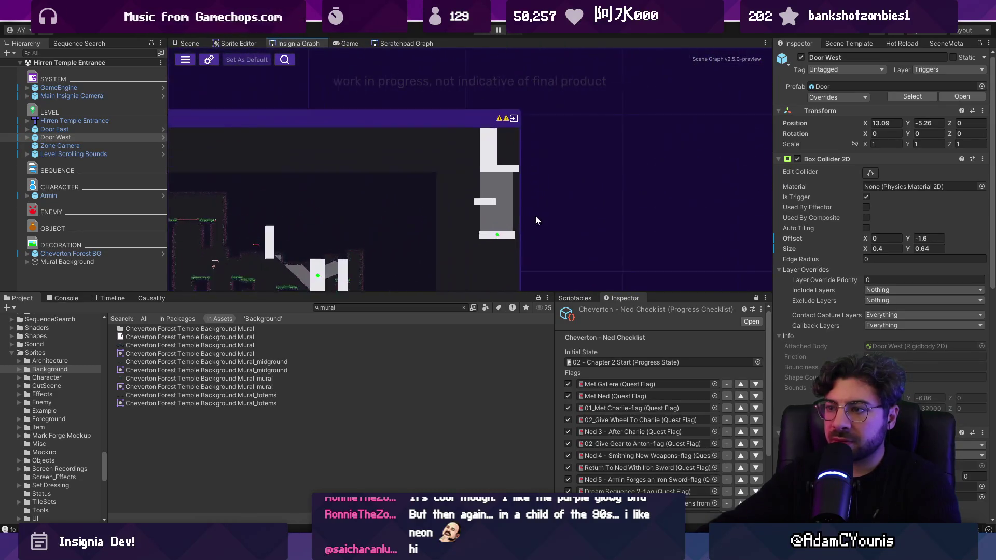
pyautogui.scroll(-2, 533, 159)
pyautogui.moveTo(533, 159); pyautogui.dragTo(542, 291)
pyautogui.scroll(3, 462, 288)
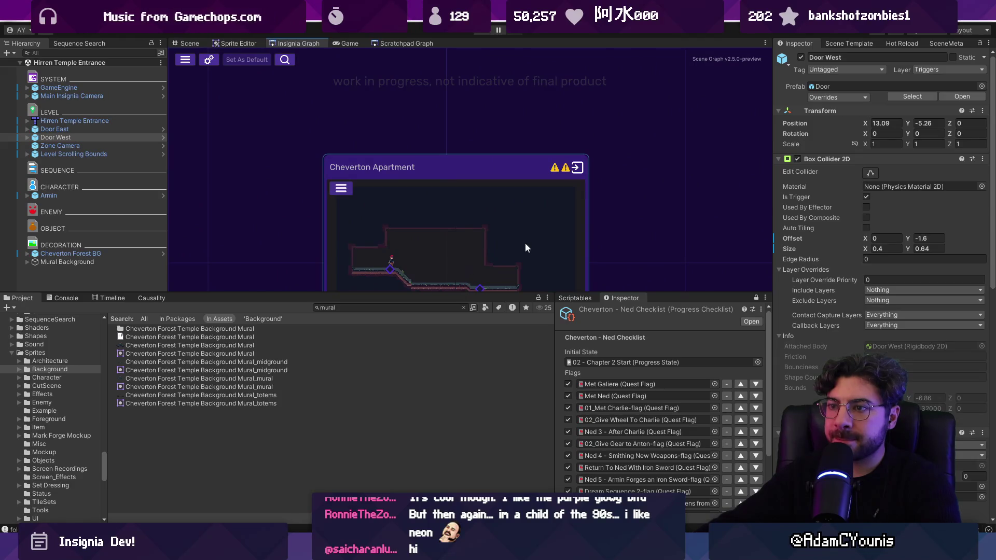
pyautogui.scroll(-5, 525, 248)
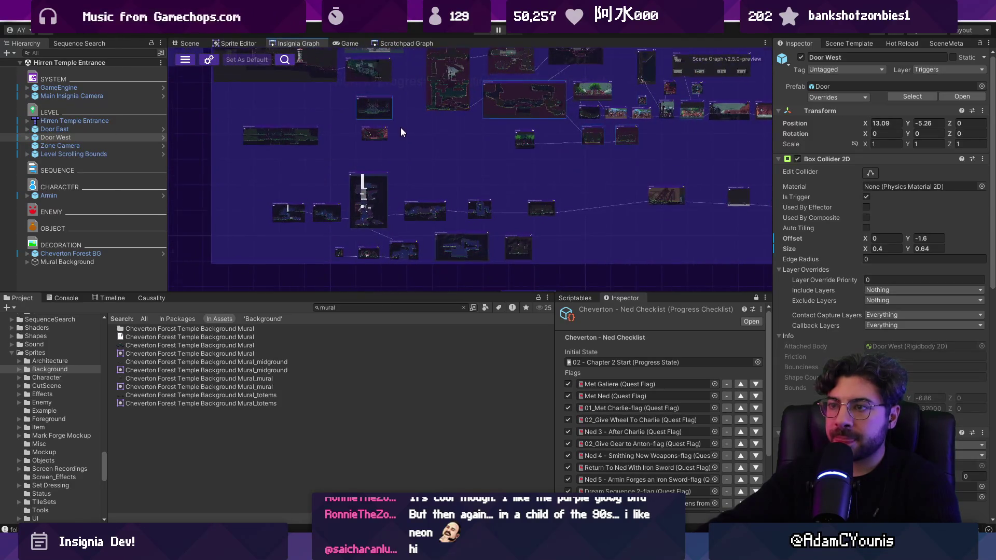
pyautogui.scroll(3, 400, 127)
pyautogui.scroll(3, 390, 111)
pyautogui.moveTo(390, 111); pyautogui.dragTo(448, 205)
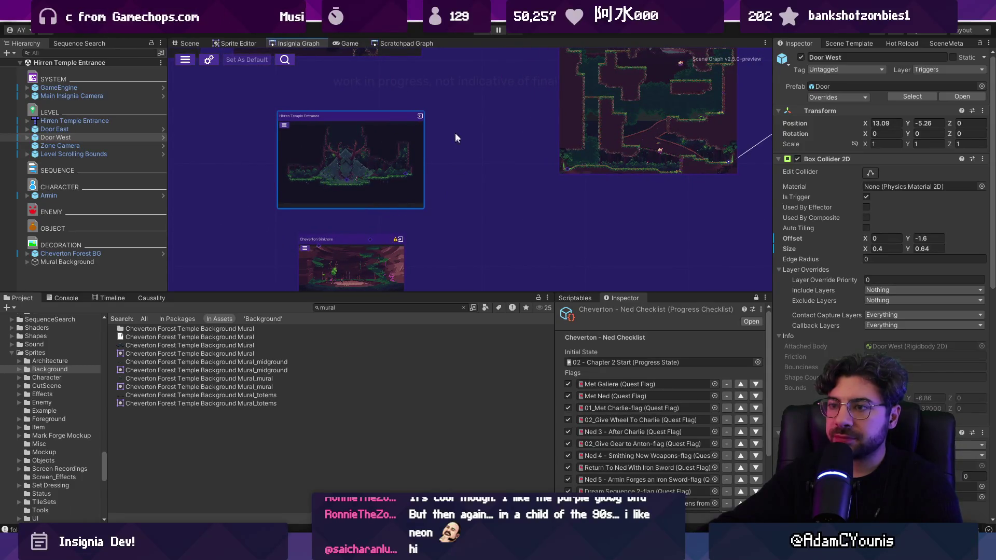
pyautogui.scroll(2, 454, 146)
pyautogui.moveTo(451, 151)
pyautogui.mouseDown()
pyautogui.moveTo(419, 192)
pyautogui.moveTo(425, 99)
pyautogui.moveTo(452, 120)
pyautogui.moveTo(439, 121)
pyautogui.mouseUp()
pyautogui.scroll(-4, 419, 192)
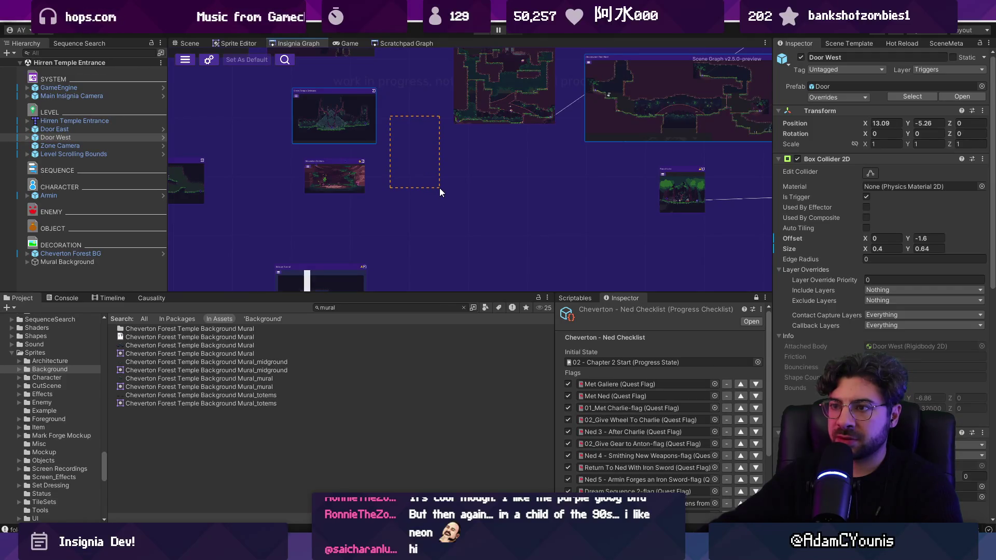
pyautogui.moveTo(440, 188); pyautogui.dragTo(441, 189)
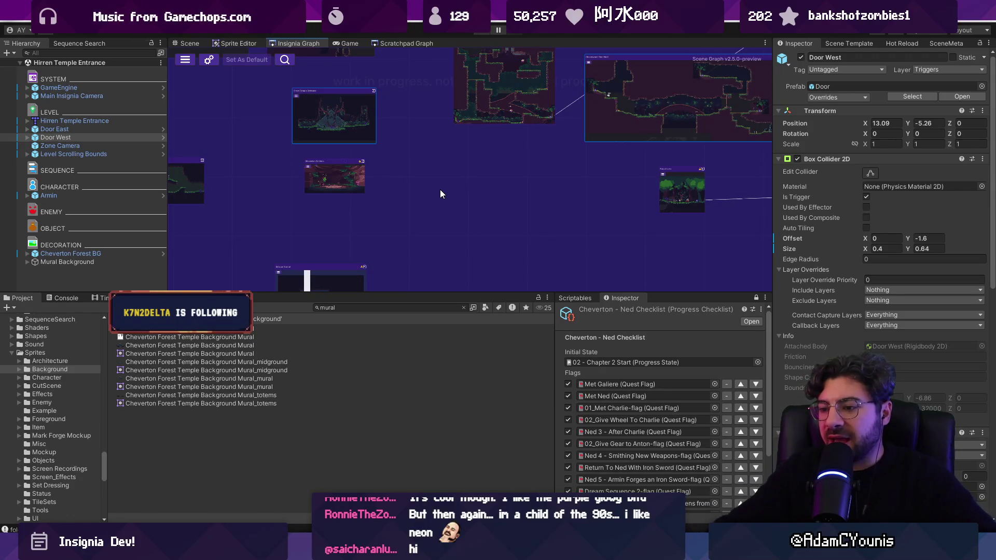
# Step: Set a 13 px brush on the sketching canvas and pan to clear space
pyautogui.hotkey('alt', 'Tab')
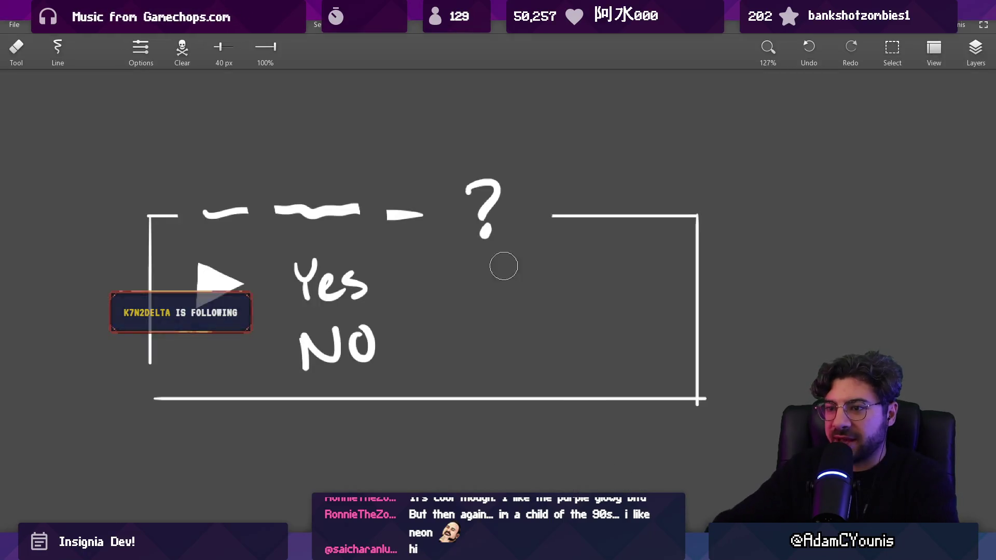
pyautogui.scroll(-6, 502, 264)
pyautogui.scroll(3, 490, 327)
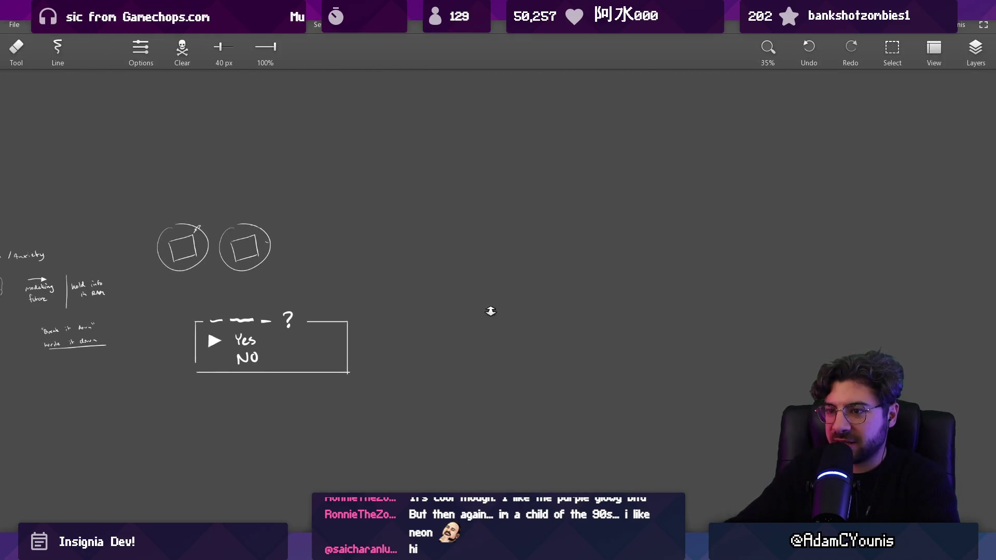
pyautogui.press('b')
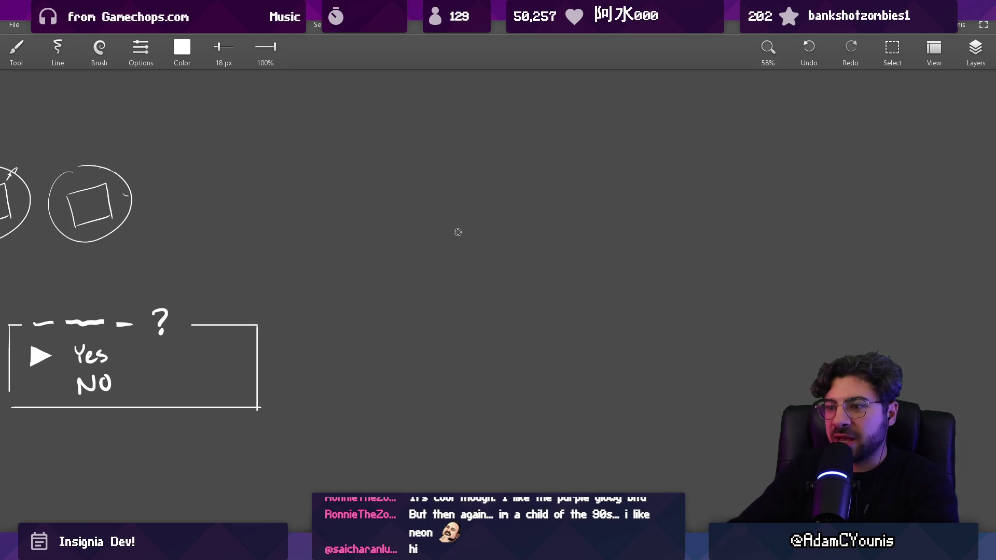
pyautogui.moveTo(458, 232); pyautogui.dragTo(398, 262)
pyautogui.moveTo(360, 346)
pyautogui.mouseDown()
pyautogui.moveTo(482, 344)
pyautogui.moveTo(336, 335)
pyautogui.moveTo(583, 325)
pyautogui.moveTo(457, 344)
pyautogui.mouseUp()
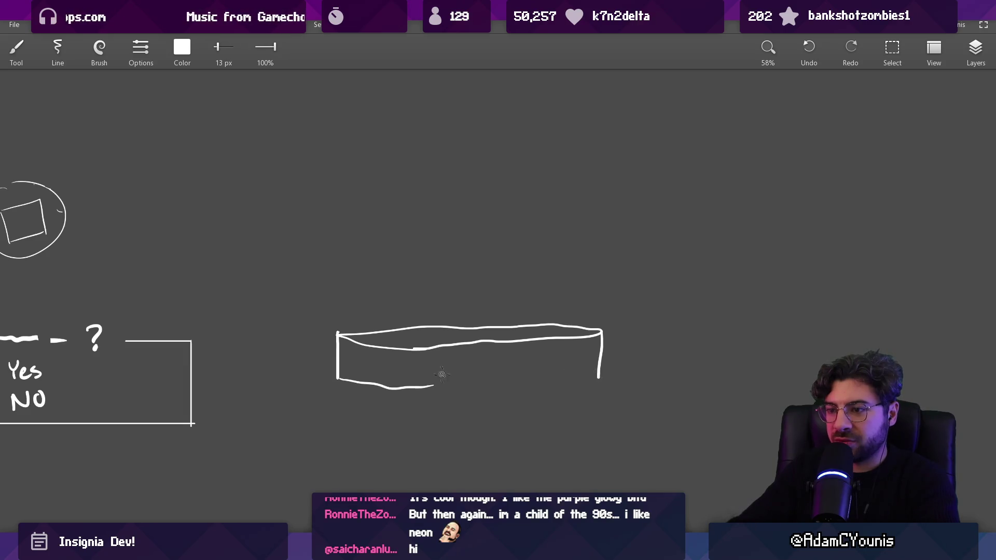
# Step: Draw the first platform box, erasing and redrawing its top front edge
pyautogui.moveTo(558, 389); pyautogui.dragTo(608, 380)
pyautogui.scroll(3, 533, 363)
pyautogui.moveTo(386, 328); pyautogui.dragTo(523, 318)
pyautogui.press('e')
pyautogui.moveTo(389, 338); pyautogui.dragTo(572, 327)
pyautogui.press('b')
pyautogui.moveTo(367, 342)
pyautogui.mouseDown()
pyautogui.moveTo(518, 345)
pyautogui.moveTo(590, 326)
pyautogui.mouseUp()
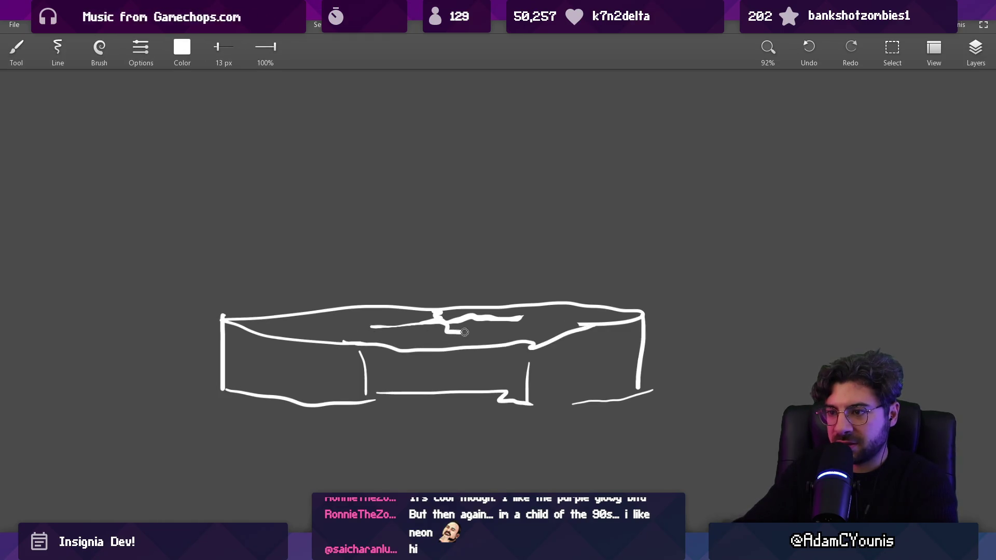
pyautogui.scroll(-3, 494, 339)
# Step: Draw a thin 7.9 px vertical line above the platform and undo two extra strokes
pyautogui.press('[')
pyautogui.moveTo(419, 256); pyautogui.dragTo(426, 83)
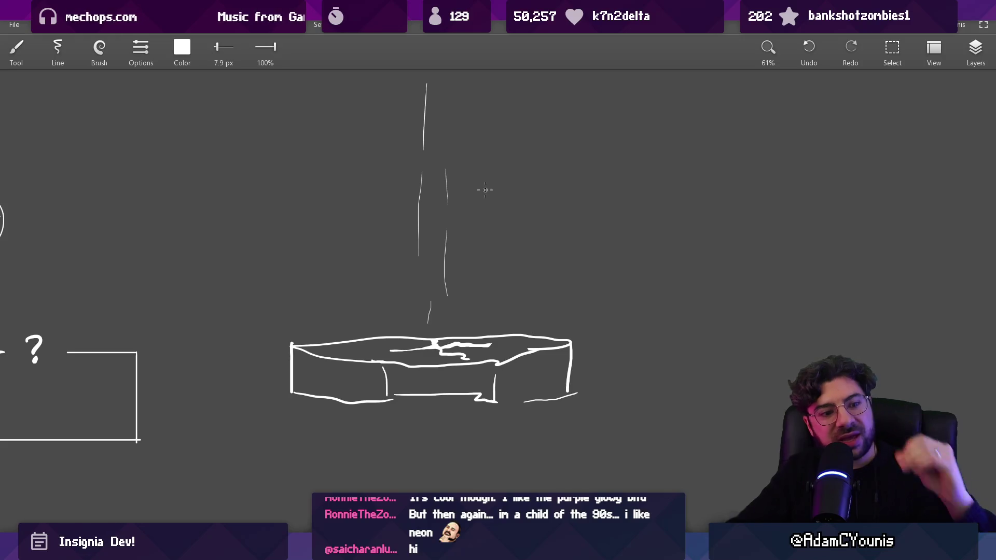
pyautogui.hscroll(5, 552, 267)
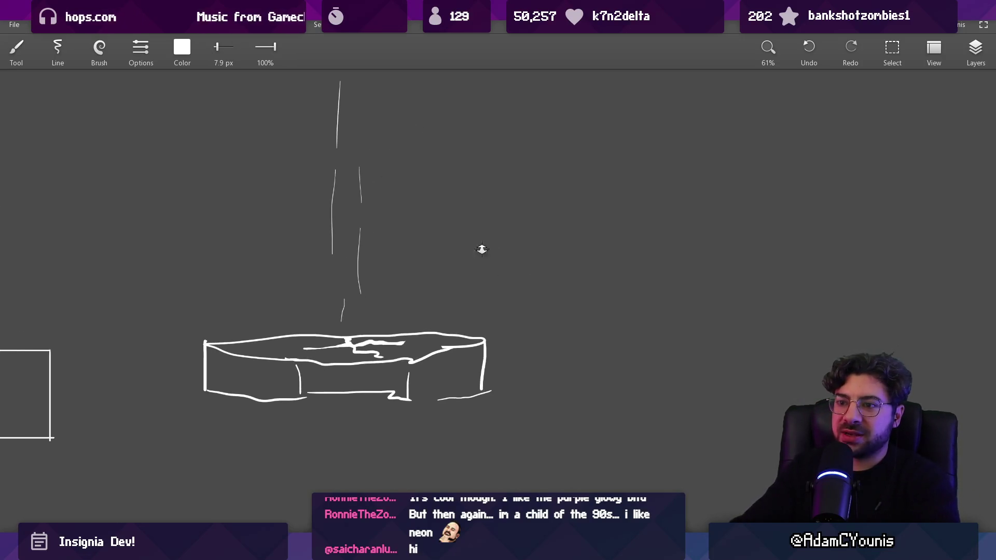
pyautogui.scroll(-3, 491, 346)
pyautogui.moveTo(345, 275); pyautogui.dragTo(369, 350)
pyautogui.hotkey('ctrl', 'z')
pyautogui.hotkey('ctrl', 'z')
pyautogui.moveTo(415, 288); pyautogui.dragTo(425, 332)
pyautogui.hotkey('ctrl', 'z')
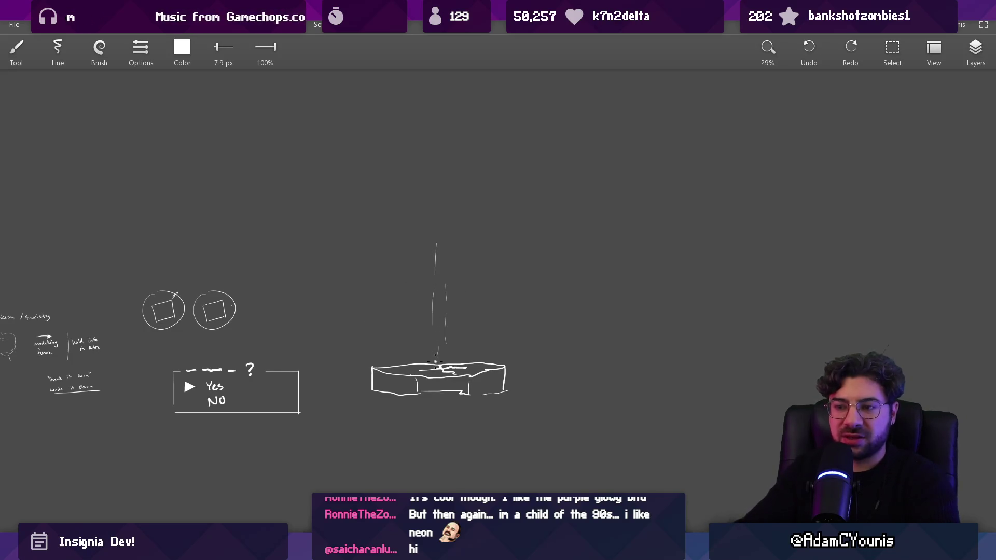
# Step: Copy the platform sketch to place a second platform on the right
pyautogui.press('s')
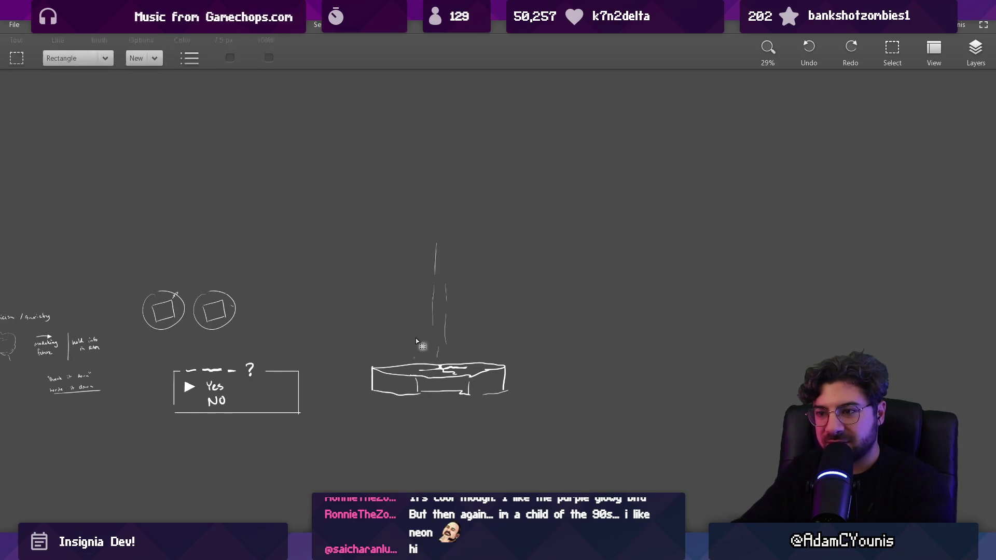
pyautogui.moveTo(367, 211); pyautogui.dragTo(526, 422)
pyautogui.hscroll(3, 526, 256)
pyautogui.moveTo(381, 345)
pyautogui.mouseDown()
pyautogui.moveTo(567, 345)
pyautogui.moveTo(535, 374)
pyautogui.moveTo(517, 362)
pyautogui.mouseUp()
pyautogui.press('e')
pyautogui.press('b')
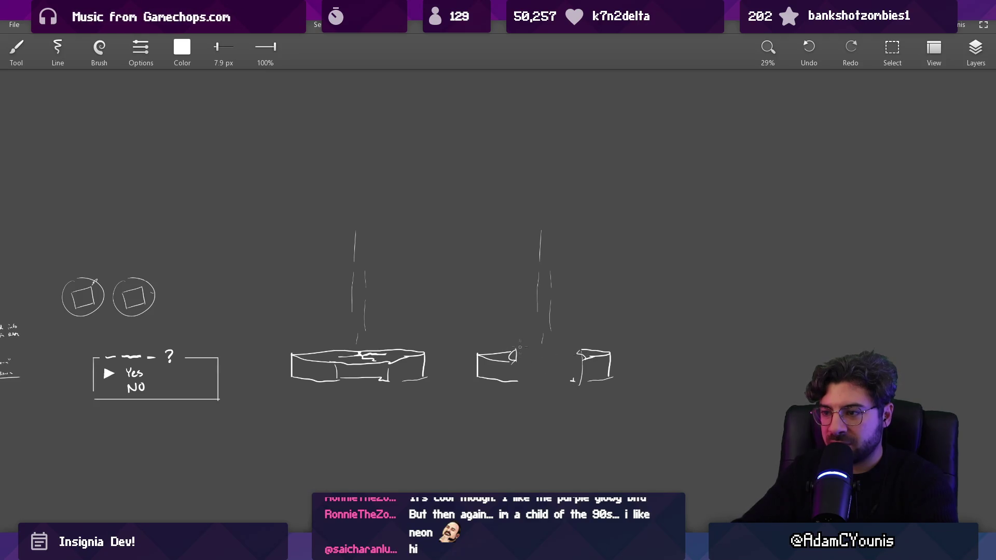
# Step: Draw a tall updraft column above the right platform with a thick 27 px upward line
pyautogui.moveTo(536, 413)
pyautogui.mouseDown()
pyautogui.moveTo(548, 108)
pyautogui.moveTo(547, 400)
pyautogui.mouseUp()
pyautogui.moveTo(559, 363)
pyautogui.mouseDown()
pyautogui.moveTo(565, 125)
pyautogui.moveTo(518, 357)
pyautogui.mouseUp()
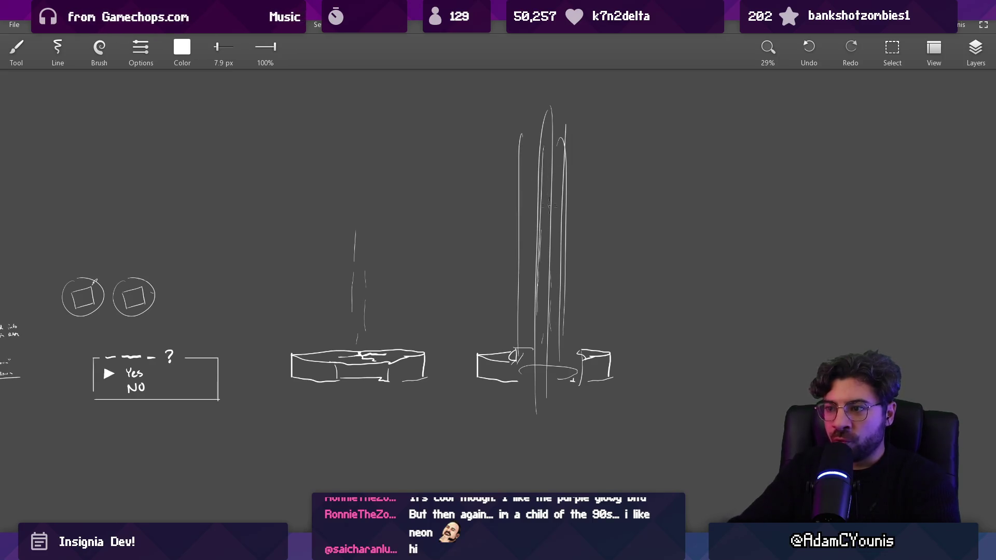
pyautogui.moveTo(547, 236)
pyautogui.mouseDown()
pyautogui.moveTo(597, 317)
pyautogui.moveTo(556, 68)
pyautogui.mouseUp()
pyautogui.moveTo(555, 113); pyautogui.dragTo(550, 189)
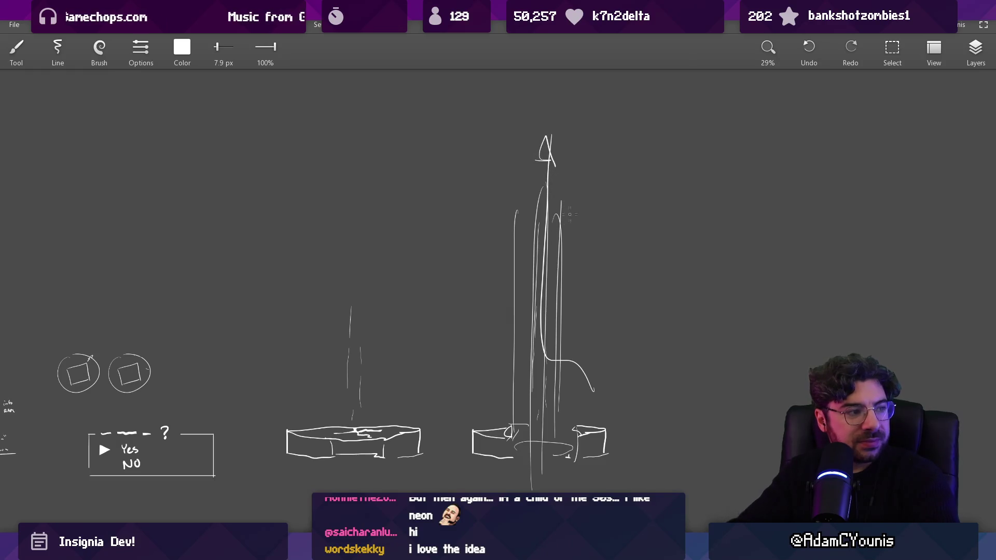
pyautogui.press(']')
pyautogui.press(']')
pyautogui.press(']')
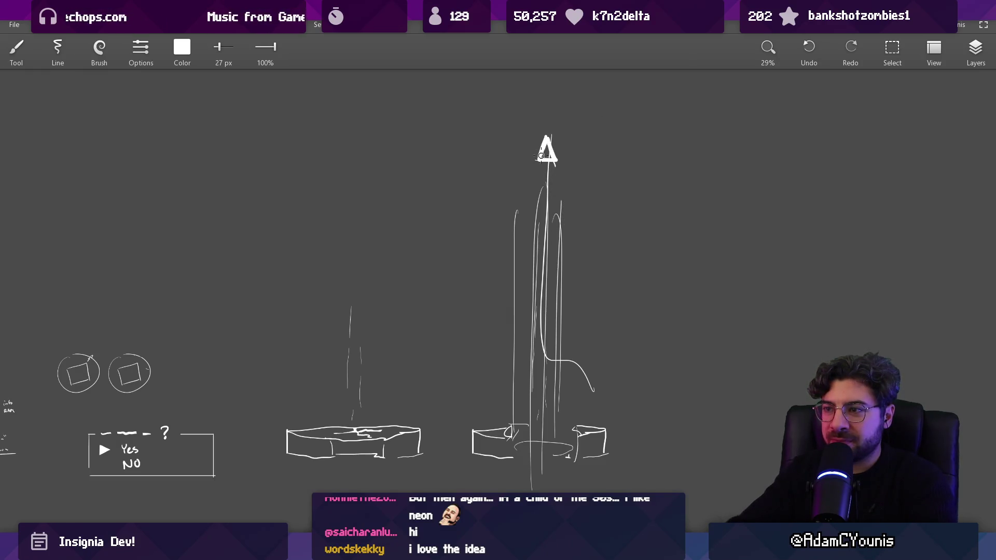
pyautogui.moveTo(549, 162); pyautogui.dragTo(548, 425)
# Step: Zoom the canvas out to 15.9% to view the whole sketch, then return to Unity
pyautogui.scroll(2, 558, 315)
pyautogui.scroll(-1, 560, 322)
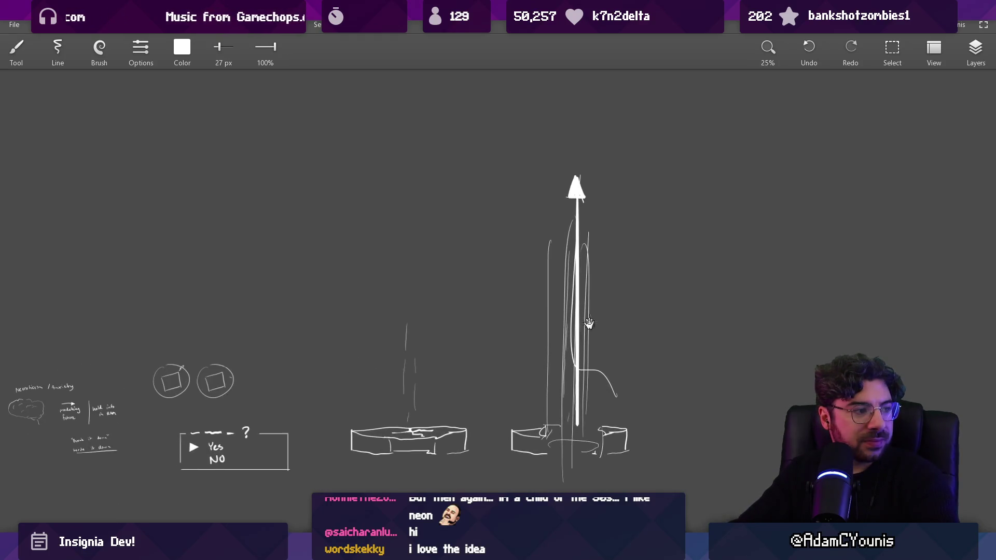
pyautogui.scroll(4, 498, 318)
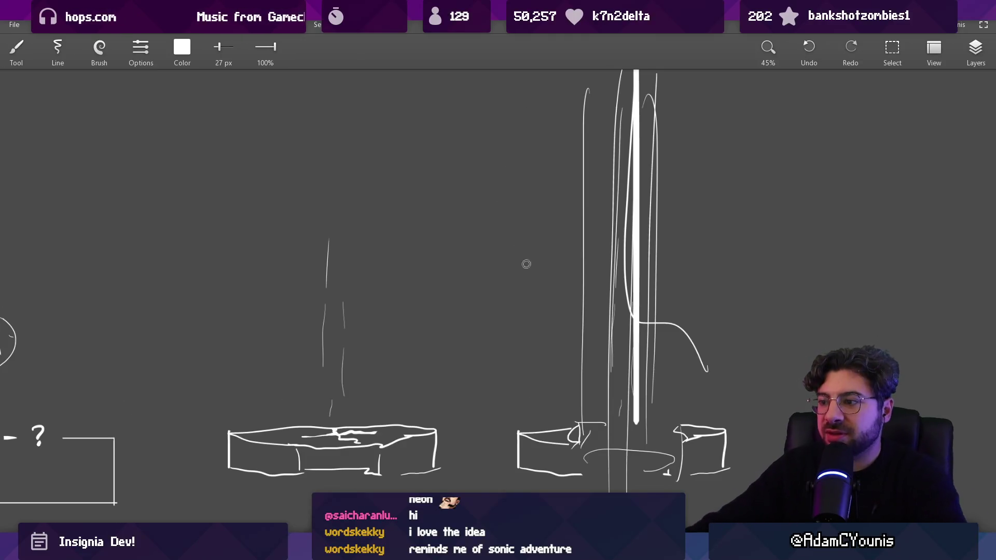
pyautogui.scroll(-5, 527, 265)
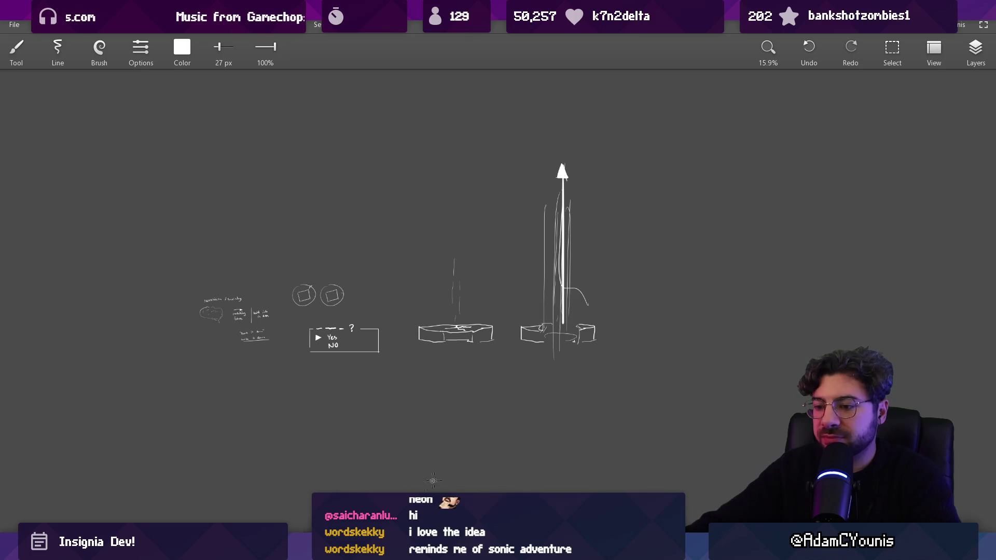
pyautogui.hotkey('alt', 'Tab')
# Step: Enlarge the graph panel and zoom around the Insignia Graph onto the temple scene's node
pyautogui.moveTo(503, 291); pyautogui.dragTo(503, 370)
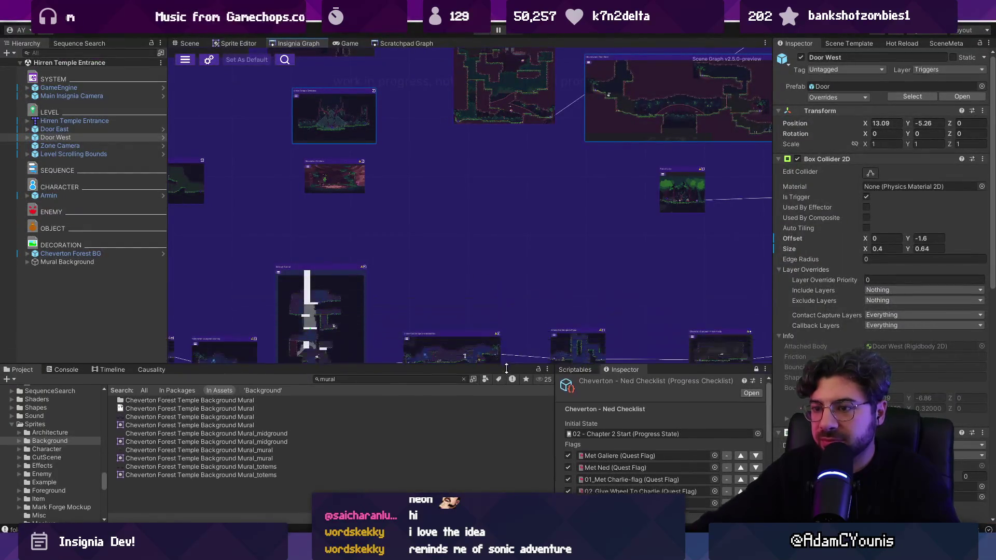
pyautogui.scroll(-5, 530, 307)
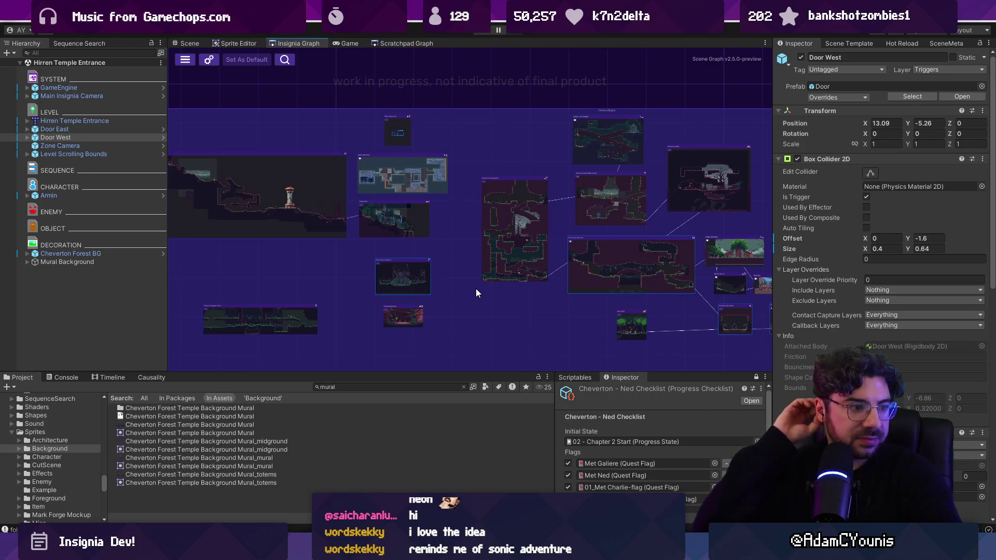
pyautogui.scroll(3, 462, 307)
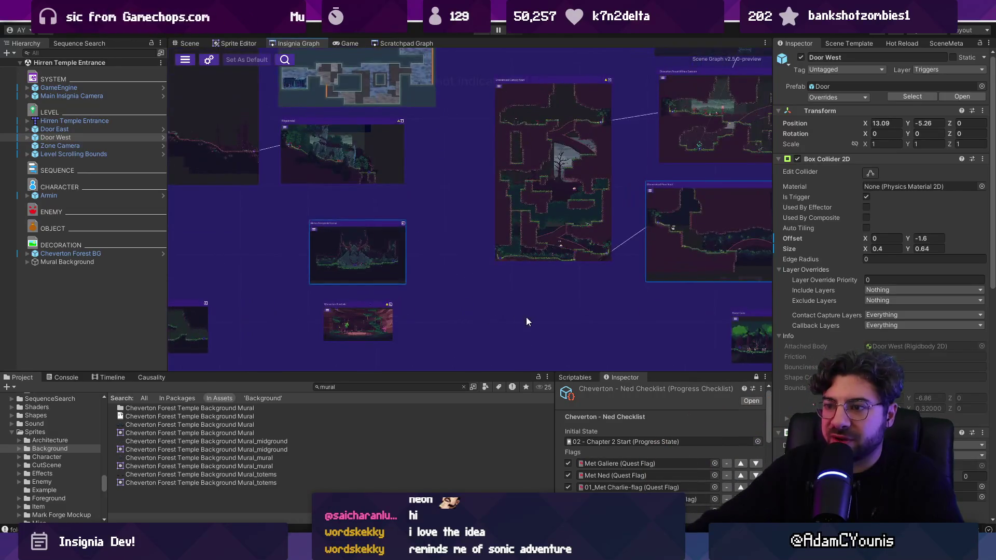
pyautogui.scroll(-3, 507, 289)
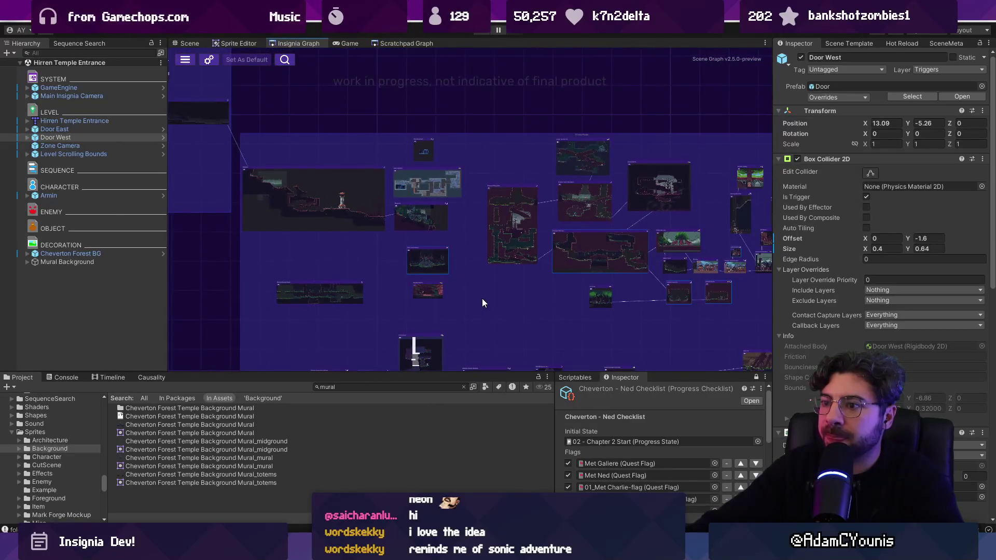
pyautogui.scroll(3, 465, 286)
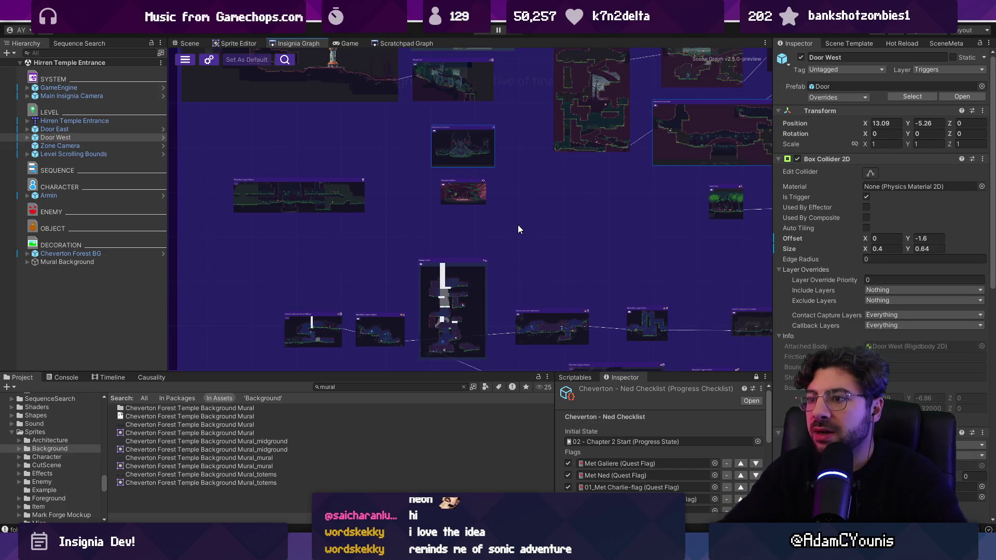
pyautogui.doubleClick(455, 148)
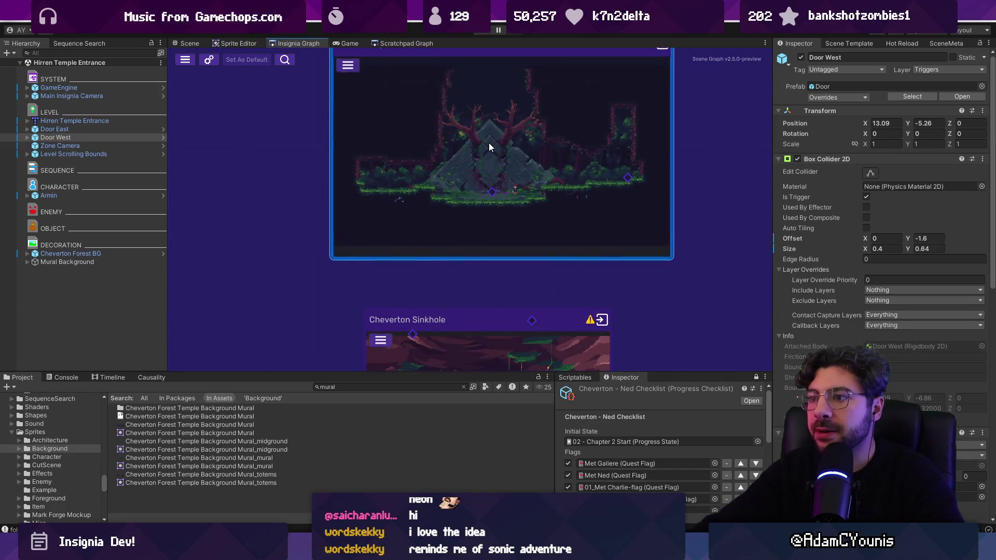
pyautogui.scroll(-6, 489, 148)
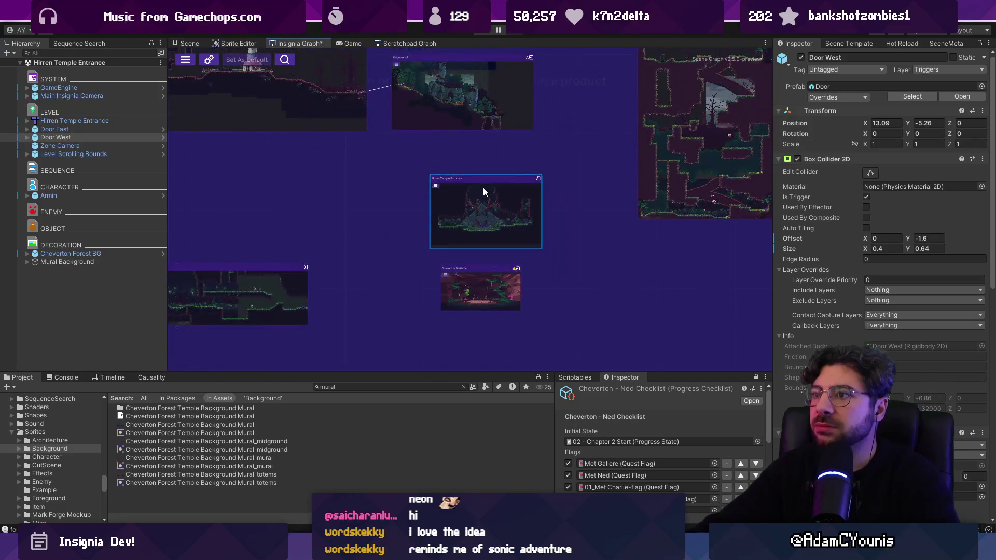
# Step: Pan across the scenes further right, then switch to the Scratchpad Graph of test scenes
pyautogui.moveTo(599, 208); pyautogui.dragTo(450, 193)
pyautogui.scroll(2, 415, 199)
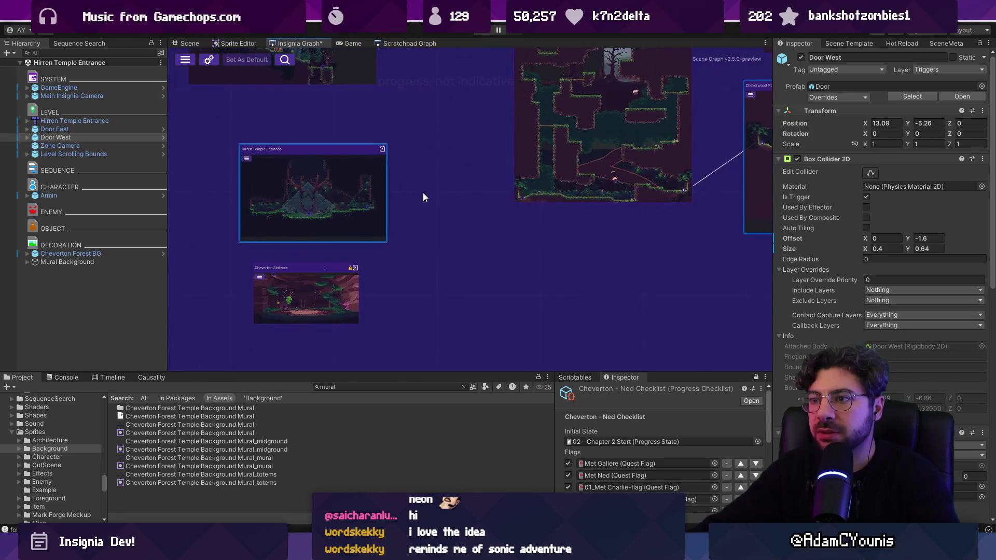
pyautogui.scroll(-5, 415, 189)
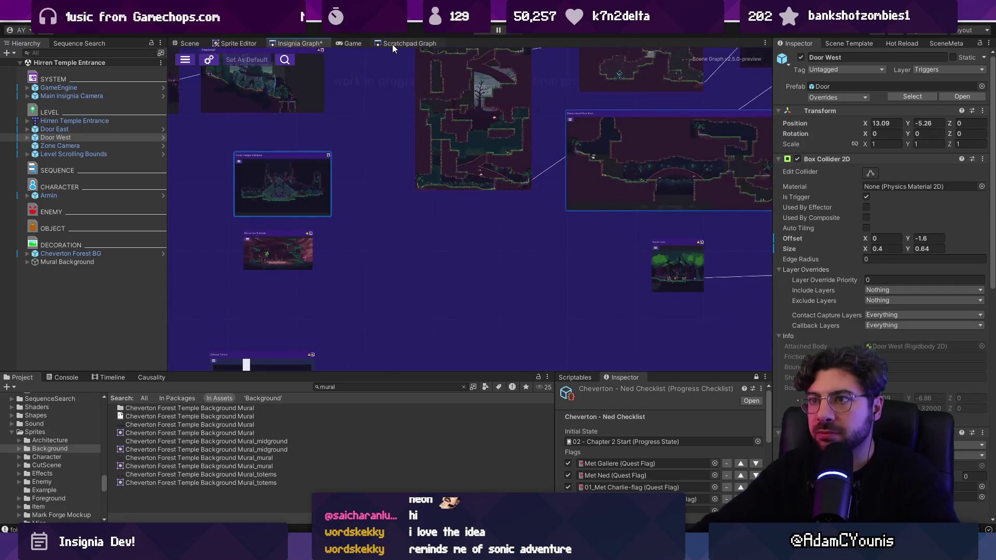
pyautogui.click(392, 43)
pyautogui.scroll(5, 524, 176)
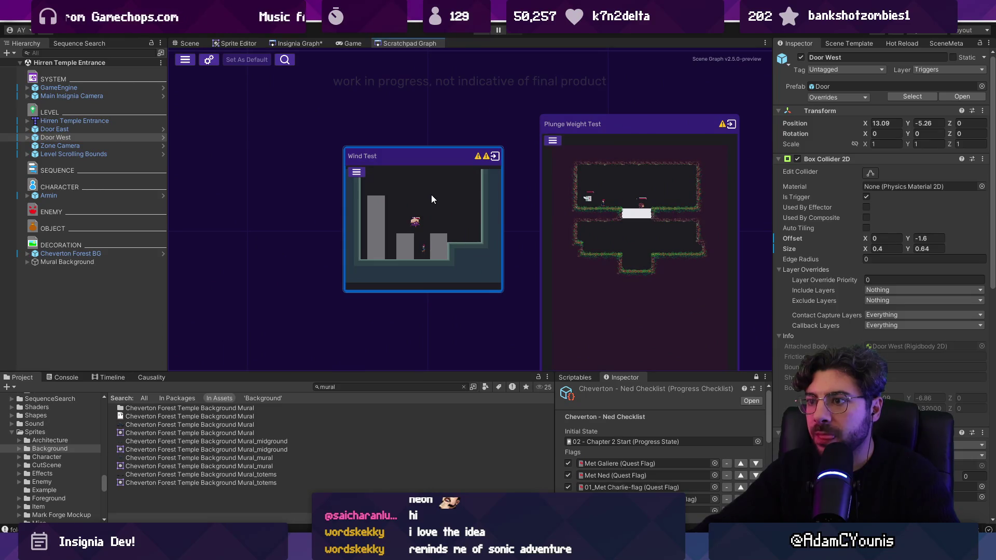
# Step: Generate the Wind Tunnel scene from Level Template Scene with the Greybox skin and clear the mural search
pyautogui.scroll(-3, 431, 194)
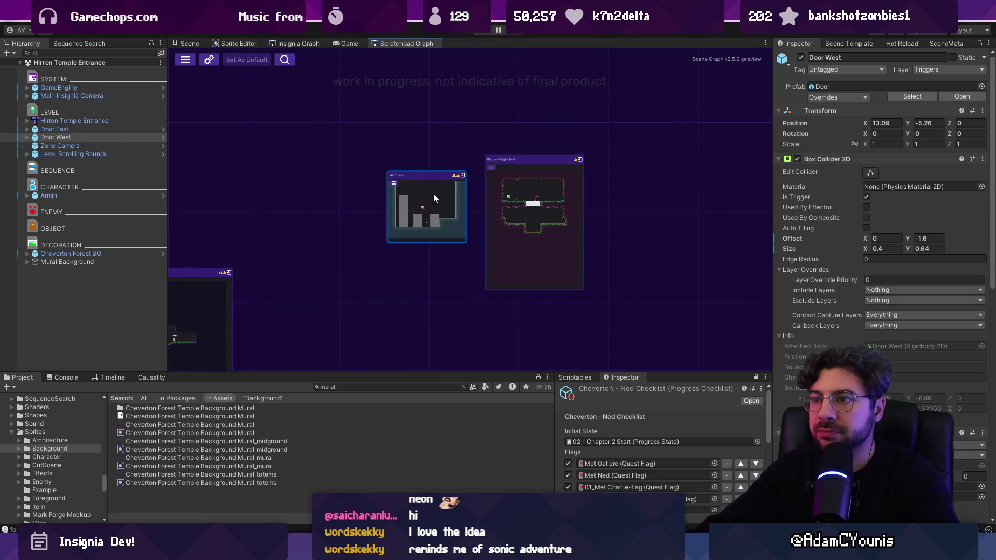
pyautogui.click(406, 387)
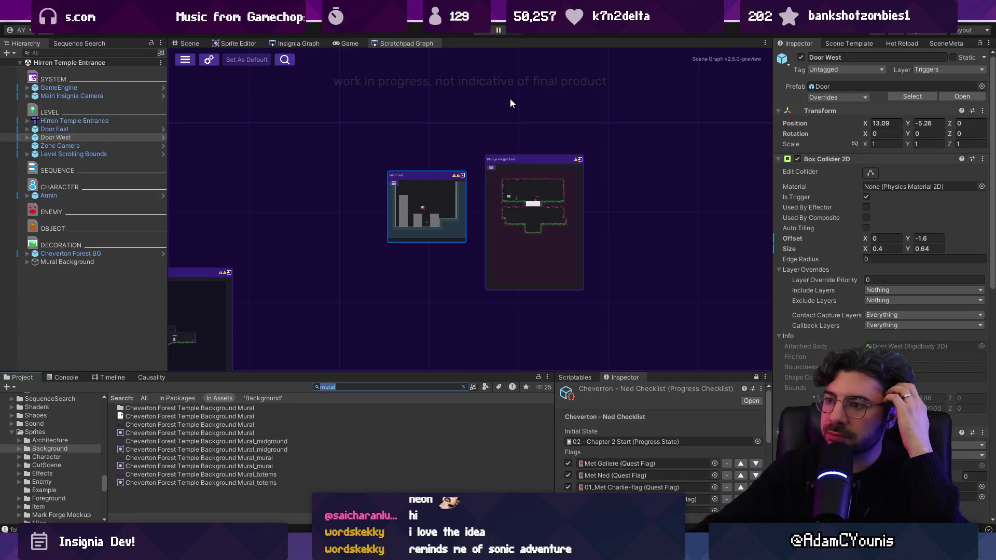
pyautogui.click(440, 186)
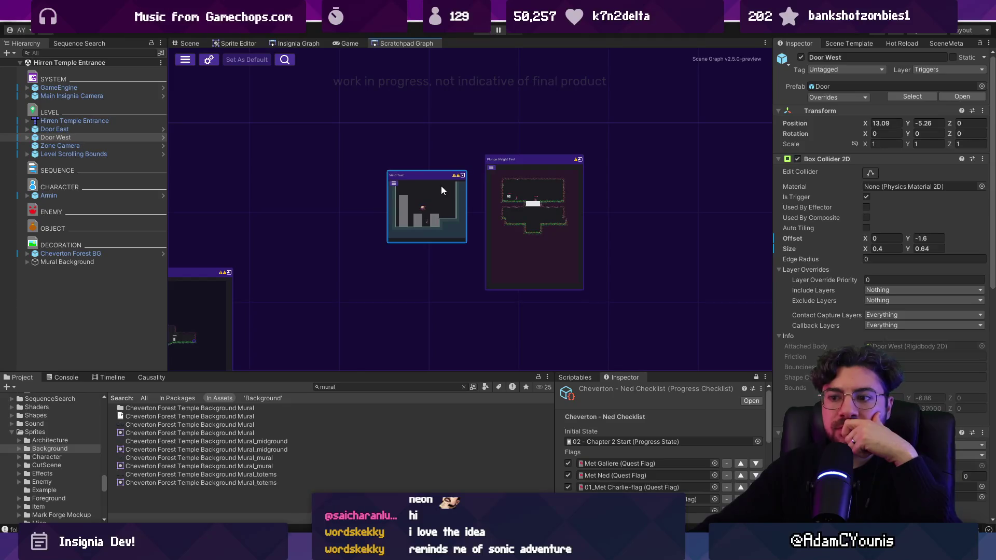
pyautogui.click(946, 42)
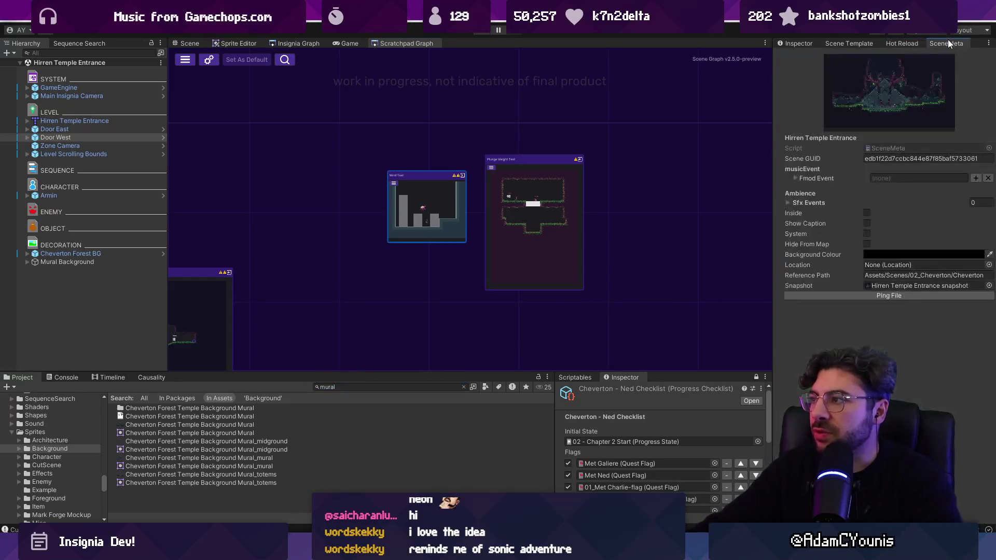
pyautogui.click(845, 43)
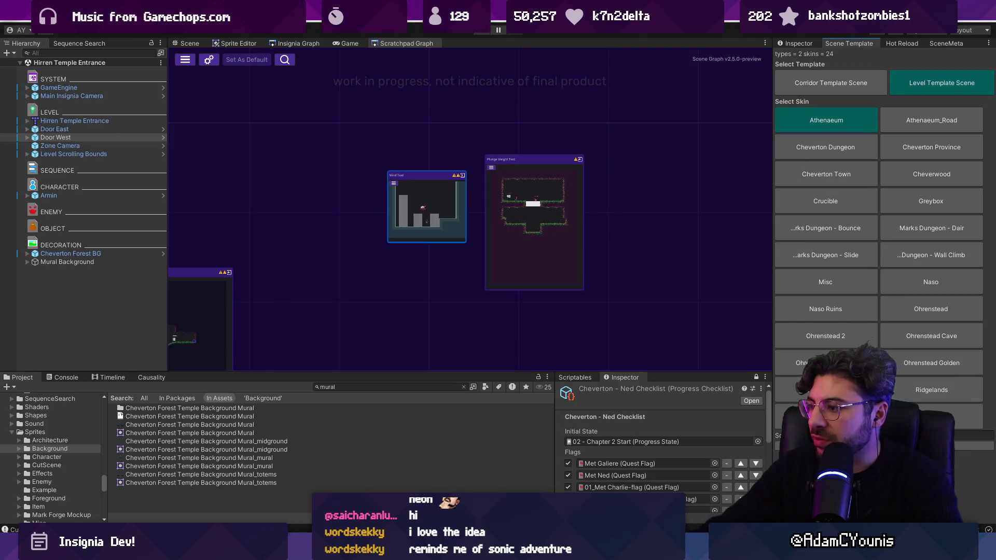
pyautogui.click(917, 203)
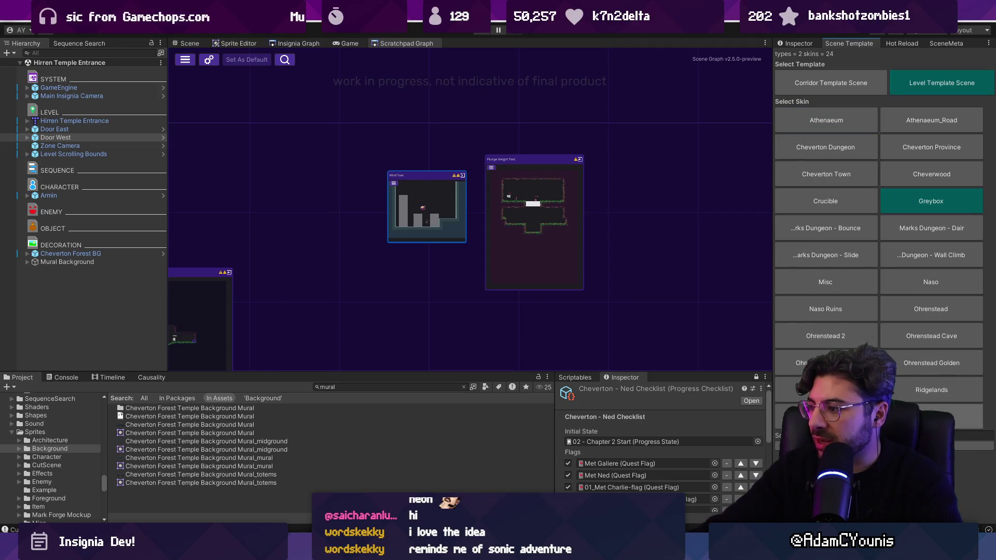
pyautogui.click(463, 387)
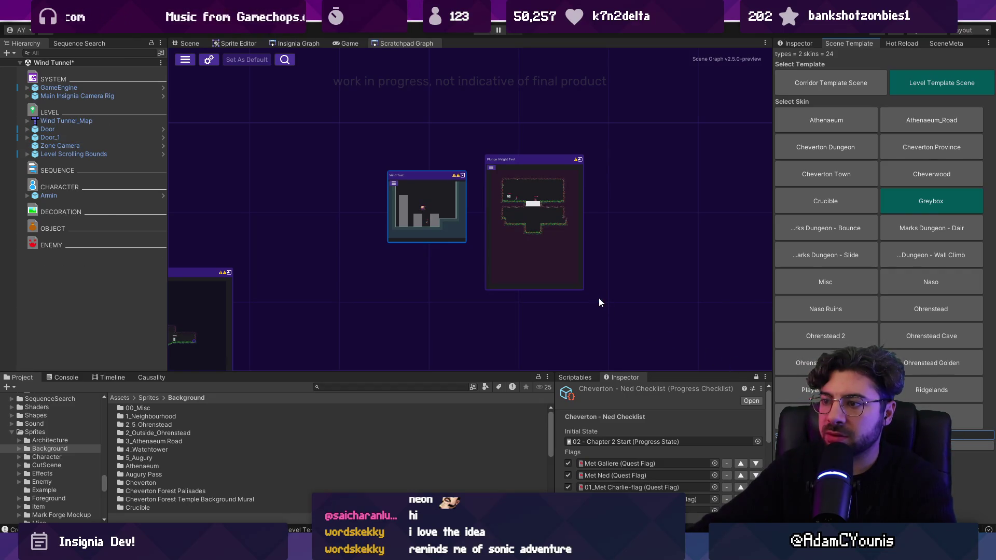
# Step: Select the Wind Tunnel scene asset and nudge its node beside Hirren Temple Entrance
pyautogui.click(194, 45)
pyautogui.click(375, 385)
pyautogui.click(298, 43)
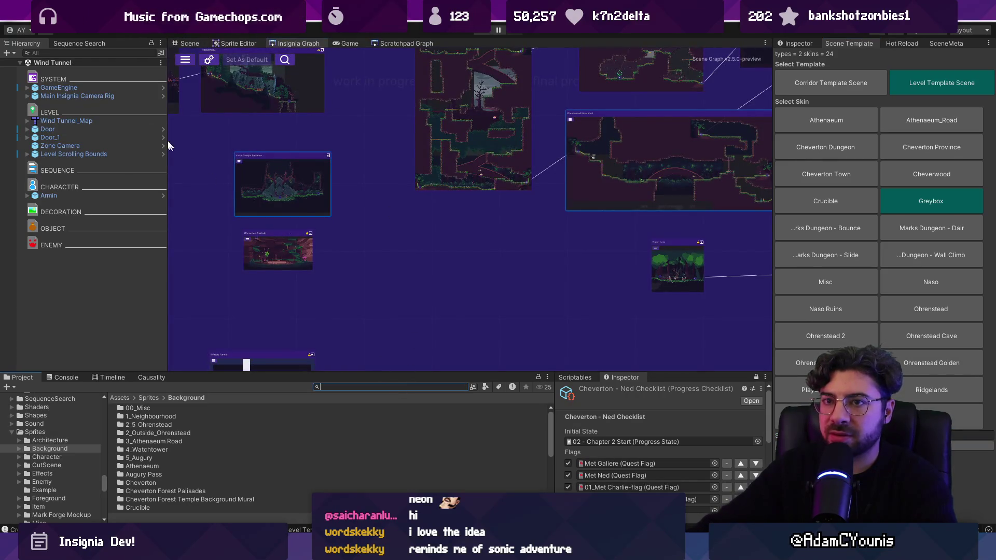
pyautogui.click(51, 62)
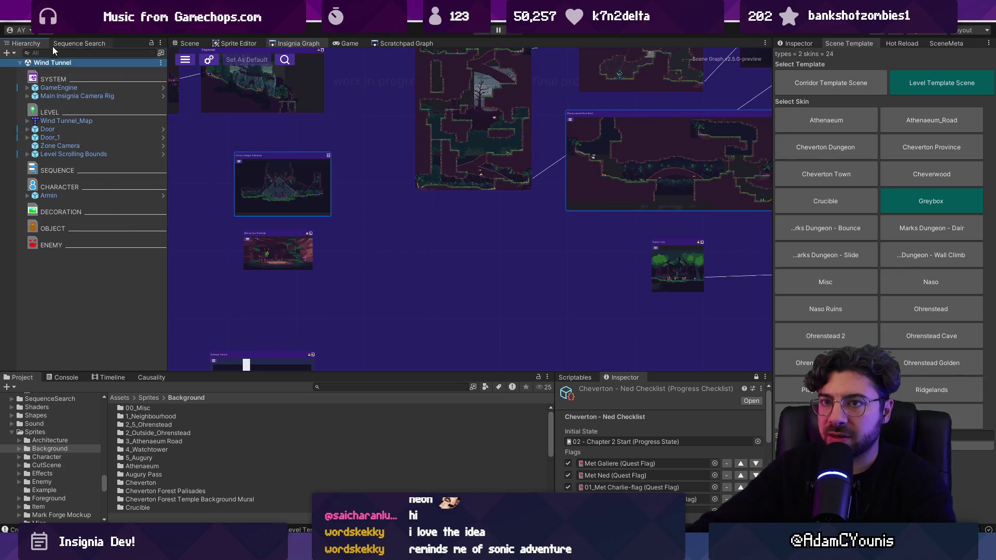
pyautogui.rightClick(49, 63)
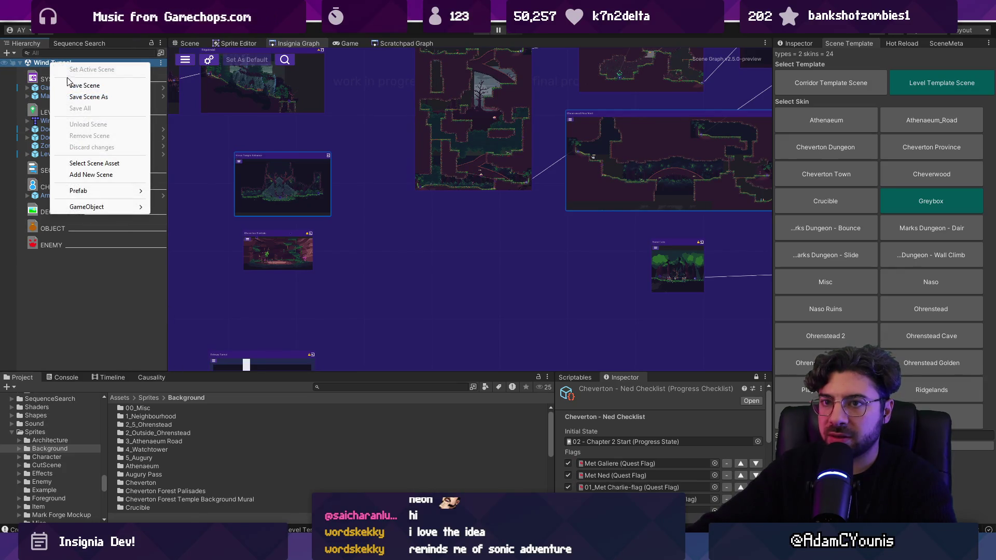
pyautogui.click(106, 163)
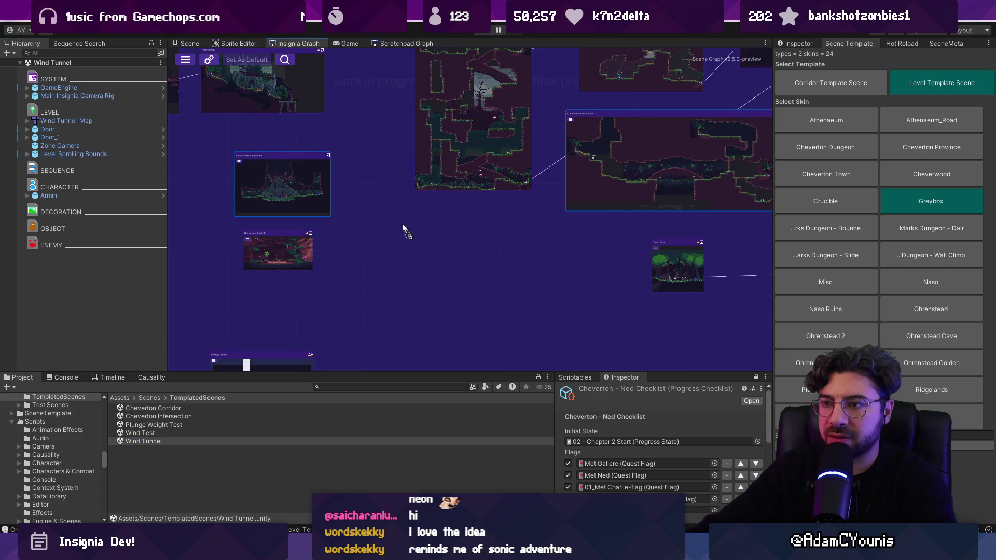
pyautogui.scroll(5, 384, 197)
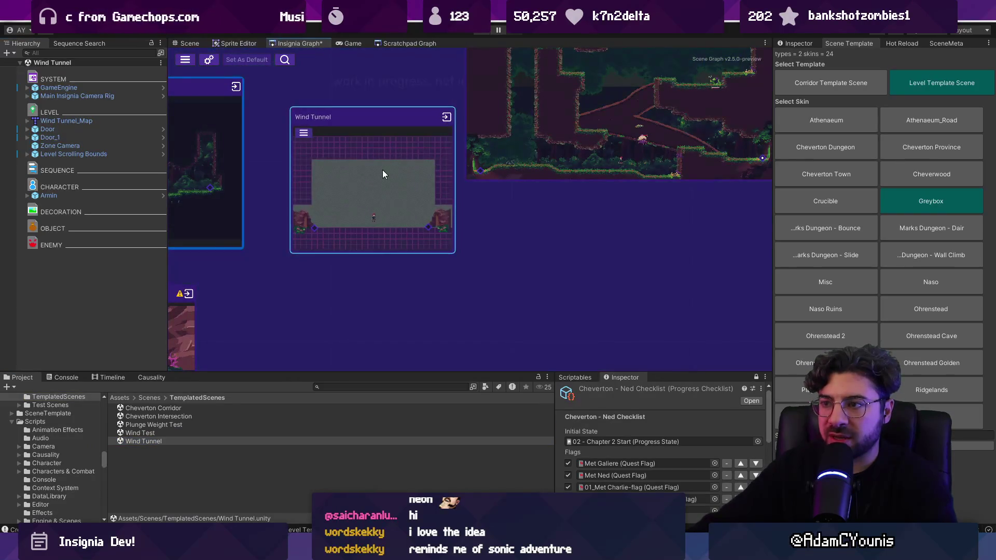
pyautogui.scroll(-2, 381, 169)
pyautogui.scroll(-3, 435, 232)
pyautogui.moveTo(434, 232); pyautogui.dragTo(428, 237)
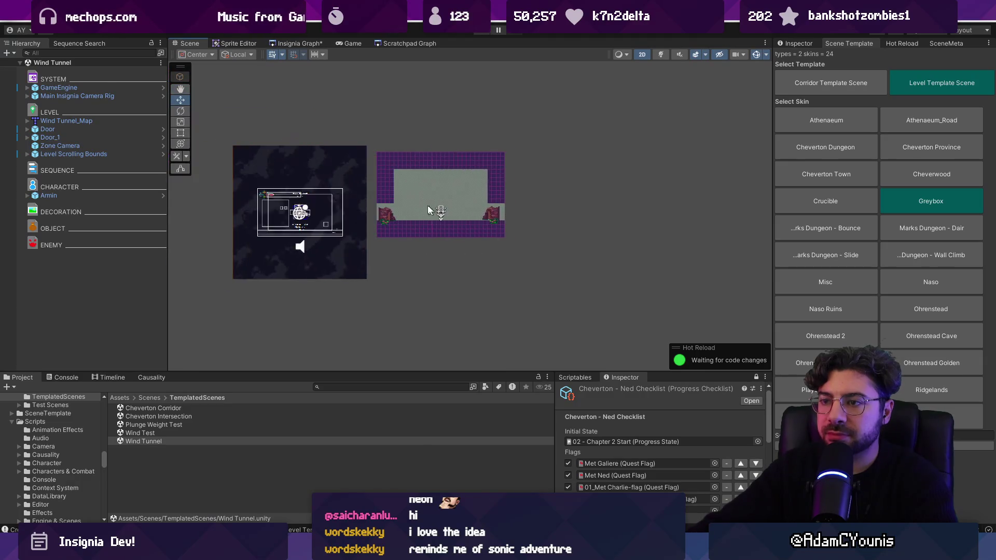
# Step: Open Wind Tunnel_Map in Tiled via Prefab > Open Model
pyautogui.click(114, 122)
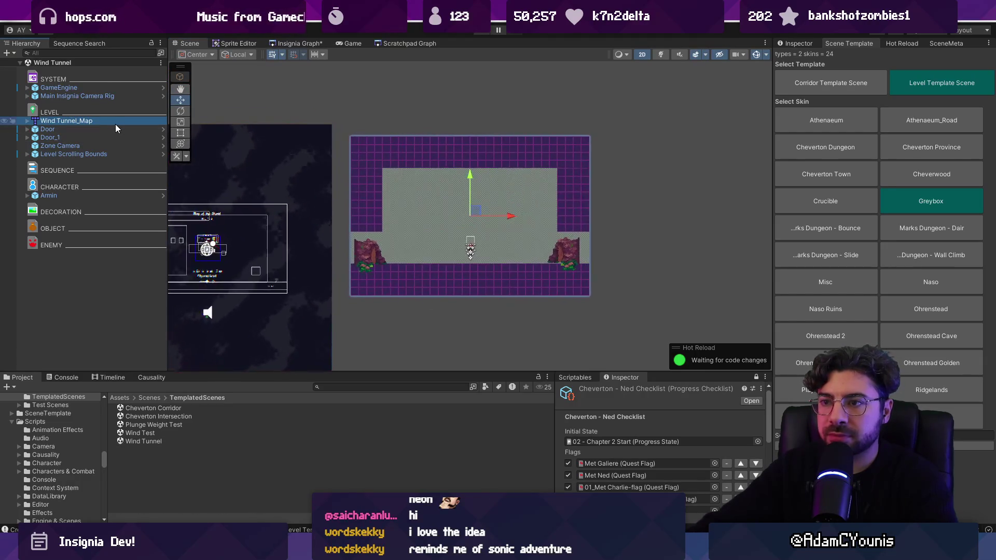
pyautogui.rightClick(115, 123)
pyautogui.moveTo(228, 233)
pyautogui.click(260, 234)
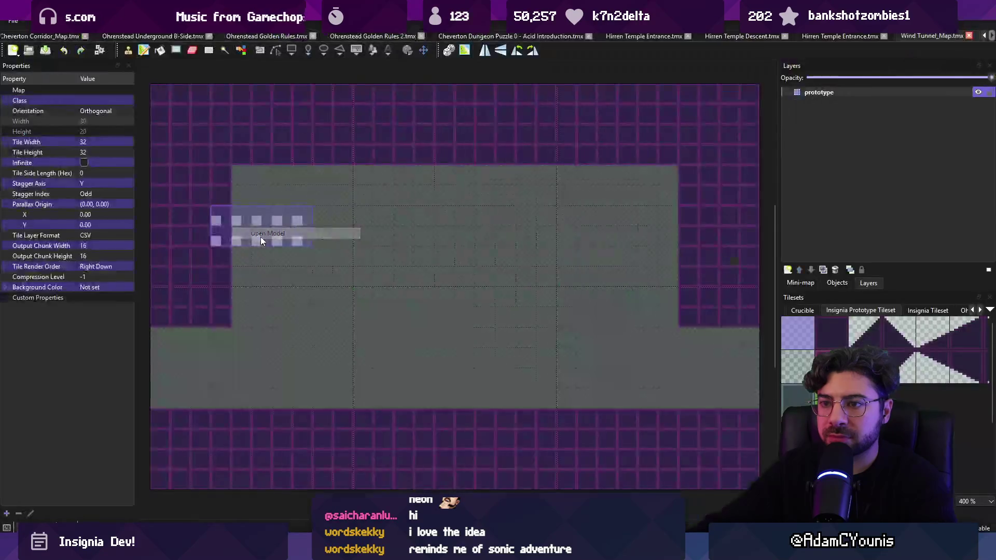
# Step: Extend the map upward by marking a taller area and cropping the map to it
pyautogui.scroll(-4, 367, 270)
pyautogui.scroll(1, 419, 275)
pyautogui.click(148, 21)
pyautogui.click(222, 104)
pyautogui.press('Escape')
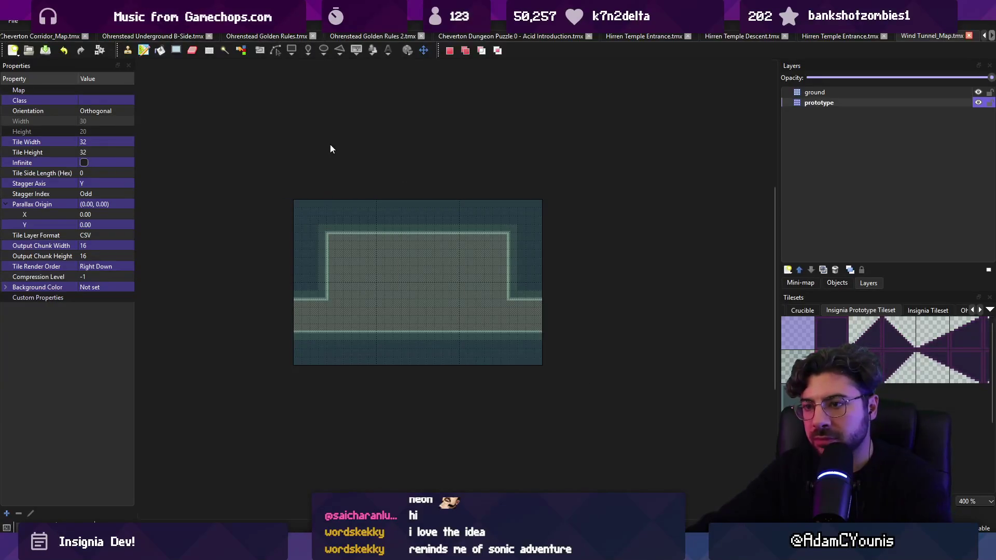
pyautogui.moveTo(300, 101)
pyautogui.mouseDown()
pyautogui.moveTo(516, 389)
pyautogui.moveTo(539, 404)
pyautogui.mouseUp()
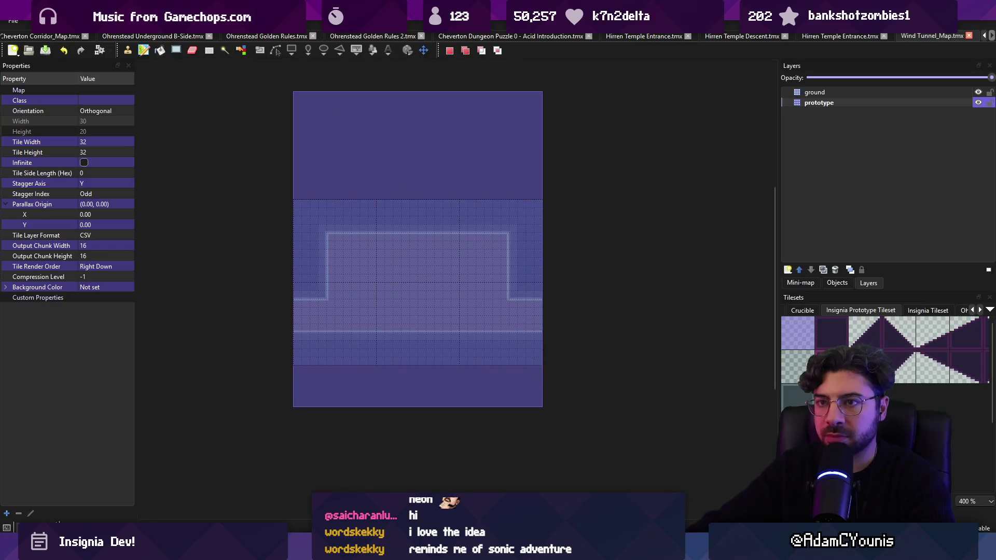
pyautogui.click(148, 21)
pyautogui.click(178, 89)
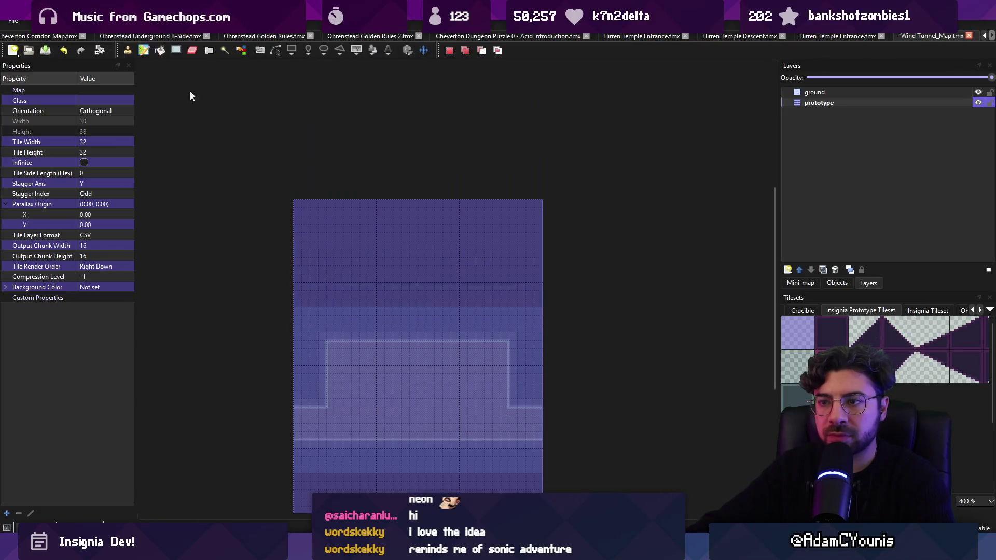
# Step: Copy a block of tiles from below the platform to paint with
pyautogui.moveTo(299, 280)
pyautogui.mouseDown()
pyautogui.moveTo(553, 284)
pyautogui.moveTo(430, 226)
pyautogui.mouseUp()
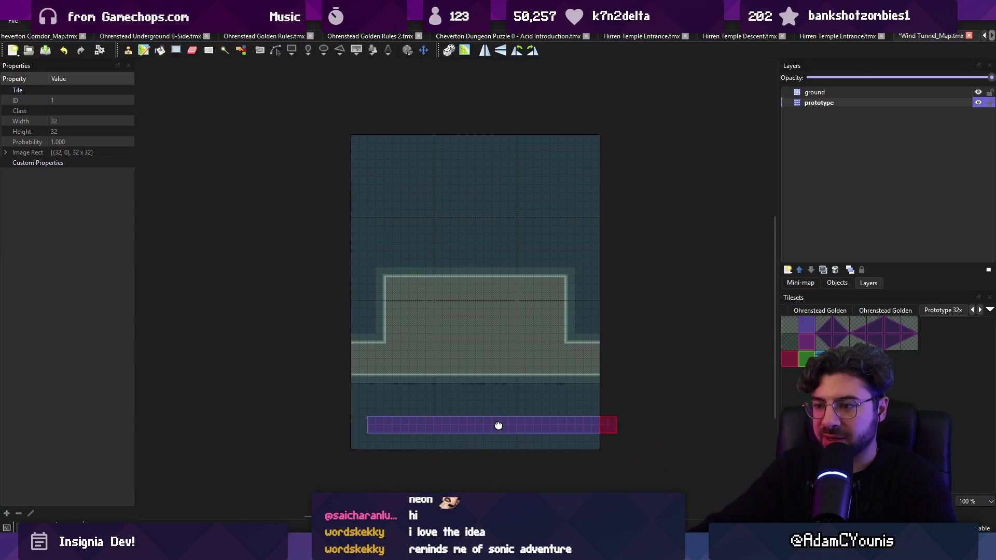
pyautogui.press('r')
pyautogui.scroll(1, 498, 423)
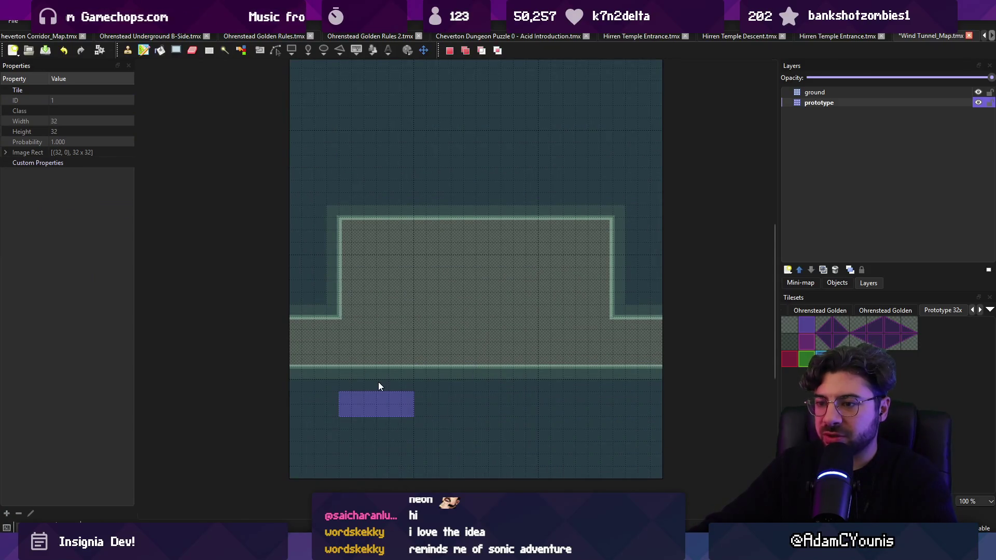
pyautogui.moveTo(375, 393); pyautogui.dragTo(436, 427)
pyautogui.hotkey('ctrl', 'c')
pyautogui.hotkey('ctrl', 'v')
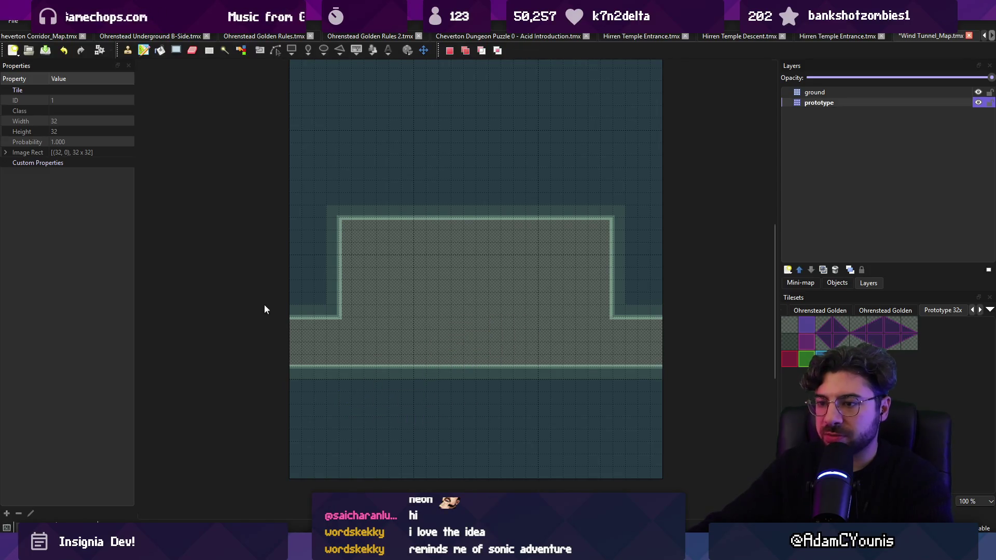
# Step: Crop the map to a selection past its left edge and paint teal tiles across the new area
pyautogui.moveTo(335, 302); pyautogui.dragTo(475, 294)
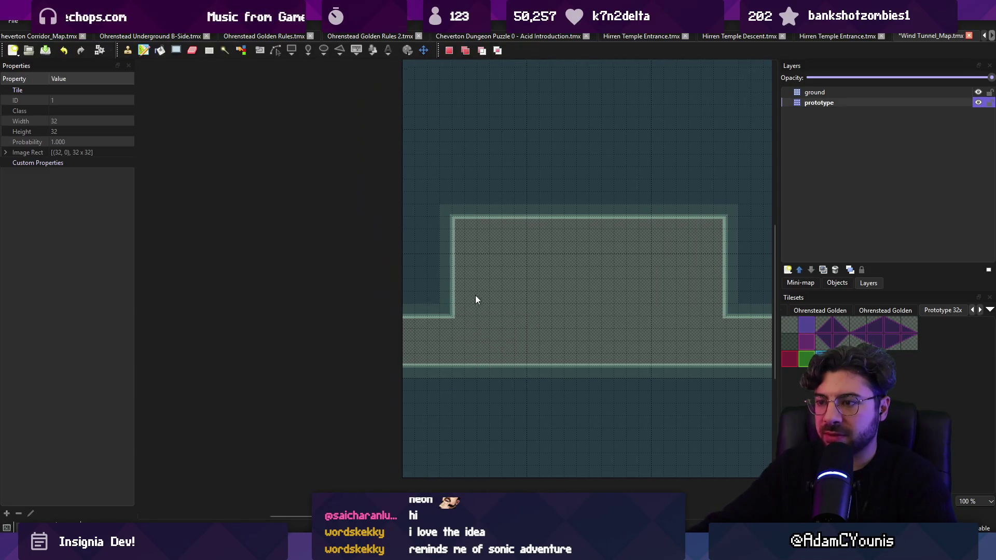
pyautogui.scroll(-3, 429, 216)
pyautogui.moveTo(397, 201)
pyautogui.mouseDown()
pyautogui.moveTo(562, 320)
pyautogui.moveTo(574, 358)
pyautogui.mouseUp()
pyautogui.click(133, 21)
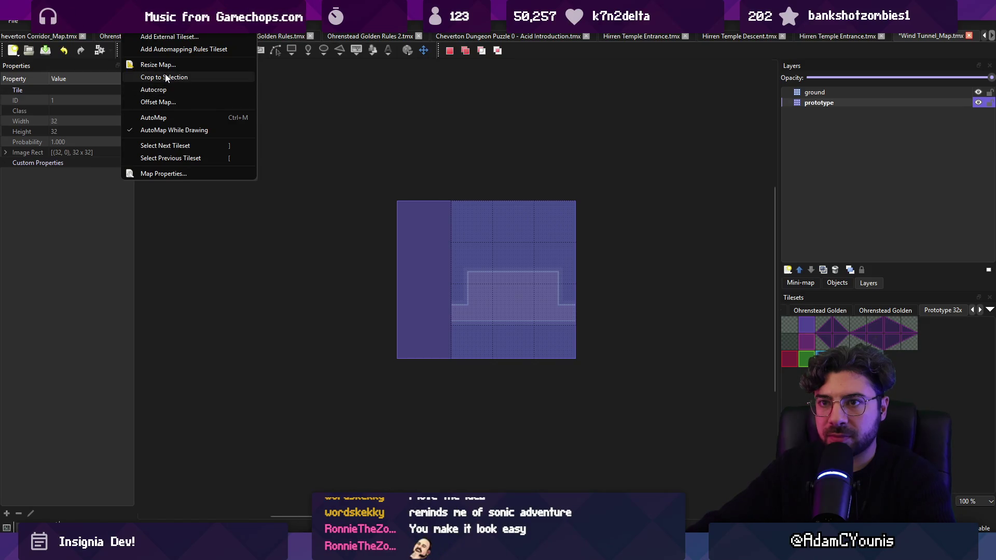
pyautogui.click(164, 76)
pyautogui.click(439, 223)
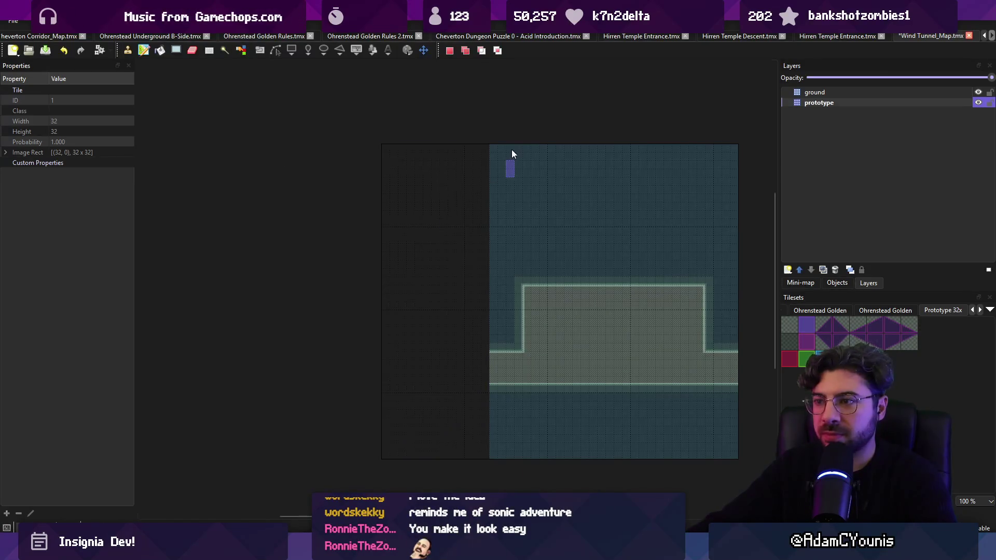
pyautogui.hotkey('ctrl', 'c')
pyautogui.hotkey('ctrl', 'v')
pyautogui.moveTo(434, 182)
pyautogui.mouseDown()
pyautogui.moveTo(453, 156)
pyautogui.moveTo(429, 284)
pyautogui.moveTo(391, 384)
pyautogui.moveTo(469, 322)
pyautogui.mouseUp()
# Step: Stamp a 2x2 ledge at lower left, a two-tile shaft above the room, and a purple marker
pyautogui.press('r')
pyautogui.moveTo(465, 272); pyautogui.dragTo(486, 297)
pyautogui.hotkey('ctrl', 'c')
pyautogui.hotkey('ctrl', 'v')
pyautogui.moveTo(384, 332)
pyautogui.mouseDown()
pyautogui.moveTo(400, 324)
pyautogui.moveTo(370, 320)
pyautogui.mouseUp()
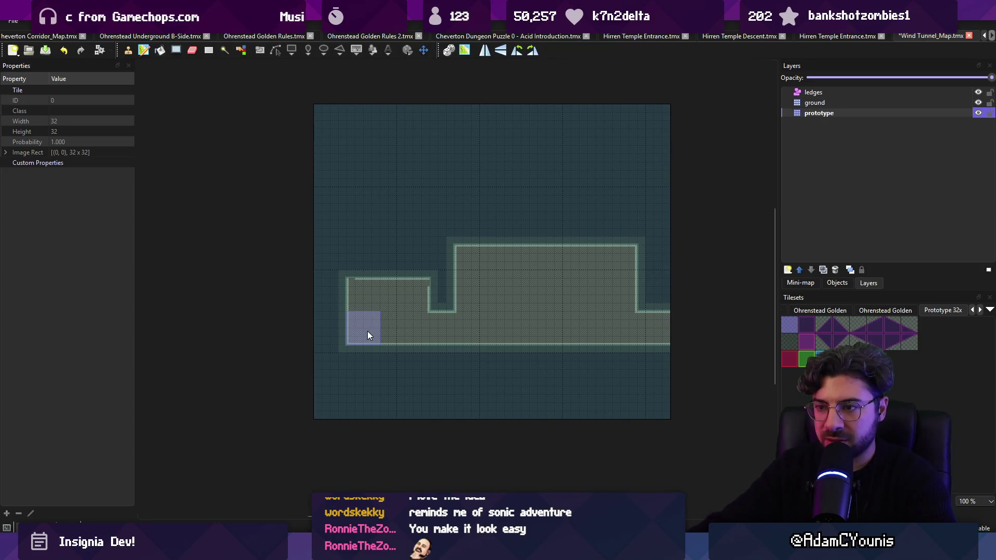
pyautogui.moveTo(440, 232); pyautogui.dragTo(432, 197)
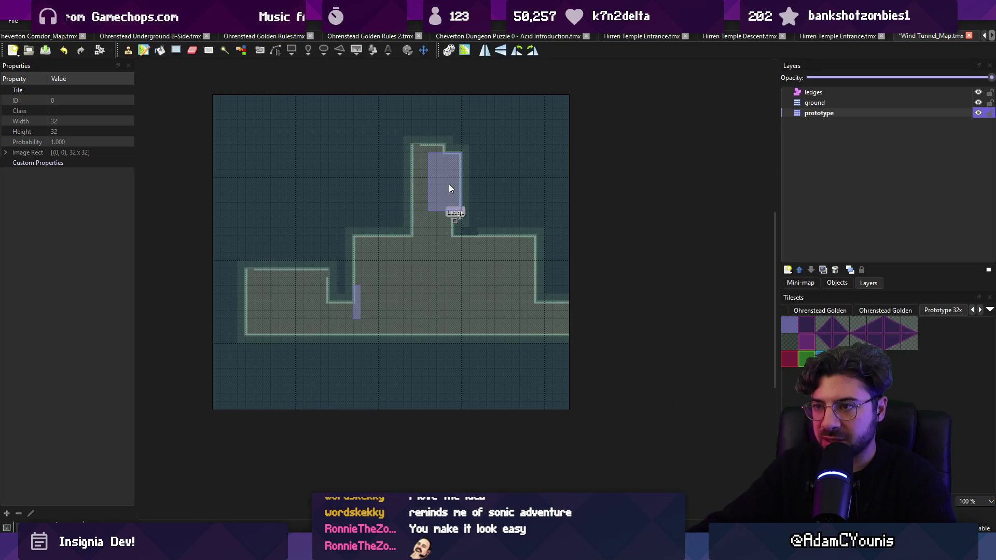
pyautogui.click(445, 318)
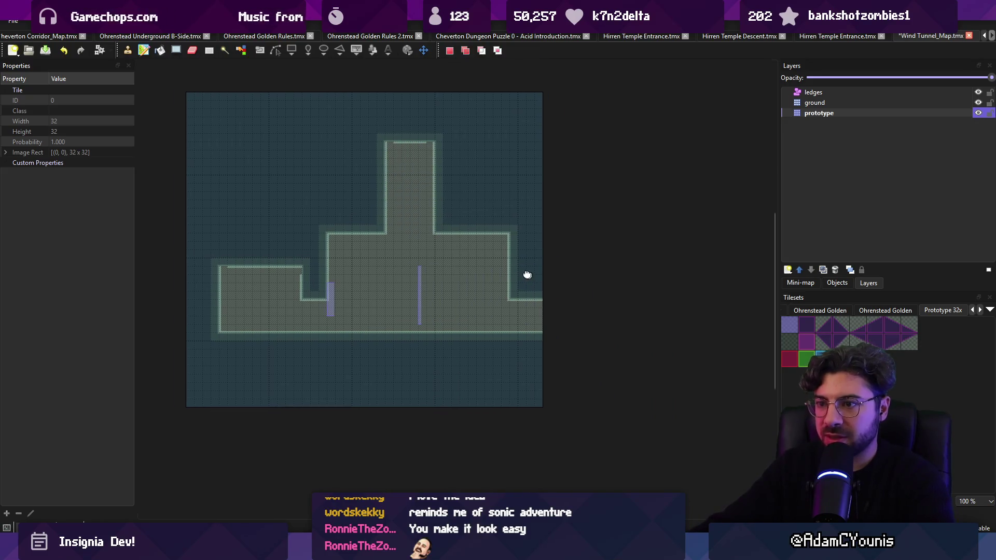
# Step: Select the whole map plus one extra column for cropping
pyautogui.press('r')
pyautogui.moveTo(176, 92)
pyautogui.mouseDown()
pyautogui.moveTo(594, 367)
pyautogui.moveTo(570, 404)
pyautogui.mouseUp()
pyautogui.click(130, 20)
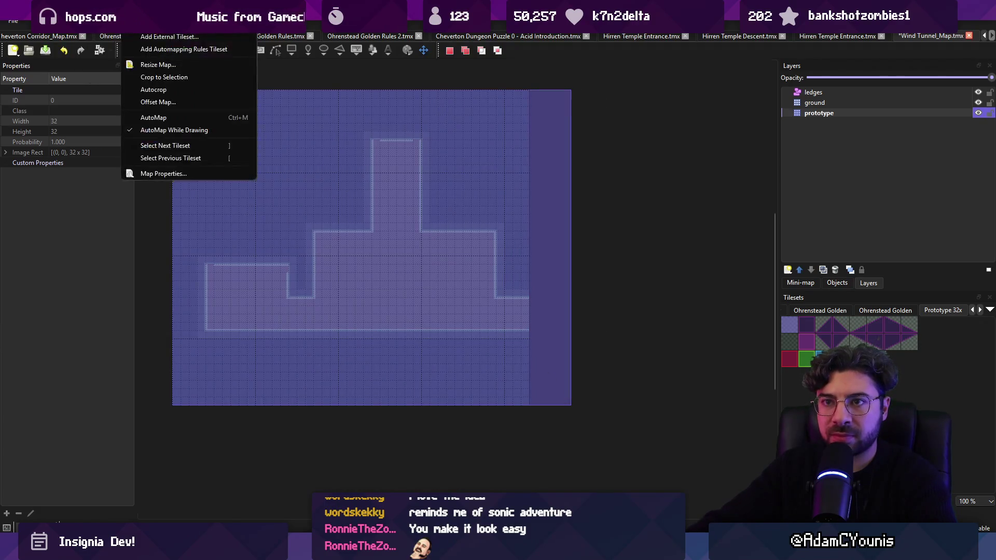
# Step: Crop to add the right column, fill it with teal and extend the ground to the right edge
pyautogui.click(173, 78)
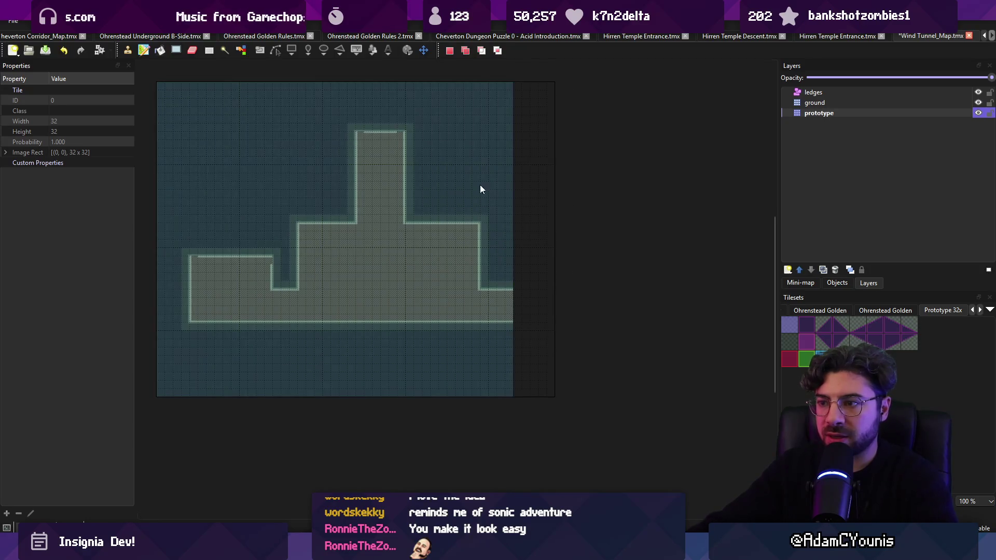
pyautogui.press('b')
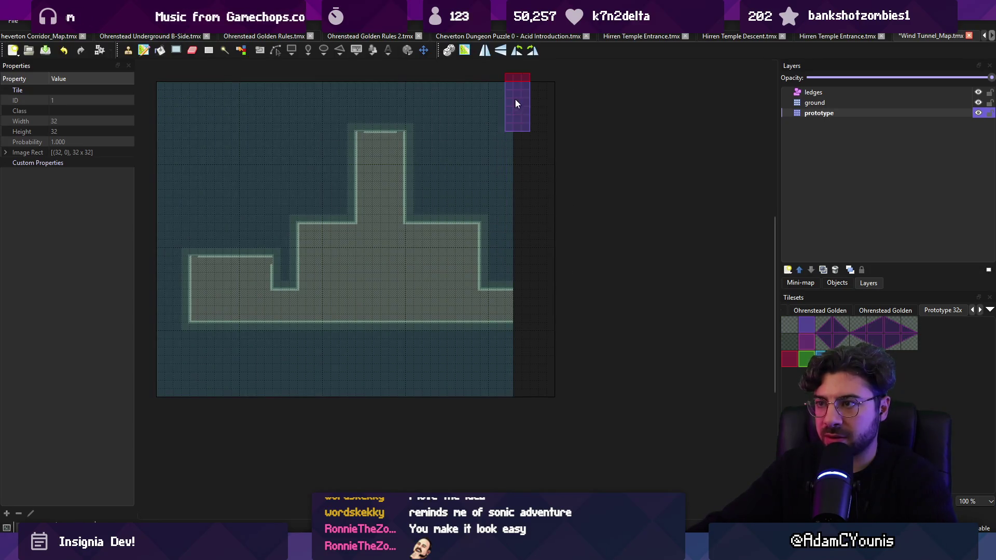
pyautogui.moveTo(515, 98); pyautogui.dragTo(529, 186)
pyautogui.moveTo(511, 322); pyautogui.dragTo(547, 362)
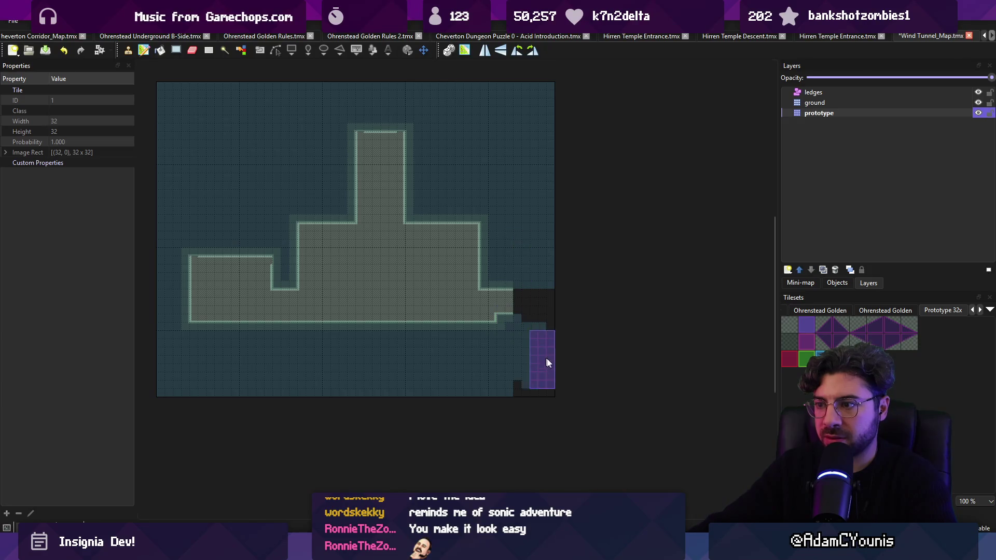
pyautogui.press('b')
pyautogui.moveTo(524, 311); pyautogui.dragTo(508, 315)
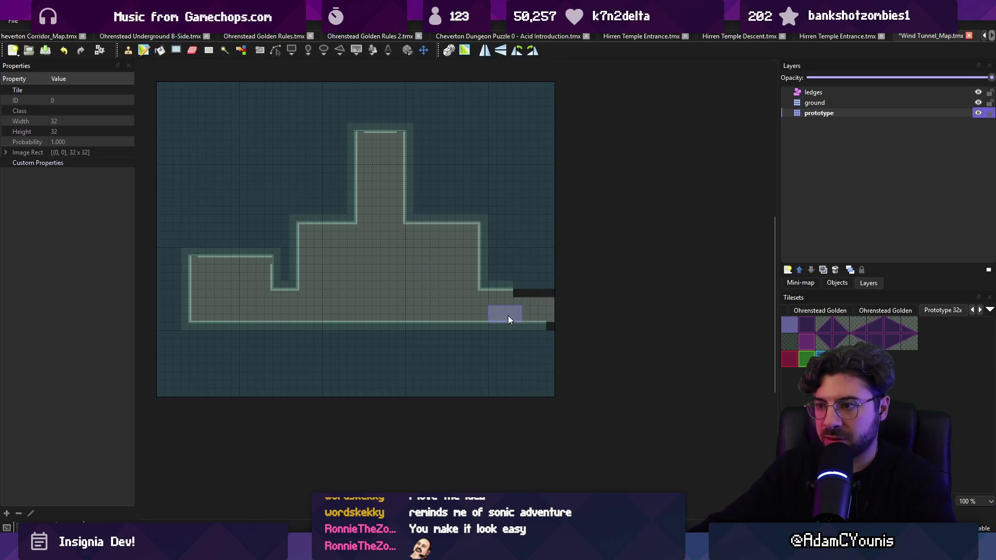
pyautogui.press('b')
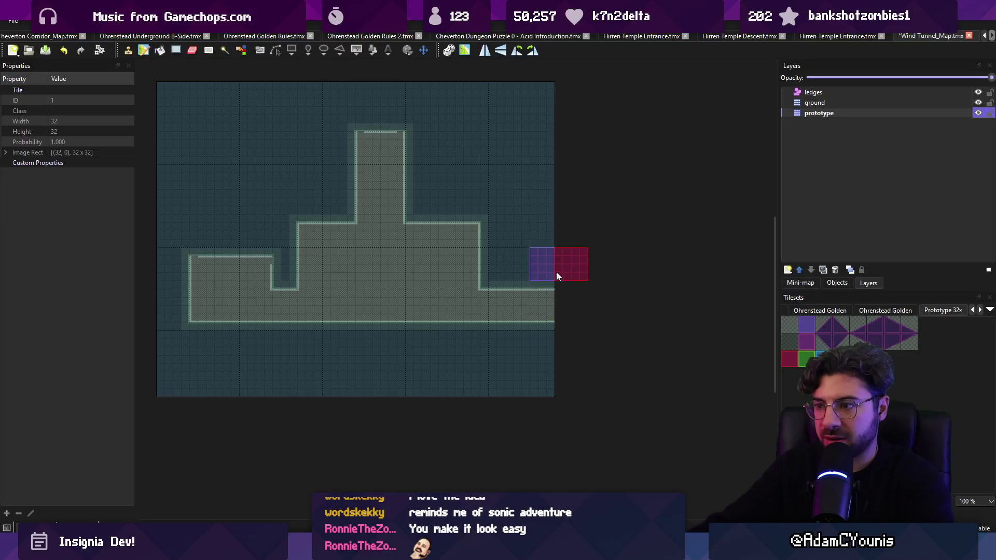
pyautogui.moveTo(556, 271); pyautogui.dragTo(618, 319)
# Step: Cut stepped notches into the ground's top-right and bottom-left edges and save
pyautogui.press('r')
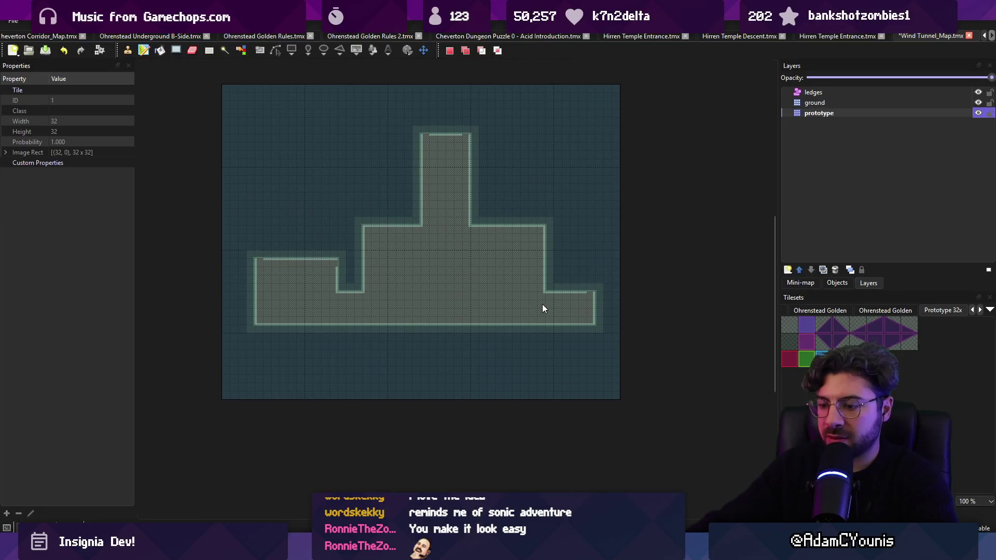
pyautogui.press('b')
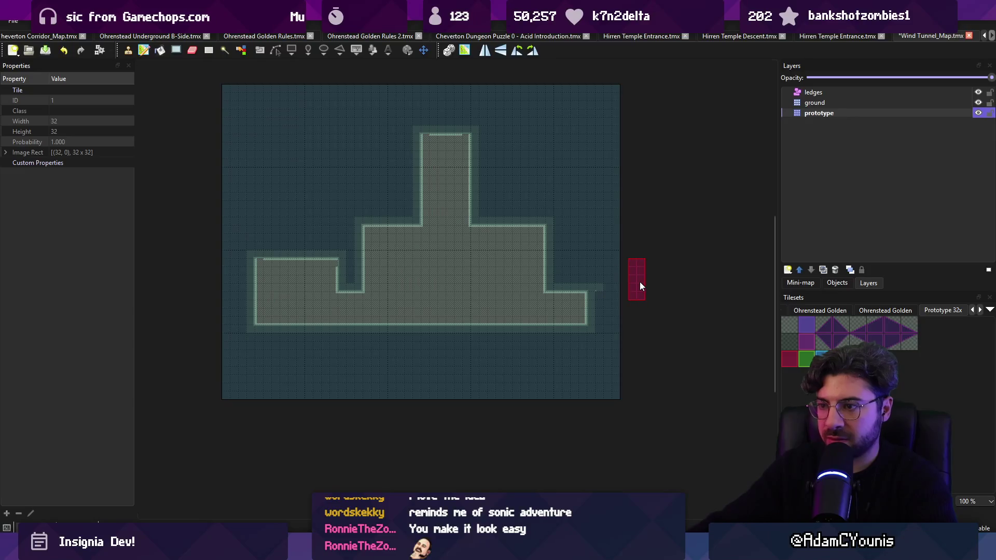
pyautogui.click(532, 235)
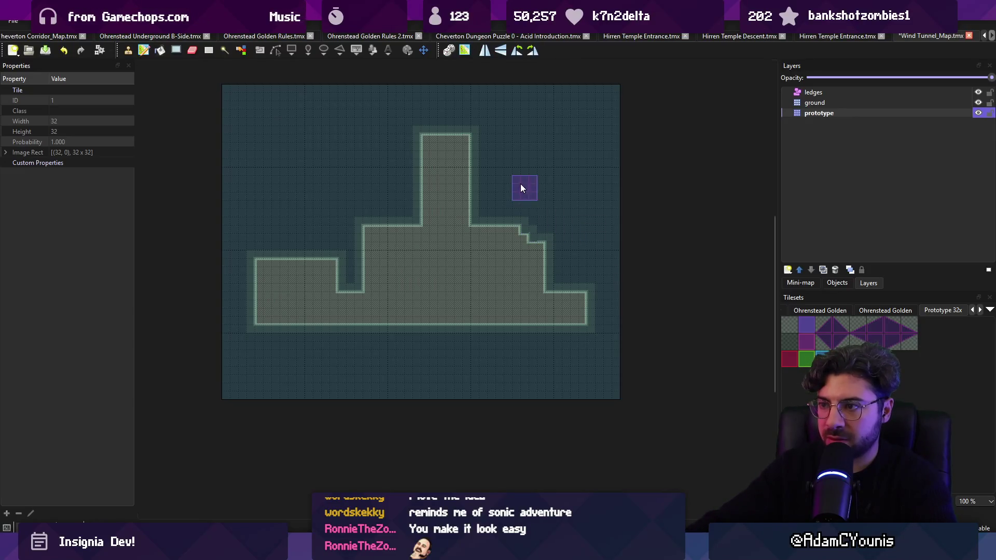
pyautogui.moveTo(329, 208); pyautogui.dragTo(378, 217)
pyautogui.hotkey('ctrl', 's')
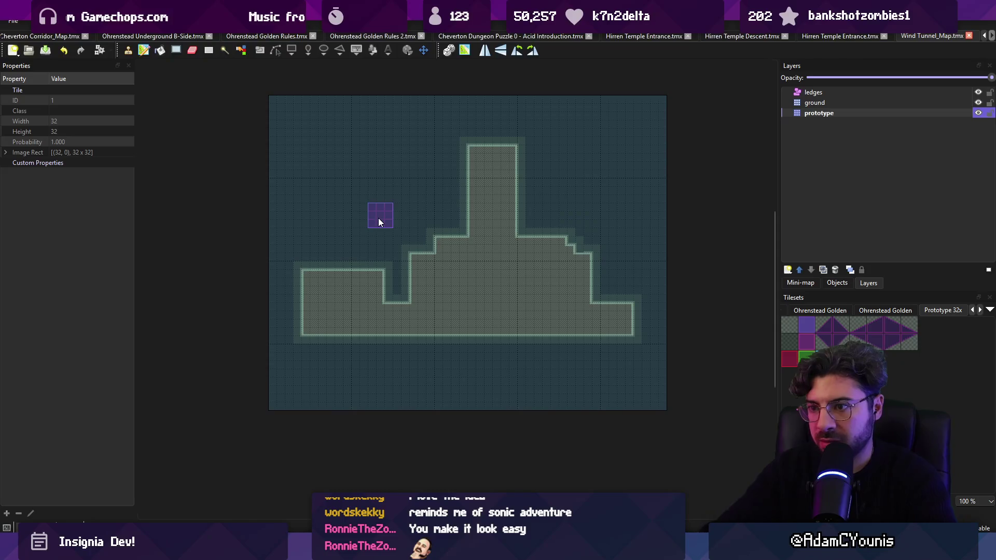
pyautogui.moveTo(334, 345); pyautogui.dragTo(376, 350)
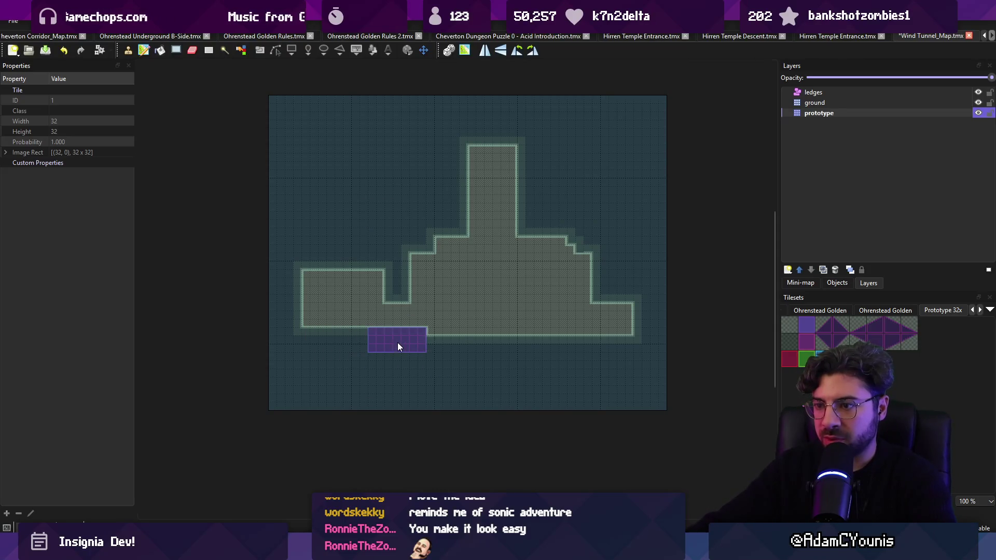
# Step: Paint a tall floor column on the left, stamp captured terrain as a new left shaft, and save
pyautogui.press('r')
pyautogui.moveTo(350, 303)
pyautogui.mouseDown()
pyautogui.moveTo(366, 294)
pyautogui.moveTo(403, 316)
pyautogui.mouseUp()
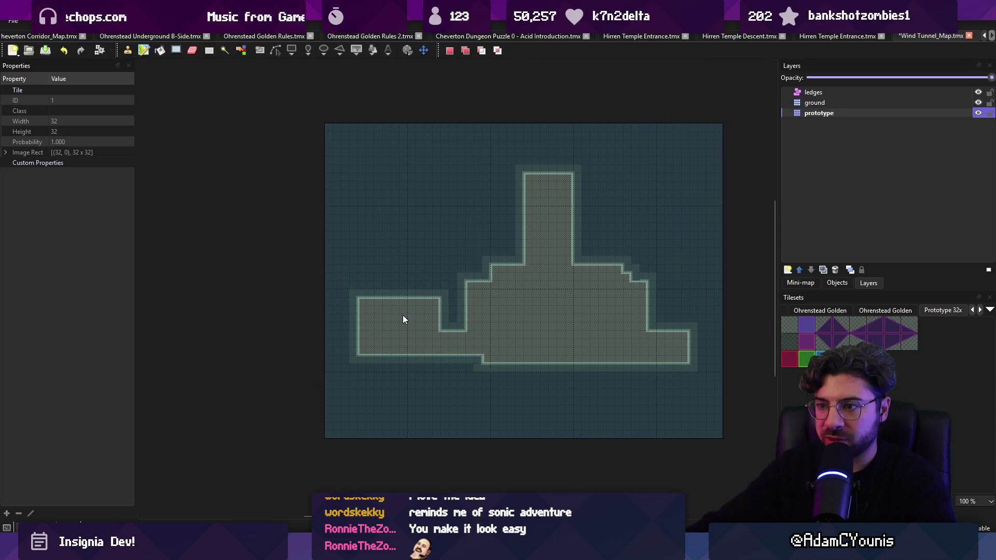
pyautogui.press('b')
pyautogui.rightClick(399, 236)
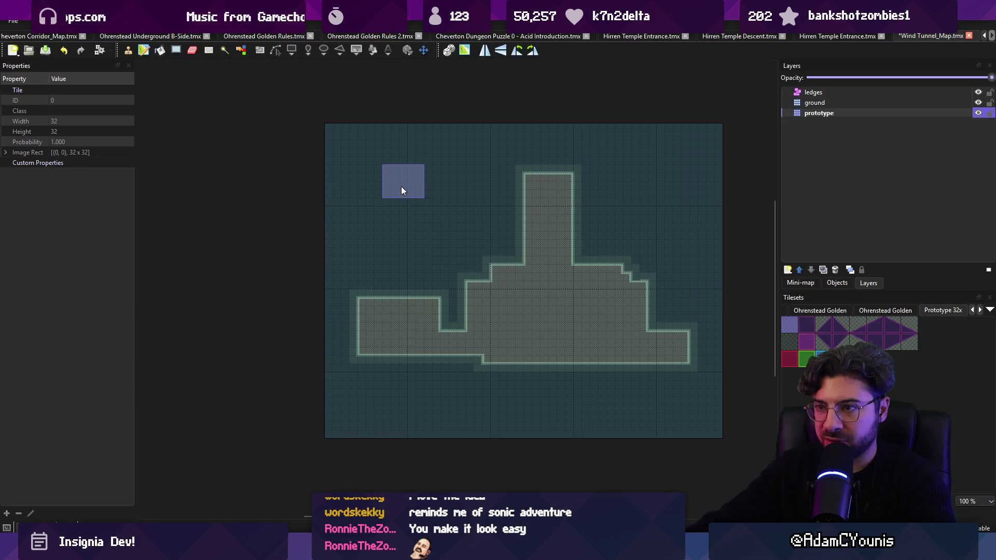
pyautogui.moveTo(403, 189); pyautogui.dragTo(396, 259)
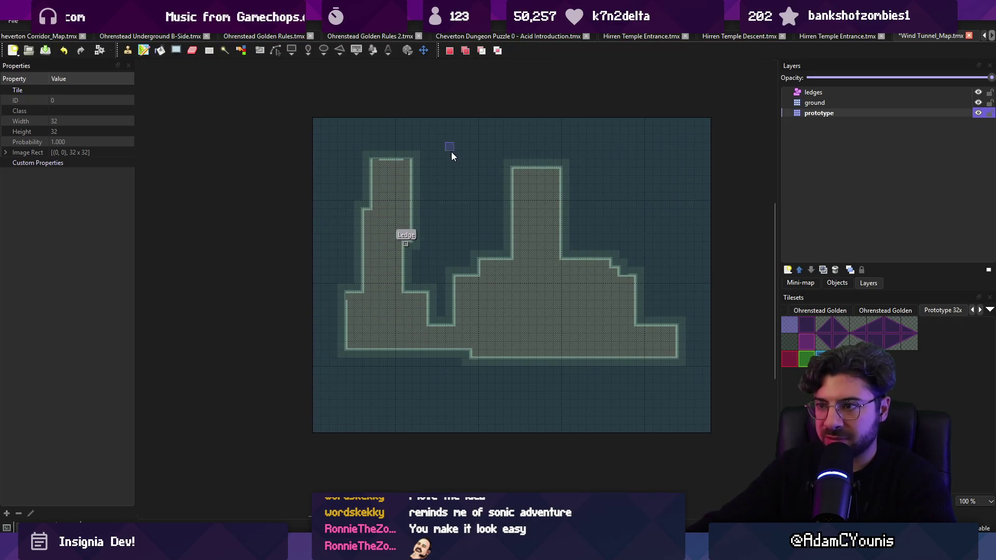
pyautogui.moveTo(450, 151); pyautogui.dragTo(692, 384)
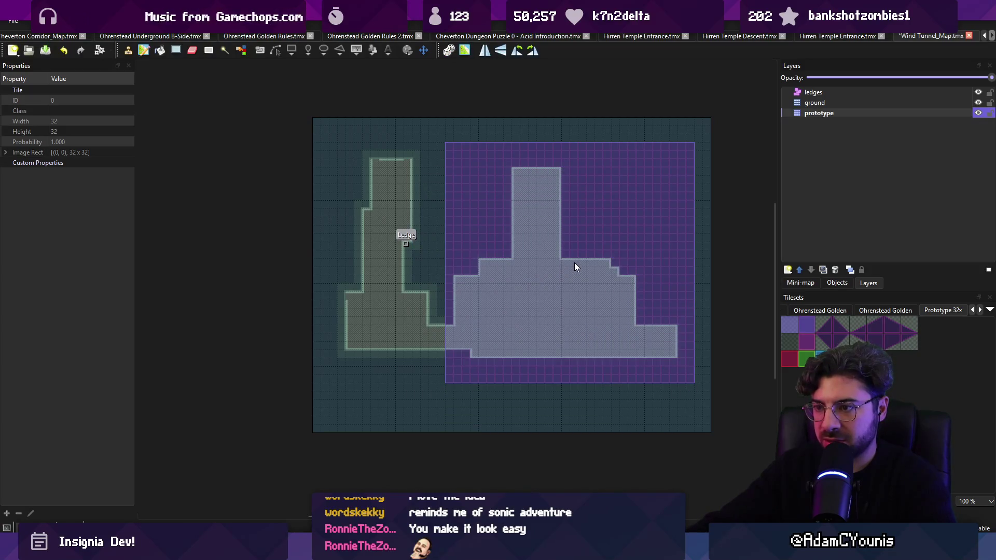
pyautogui.click(468, 236)
pyautogui.press('r')
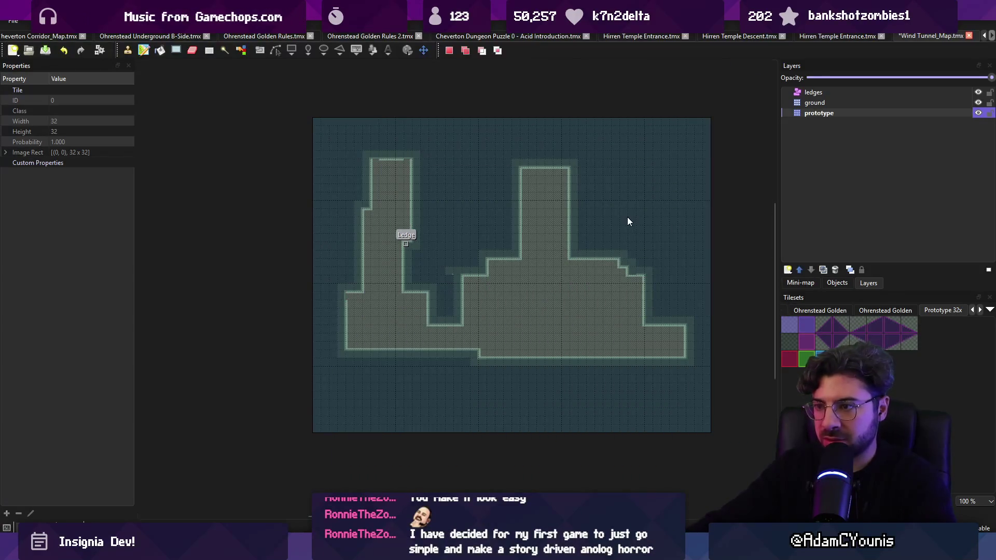
pyautogui.hotkey('ctrl', 's')
# Step: Select an area larger than the map to crop it again
pyautogui.hscroll(2, 605, 227)
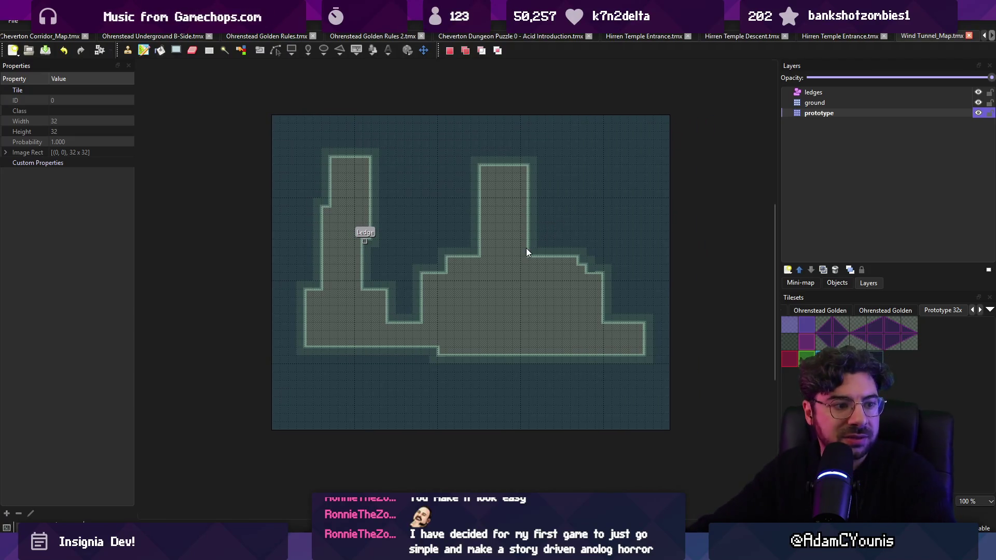
pyautogui.hscroll(-2, 526, 247)
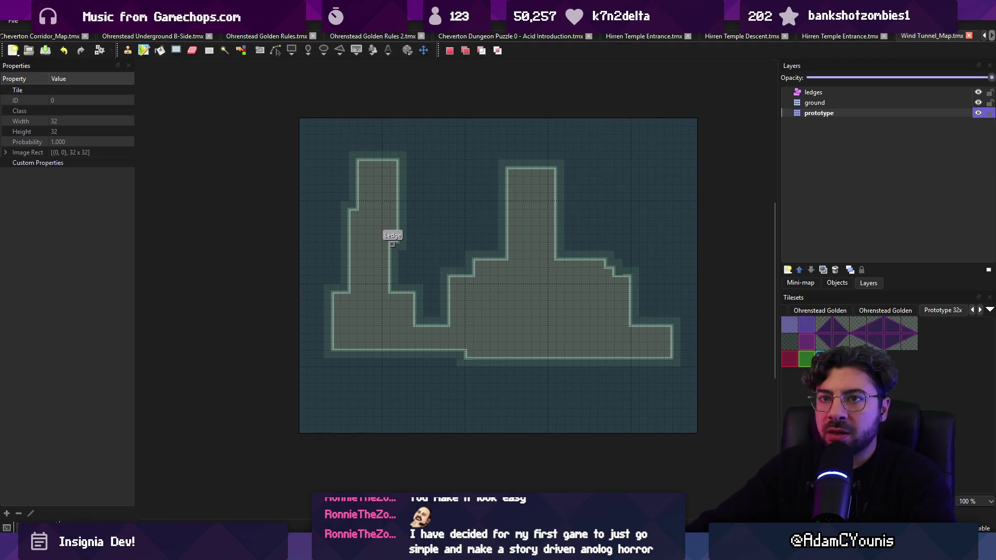
pyautogui.click(127, 21)
pyautogui.click(284, 128)
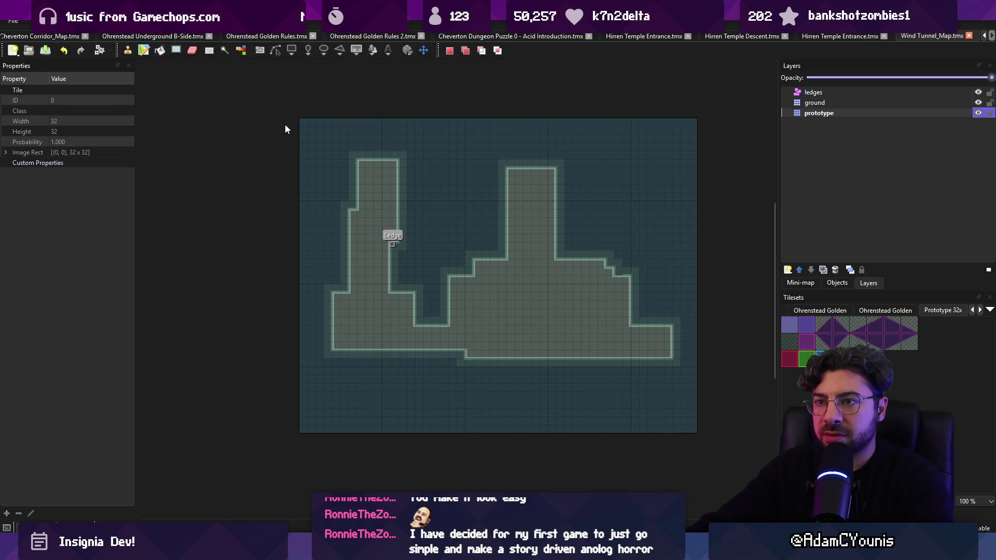
pyautogui.moveTo(265, 124)
pyautogui.mouseDown()
pyautogui.moveTo(677, 389)
pyautogui.moveTo(727, 404)
pyautogui.mouseUp()
pyautogui.click(127, 21)
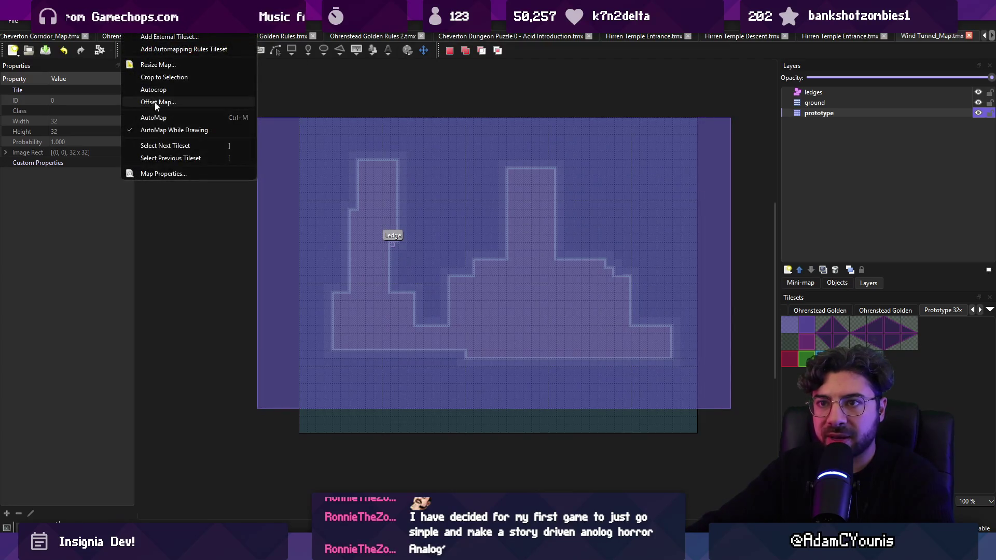
# Step: Crop the map to the enlarged selection, fill the new left and right strips with tiles, and save
pyautogui.click(160, 79)
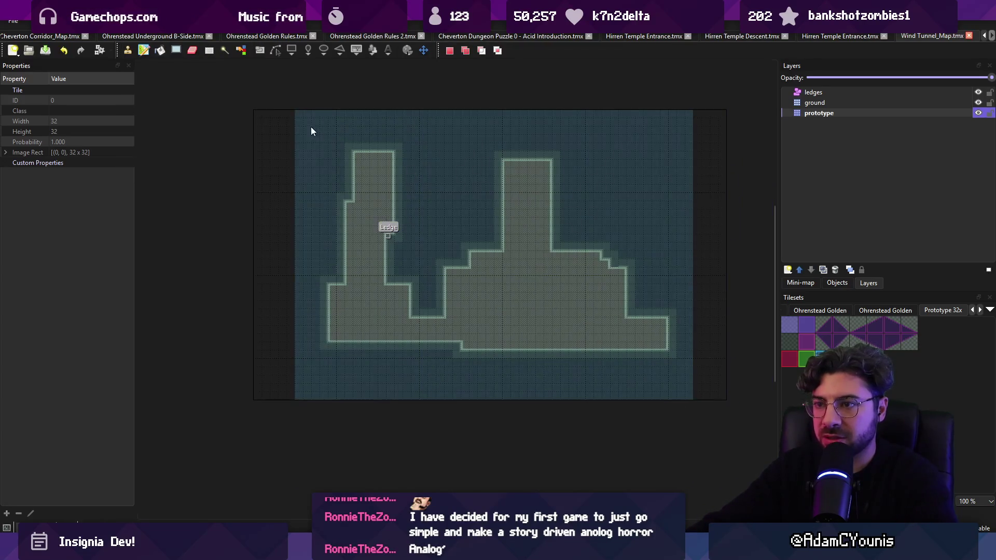
pyautogui.moveTo(259, 123)
pyautogui.mouseDown()
pyautogui.moveTo(286, 343)
pyautogui.moveTo(256, 326)
pyautogui.mouseUp()
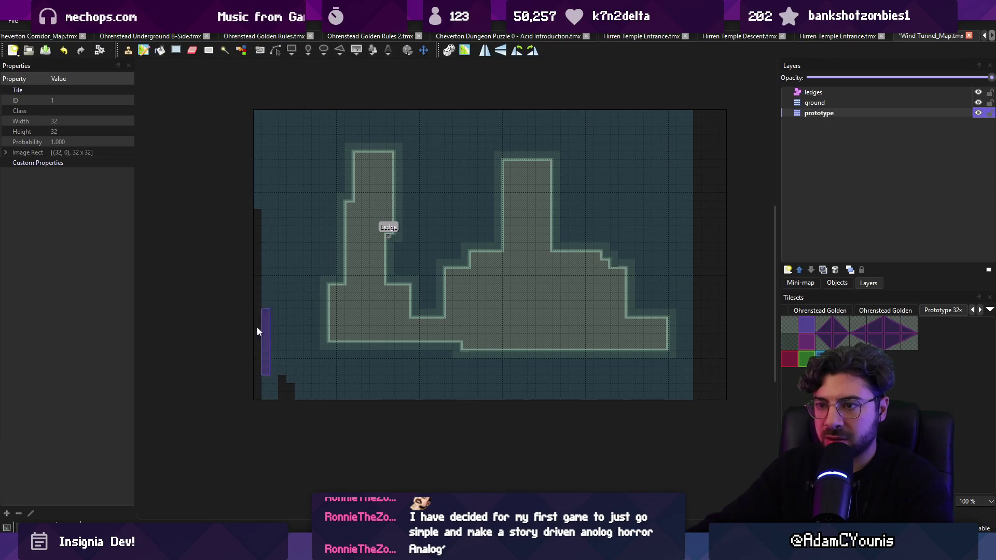
pyautogui.click(260, 388)
pyautogui.moveTo(697, 223)
pyautogui.mouseDown()
pyautogui.moveTo(730, 157)
pyautogui.moveTo(710, 342)
pyautogui.moveTo(700, 306)
pyautogui.mouseUp()
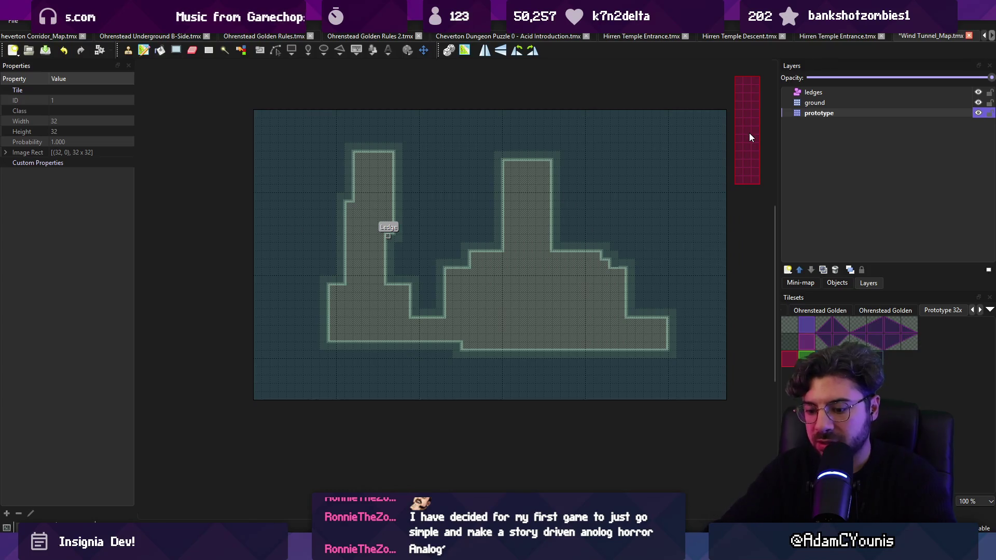
pyautogui.hotkey('ctrl', 's')
# Step: Paint and erase tiles along the right side of the floor's bottom edge
pyautogui.press('r')
pyautogui.press('b')
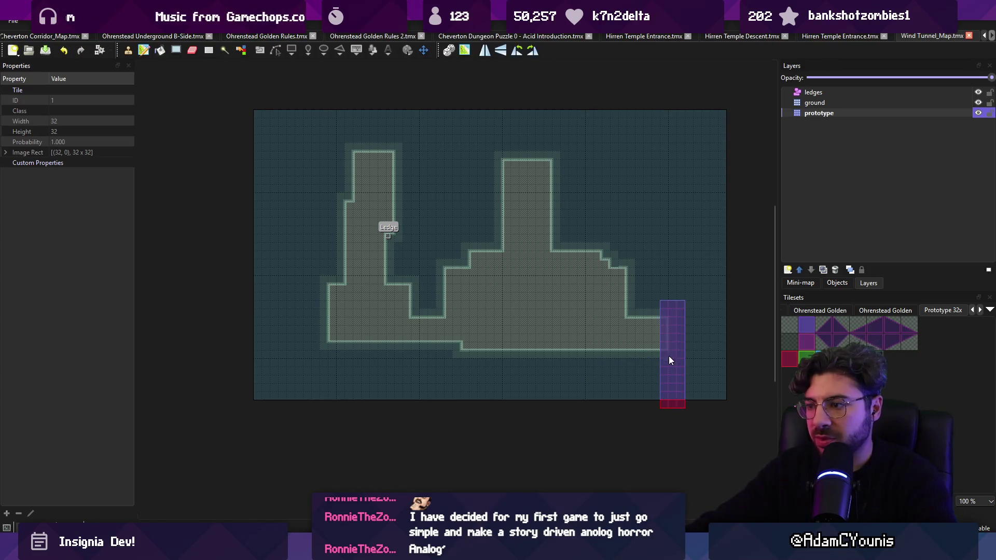
pyautogui.press('z')
pyautogui.click(641, 354)
pyautogui.rightClick(618, 325)
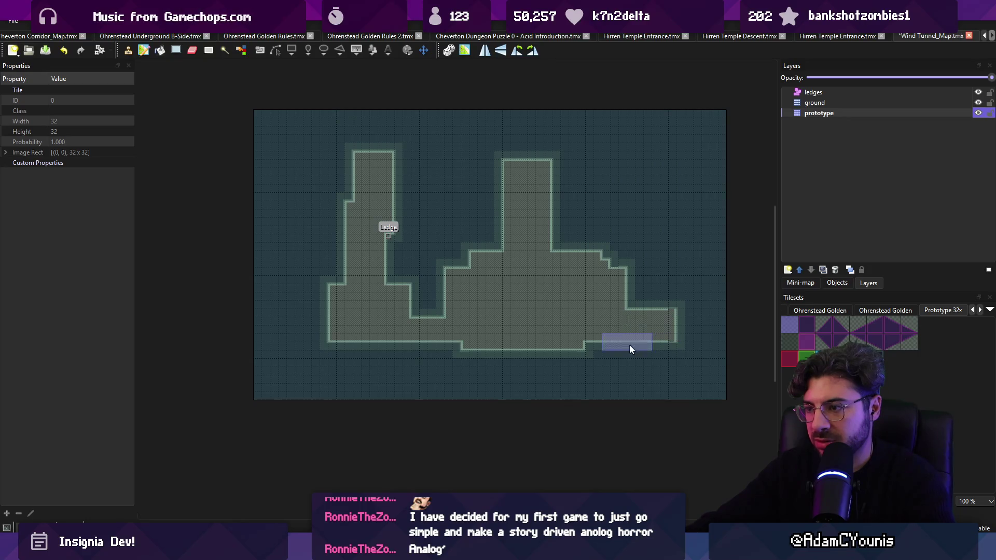
pyautogui.click(581, 344)
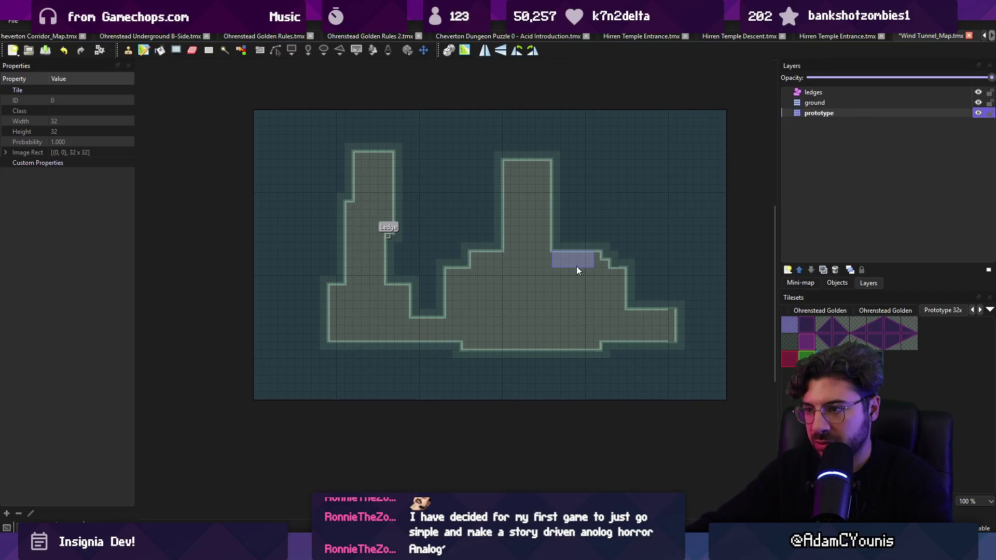
pyautogui.click(593, 346)
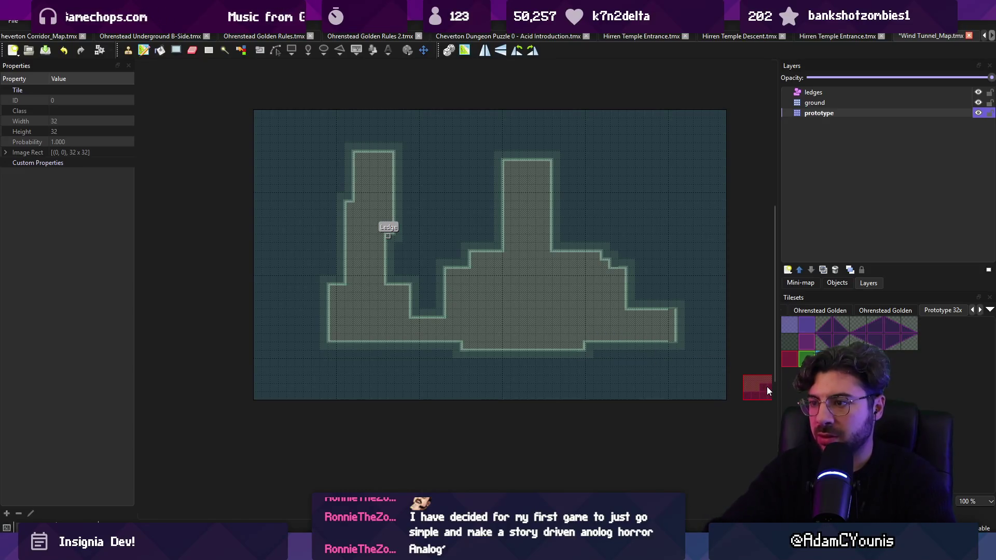
# Step: Cut a chunk of the bottom edge, restamp it to straighten the floor, and save the map
pyautogui.press('r')
pyautogui.moveTo(596, 327); pyautogui.dragTo(560, 345)
pyautogui.hotkey('ctrl', 'x')
pyautogui.hotkey('ctrl', 'v')
pyautogui.click(561, 343)
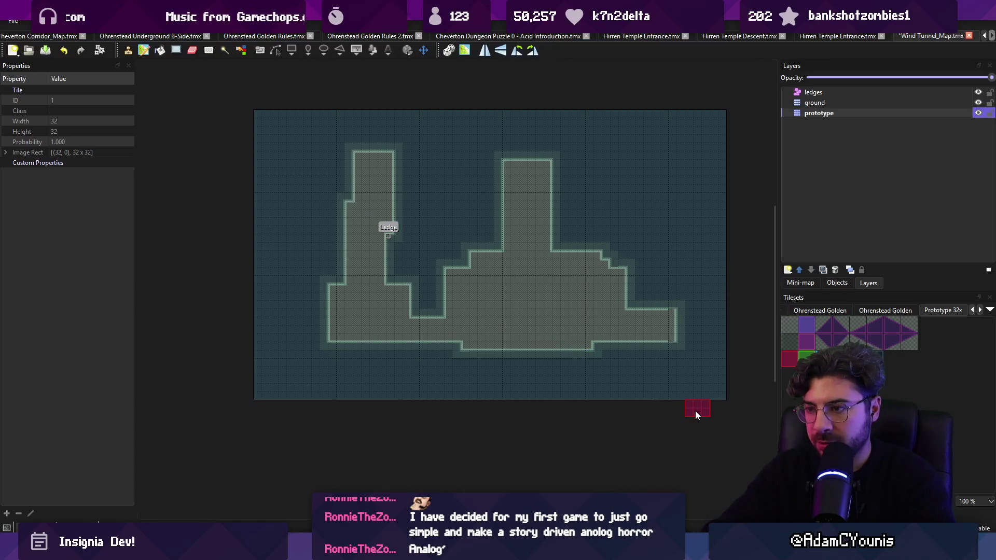
pyautogui.hotkey('ctrl', 's')
# Step: Select a tall column of floor tiles, then check the reworked map in Unity
pyautogui.scroll(1, 565, 360)
pyautogui.scroll(1, 565, 360)
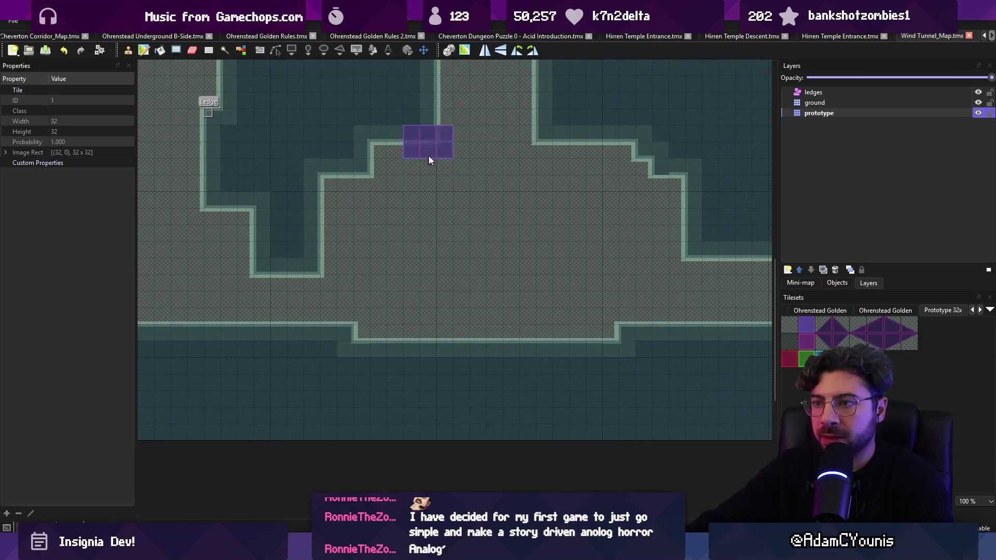
pyautogui.press('Escape')
pyautogui.moveTo(433, 332); pyautogui.dragTo(430, 142)
pyautogui.moveTo(604, 331); pyautogui.dragTo(605, 331)
pyautogui.scroll(-3, 581, 322)
pyautogui.scroll(-4, 520, 400)
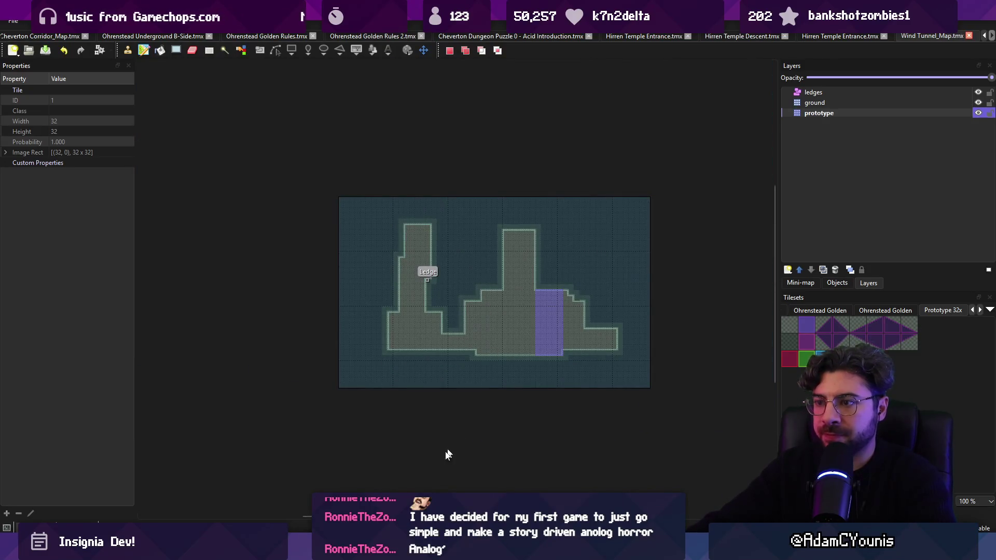
pyautogui.hotkey('alt', 'Tab')
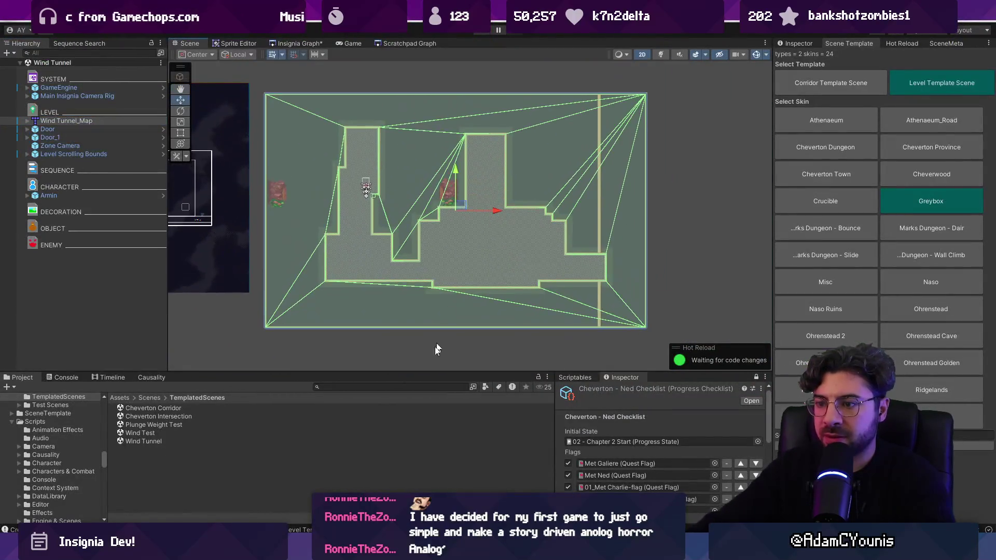
# Step: Check the prototype layer's properties, then move Wind Tunnel_Map up and left and frame it
pyautogui.hotkey('alt', 'Tab')
pyautogui.click(836, 113)
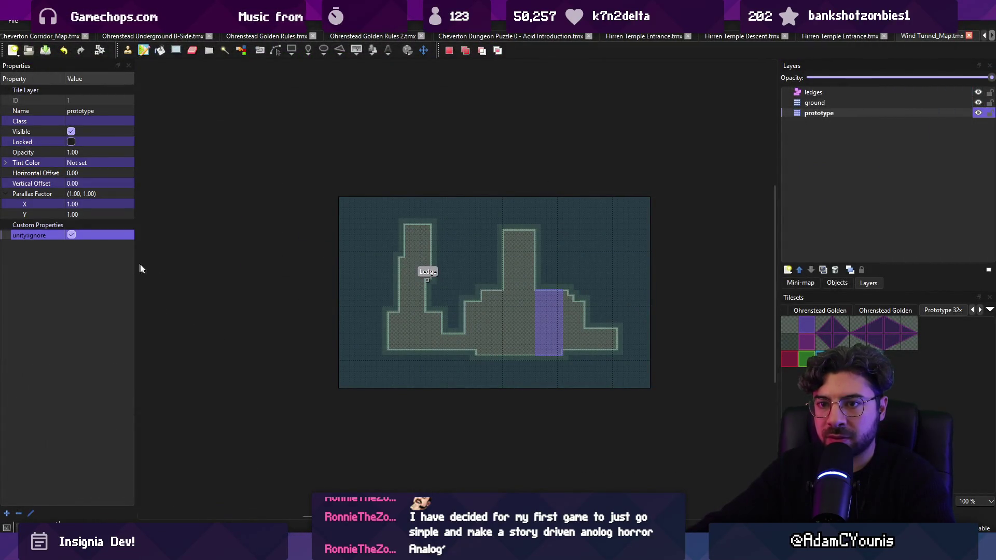
pyautogui.hotkey('alt', 'Tab')
pyautogui.moveTo(480, 257)
pyautogui.mouseDown()
pyautogui.moveTo(389, 171)
pyautogui.moveTo(414, 178)
pyautogui.mouseUp()
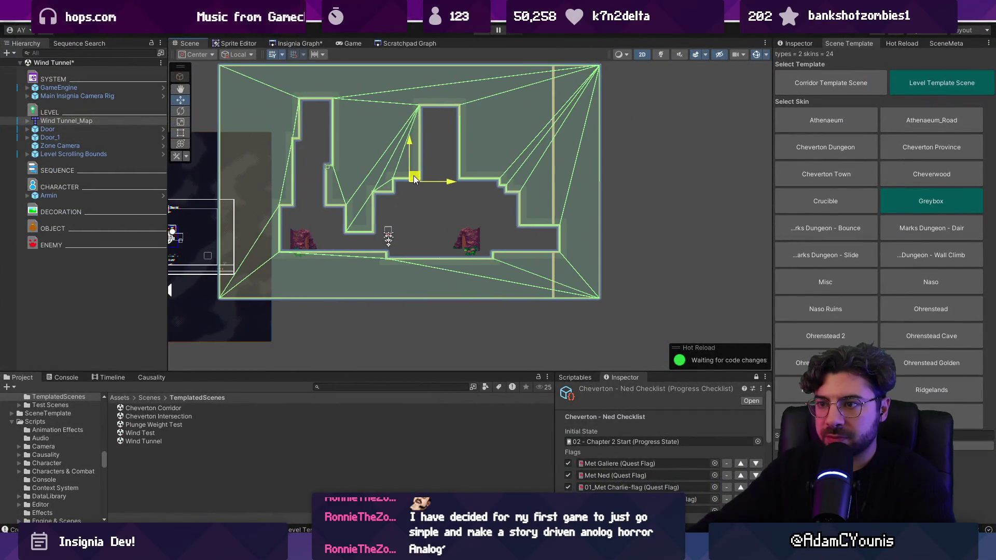
pyautogui.press('f')
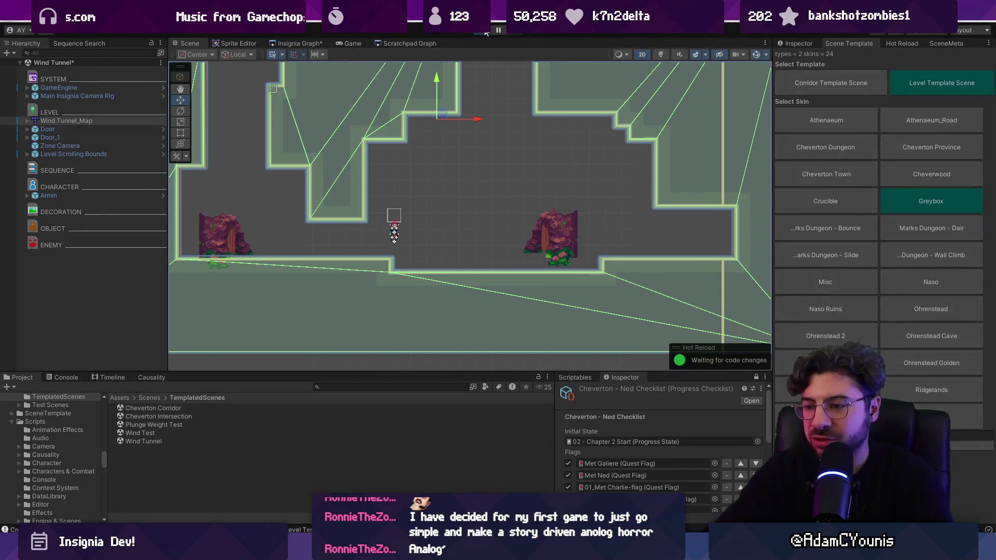
# Step: Playtest the level, then inspect the Zone Camera and Level Scrolling Bounds
pyautogui.click(486, 31)
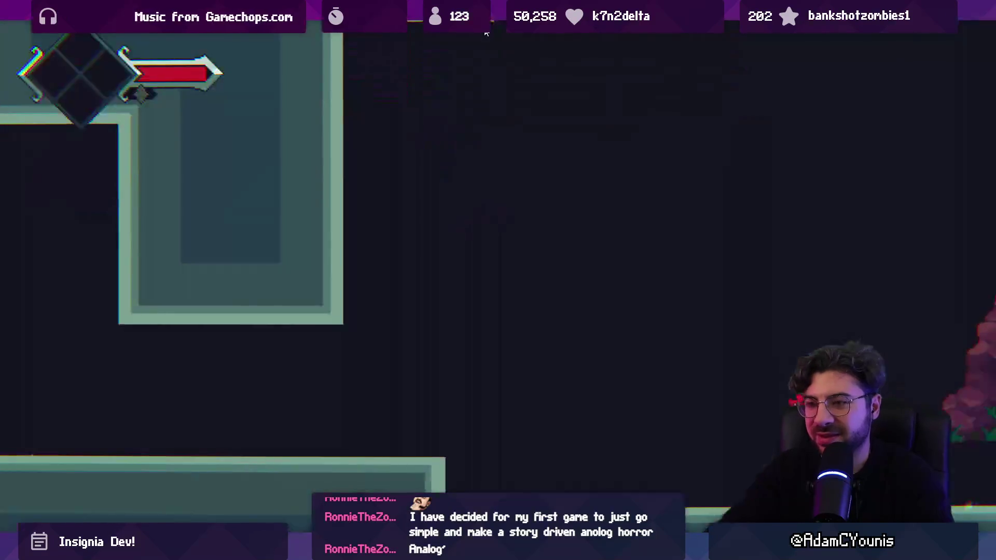
pyautogui.click(486, 34)
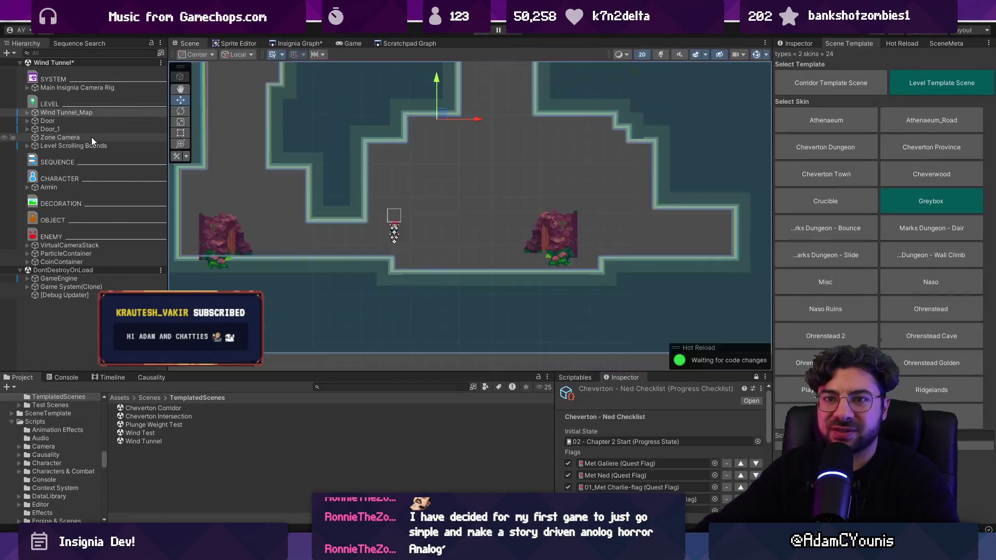
pyautogui.doubleClick(91, 147)
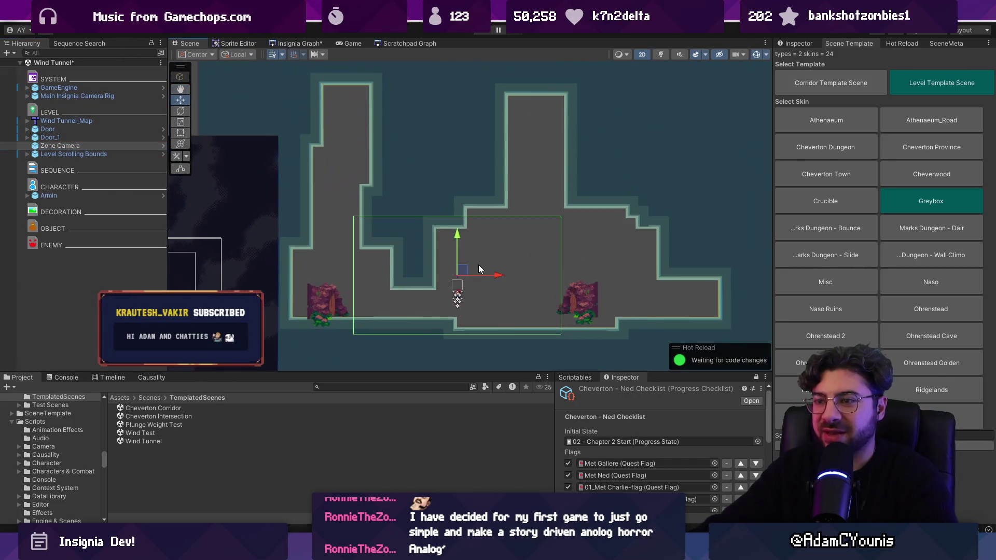
pyautogui.click(781, 44)
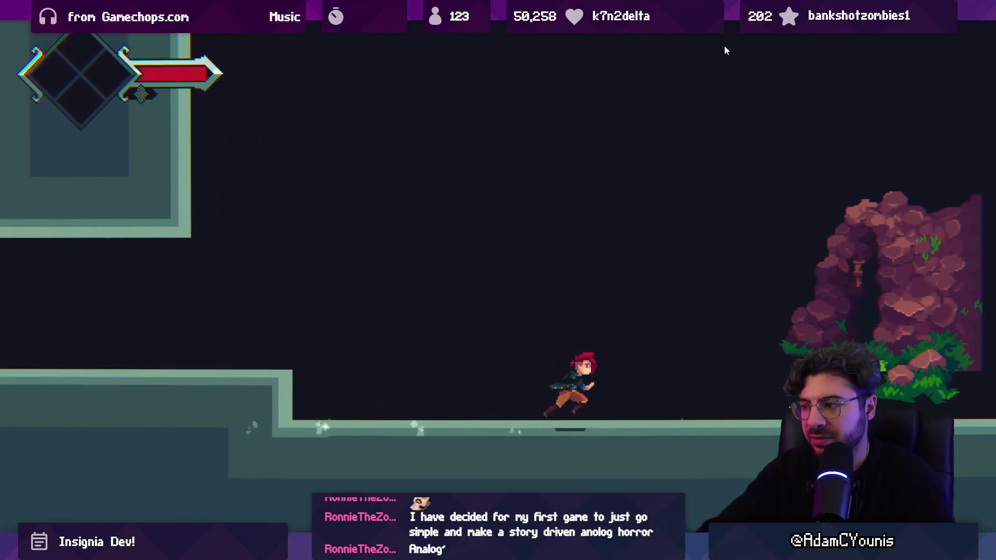
pyautogui.press('Escape')
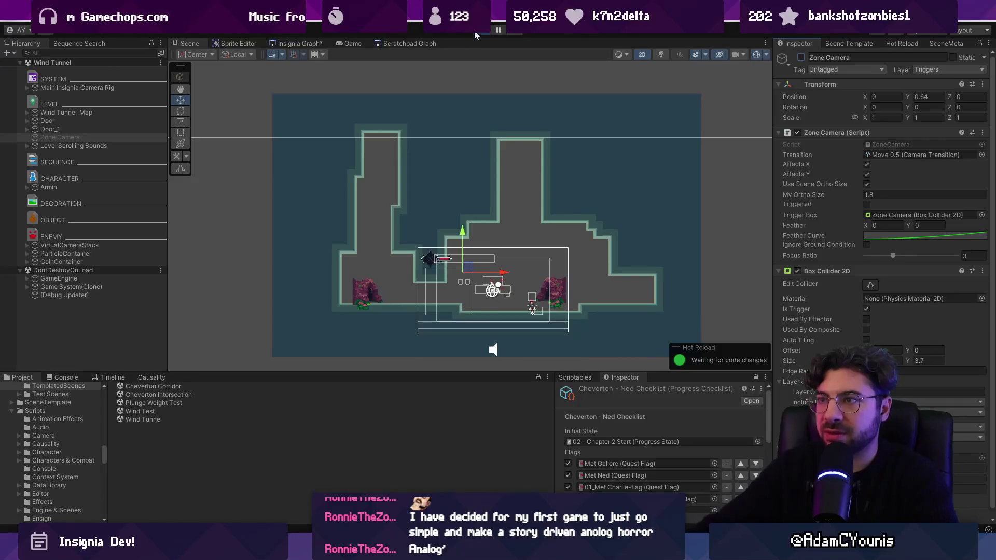
pyautogui.hotkey('ctrl', 'p')
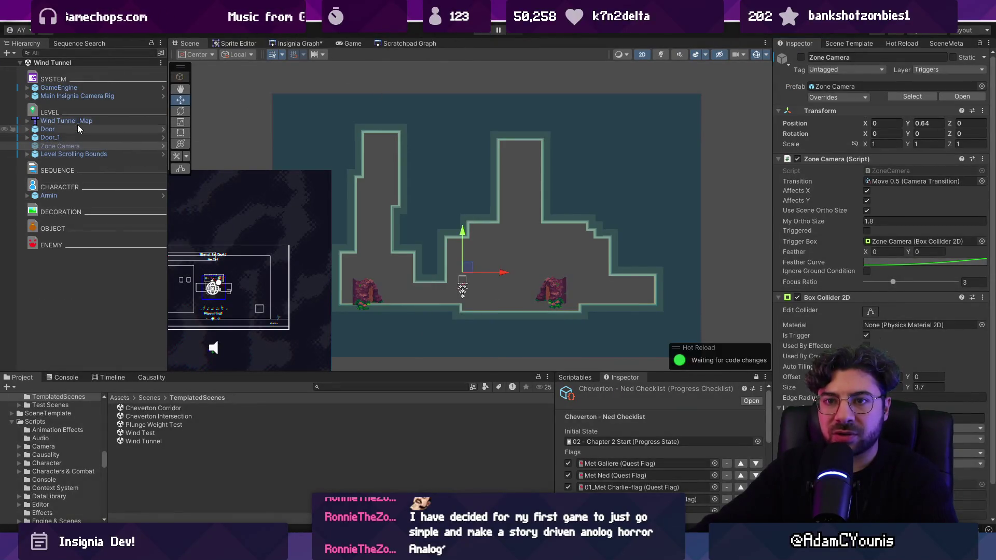
pyautogui.doubleClick(79, 154)
pyautogui.press('r')
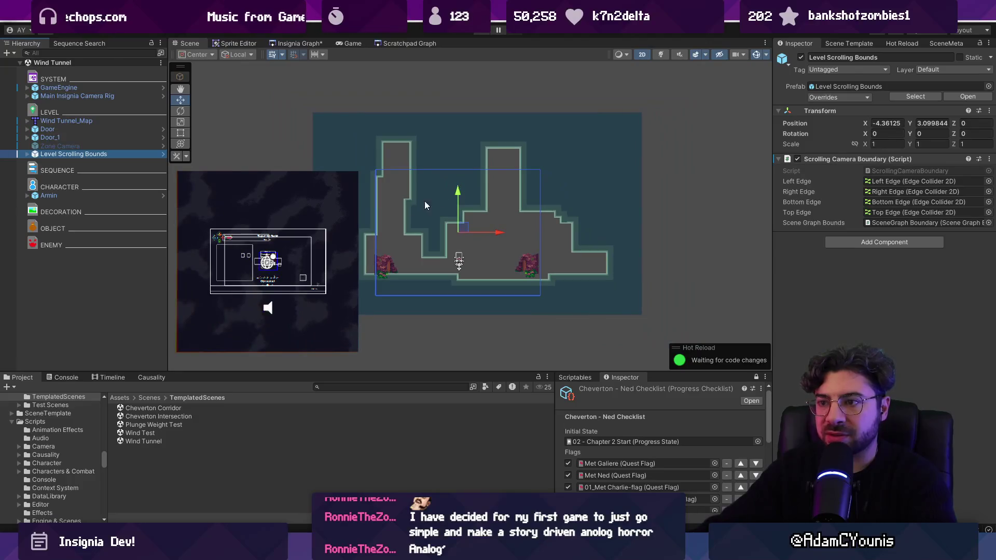
pyautogui.hotkey('alt', 'Tab')
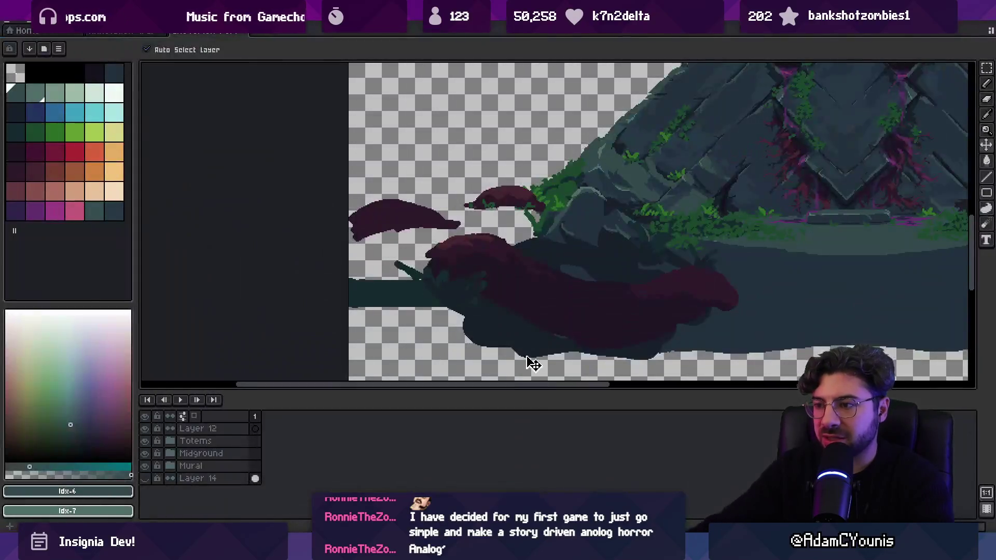
# Step: Capture the level's right section as a stamp and restamp it two tiles to the left
pyautogui.hotkey('alt', 'Tab')
pyautogui.scroll(-2, 508, 343)
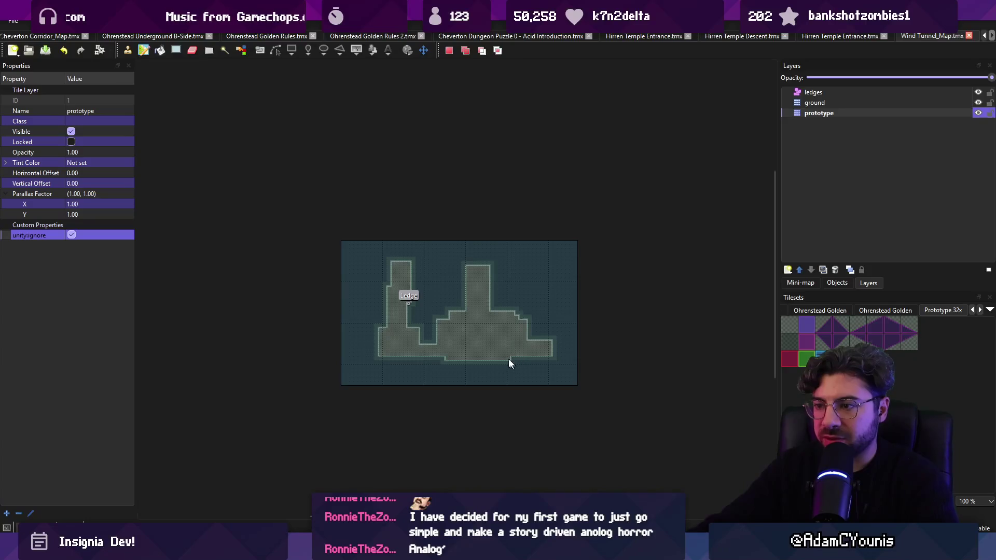
pyautogui.scroll(3, 506, 358)
pyautogui.moveTo(218, 147); pyautogui.dragTo(259, 353)
pyautogui.hotkey('ctrl', 'v')
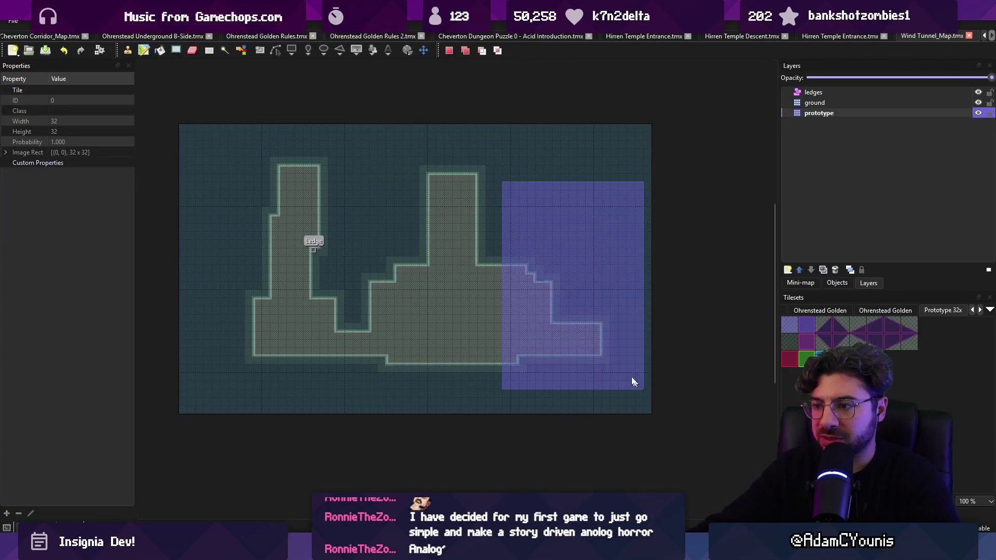
pyautogui.click(558, 283)
pyautogui.hotkey('ctrl', 'v')
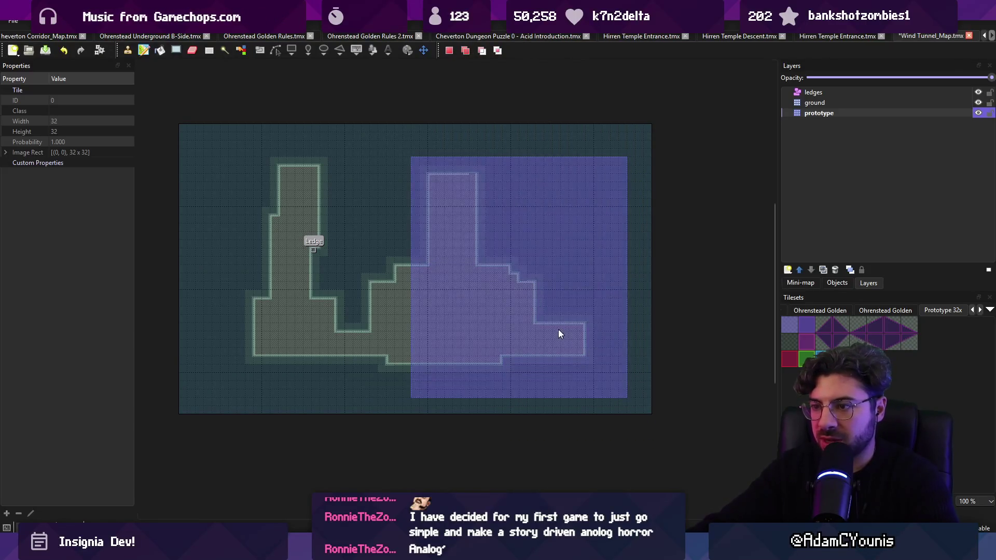
pyautogui.click(508, 277)
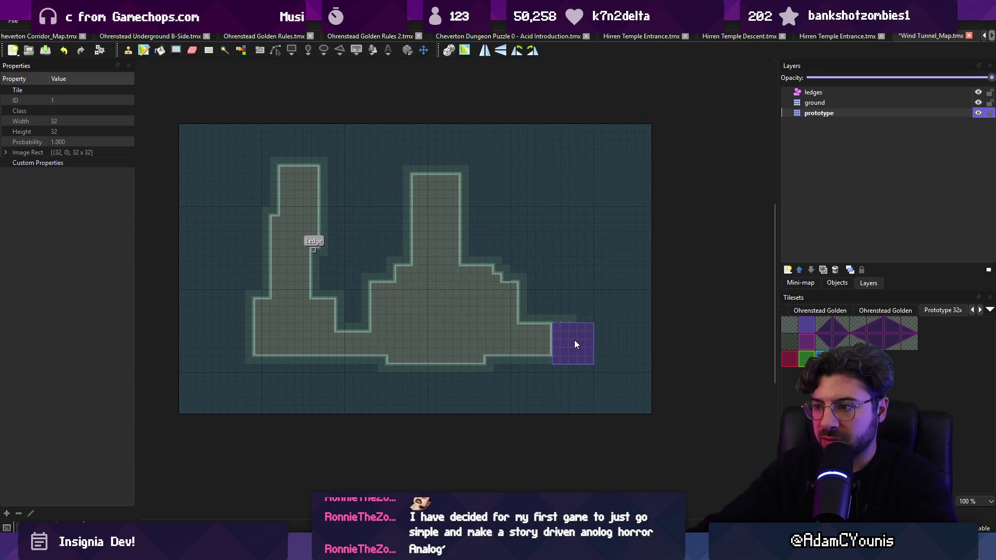
pyautogui.press('Escape')
# Step: Crop the map to the kept area with Map > Crop to Selection, removing the empty right side
pyautogui.moveTo(217, 129)
pyautogui.mouseDown()
pyautogui.moveTo(497, 375)
pyautogui.moveTo(592, 407)
pyautogui.mouseUp()
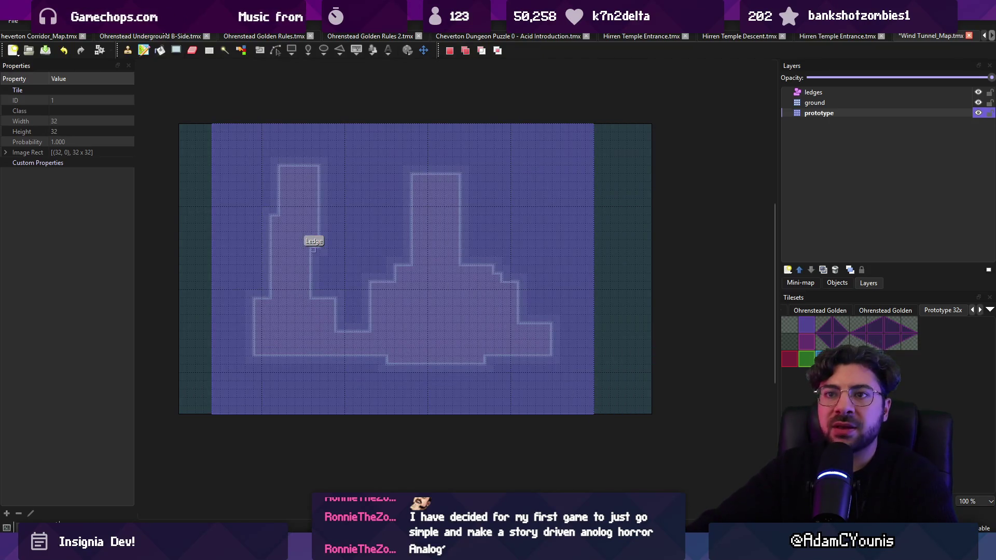
pyautogui.click(132, 21)
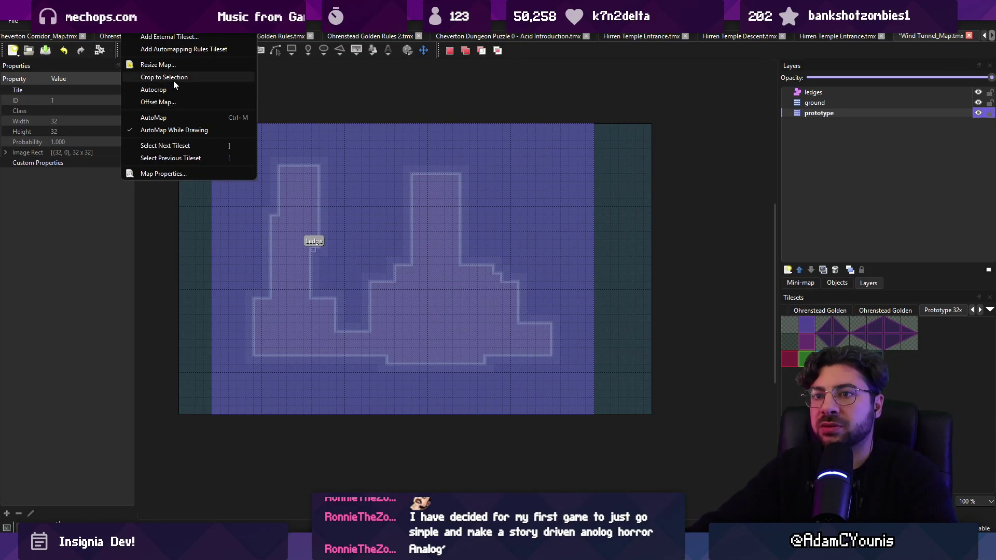
pyautogui.click(173, 77)
pyautogui.click(620, 294)
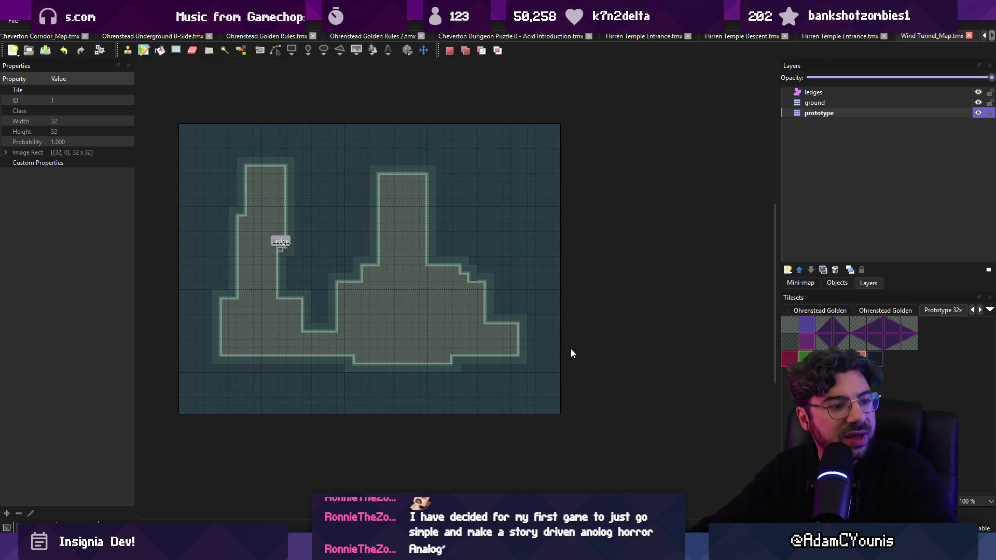
pyautogui.hotkey('alt', 'Tab')
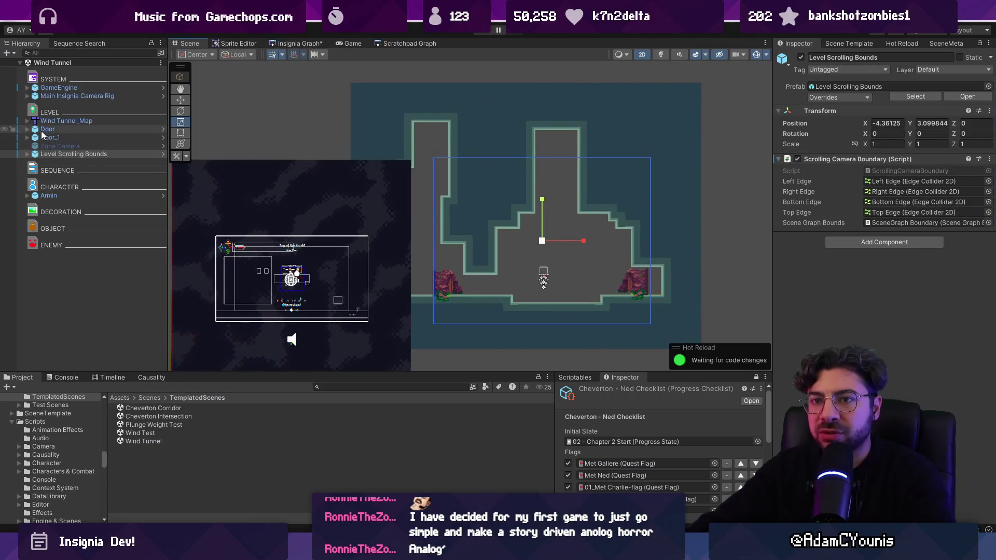
# Step: Move the left edge of the Level Scrolling Bounds further left
pyautogui.click(27, 154)
pyautogui.click(55, 162)
pyautogui.press('w')
pyautogui.moveTo(424, 233); pyautogui.dragTo(378, 232)
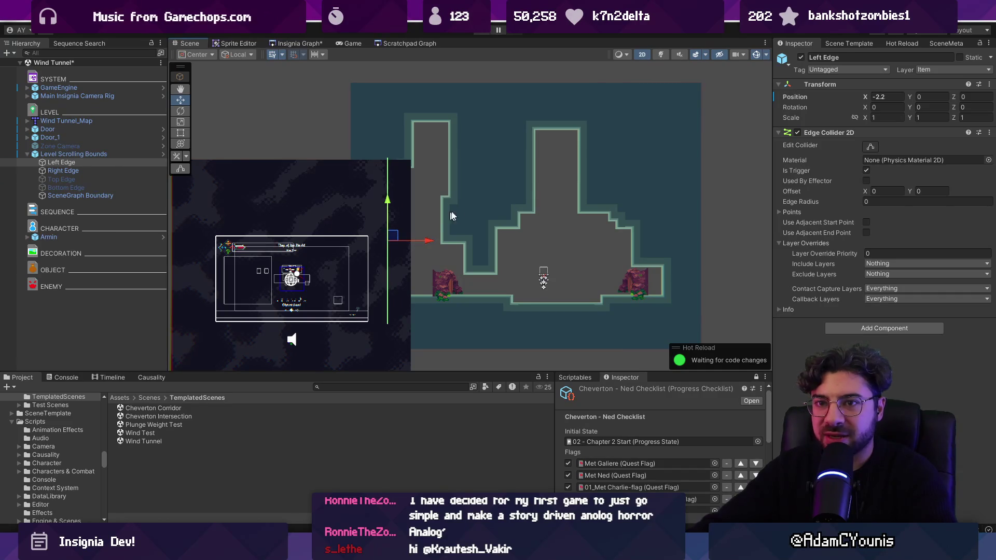
# Step: Move the GameEngine object and camera rig to the left together
pyautogui.click(59, 88)
pyautogui.keyDown('shift'); pyautogui.click(93, 95); pyautogui.keyUp('shift')
pyautogui.click(94, 96)
pyautogui.hotkey('ctrl', 'z')
pyautogui.hotkey('ctrl', 'z')
pyautogui.moveTo(493, 274); pyautogui.dragTo(382, 271)
pyautogui.hotkey('ctrl', 'z')
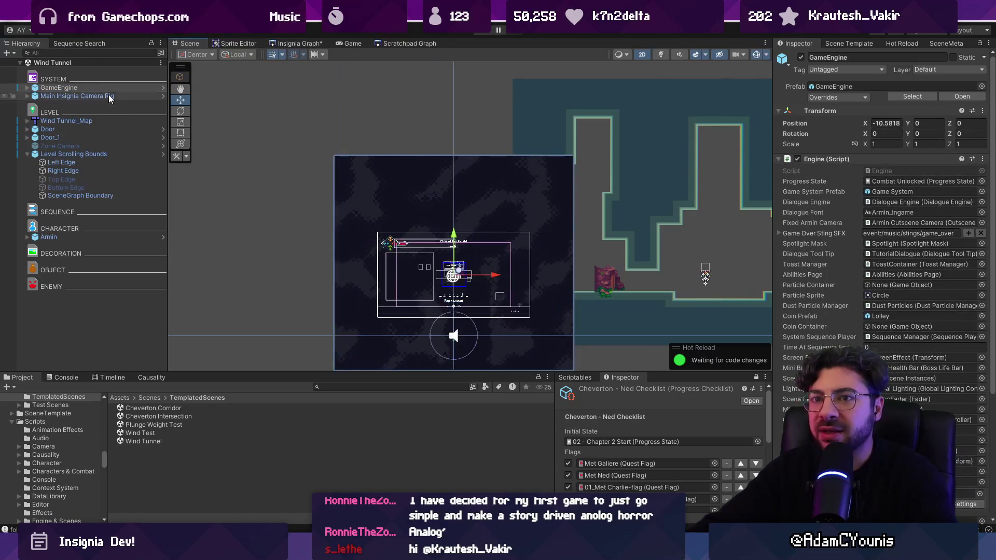
pyautogui.moveTo(483, 272); pyautogui.dragTo(413, 270)
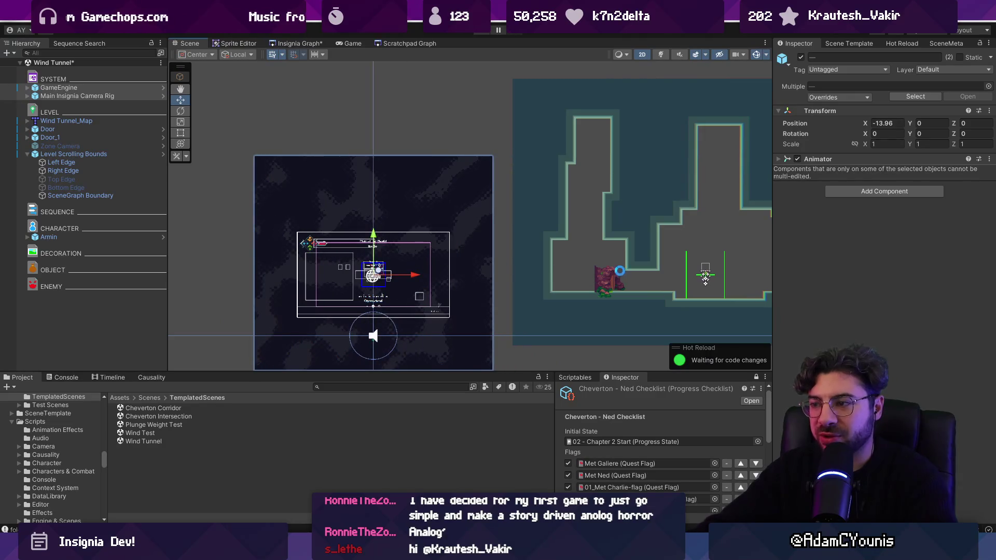
# Step: Give the Door a collider with offset 0,3 and size 0.4,0.64, and move it into the central corridor
pyautogui.click(598, 286)
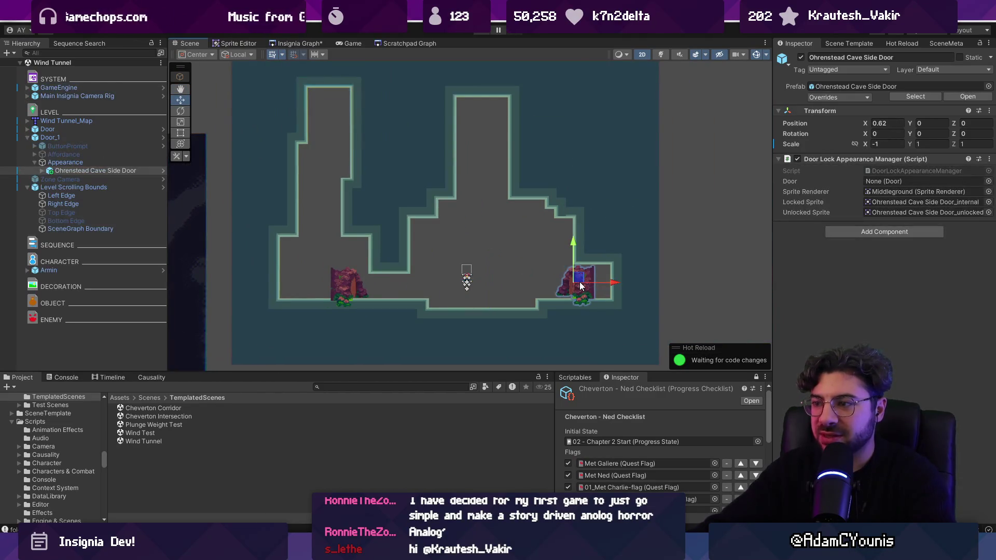
pyautogui.moveTo(598, 287); pyautogui.dragTo(601, 287)
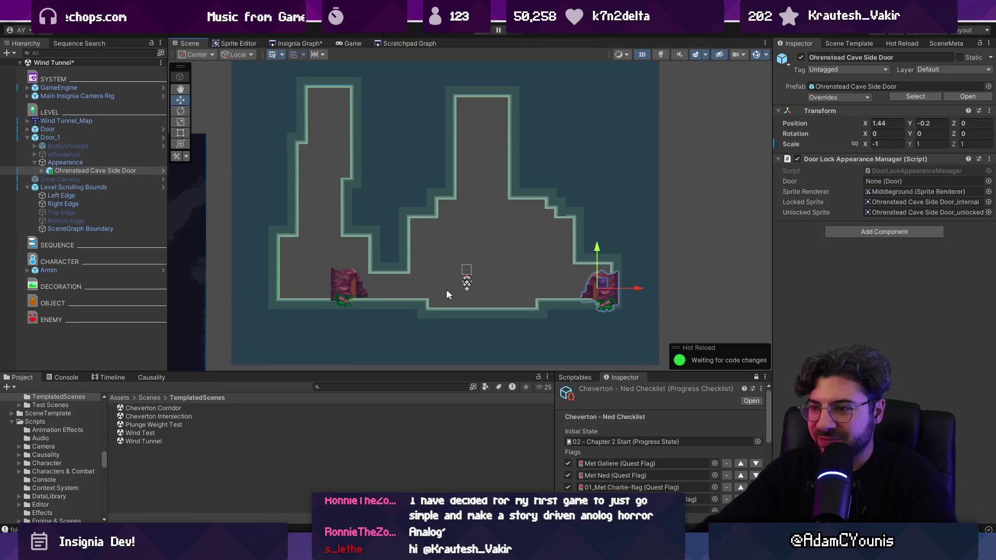
pyautogui.click(339, 287)
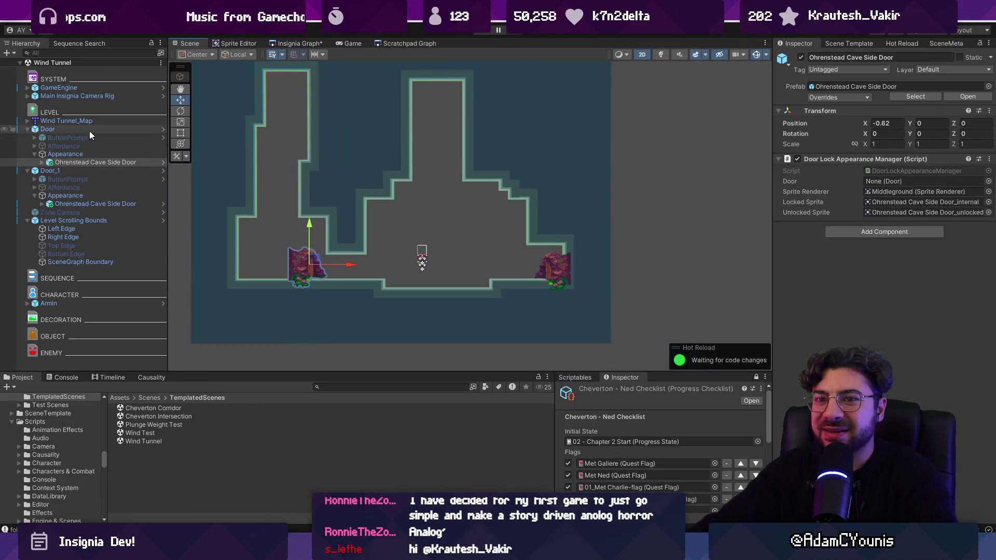
pyautogui.click(89, 131)
pyautogui.click(891, 291)
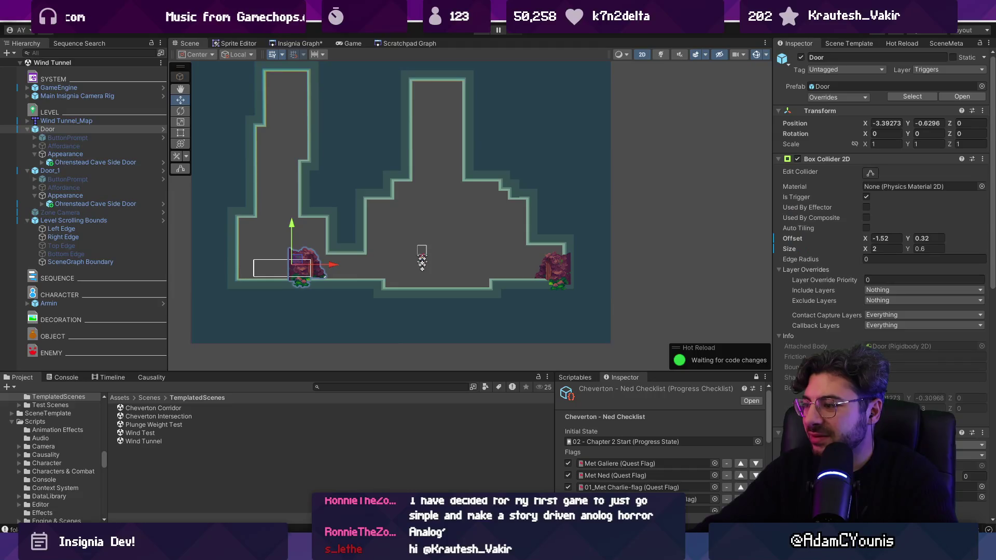
pyautogui.hotkey('ctrl', 'z')
pyautogui.moveTo(317, 231)
pyautogui.mouseDown()
pyautogui.moveTo(411, 181)
pyautogui.moveTo(421, 154)
pyautogui.mouseUp()
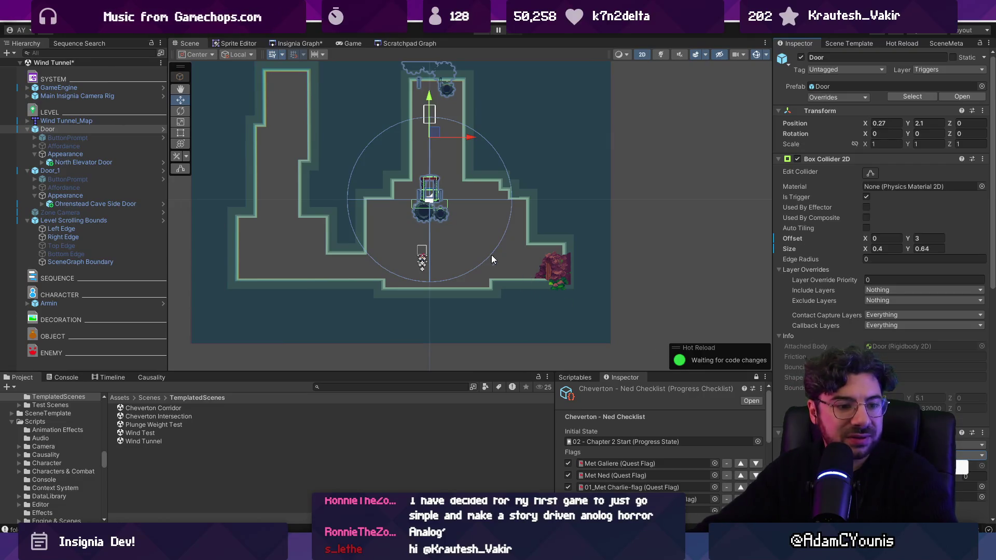
# Step: Make the Door a North Elevator Door on the shaft floor at about X 0.589, Y -0.99
pyautogui.click(685, 238)
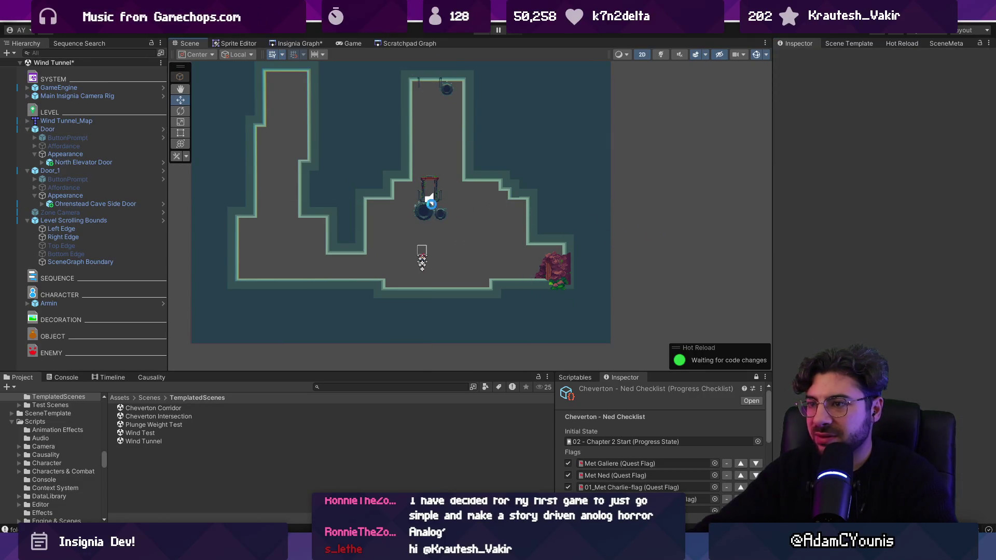
pyautogui.click(429, 198)
pyautogui.scroll(2, 446, 217)
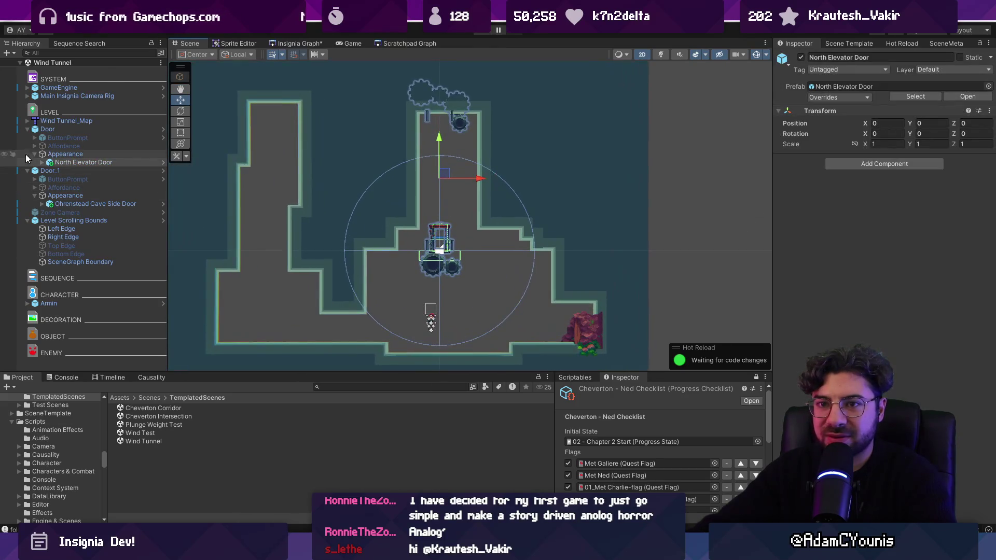
pyautogui.click(78, 129)
pyautogui.moveTo(445, 173)
pyautogui.mouseDown()
pyautogui.moveTo(456, 275)
pyautogui.moveTo(455, 266)
pyautogui.mouseUp()
pyautogui.press('f')
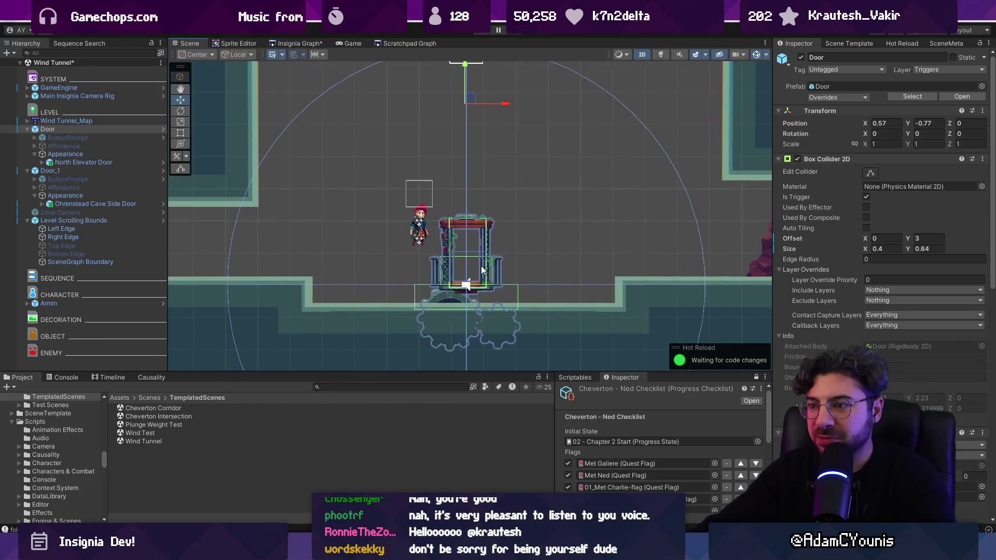
pyautogui.moveTo(467, 91); pyautogui.dragTo(472, 117)
# Step: Save the Wind Tunnel scene and start a playtest of the elevator
pyautogui.scroll(-3, 468, 224)
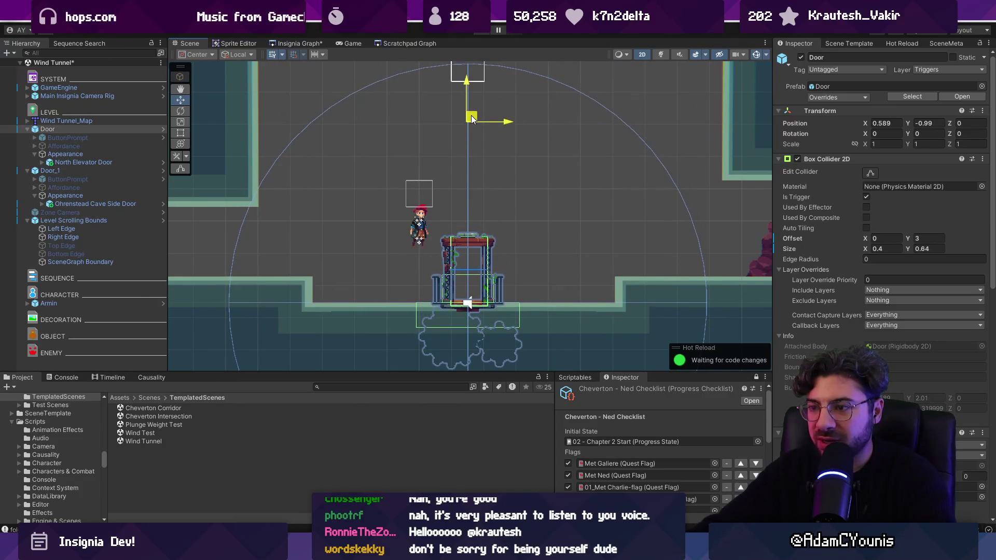
pyautogui.scroll(-2, 469, 224)
pyautogui.hotkey('ctrl', 's')
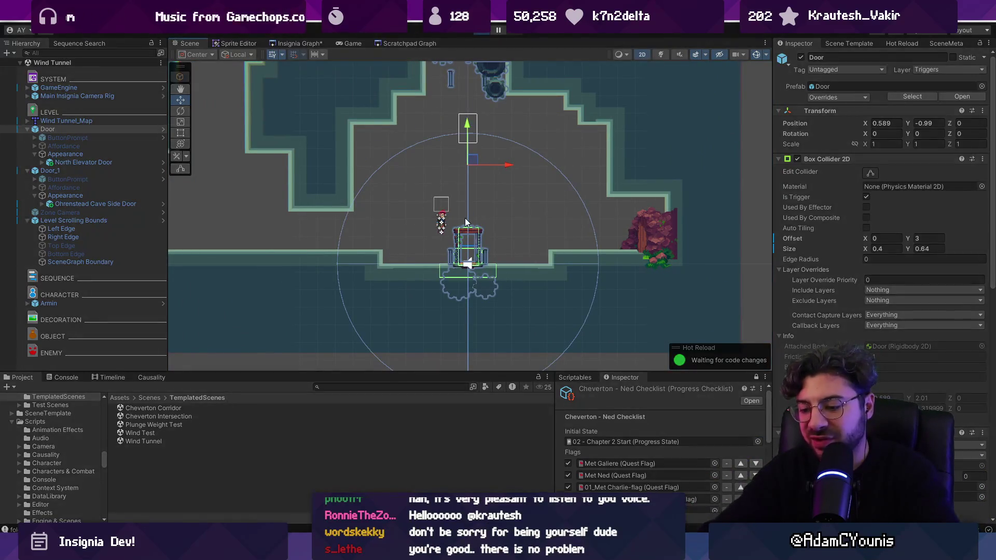
pyautogui.hotkey('ctrl', 'p')
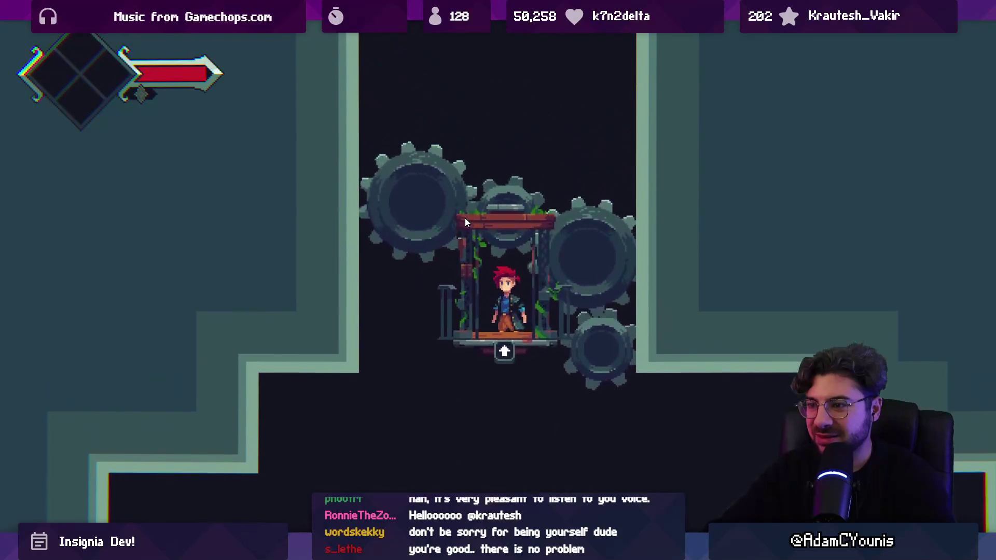
# Step: Stop playing, pan across the level, and show the Insignia Graph with the Wind Tunnel node
pyautogui.hotkey('shift', 'space')
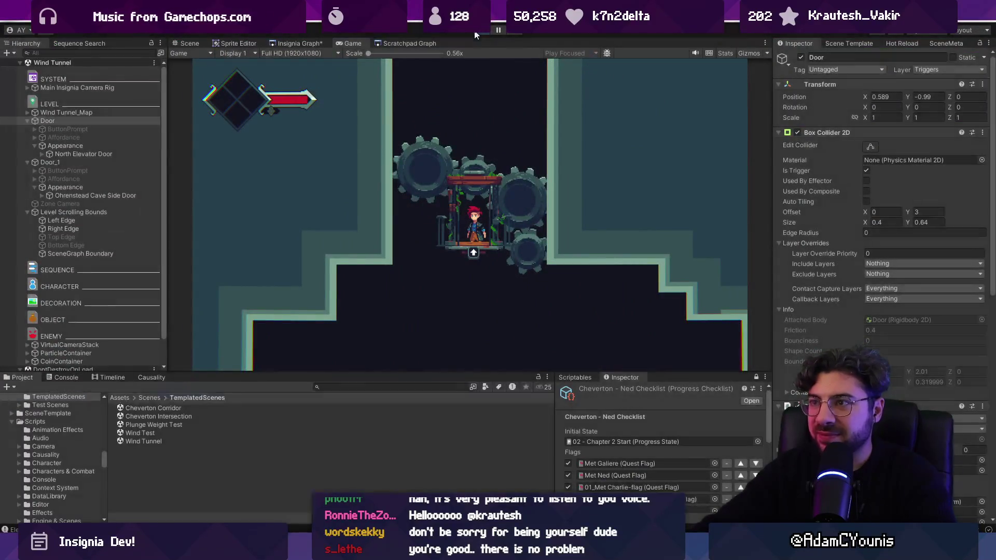
pyautogui.hotkey('ctrl', 'p')
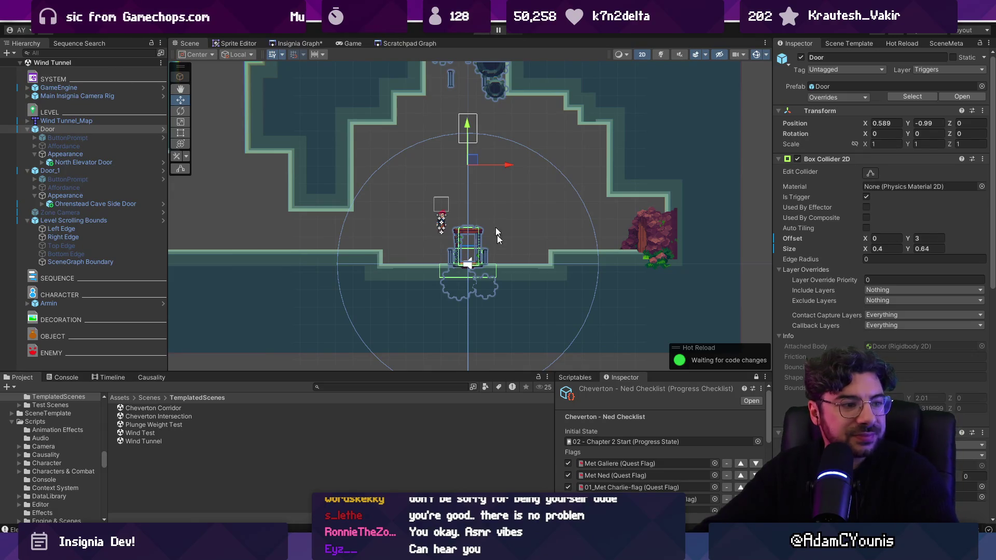
pyautogui.scroll(-2, 534, 245)
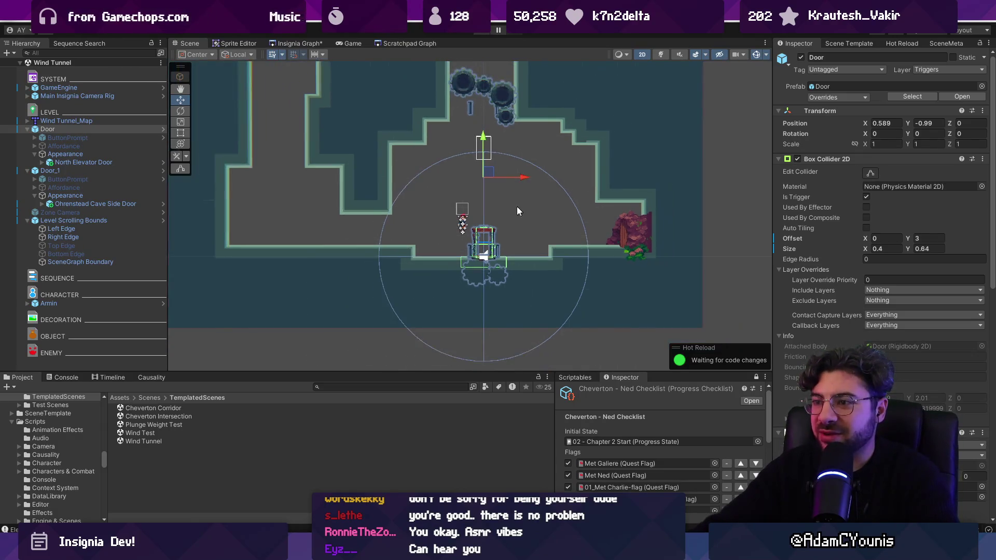
pyautogui.moveTo(517, 207); pyautogui.dragTo(599, 260)
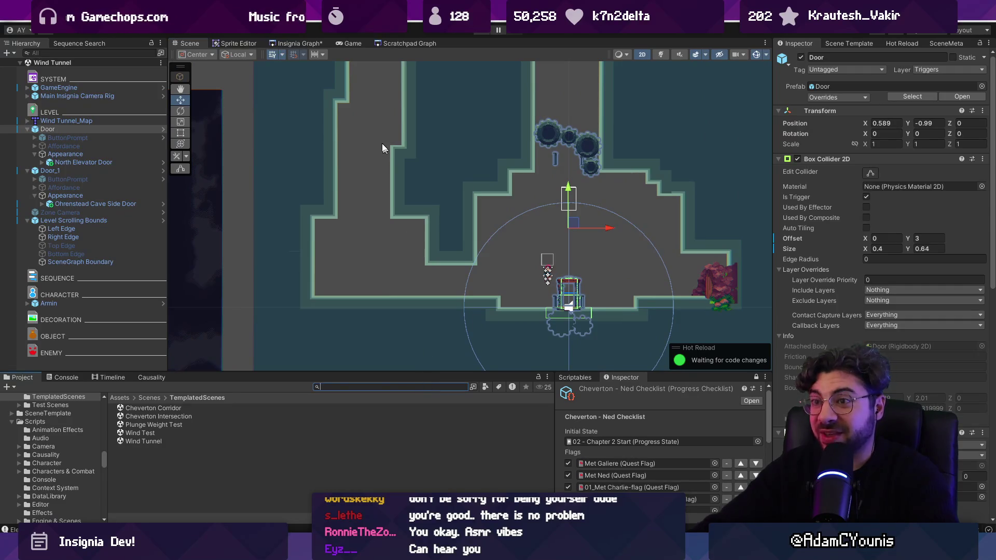
pyautogui.click(308, 42)
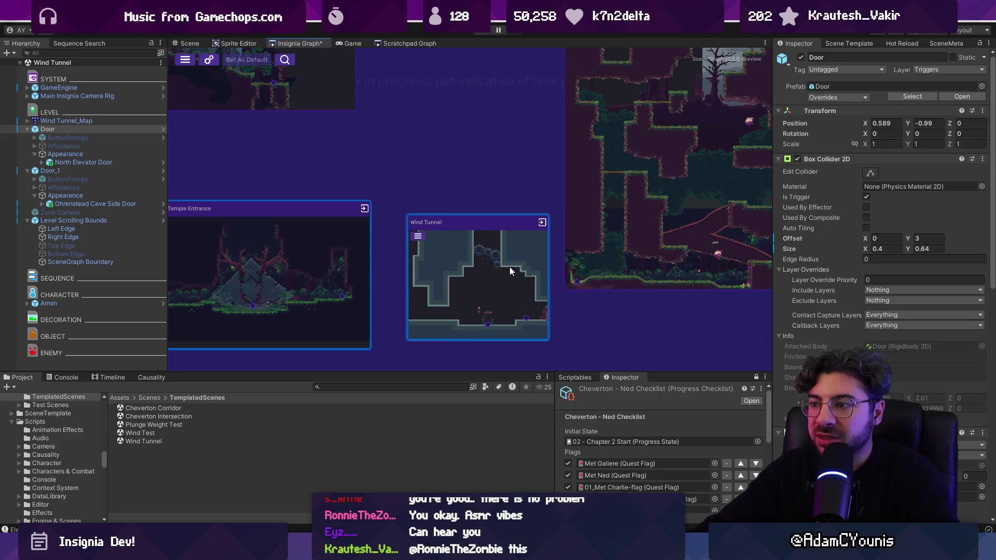
# Step: Enlarge the Wind Tunnel map upward by cropping it to a selection above its top
pyautogui.hotkey('alt', 'Tab')
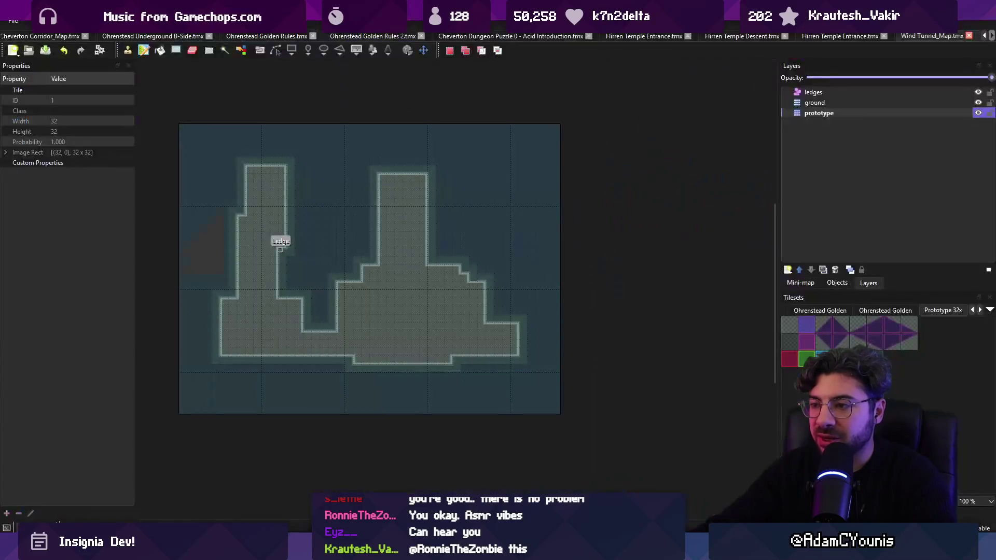
pyautogui.scroll(-2, 259, 188)
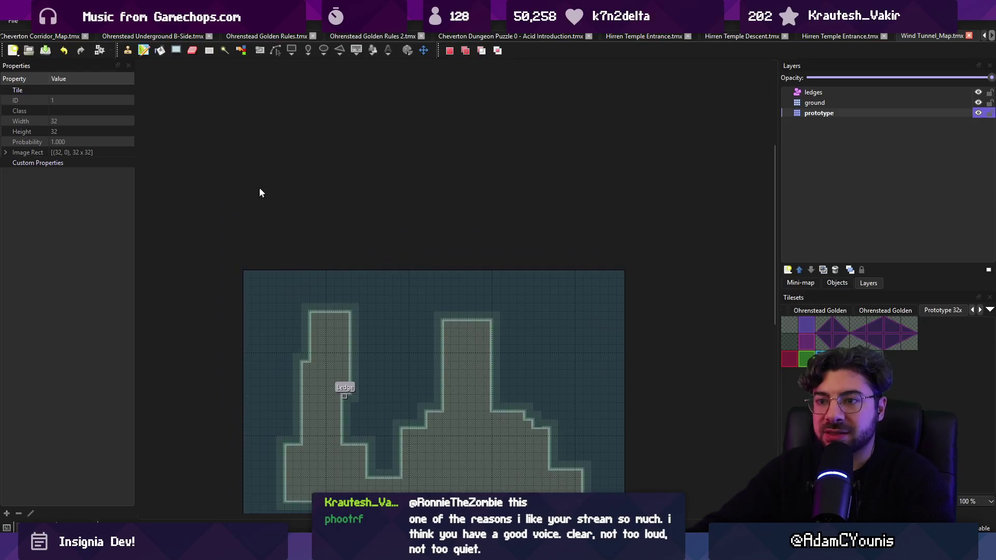
pyautogui.moveTo(252, 143)
pyautogui.mouseDown()
pyautogui.moveTo(376, 343)
pyautogui.moveTo(443, 376)
pyautogui.mouseUp()
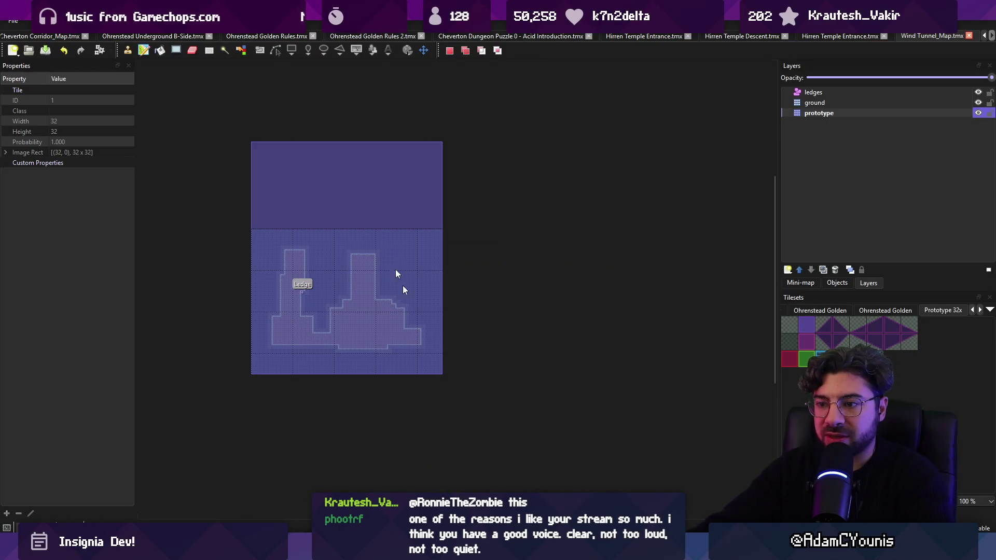
pyautogui.click(130, 20)
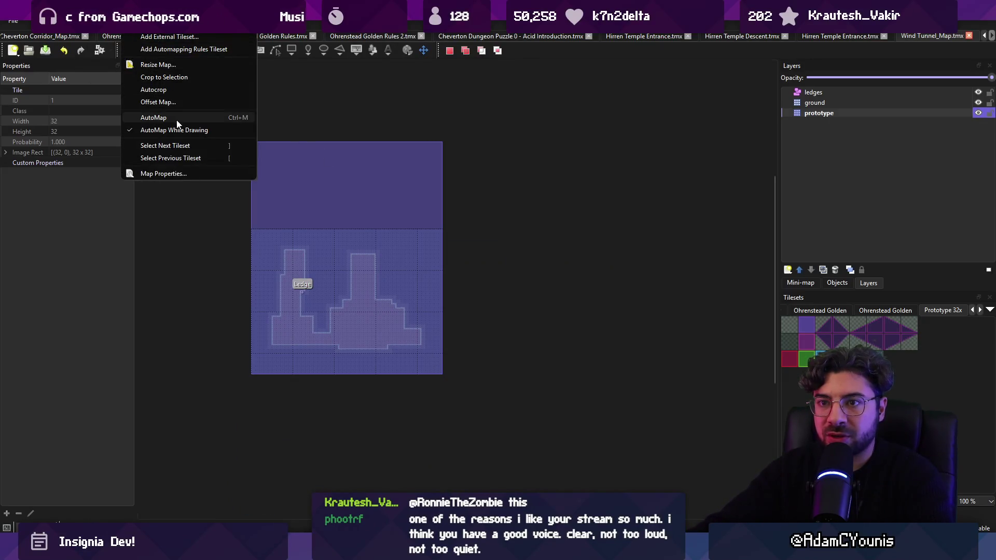
pyautogui.click(179, 88)
pyautogui.click(289, 311)
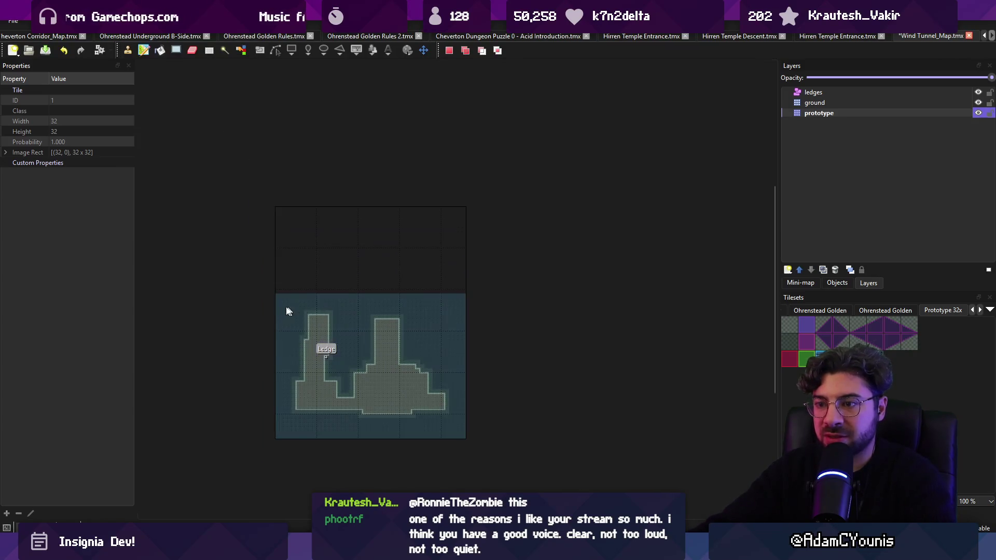
# Step: Paint a horizontal corridor across the new upper area joined to the shaft, and save
pyautogui.scroll(1, 278, 305)
pyautogui.hotkey('ctrl', 'v')
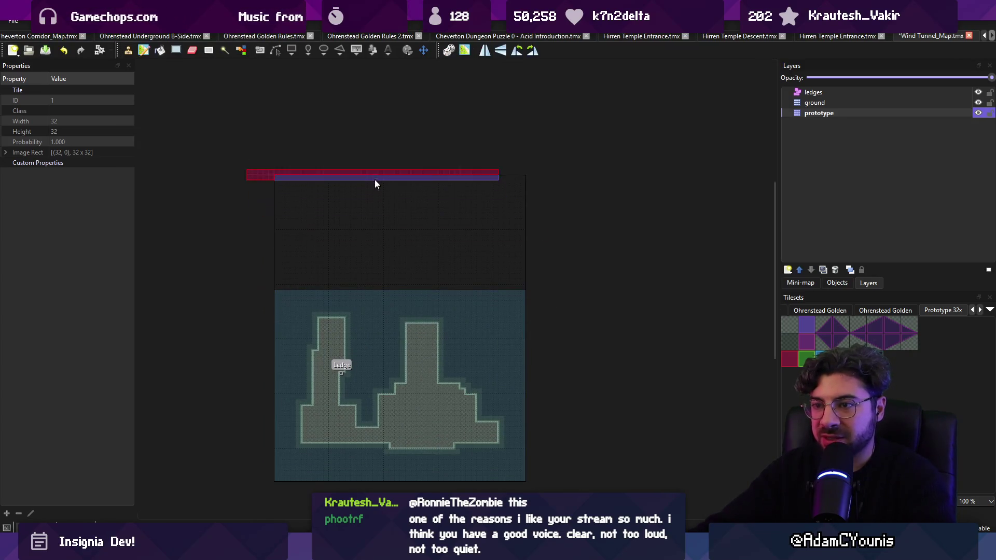
pyautogui.moveTo(403, 189)
pyautogui.mouseDown()
pyautogui.moveTo(406, 266)
pyautogui.moveTo(402, 212)
pyautogui.mouseUp()
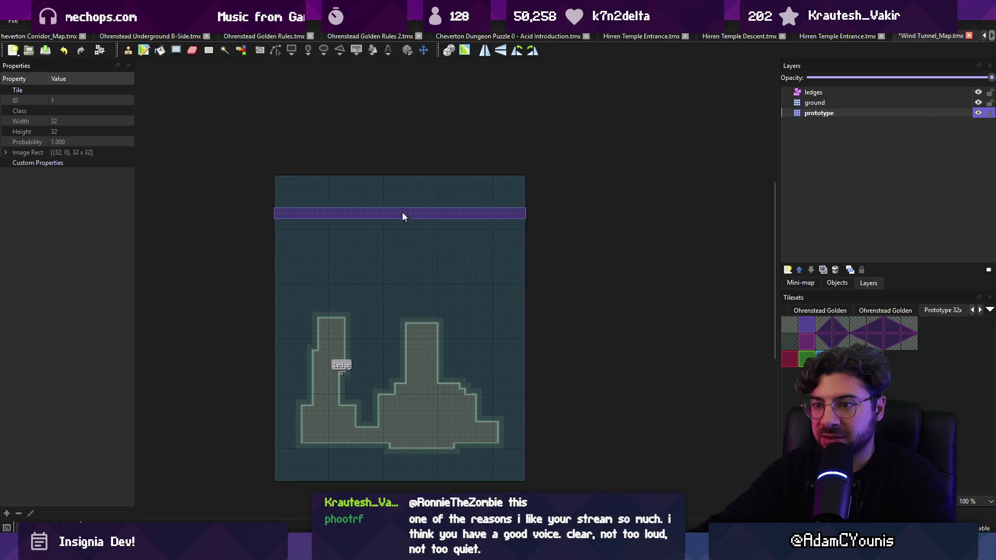
pyautogui.rightClick(423, 264)
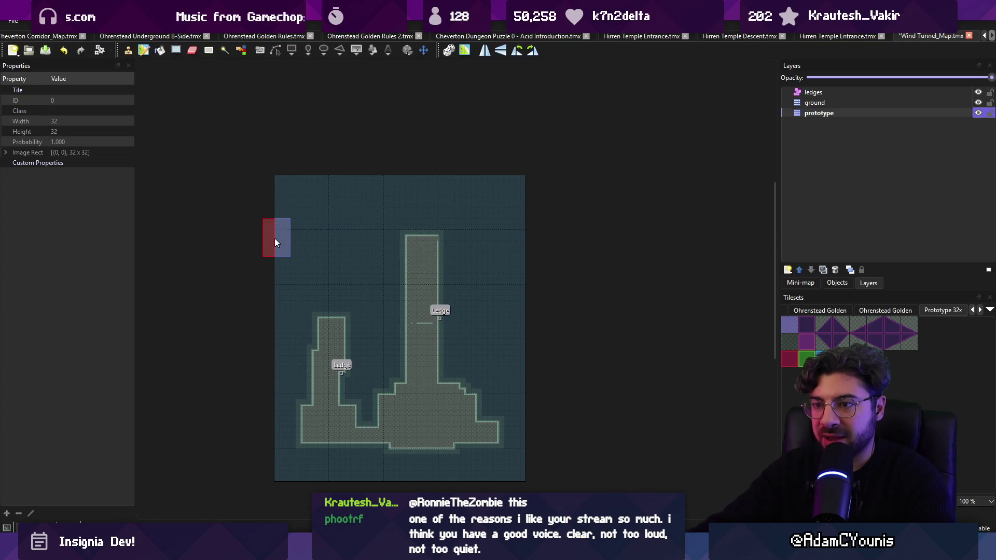
pyautogui.moveTo(275, 238); pyautogui.dragTo(519, 239)
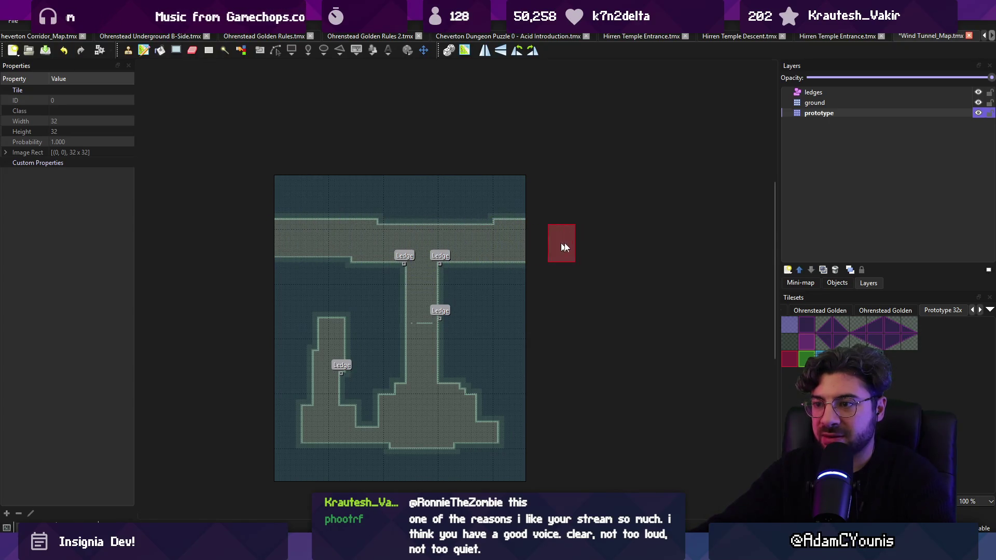
pyautogui.hotkey('ctrl', 's')
# Step: Reshape the corridor's upper-left edge with a wide row of tiles, then return to Unity's scene
pyautogui.moveTo(289, 198)
pyautogui.mouseDown()
pyautogui.moveTo(451, 204)
pyautogui.moveTo(441, 204)
pyautogui.mouseUp()
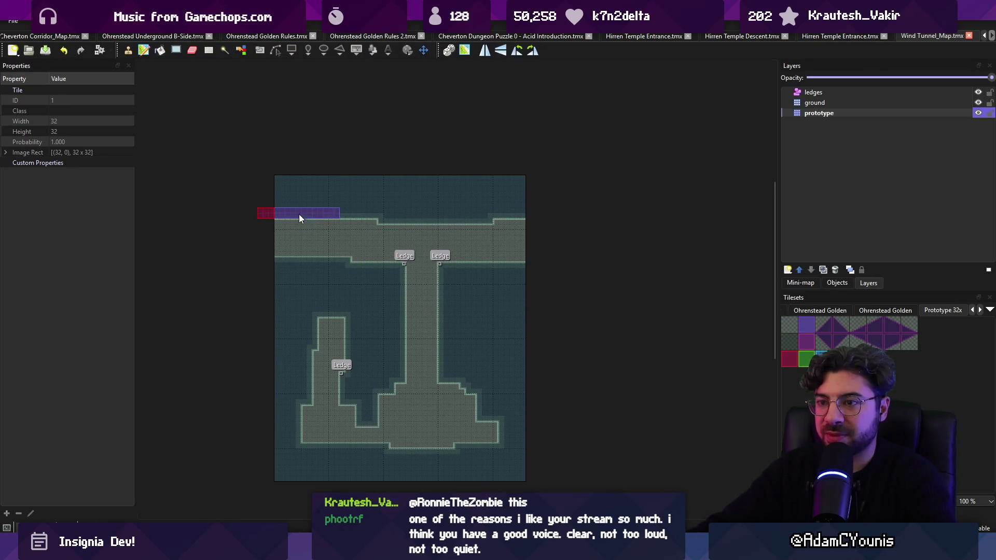
pyautogui.click(300, 215)
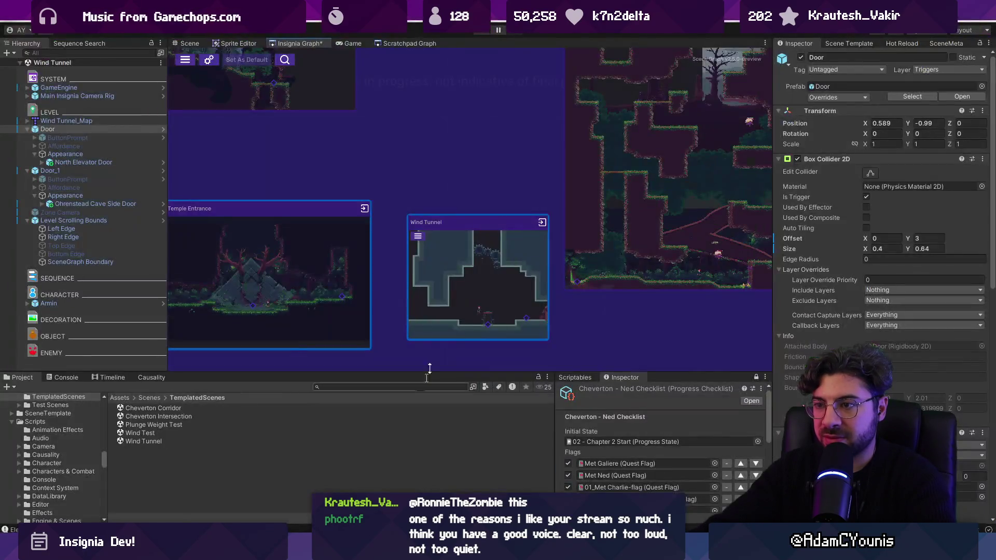
pyautogui.hotkey('alt', 'Tab')
pyautogui.doubleClick(465, 258)
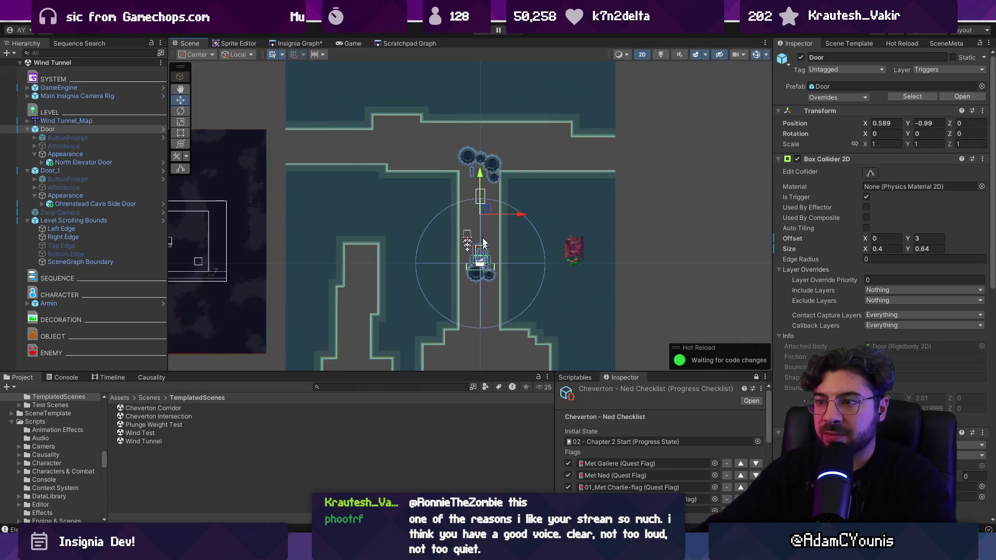
# Step: Restore the Door as a cave side door with its collider and place it on the upper-left ledge
pyautogui.moveTo(485, 244); pyautogui.dragTo(470, 172)
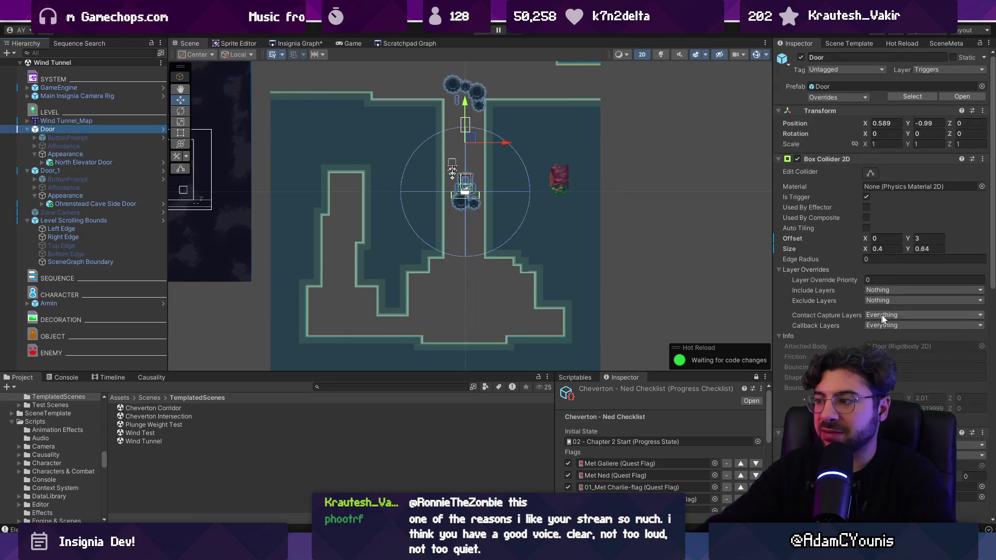
pyautogui.click(825, 315)
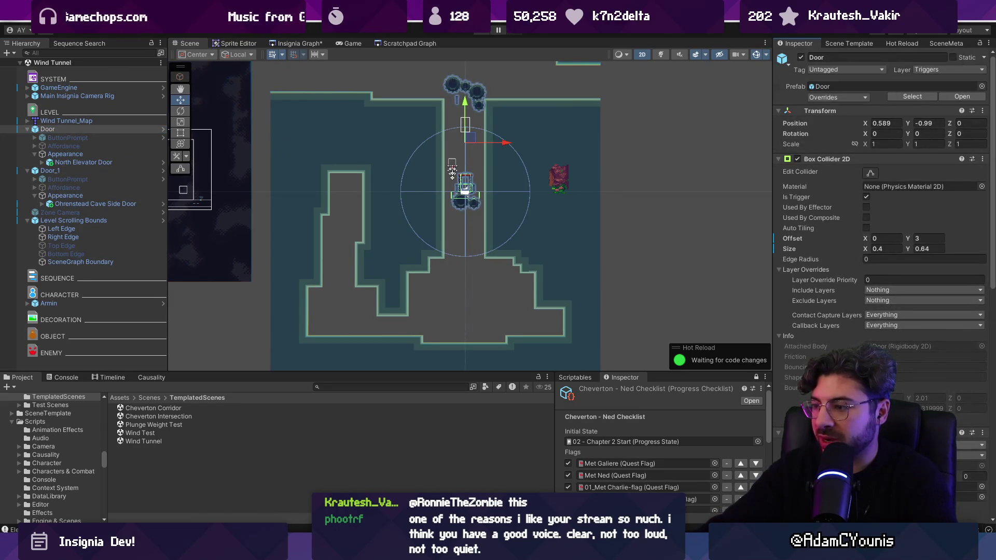
pyautogui.hotkey('ctrl', 'z')
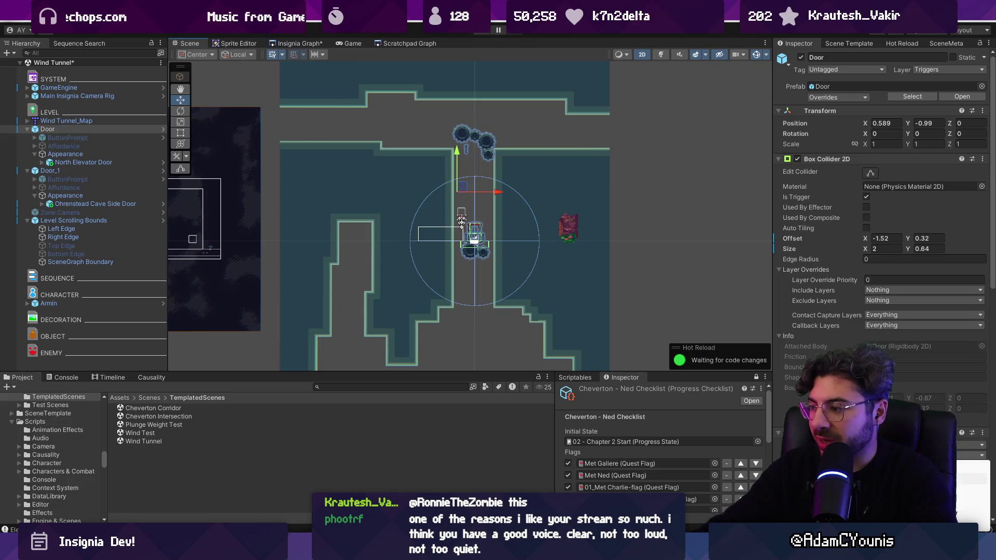
pyautogui.hotkey('ctrl', 'z')
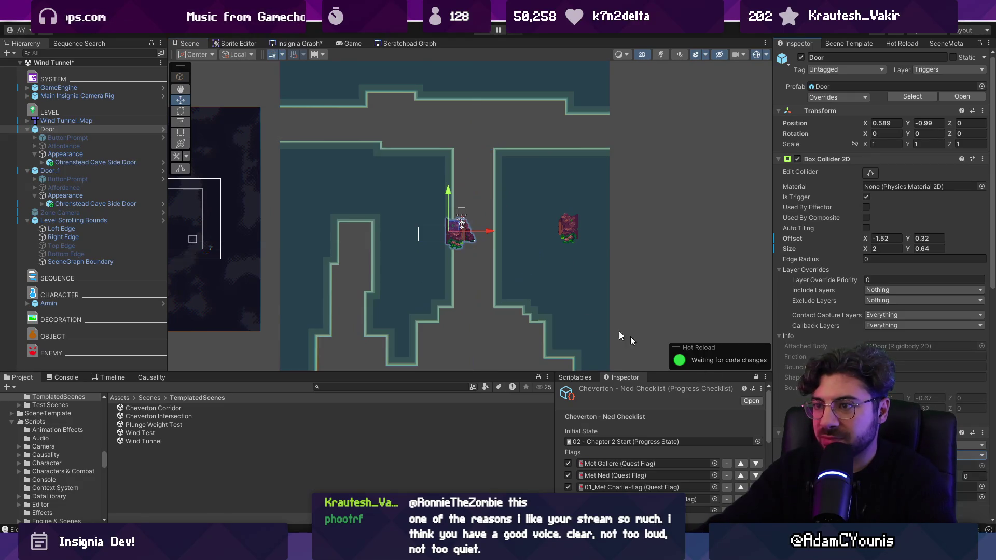
pyautogui.moveTo(457, 235)
pyautogui.mouseDown()
pyautogui.moveTo(381, 169)
pyautogui.moveTo(310, 126)
pyautogui.moveTo(288, 129)
pyautogui.mouseUp()
pyautogui.scroll(-3, 493, 187)
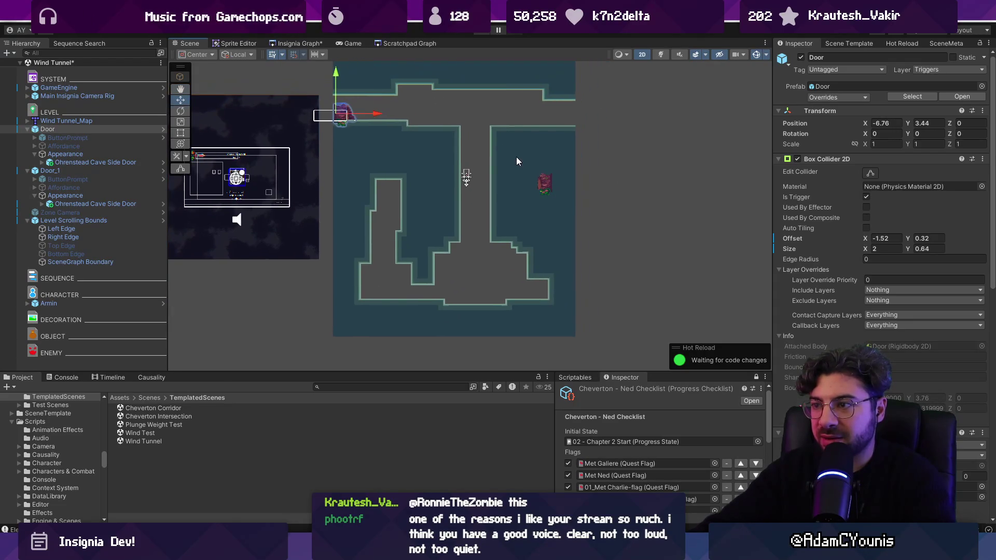
pyautogui.click(516, 157)
# Step: Move Door_1 to the lower-right exit and duplicate it as Door_2 at the upper right (X 4.38, Y 3.13)
pyautogui.click(549, 189)
pyautogui.click(229, 206)
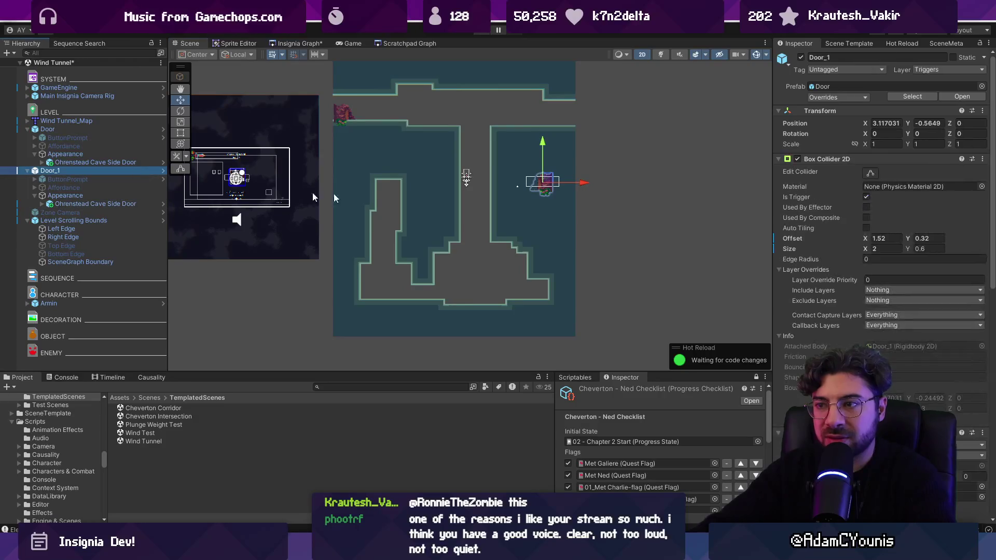
pyautogui.moveTo(551, 141); pyautogui.dragTo(553, 254)
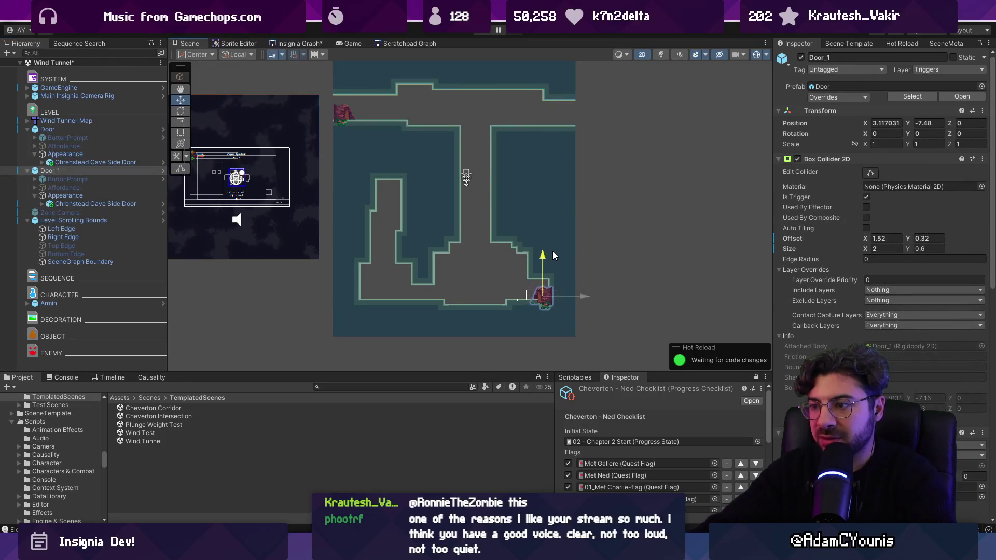
pyautogui.hotkey('ctrl', 'd')
pyautogui.moveTo(546, 257)
pyautogui.mouseDown()
pyautogui.moveTo(562, 63)
pyautogui.moveTo(566, 85)
pyautogui.mouseUp()
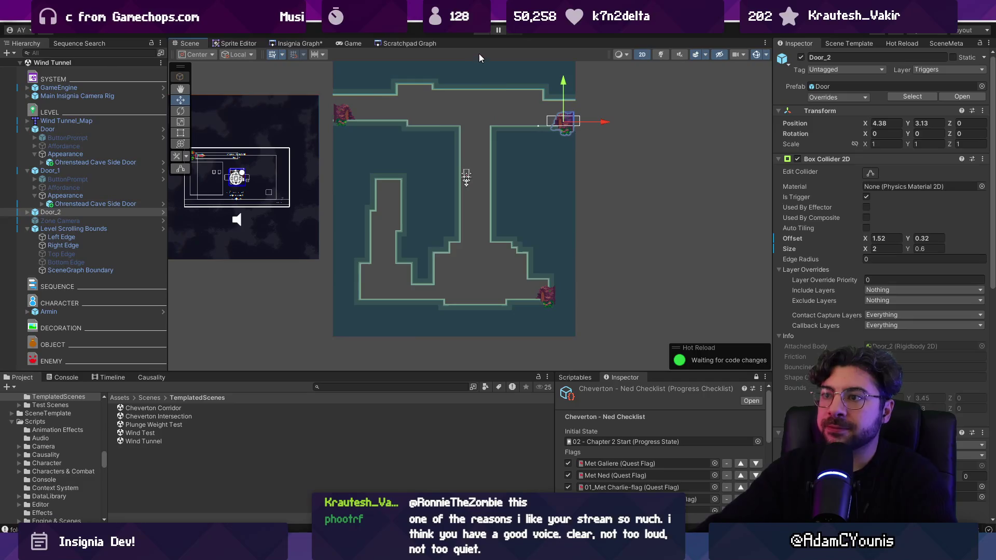
# Step: Start Armin beside the lower-right door at Y -7.23 and playtest the level
pyautogui.click(466, 174)
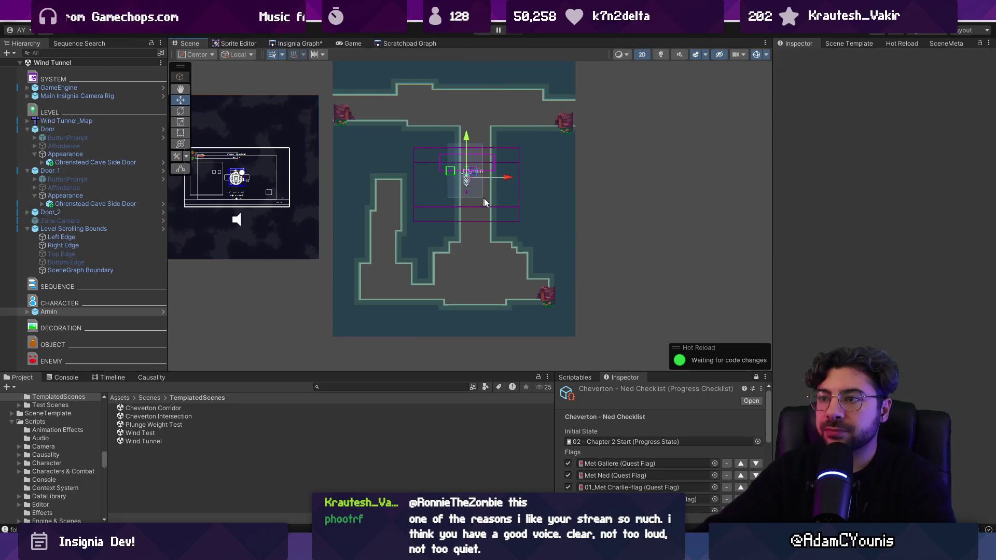
pyautogui.click(140, 311)
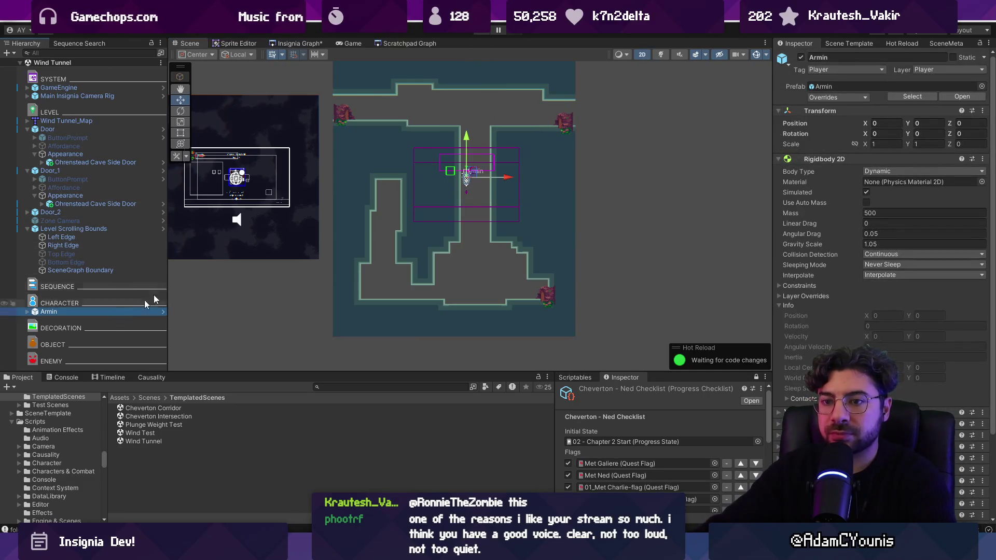
pyautogui.moveTo(475, 172); pyautogui.dragTo(526, 293)
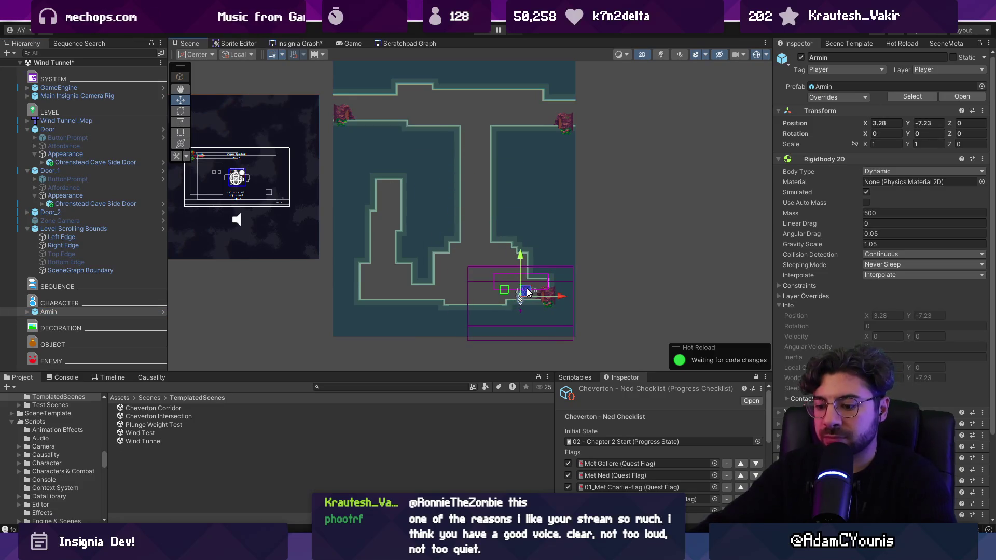
pyautogui.hotkey('ctrl', 'p')
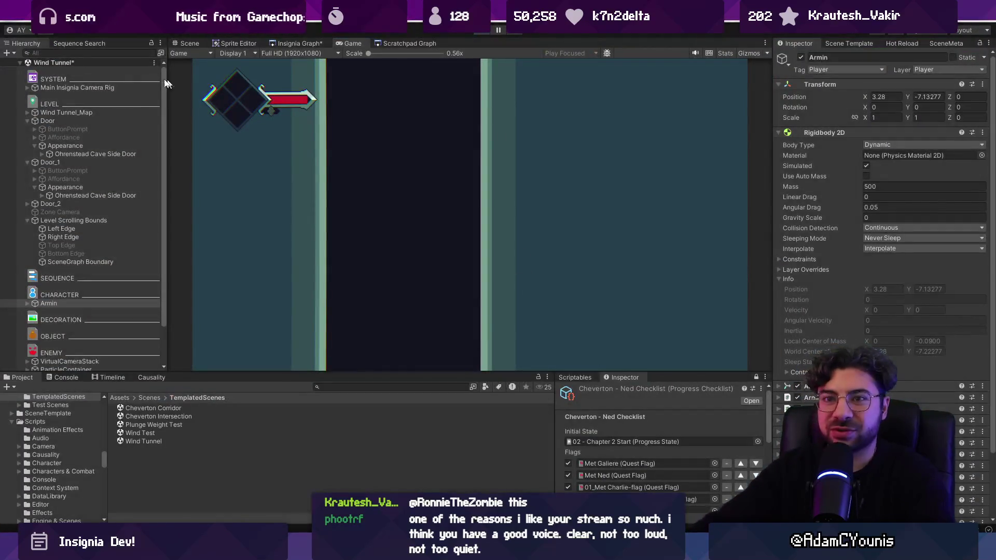
pyautogui.hotkey('ctrl', 'p')
pyautogui.click(27, 129)
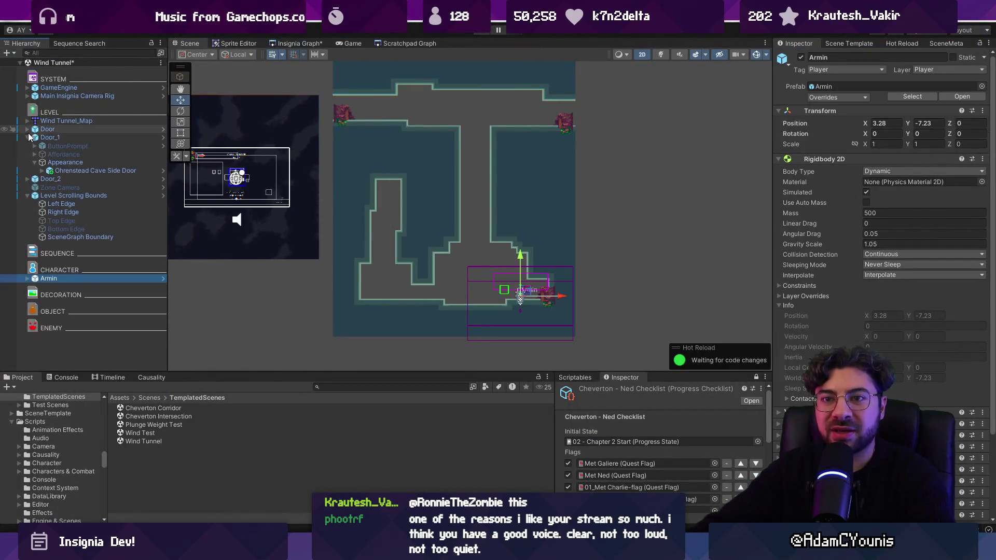
# Step: Select the Level Scrolling Bounds object and frame it in the Scene view
pyautogui.click(27, 138)
pyautogui.click(28, 163)
pyautogui.click(73, 163)
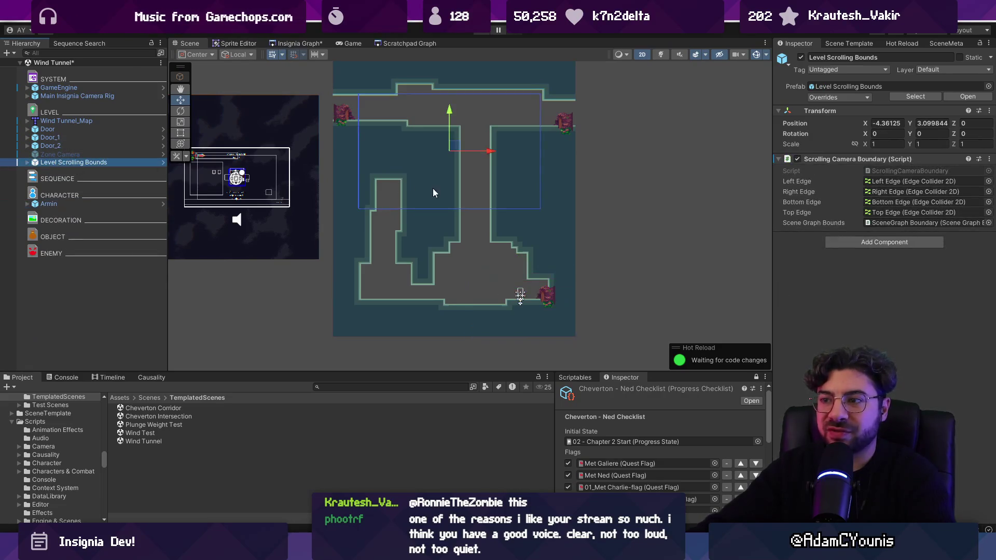
pyautogui.press('f')
pyautogui.press('e')
pyautogui.press('r')
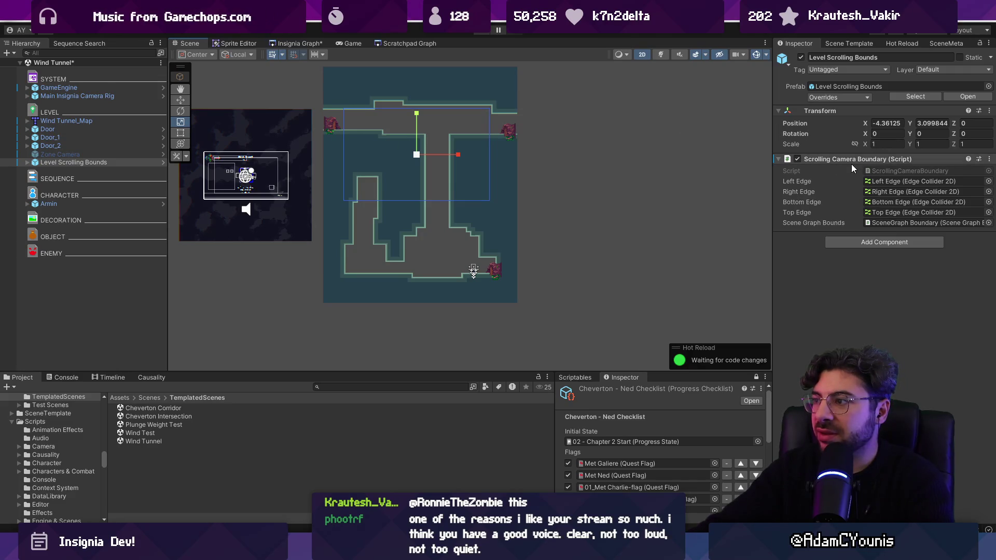
# Step: Drag the bounds' Left Edge out to the level's left wall
pyautogui.click(28, 162)
pyautogui.click(61, 171)
pyautogui.press('w')
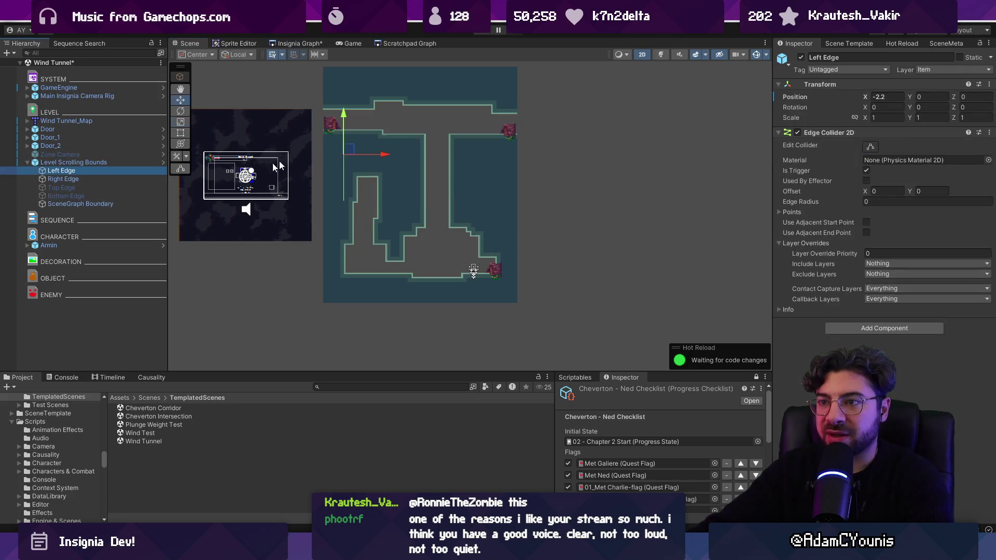
pyautogui.moveTo(388, 155); pyautogui.dragTo(335, 153)
pyautogui.press('y')
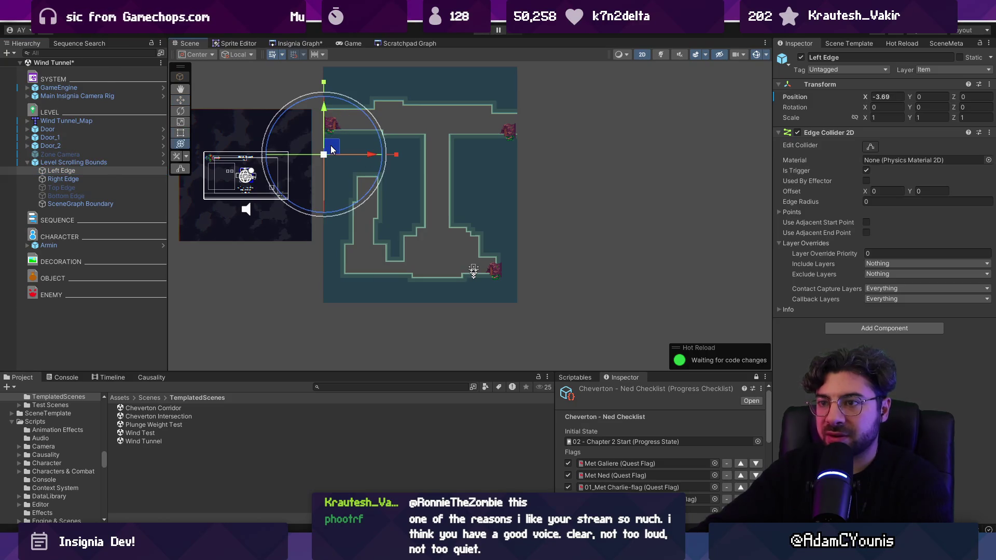
pyautogui.press('t')
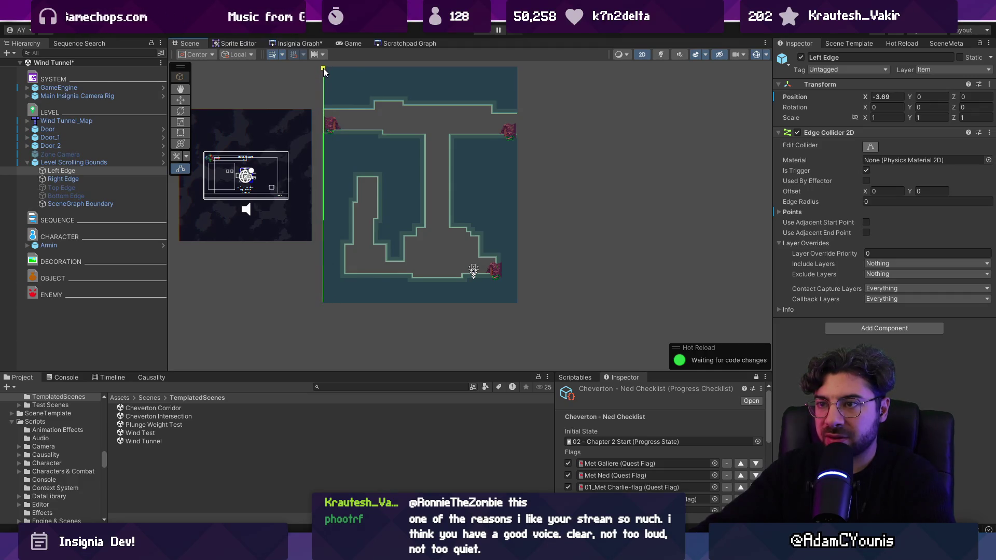
# Step: Snap the Scrolling Camera Boundary to the level geometry, leaving the Right Edge at X 8.86
pyautogui.click(88, 163)
pyautogui.click(989, 159)
pyautogui.click(951, 338)
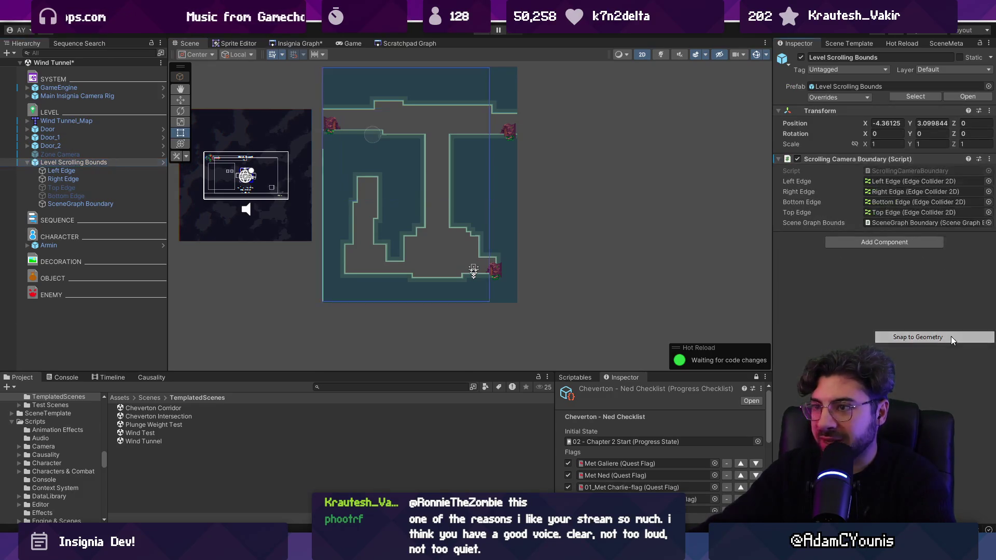
pyautogui.click(97, 178)
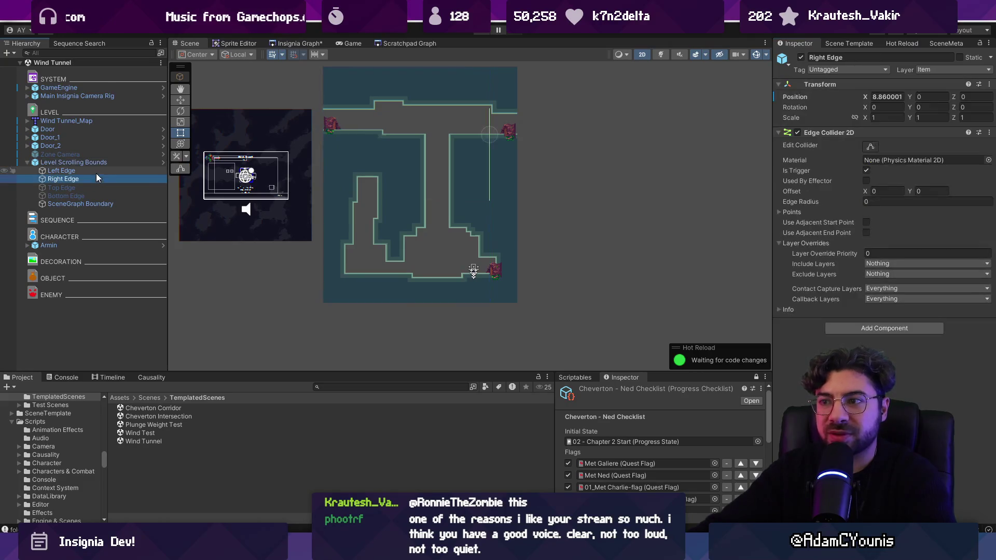
pyautogui.click(893, 98)
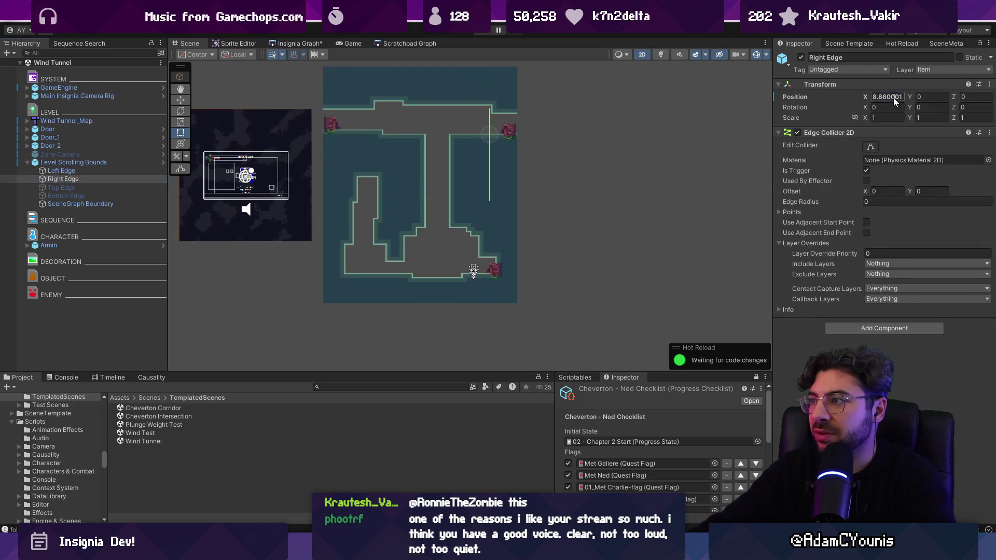
# Step: Recheck the Left and Right Edges and the boundary's action menus, changing nothing
pyautogui.click(112, 169)
pyautogui.click(116, 178)
pyautogui.press('w')
pyautogui.rightClick(877, 133)
pyautogui.click(511, 170)
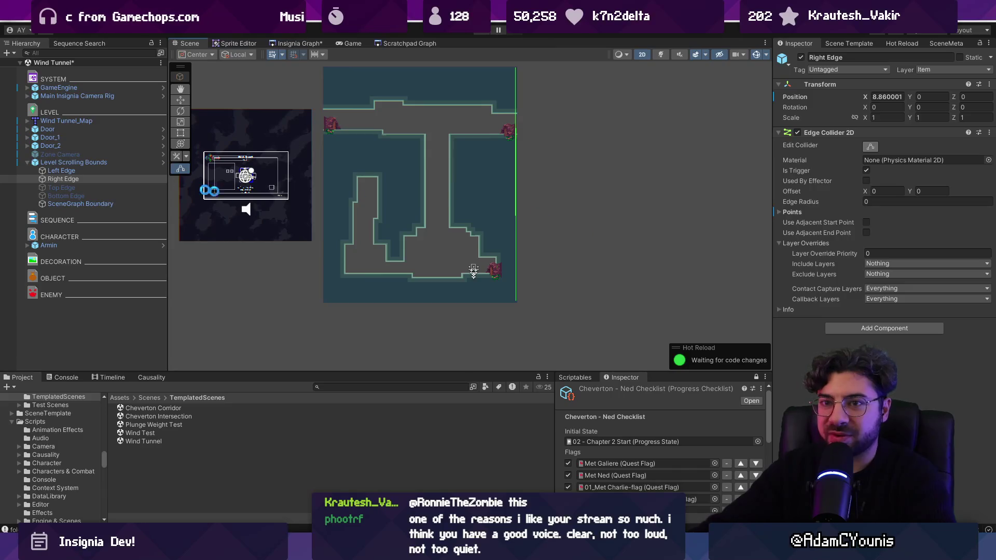
pyautogui.click(99, 164)
pyautogui.rightClick(823, 160)
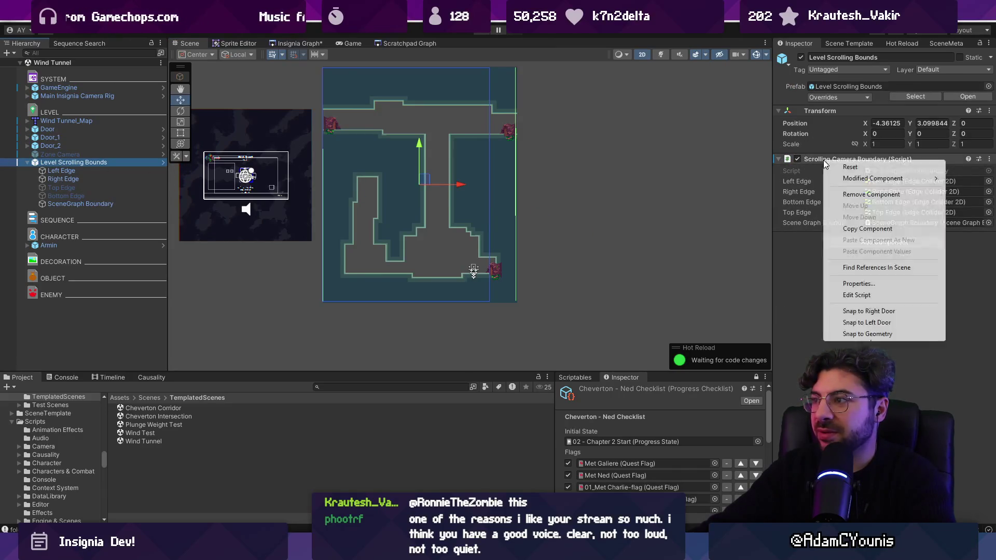
pyautogui.click(797, 161)
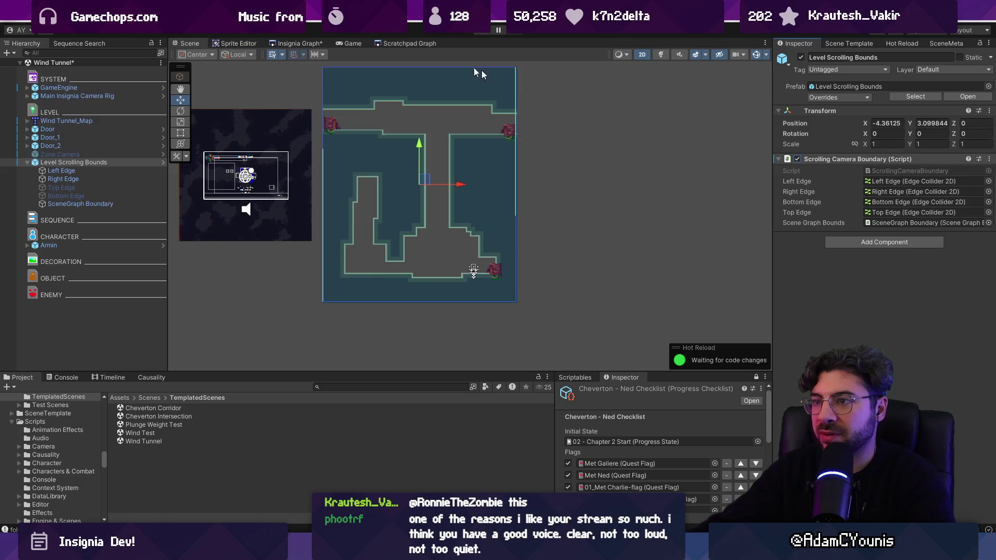
pyautogui.click(313, 42)
# Step: Nudge the Cheverton Riverside node left and move the Wind Tunnel node up and left
pyautogui.scroll(-3, 466, 138)
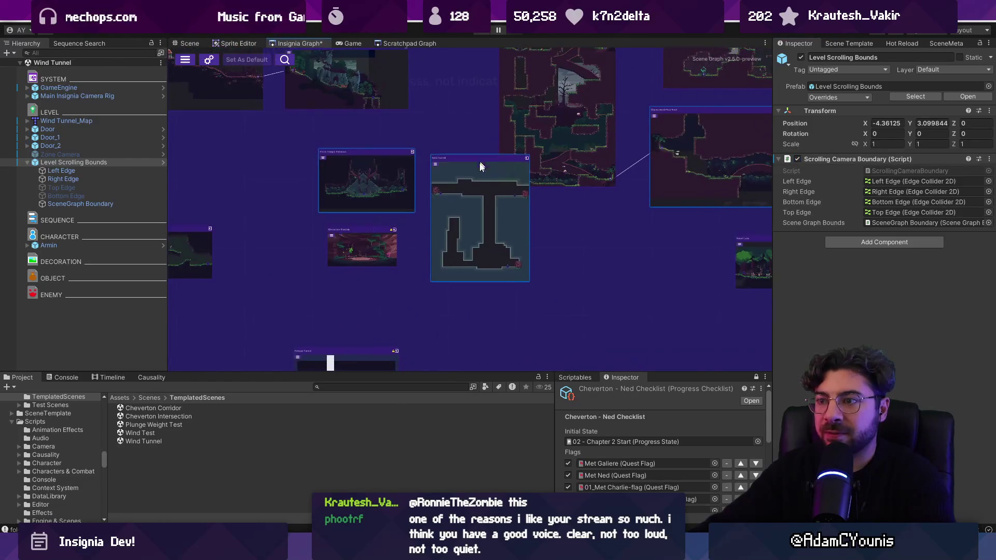
pyautogui.moveTo(360, 235); pyautogui.dragTo(340, 234)
pyautogui.moveTo(457, 209); pyautogui.dragTo(437, 197)
pyautogui.click(468, 203)
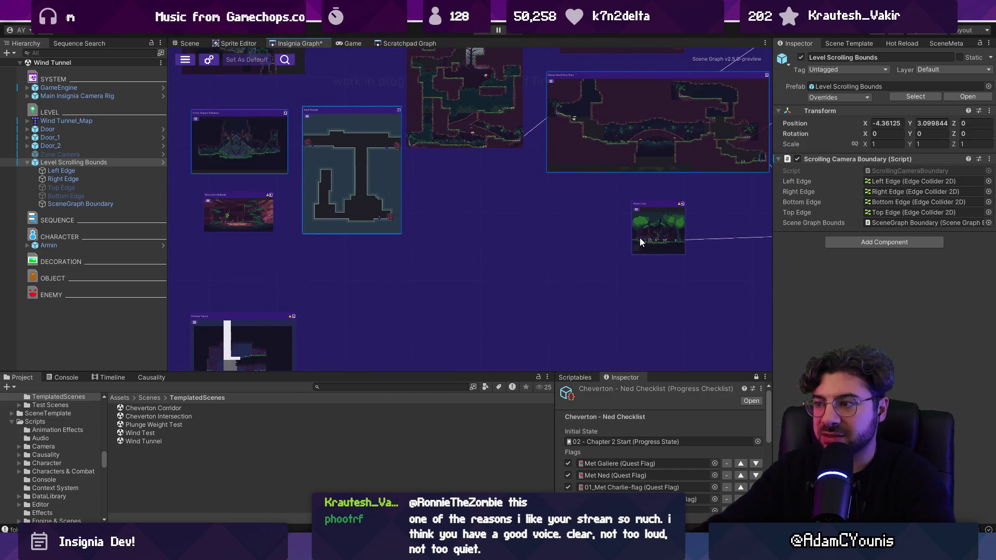
pyautogui.scroll(3, 639, 240)
pyautogui.scroll(-3, 497, 192)
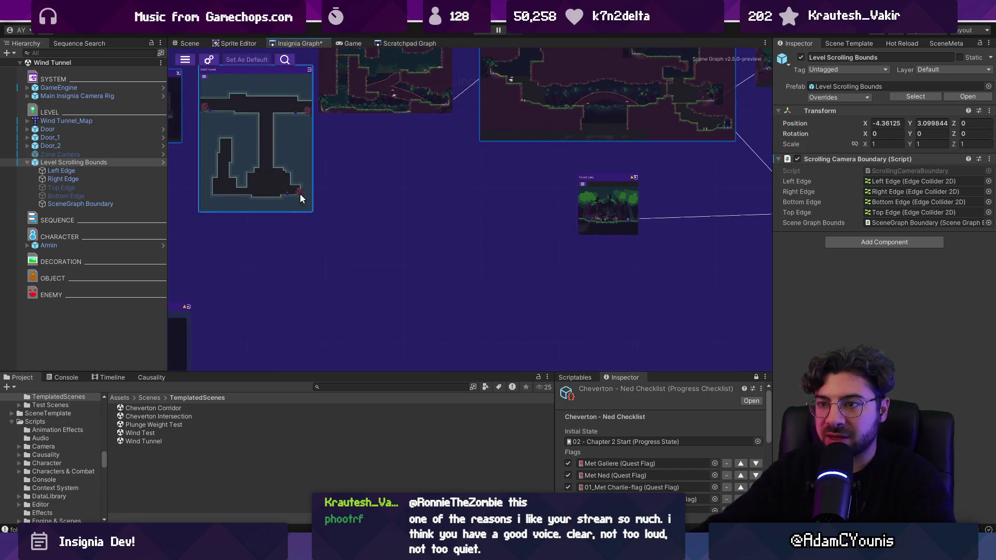
# Step: Link the Wind Tunnel's lower-right exit port to the Forest Lake node
pyautogui.moveTo(288, 194); pyautogui.dragTo(587, 217)
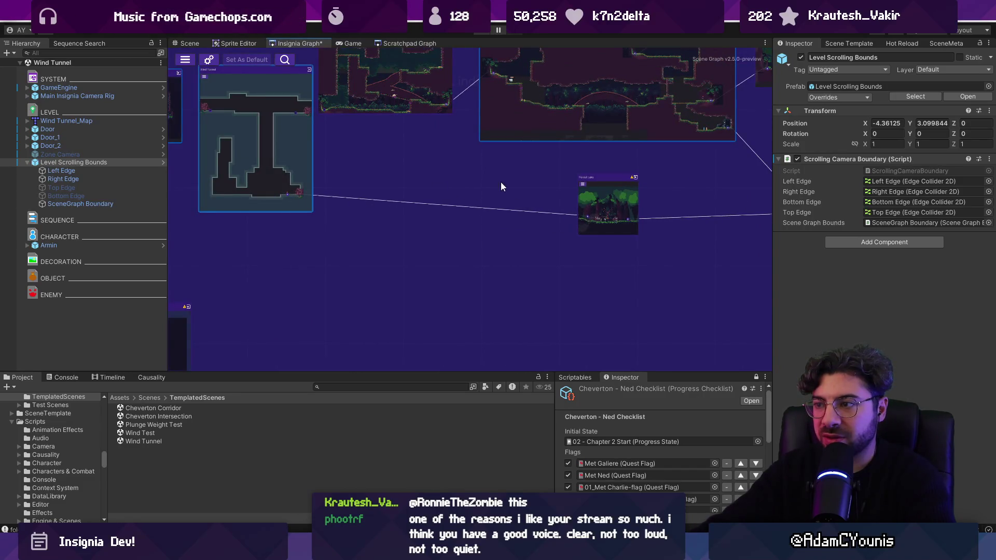
pyautogui.scroll(-3, 506, 187)
pyautogui.scroll(-2, 539, 171)
pyautogui.scroll(1, 534, 171)
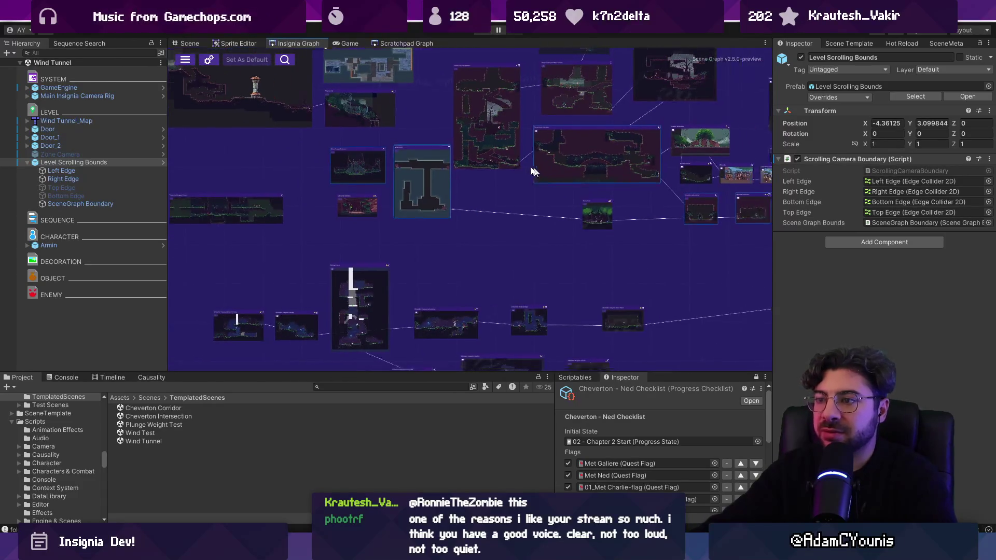
pyautogui.scroll(2, 534, 171)
pyautogui.scroll(-2, 534, 198)
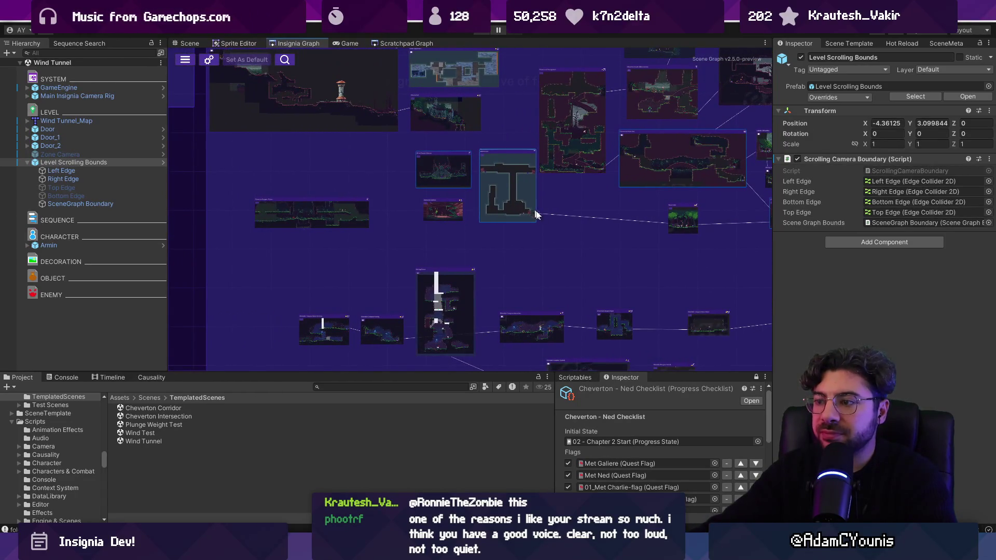
pyautogui.scroll(2, 291, 196)
pyautogui.scroll(-3, 373, 166)
pyautogui.scroll(2, 451, 135)
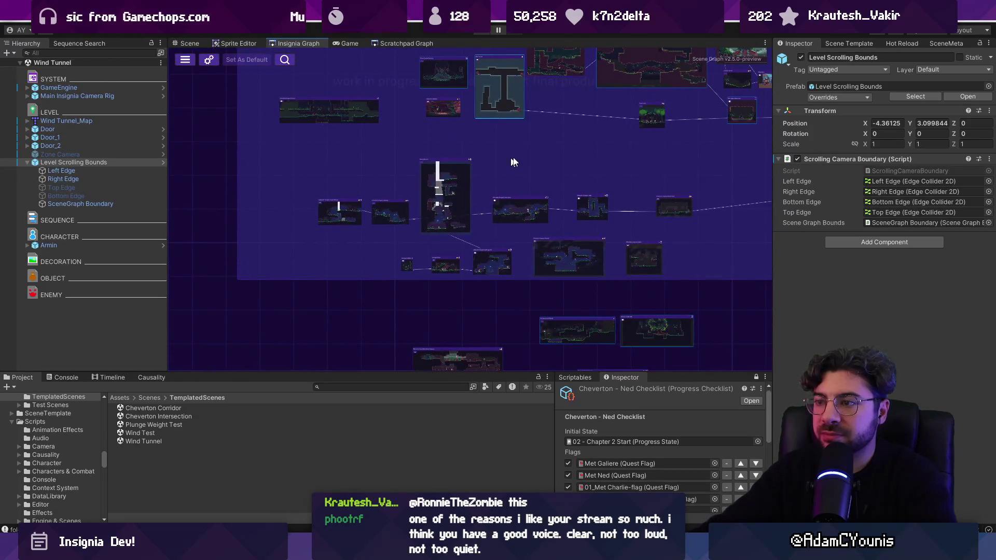
pyautogui.scroll(5, 513, 166)
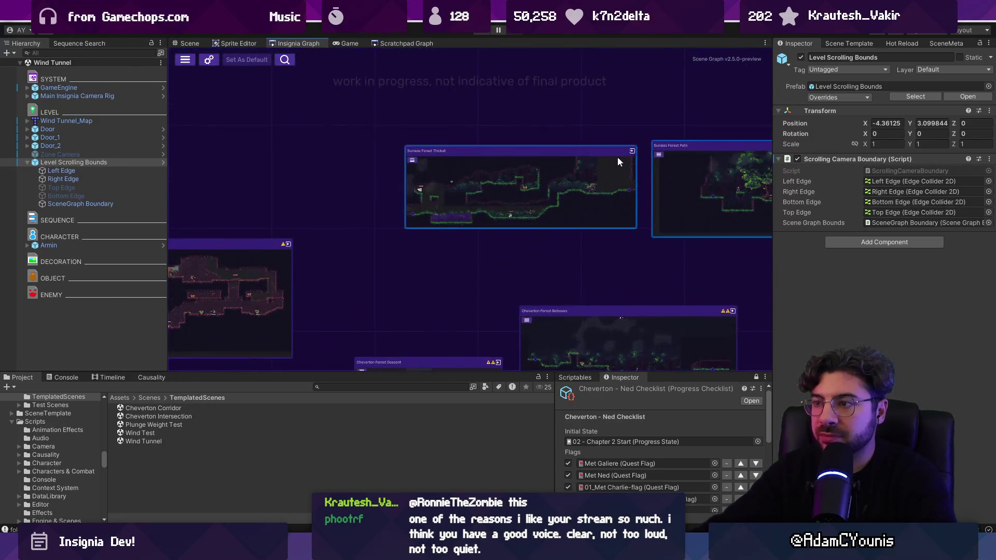
pyautogui.scroll(-5, 570, 202)
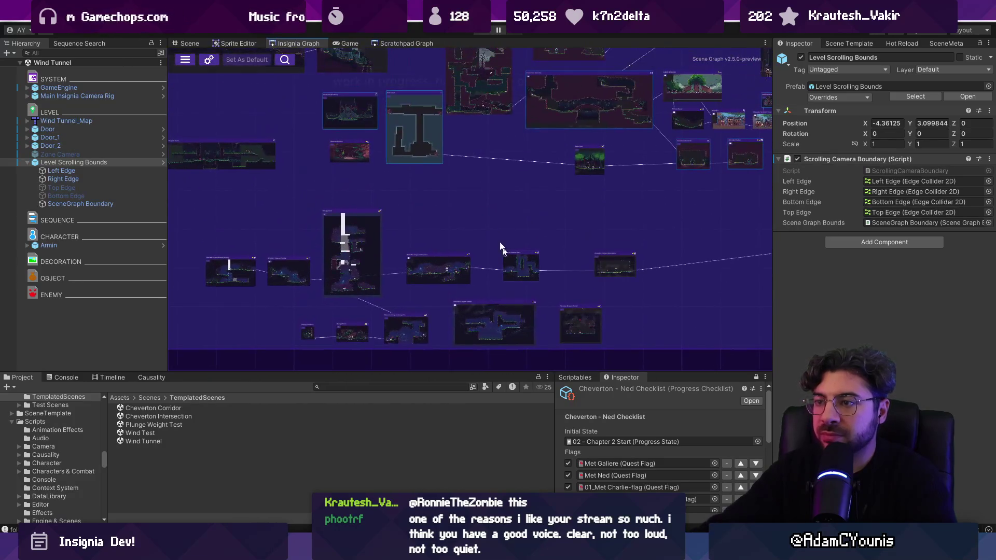
pyautogui.scroll(3, 501, 248)
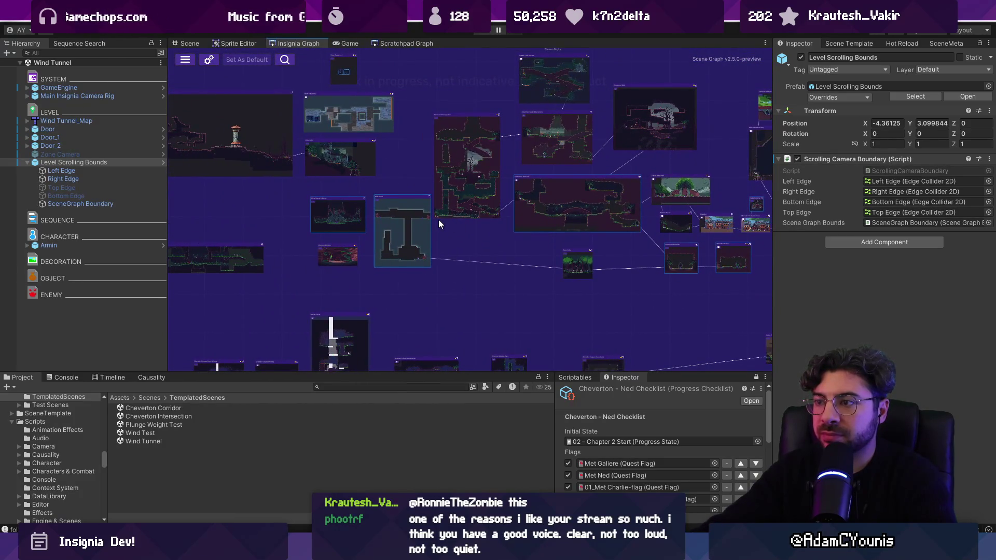
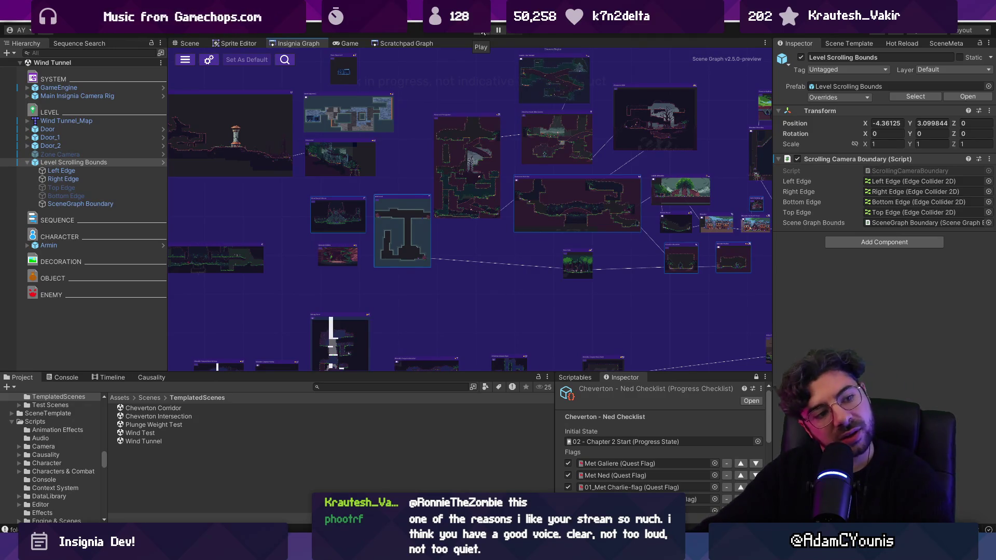
# Step: Playtest the Wind Tunnel level maximized, running the character left and right through its rooms
pyautogui.click(482, 32)
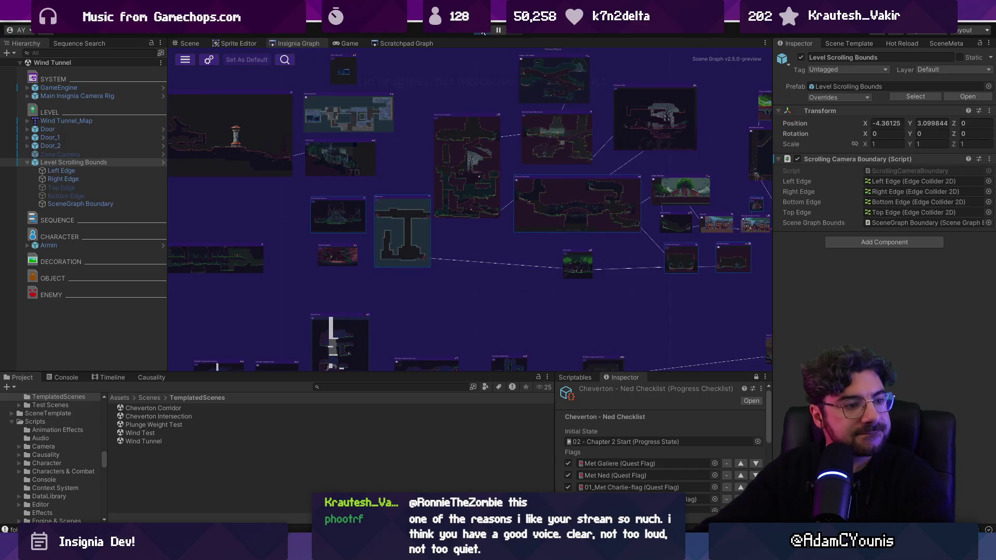
pyautogui.hotkey('shift', 'space')
pyautogui.press('Left')
pyautogui.press('Right')
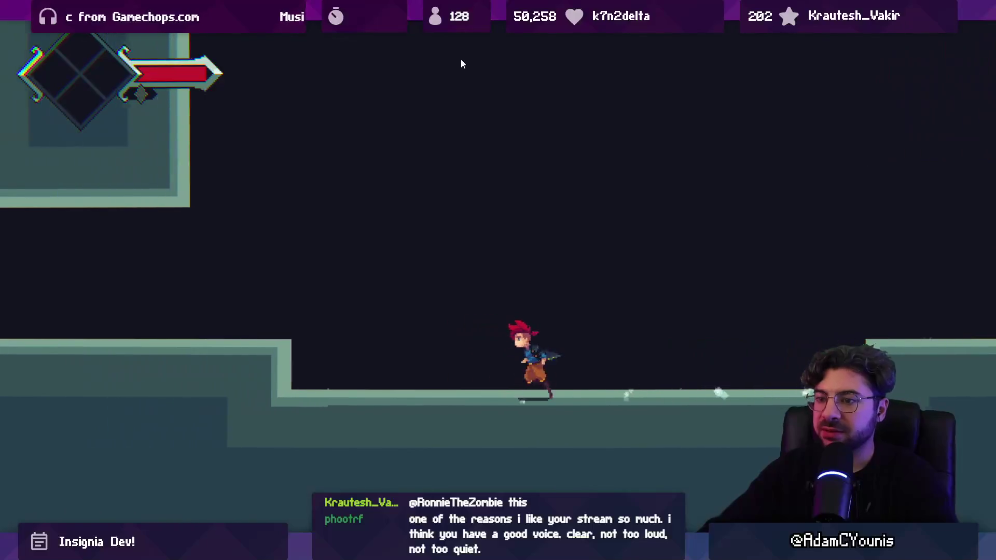
pyautogui.press('Left')
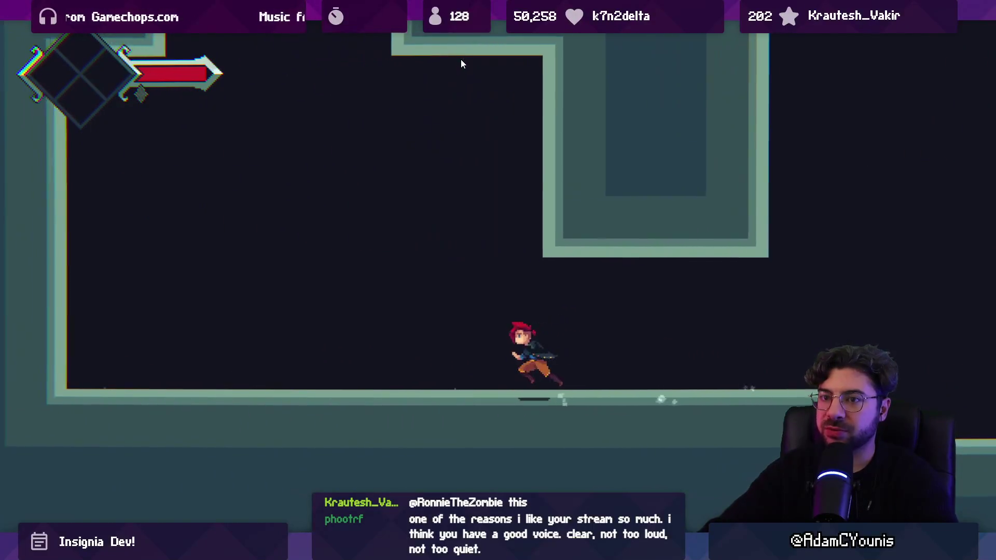
pyautogui.press('Right')
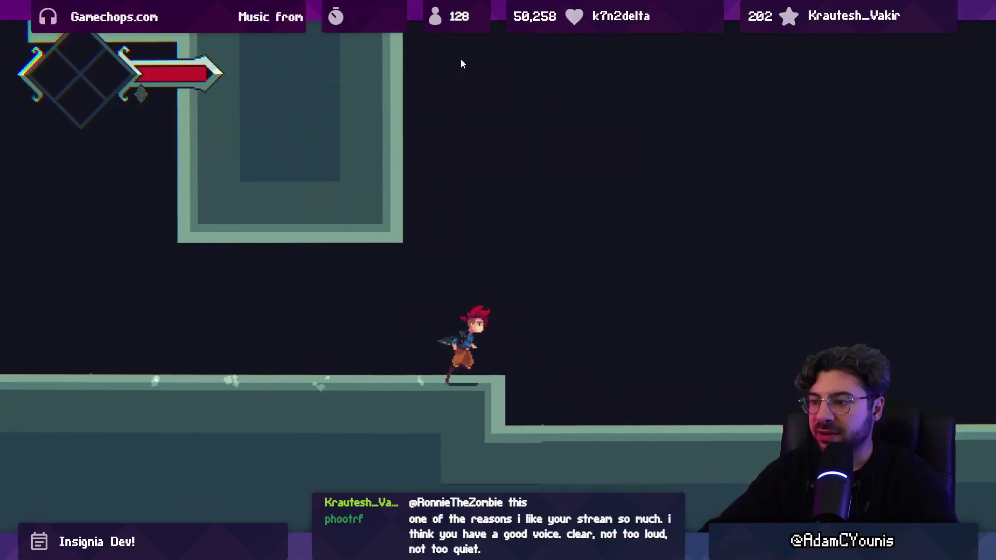
pyautogui.hotkey('shift', 'space')
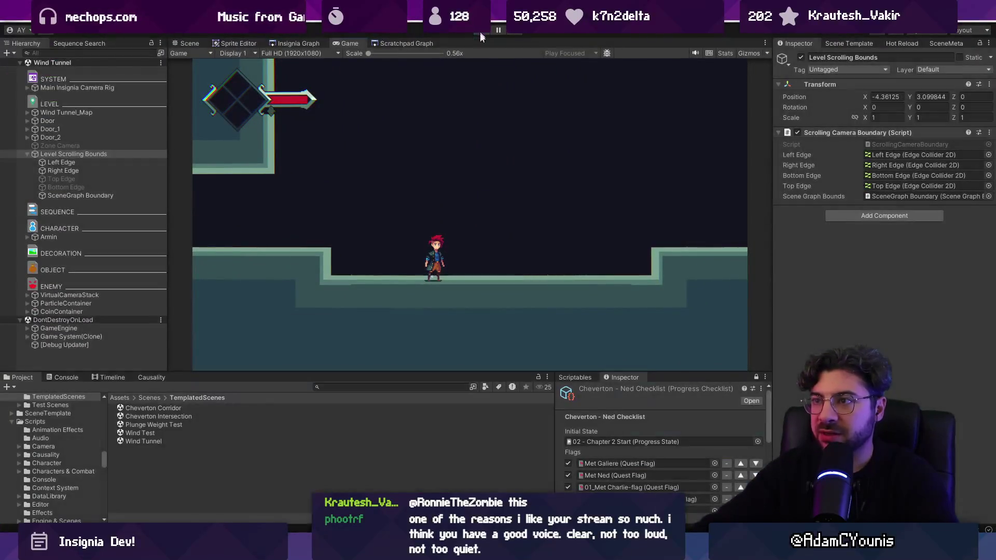
pyautogui.click(346, 390)
# Step: Filter the Project assets by 'wind' to find the Wind Field prefab
pyautogui.write('win')
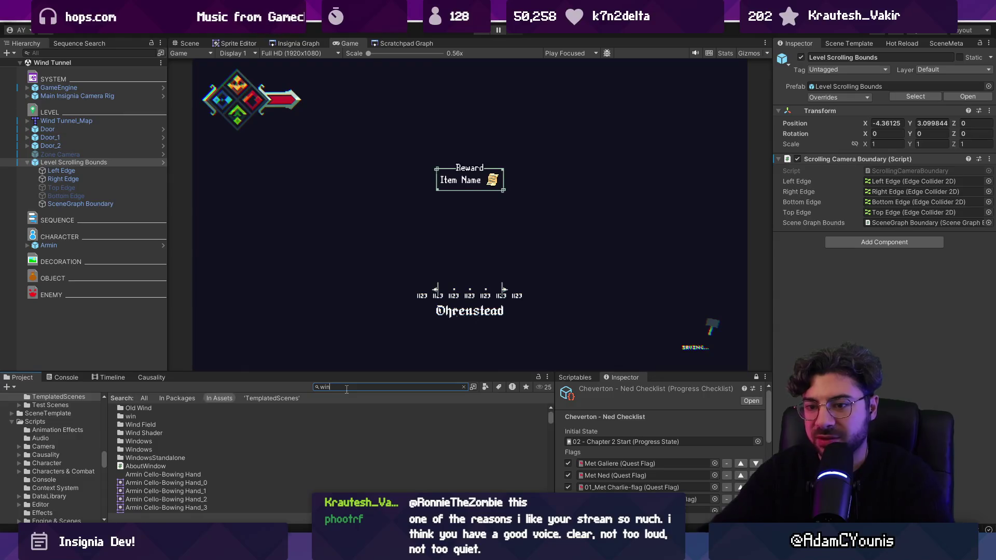
pyautogui.click(189, 43)
pyautogui.scroll(-5, 187, 462)
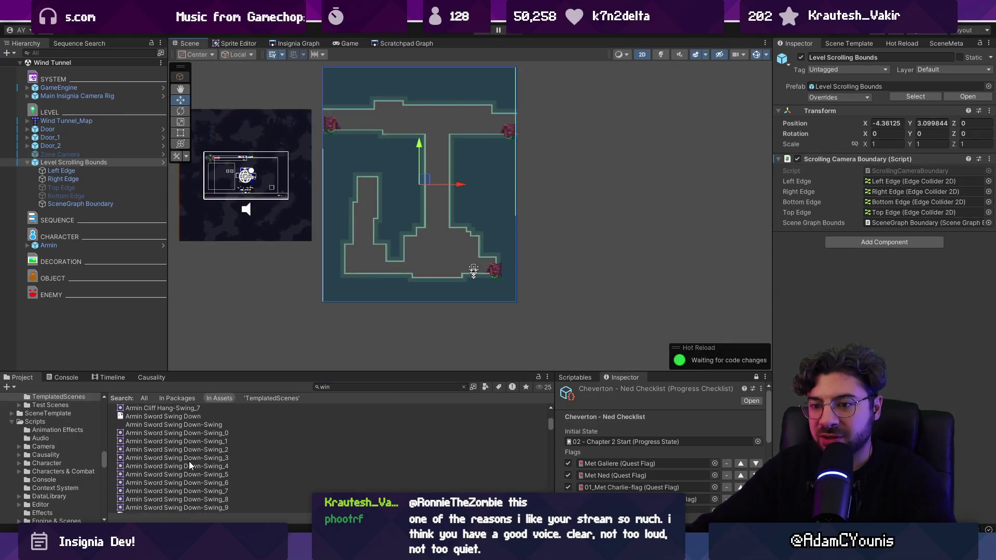
pyautogui.click(342, 389)
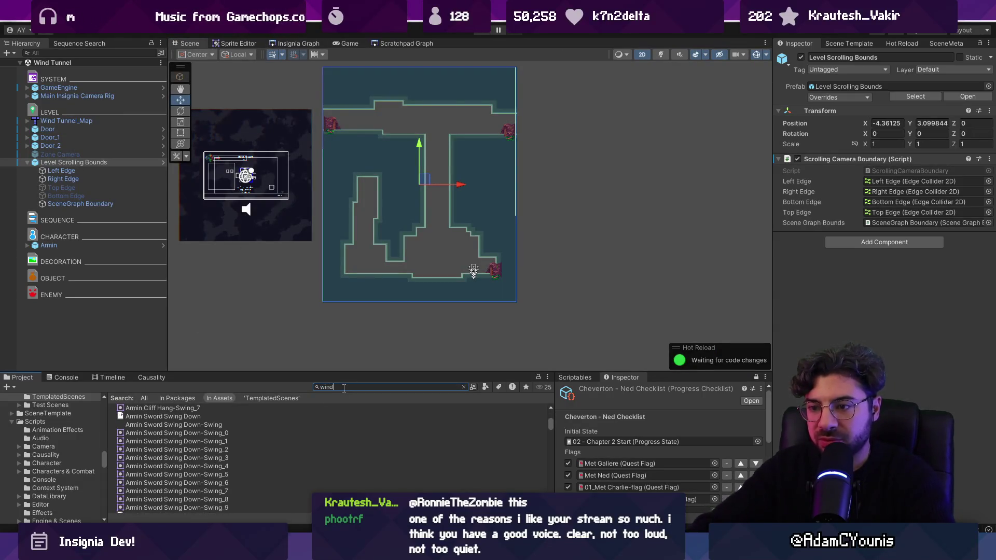
pyautogui.write('wind')
# Step: Place the Wind Field prefab on the room floor at -3.58577, -7.10497
pyautogui.scroll(-5, 235, 447)
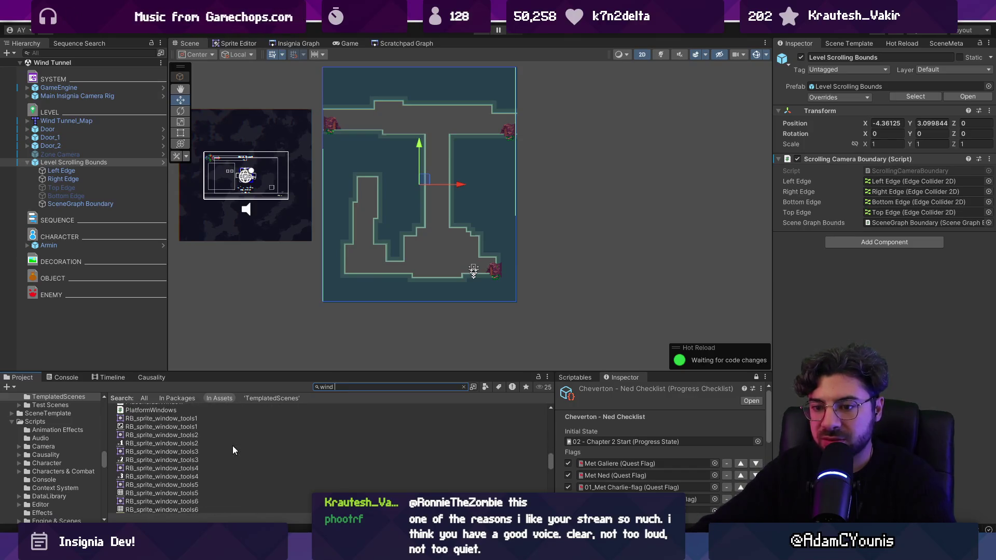
pyautogui.scroll(-3, 236, 446)
pyautogui.scroll(-4, 232, 447)
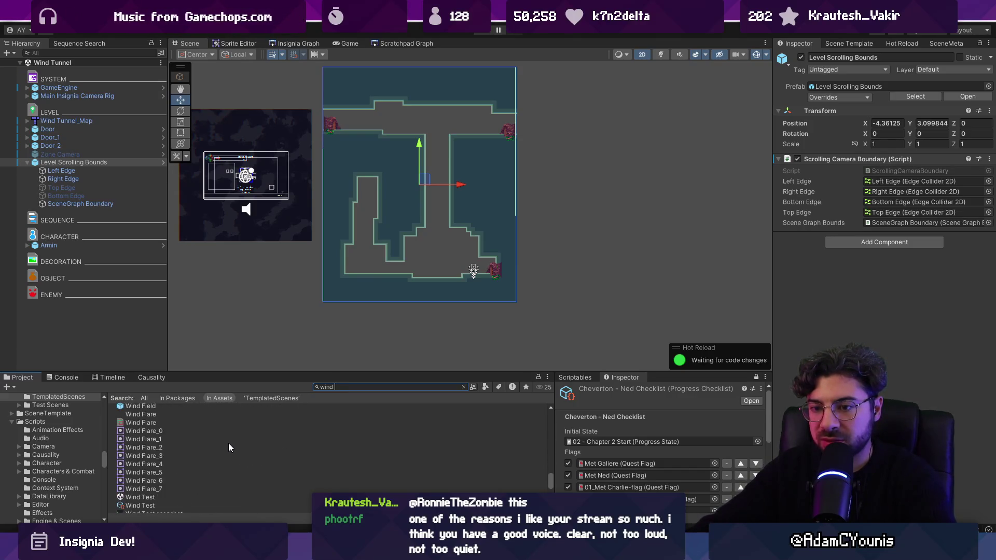
pyautogui.moveTo(148, 445)
pyautogui.mouseDown()
pyautogui.moveTo(328, 344)
pyautogui.moveTo(406, 259)
pyautogui.moveTo(438, 272)
pyautogui.mouseUp()
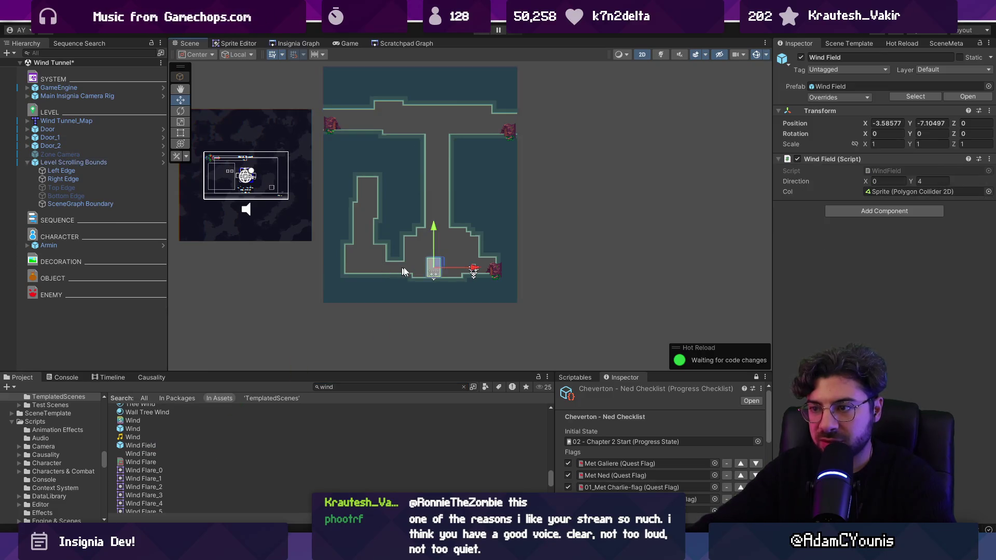
pyautogui.scroll(8, 438, 272)
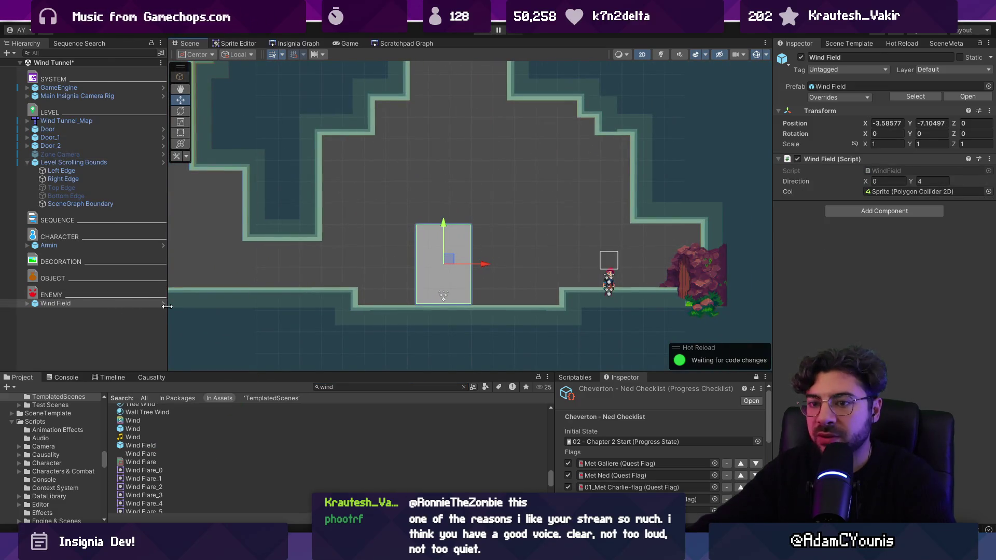
# Step: Set the Wind Field prefab's Sprite X position to 0 and exit prefab mode
pyautogui.click(162, 304)
pyautogui.click(98, 92)
pyautogui.click(105, 84)
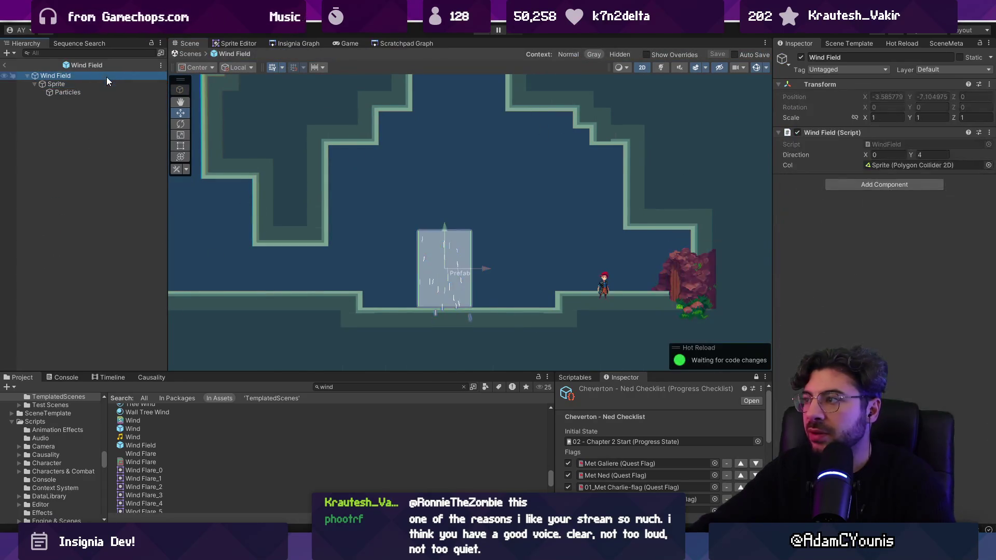
pyautogui.click(893, 96)
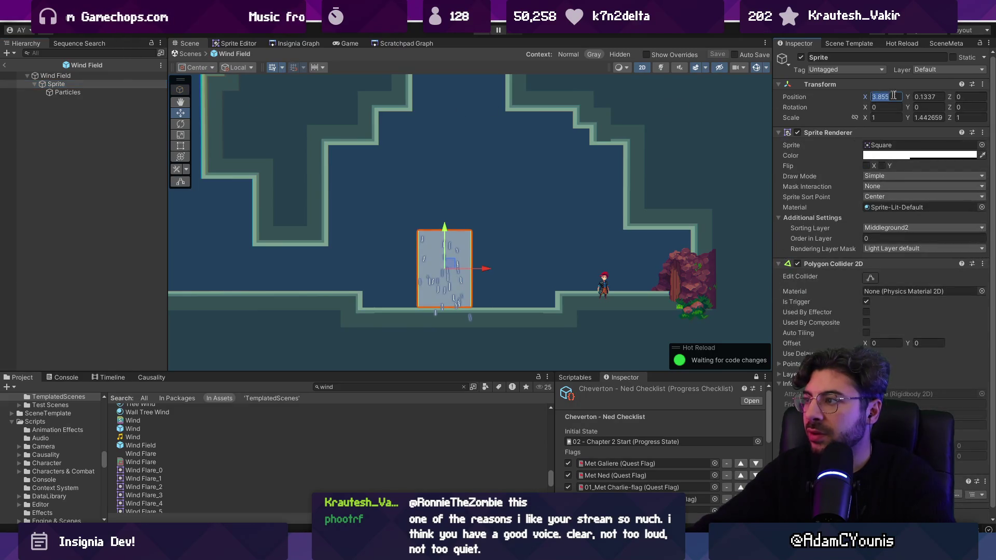
pyautogui.write('0')
pyautogui.press('Tab')
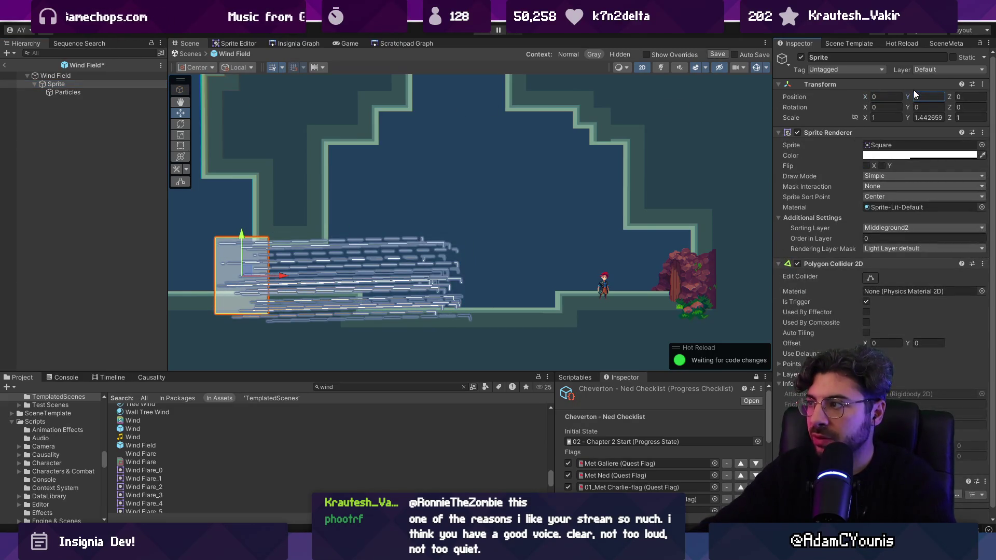
pyautogui.write('0')
pyautogui.click(67, 92)
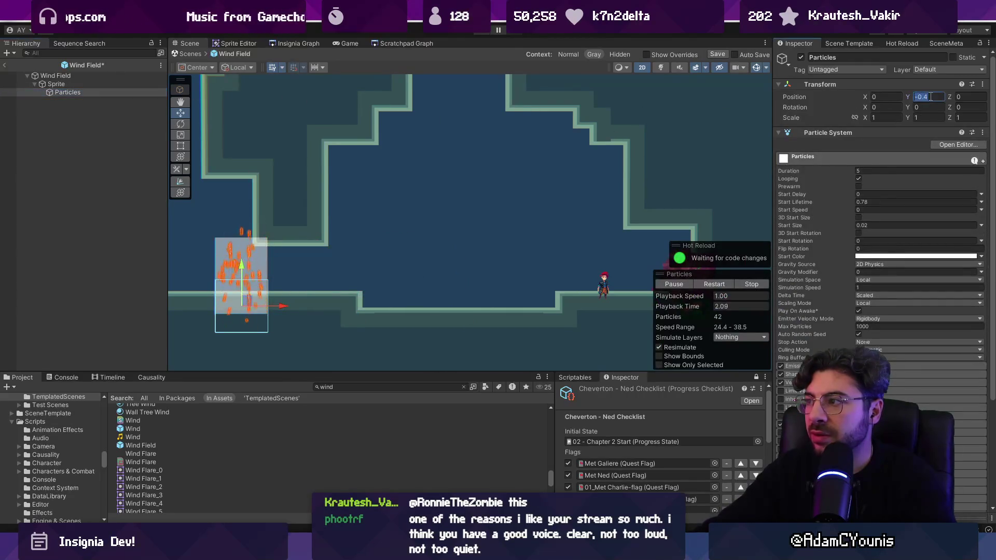
pyautogui.click(86, 85)
pyautogui.click(89, 92)
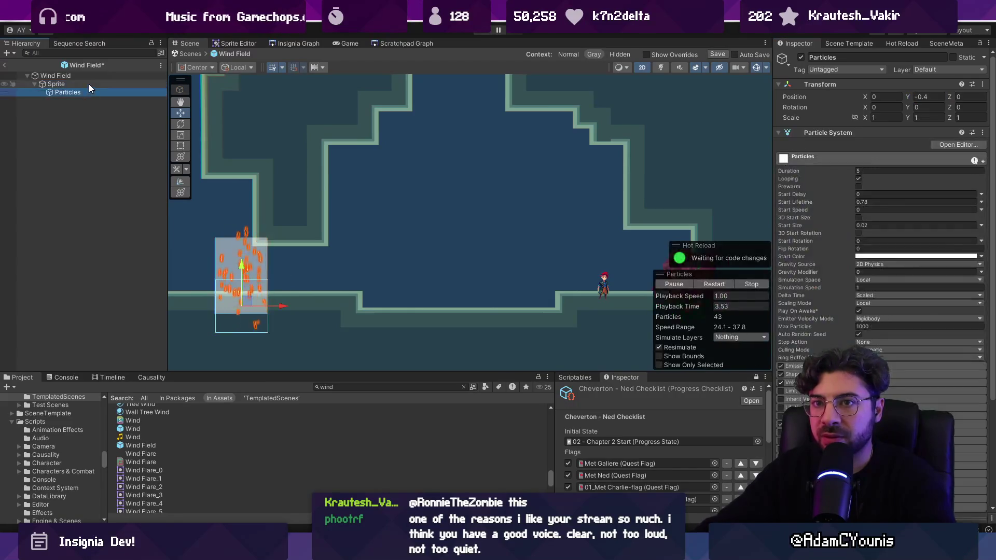
pyautogui.click(89, 84)
pyautogui.click(85, 75)
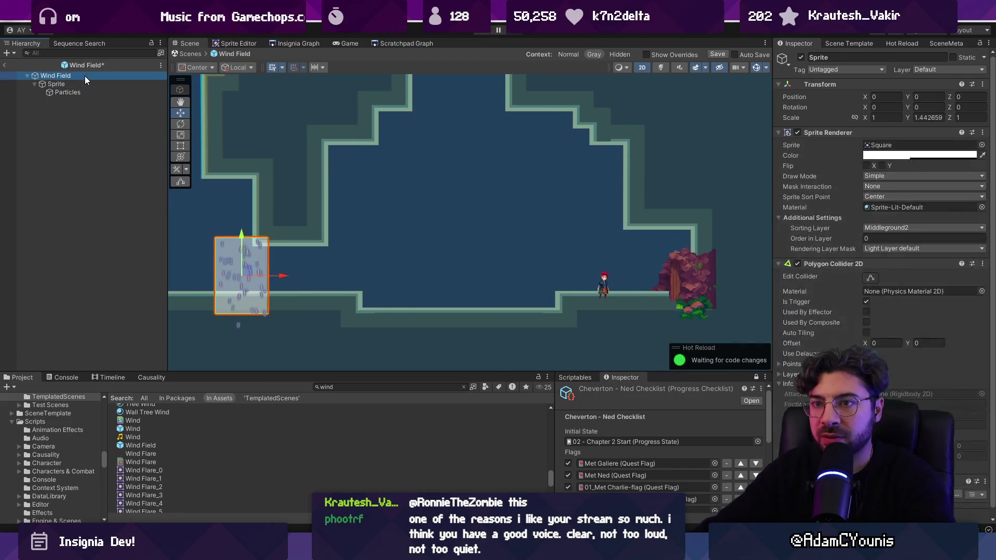
pyautogui.click(5, 65)
# Step: Move the Wind Field right under the vertical shaft, to X 0.538
pyautogui.moveTo(276, 273); pyautogui.dragTo(497, 271)
pyautogui.press('r')
pyautogui.click(27, 304)
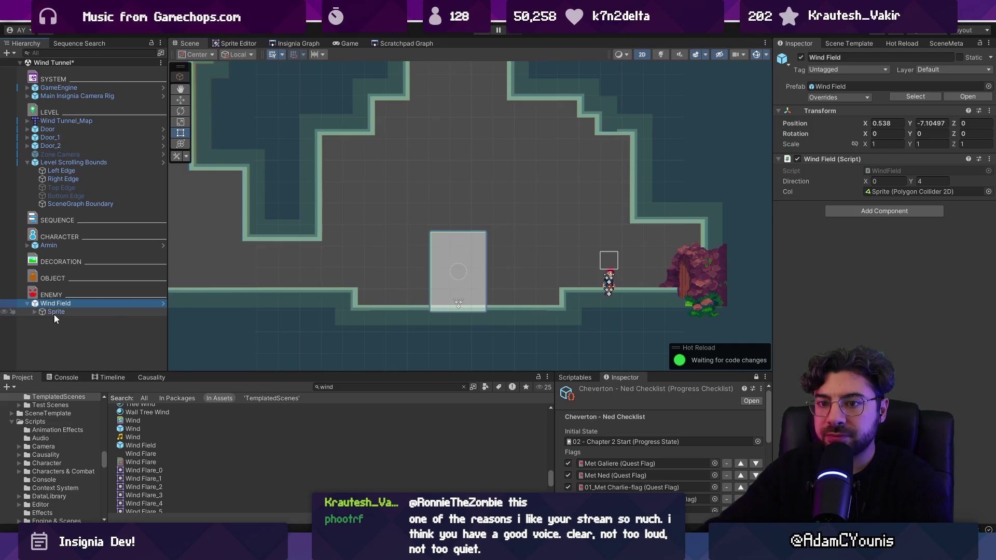
# Step: Stretch the Wind Field sprite upward into a tall column, Scale Y about 10.9
pyautogui.click(54, 312)
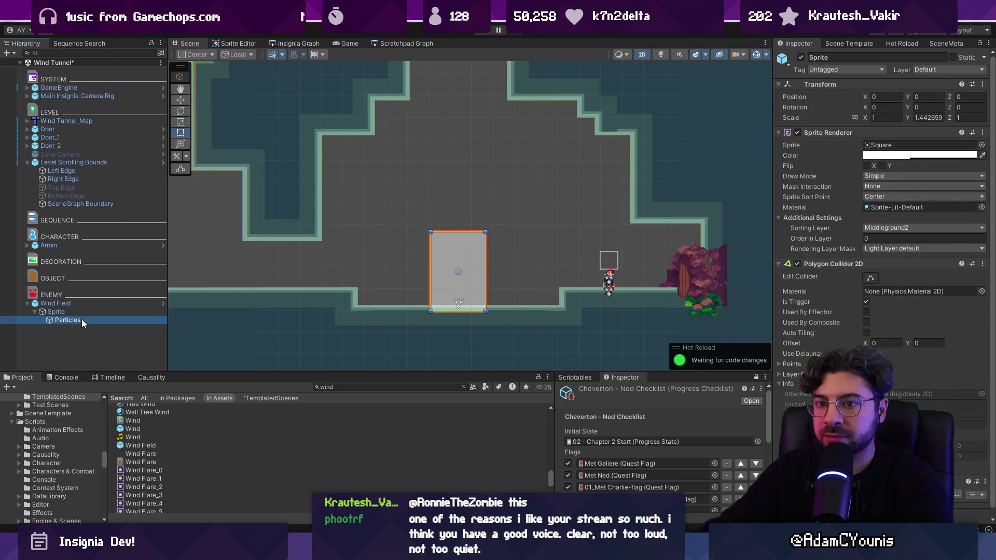
pyautogui.moveTo(458, 231)
pyautogui.mouseDown()
pyautogui.moveTo(458, 174)
pyautogui.moveTo(458, 229)
pyautogui.moveTo(510, 21)
pyautogui.mouseUp()
pyautogui.scroll(-2, 458, 218)
pyautogui.scroll(-3, 456, 171)
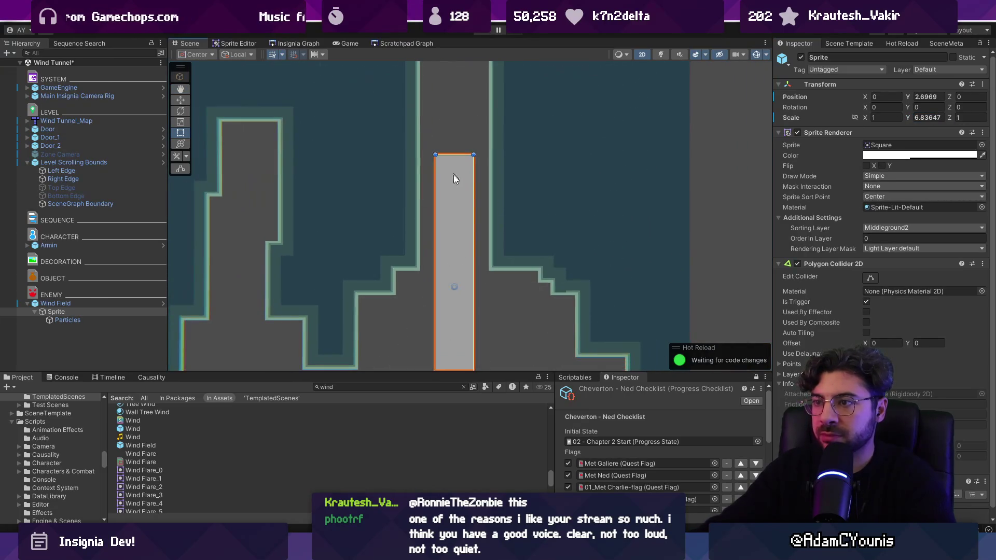
pyautogui.moveTo(459, 213); pyautogui.dragTo(481, 106)
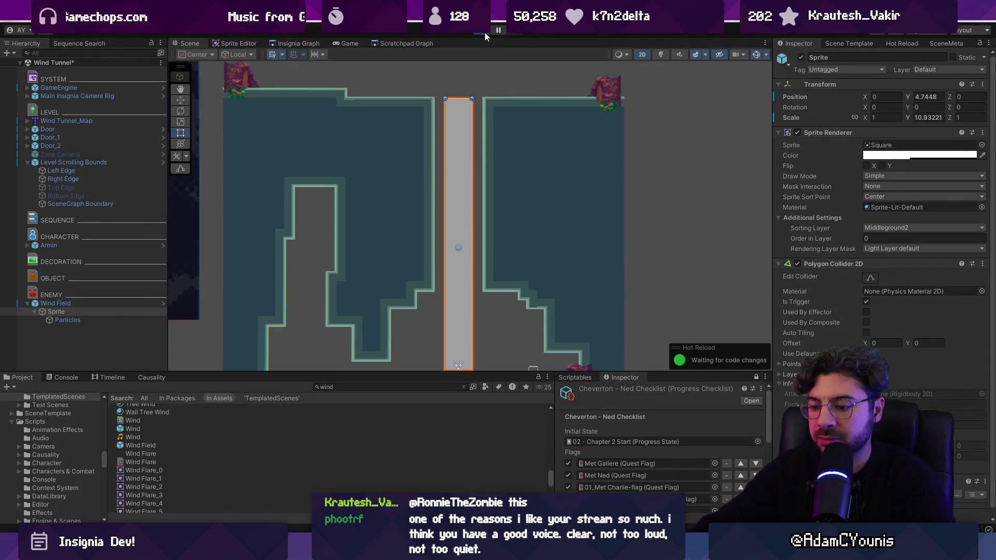
# Step: Playtest the wind column lifting the character, then widen it to X scale 1.7777
pyautogui.click(484, 33)
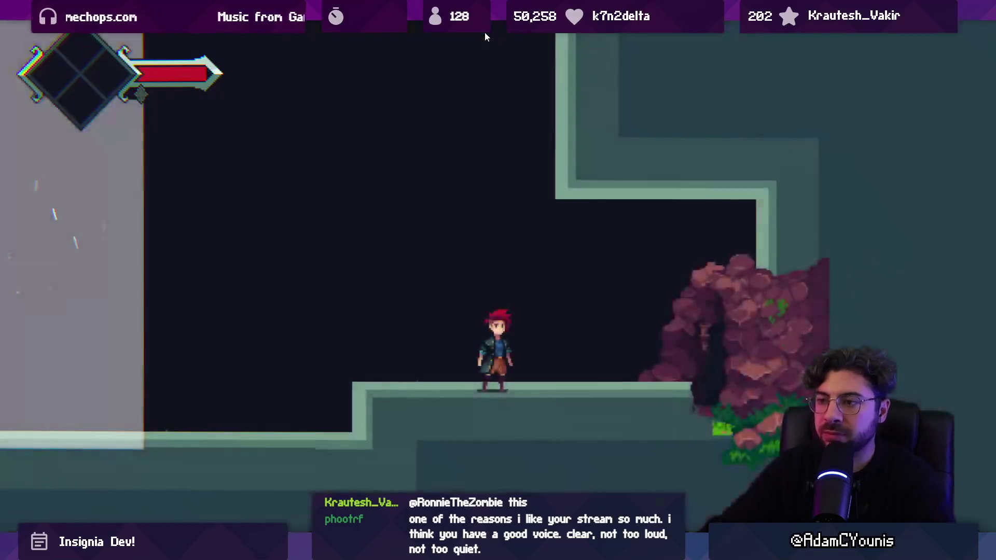
pyautogui.press('Left')
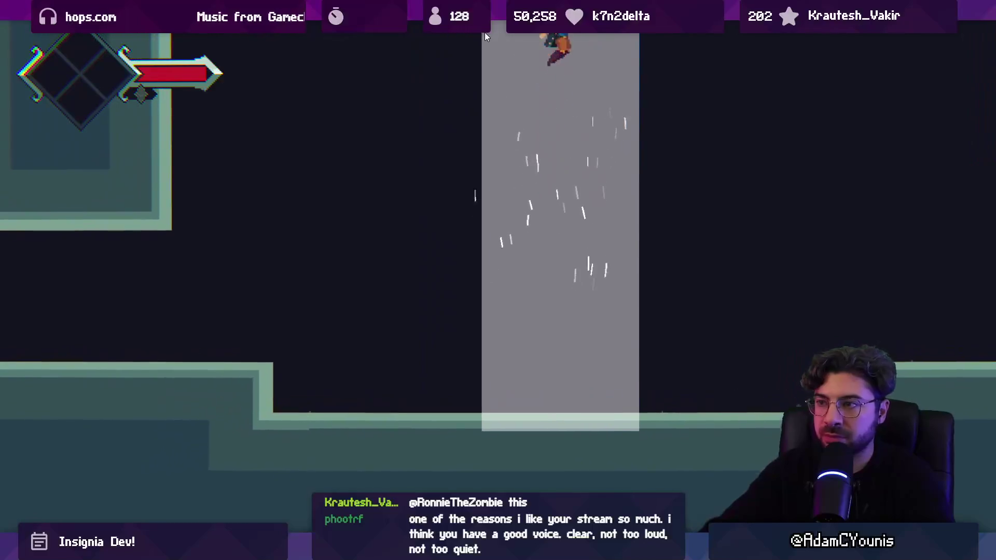
pyautogui.press('Left')
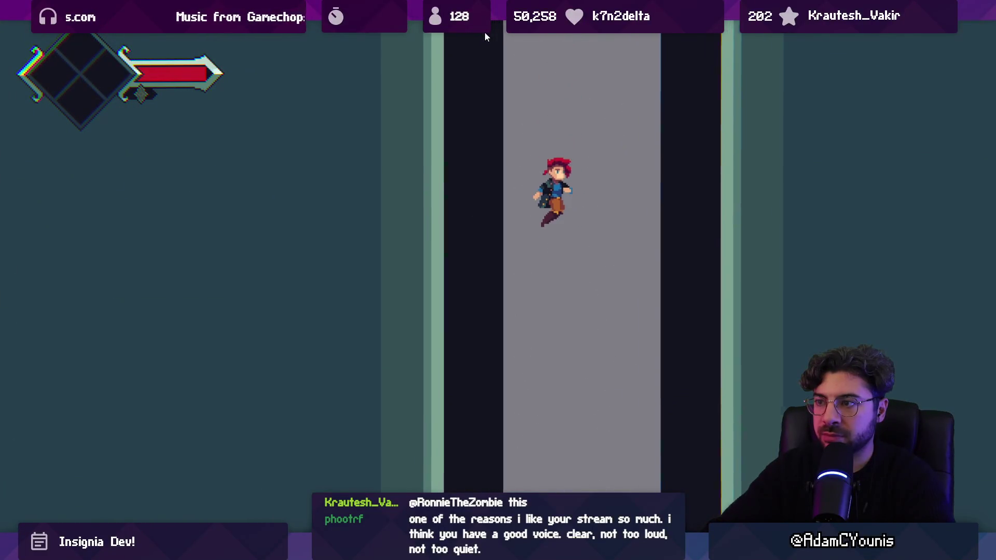
pyautogui.press('Right')
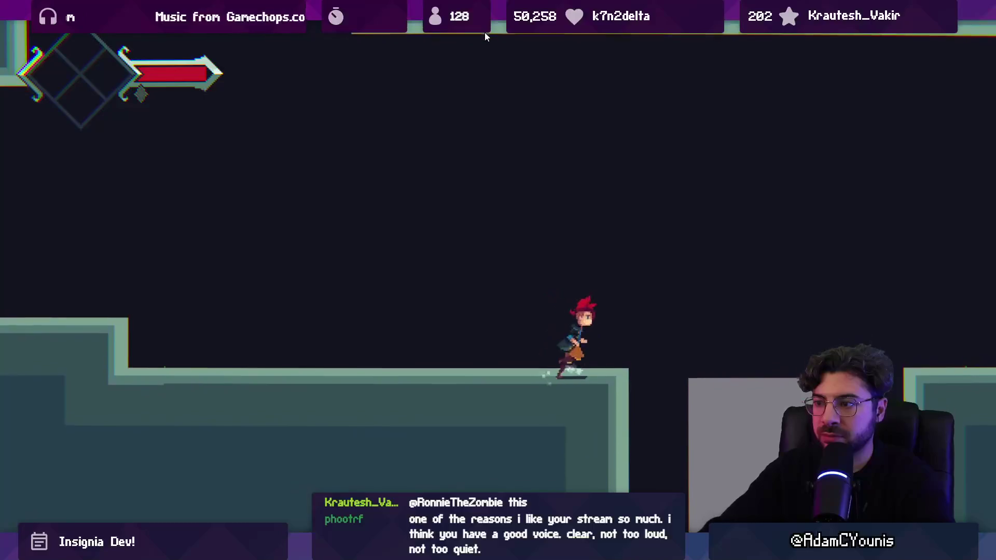
pyautogui.press('Right')
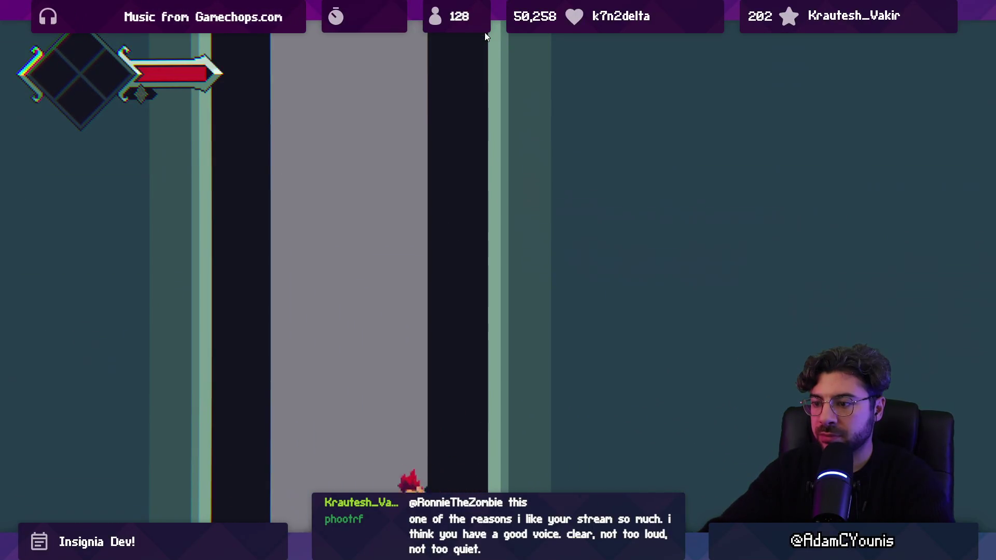
pyautogui.press('Left')
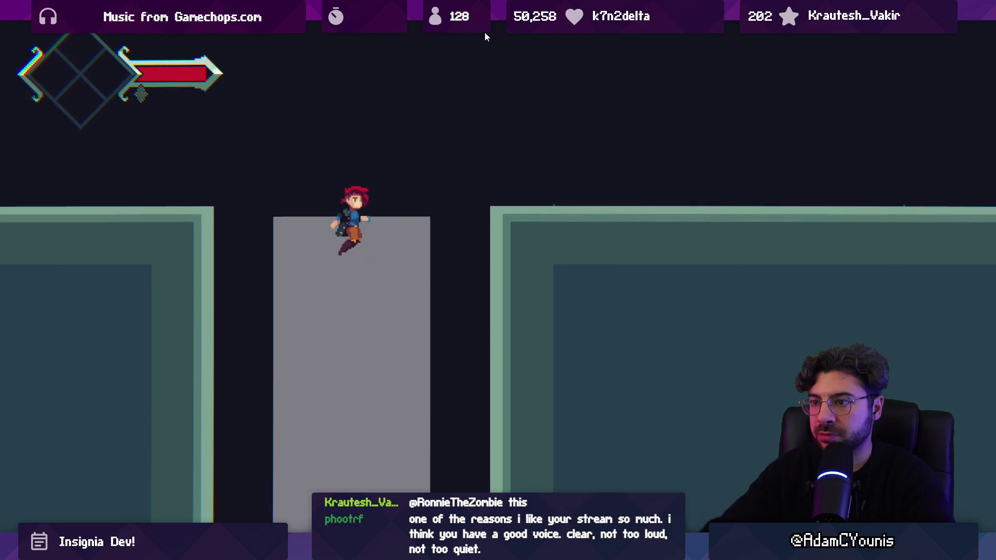
pyautogui.press('Right')
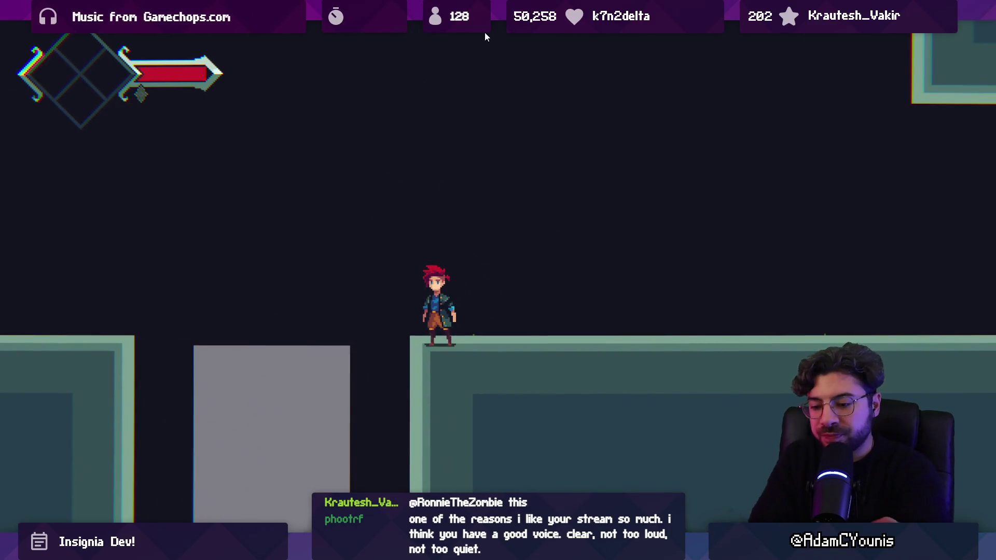
pyautogui.hotkey('shift', 'space')
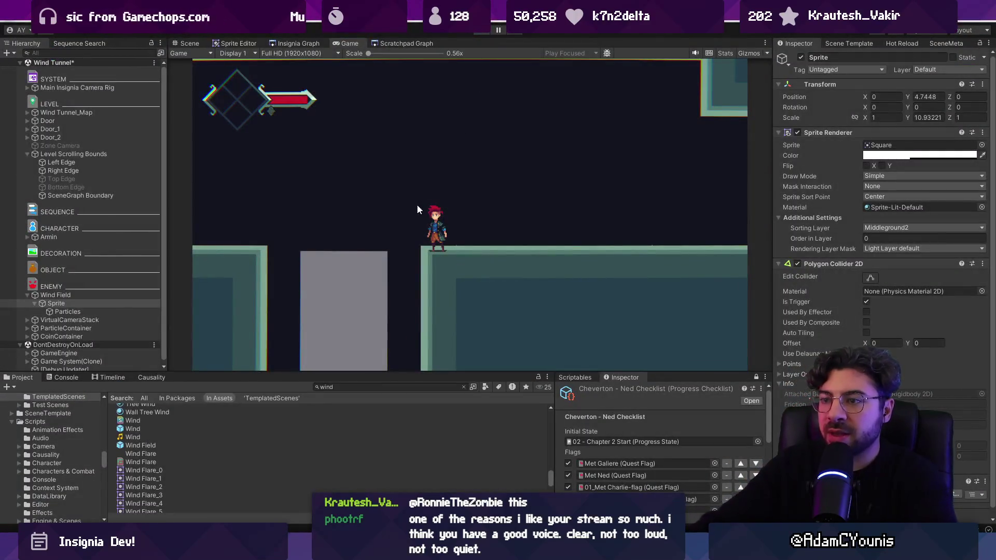
pyautogui.hotkey('ctrl', 'p')
pyautogui.moveTo(458, 245); pyautogui.dragTo(466, 241)
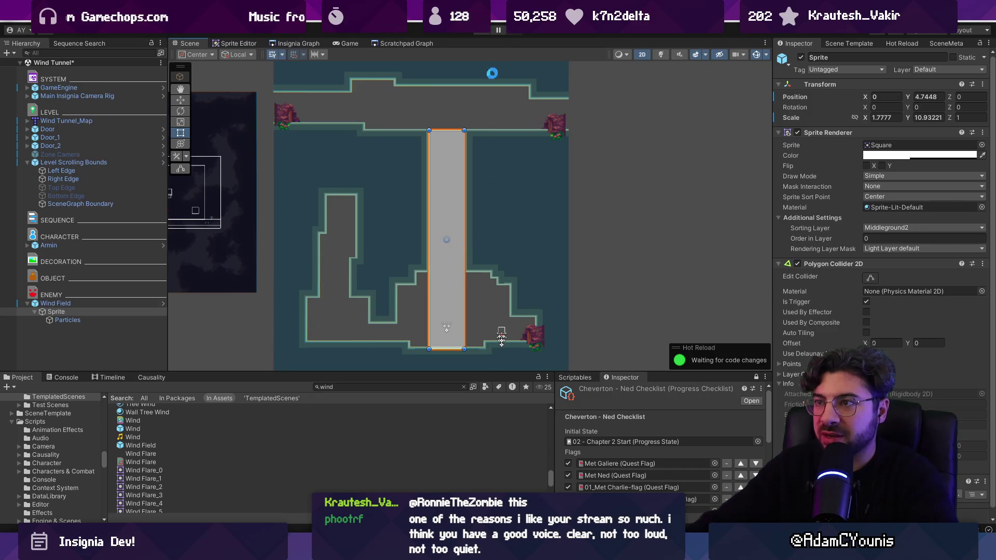
# Step: Playtest the widened wind column, jumping out of the shaft onto the left ledge
pyautogui.click(478, 31)
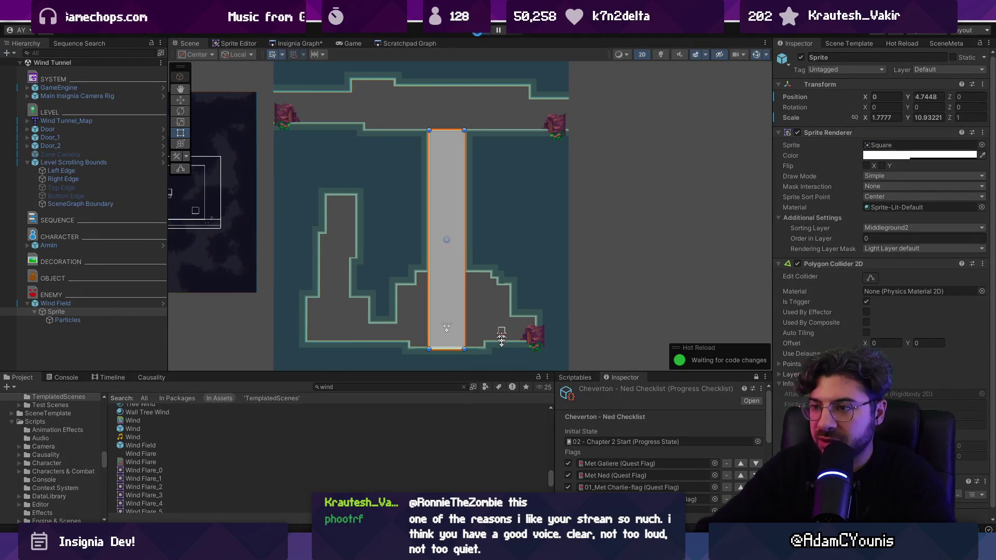
pyautogui.press('Left')
pyautogui.press('space')
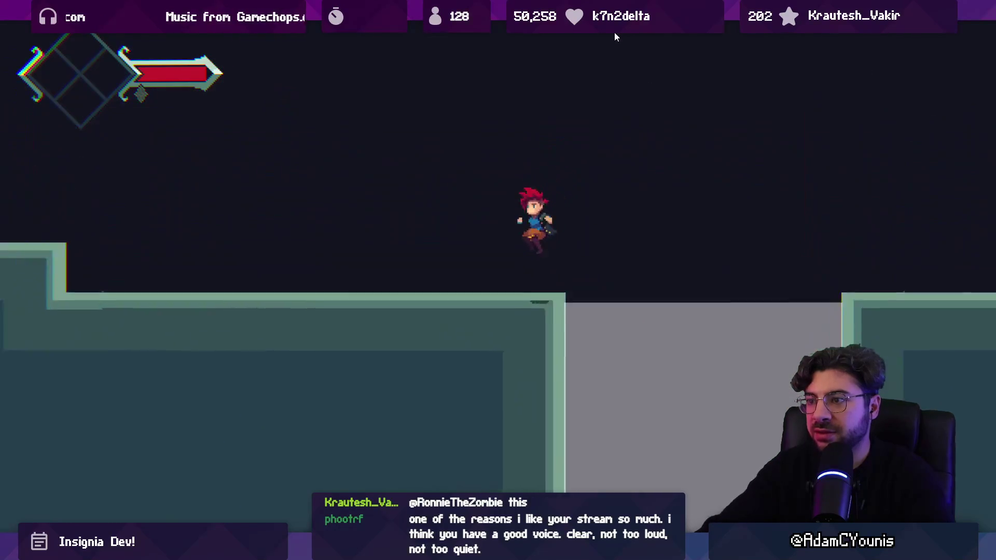
pyautogui.press('Right')
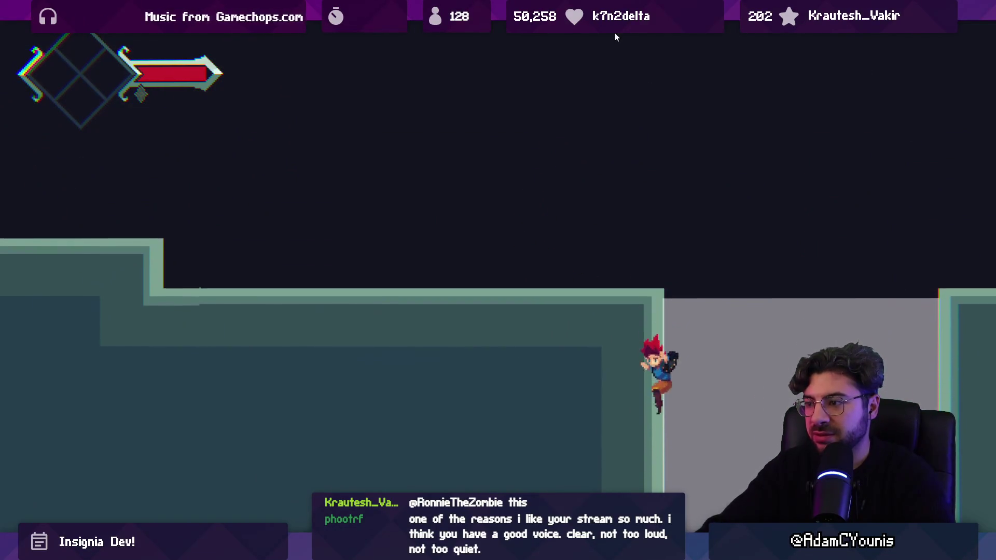
pyautogui.press('space')
pyautogui.press('Left')
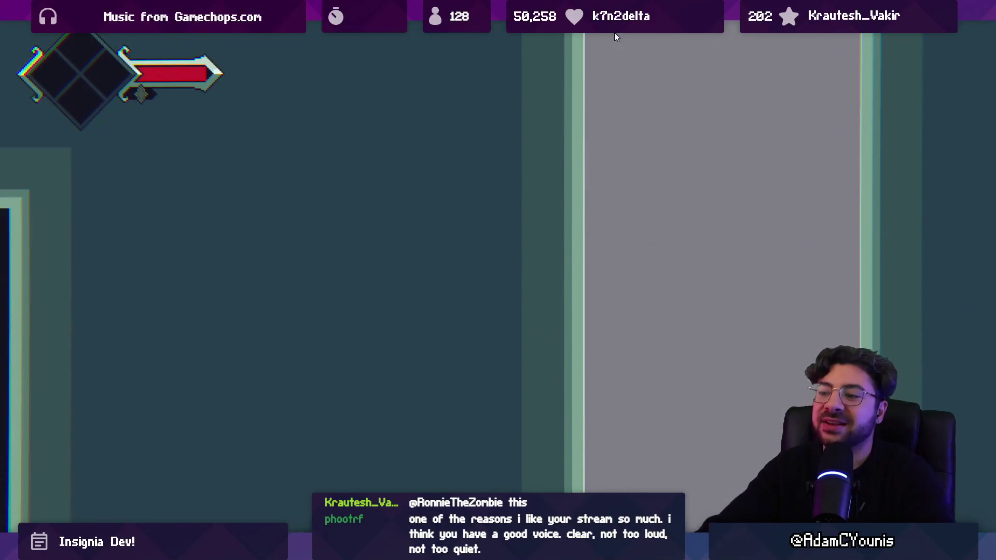
pyautogui.hotkey('shift', 'space')
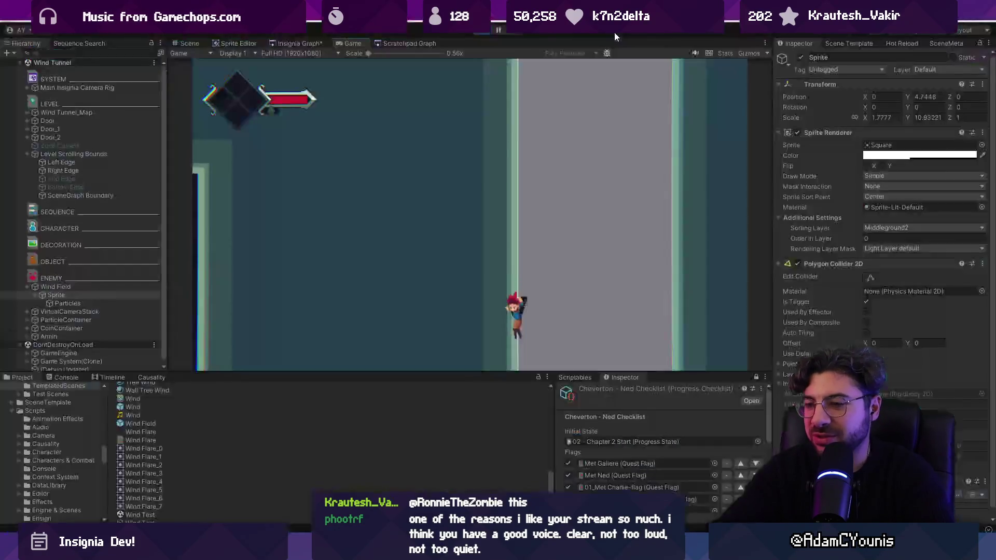
pyautogui.hotkey('ctrl', 'p')
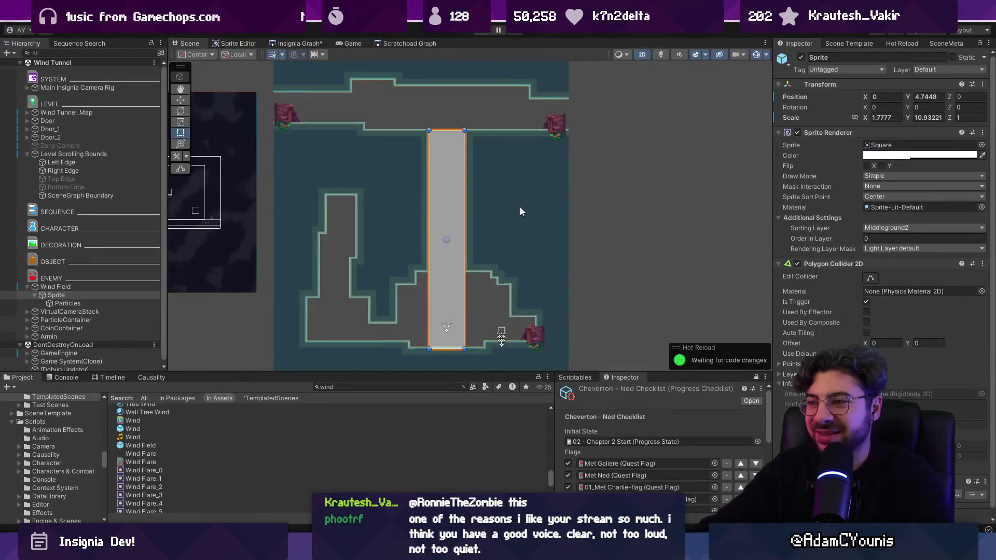
# Step: Widen the wind column further and playtest jumping across onto the right platform
pyautogui.moveTo(464, 212); pyautogui.dragTo(469, 212)
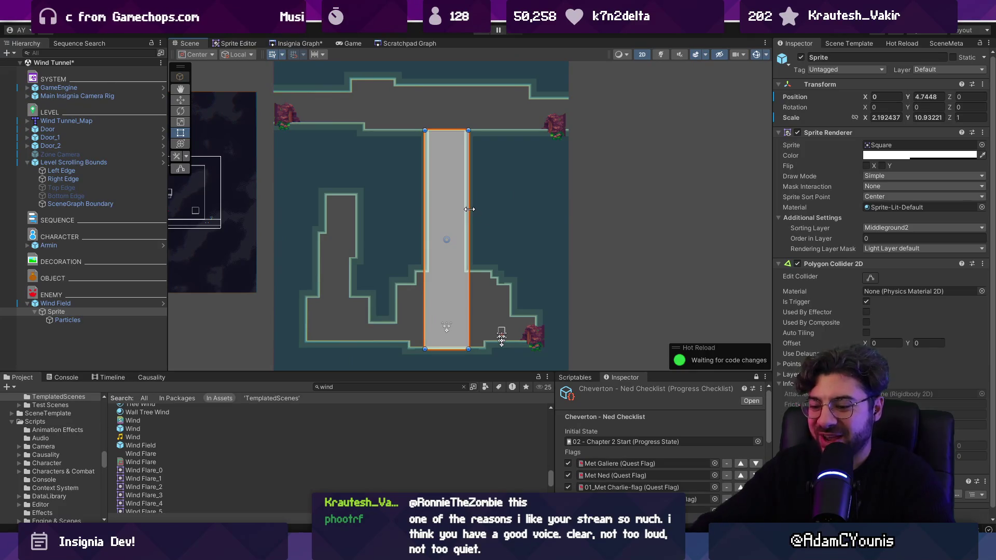
pyautogui.hotkey('ctrl', 'p')
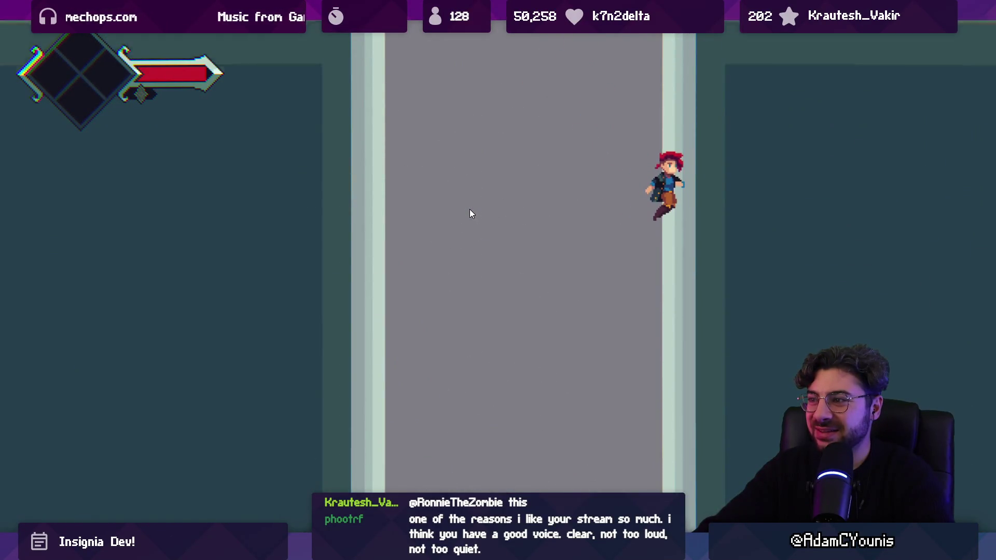
pyautogui.press('Left')
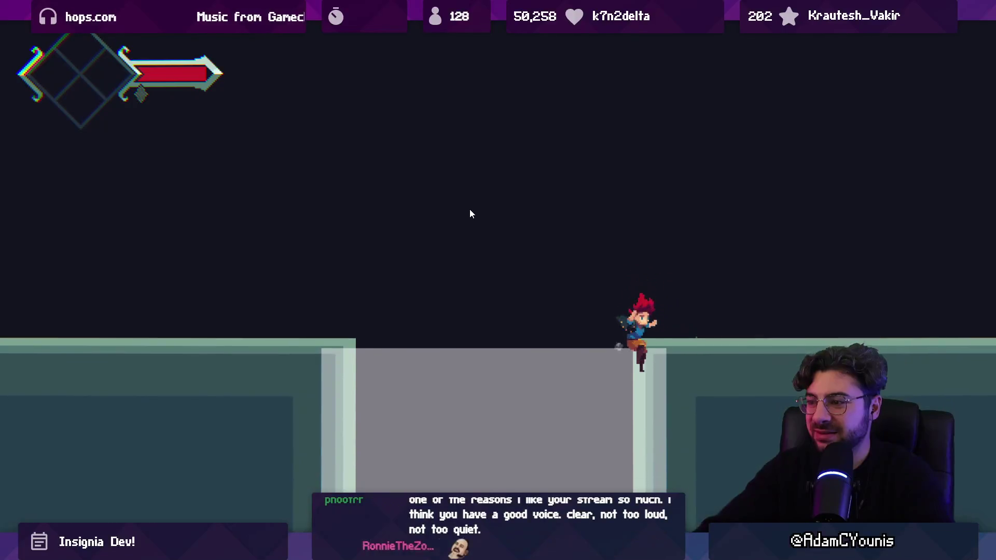
pyautogui.press('space')
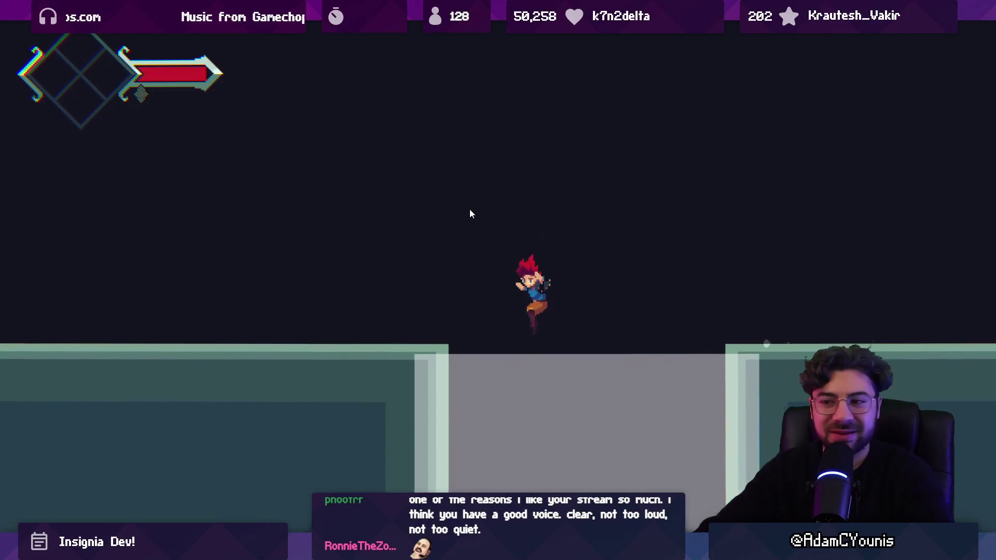
pyautogui.press('Left')
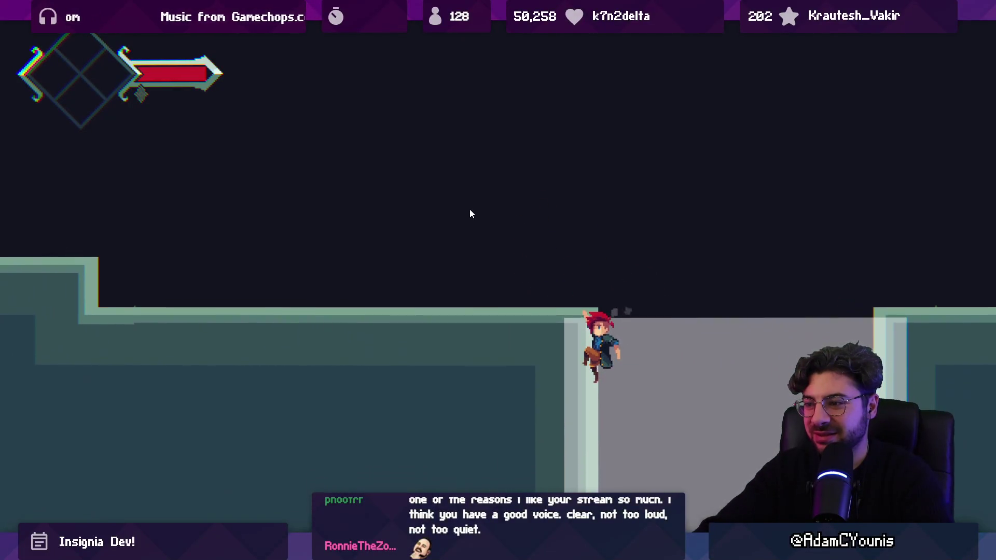
pyautogui.press('Up')
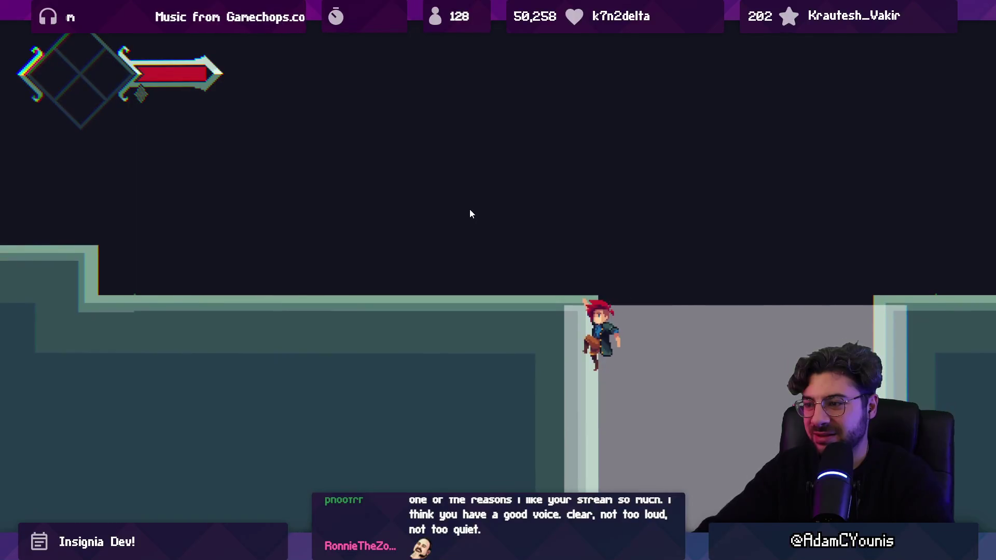
pyautogui.press('Down')
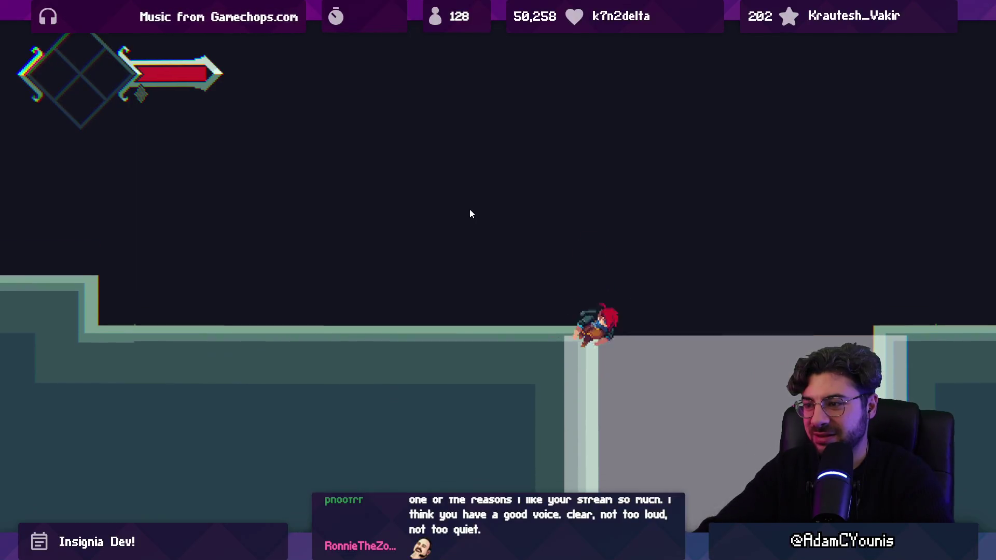
pyautogui.press('Down')
pyautogui.press('Right')
pyautogui.press('space')
pyautogui.press('Right')
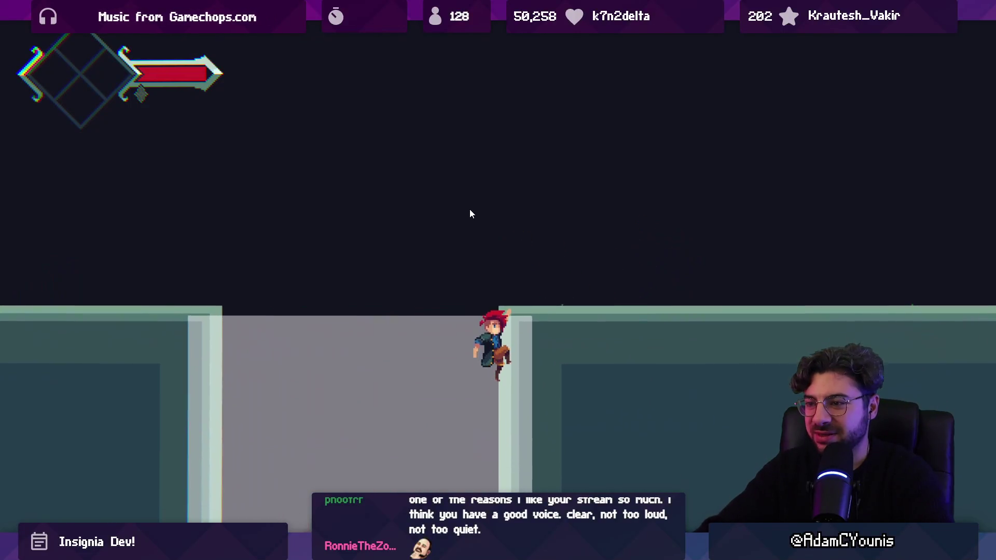
pyautogui.press('space')
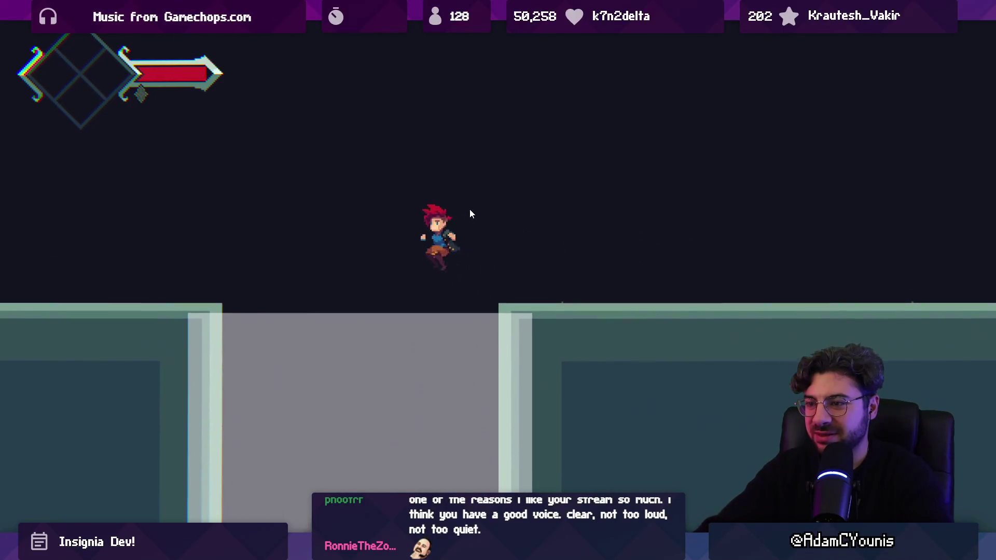
pyautogui.press('Right')
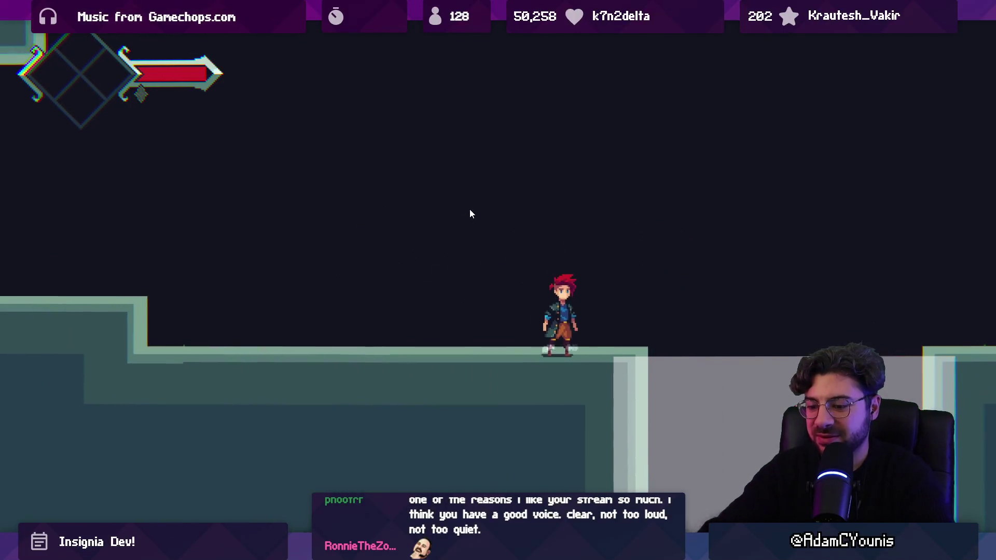
pyautogui.hotkey('shift', 'space')
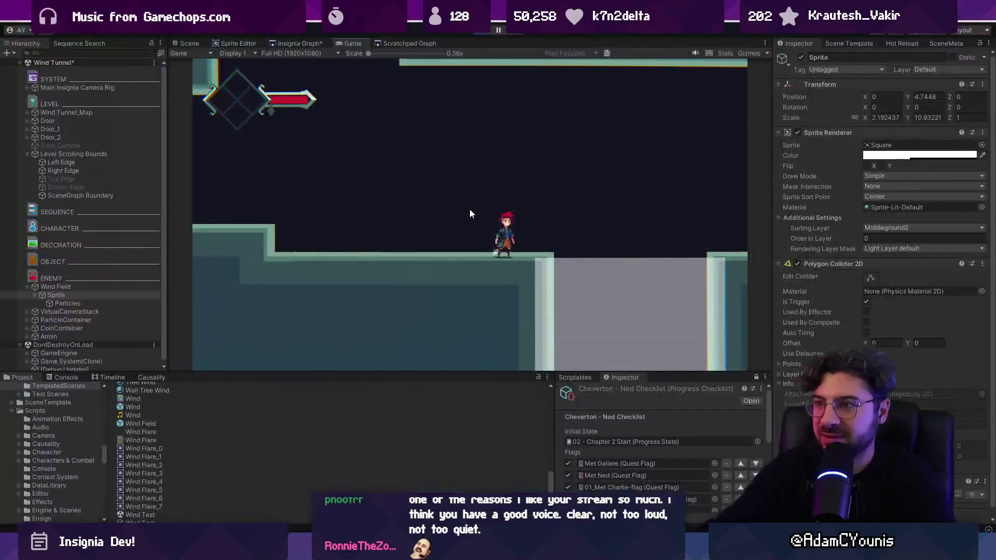
pyautogui.hotkey('ctrl', 'p')
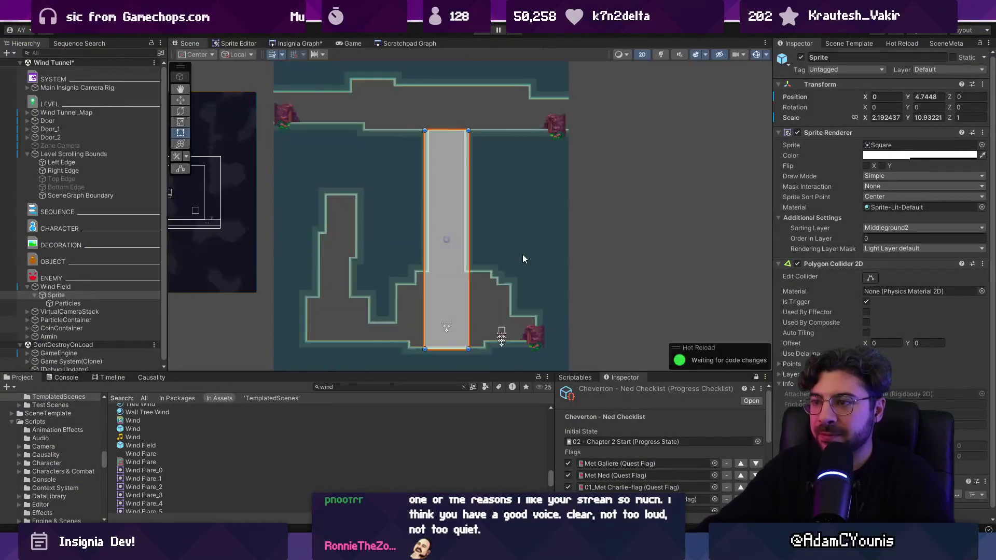
# Step: Stretch the wind sprite to the tunnel top (scale 2.192437 × 13.23453, Y 5.8962) and replay
pyautogui.press('e')
pyautogui.press('r')
pyautogui.press('t')
pyautogui.moveTo(444, 134); pyautogui.dragTo(447, 103)
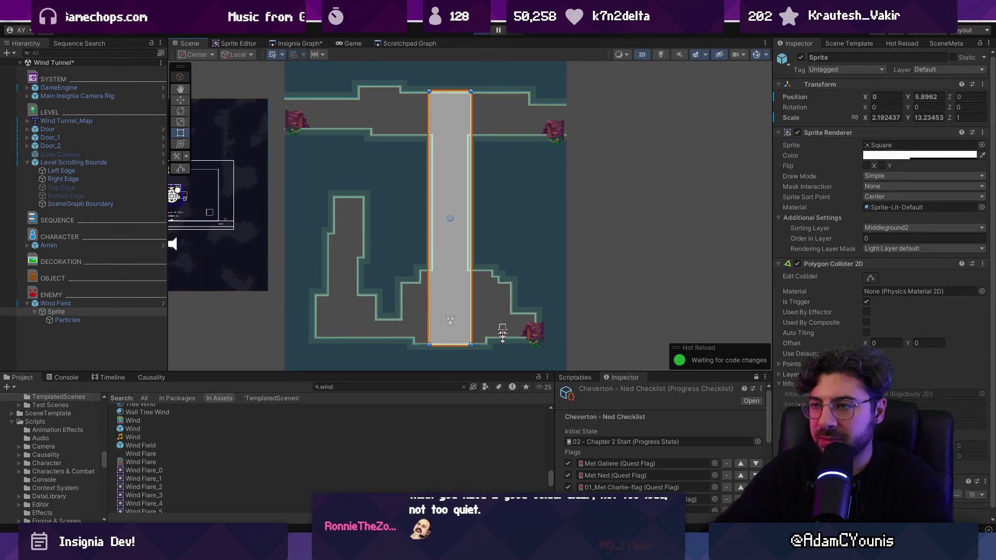
pyautogui.hotkey('ctrl', 'p')
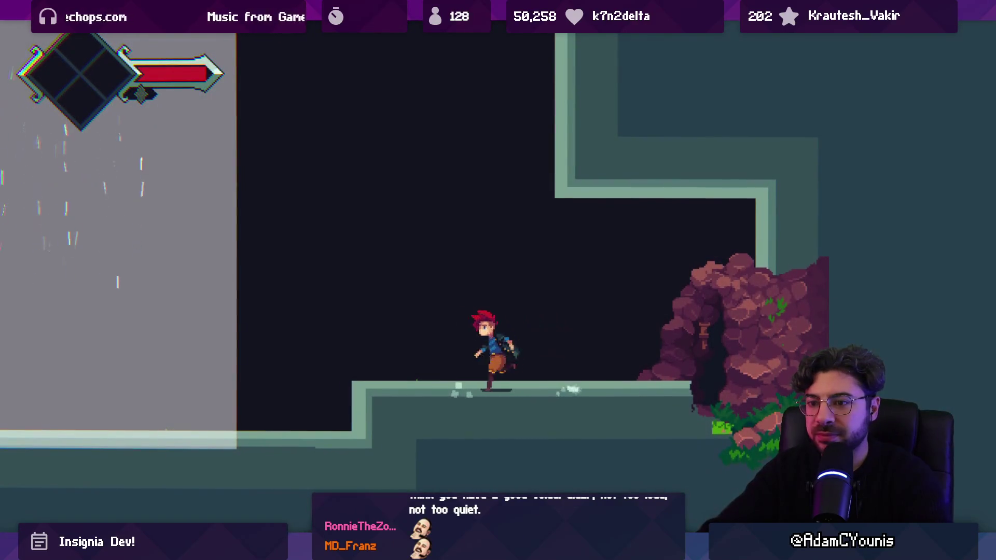
# Step: Ride the enlarged wind column up the shaft repeatedly, crossing ledges, then stop play
pyautogui.press('Left')
pyautogui.press('space')
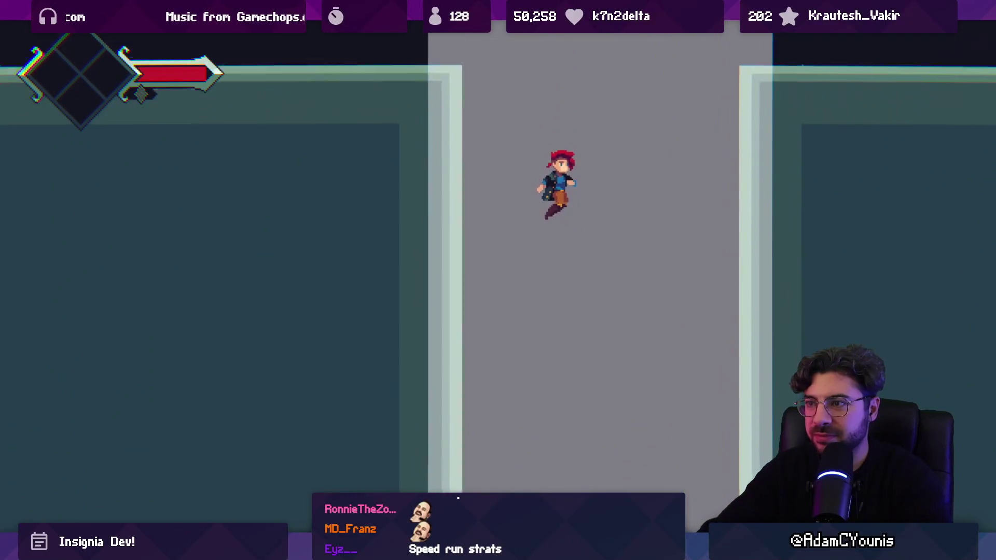
pyautogui.press('Right')
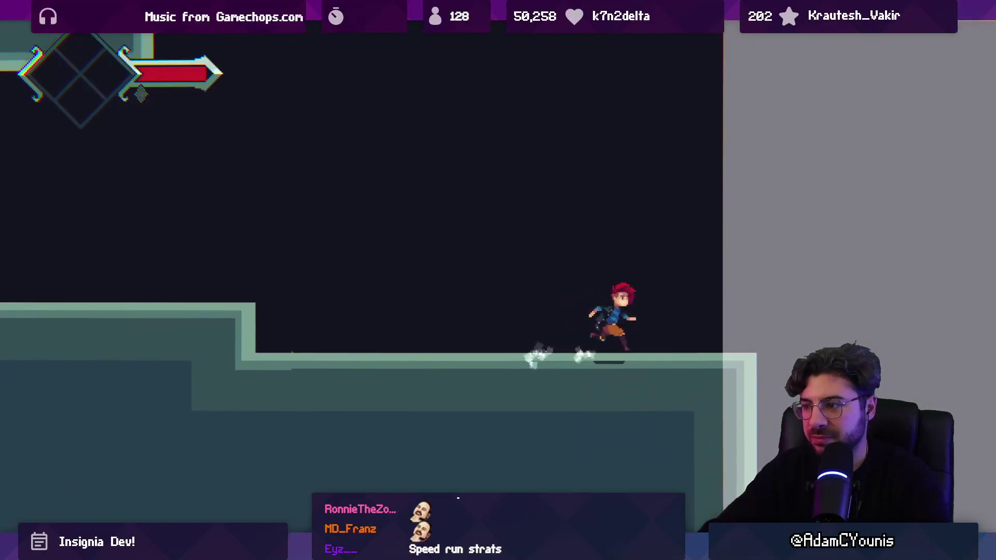
pyautogui.press('space')
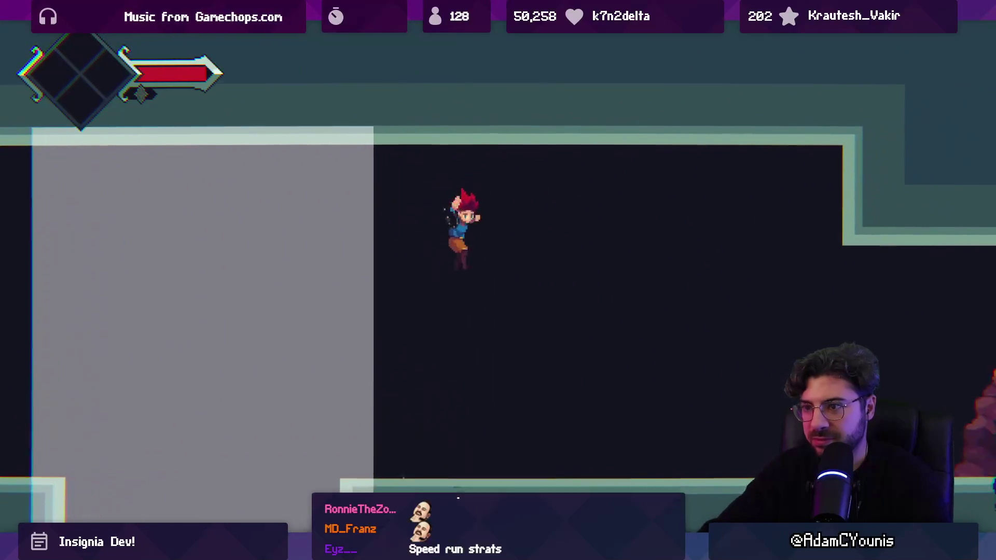
pyautogui.press('Left')
pyautogui.press('space')
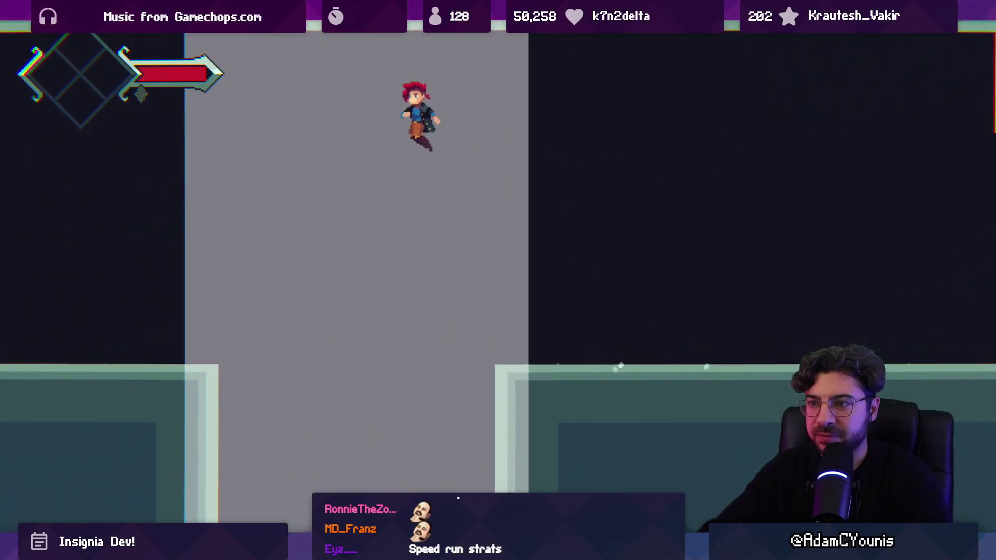
pyautogui.press('Right')
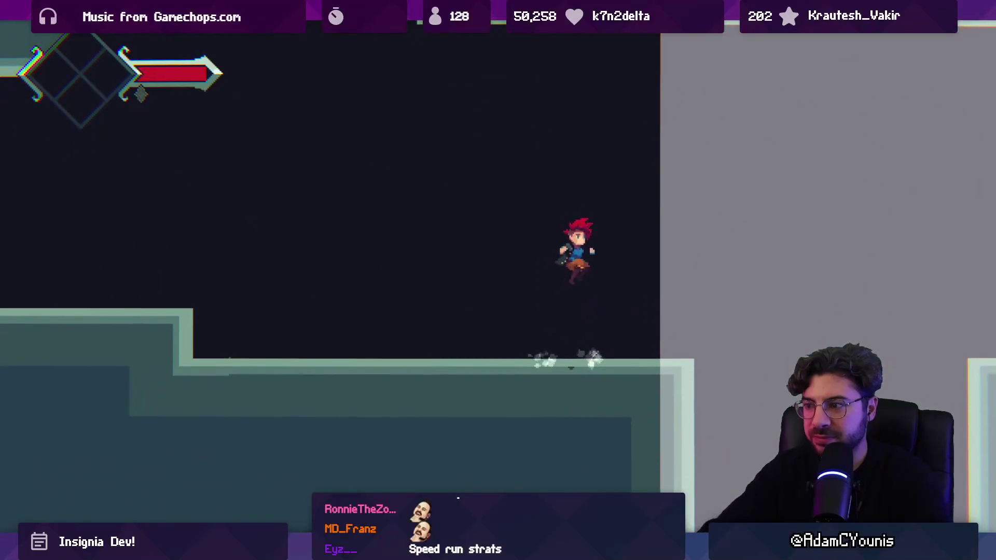
pyautogui.press('space')
pyautogui.press('Right')
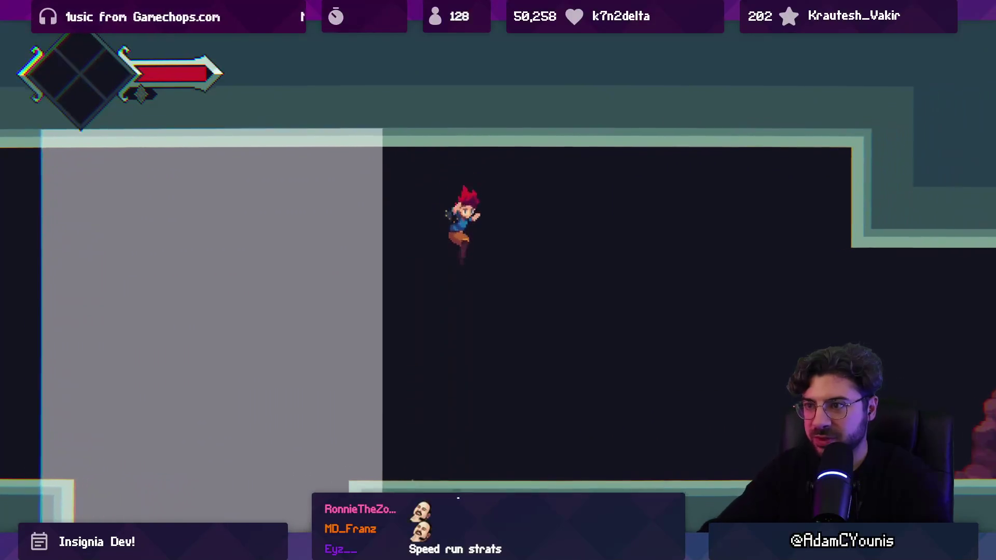
pyautogui.press('Left')
pyautogui.press('space')
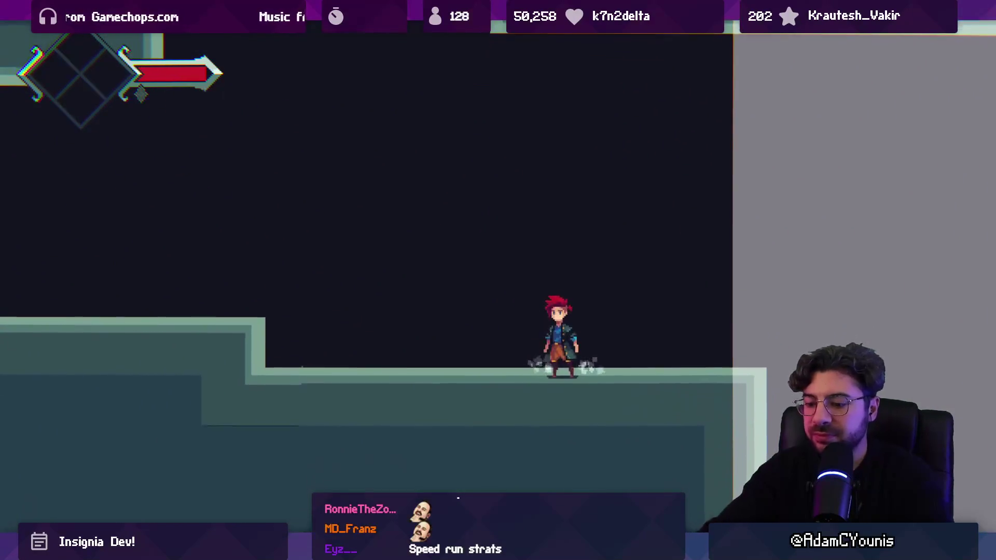
pyautogui.hotkey('shift', 'space')
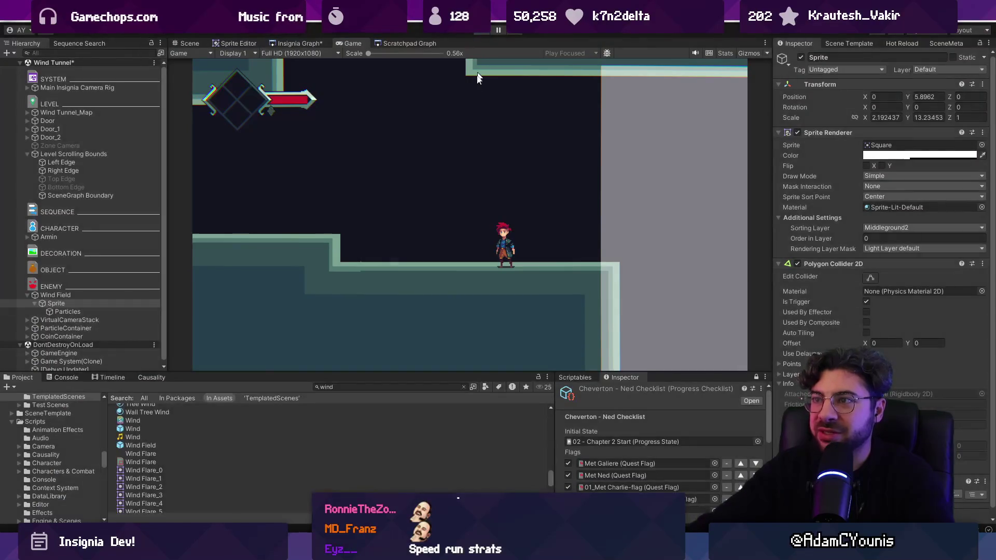
pyautogui.hotkey('ctrl', 'p')
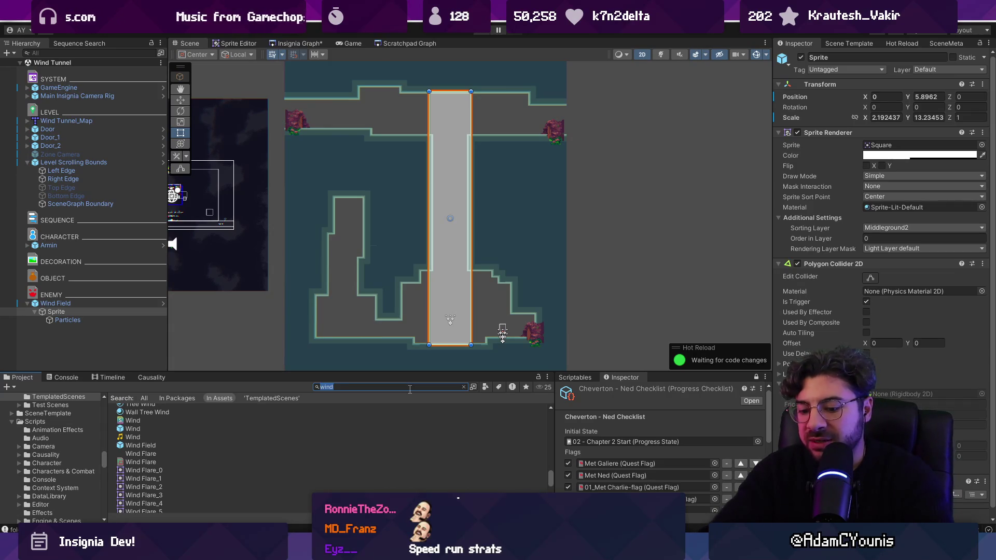
pyautogui.write('slamshell')
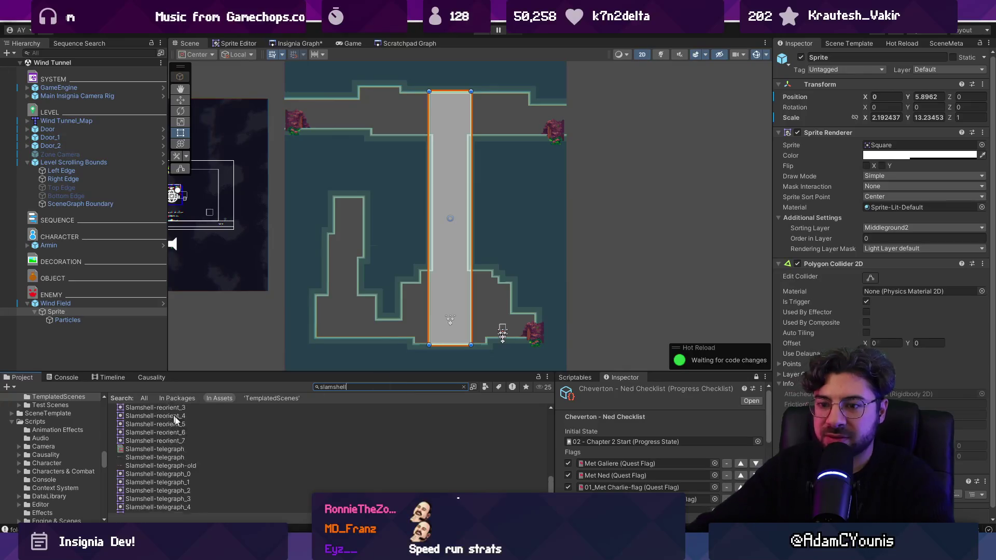
pyautogui.scroll(-2, 181, 440)
pyautogui.moveTo(150, 492); pyautogui.dragTo(420, 307)
pyautogui.moveTo(485, 303); pyautogui.dragTo(415, 142)
pyautogui.hotkey('ctrl', 'd')
pyautogui.press('w')
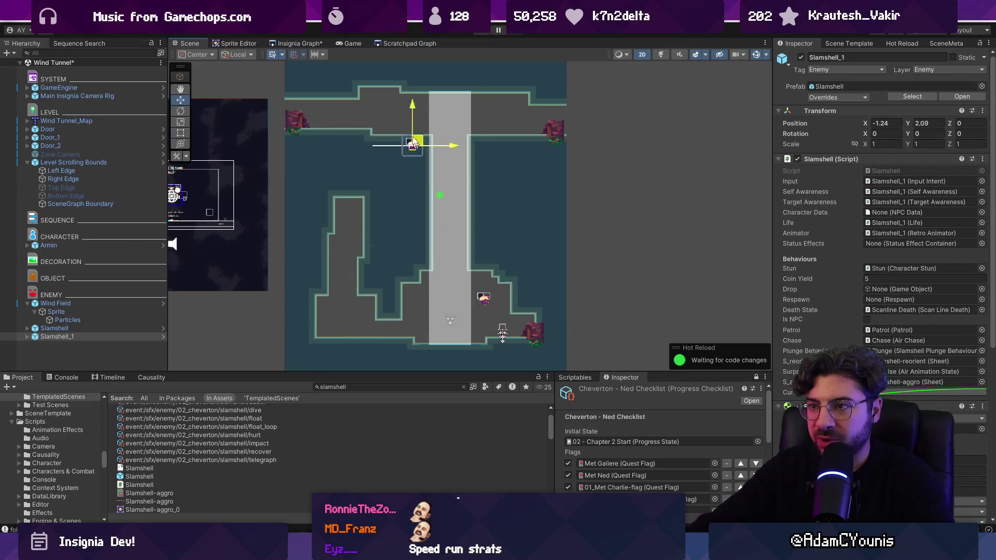
pyautogui.scroll(5, 415, 117)
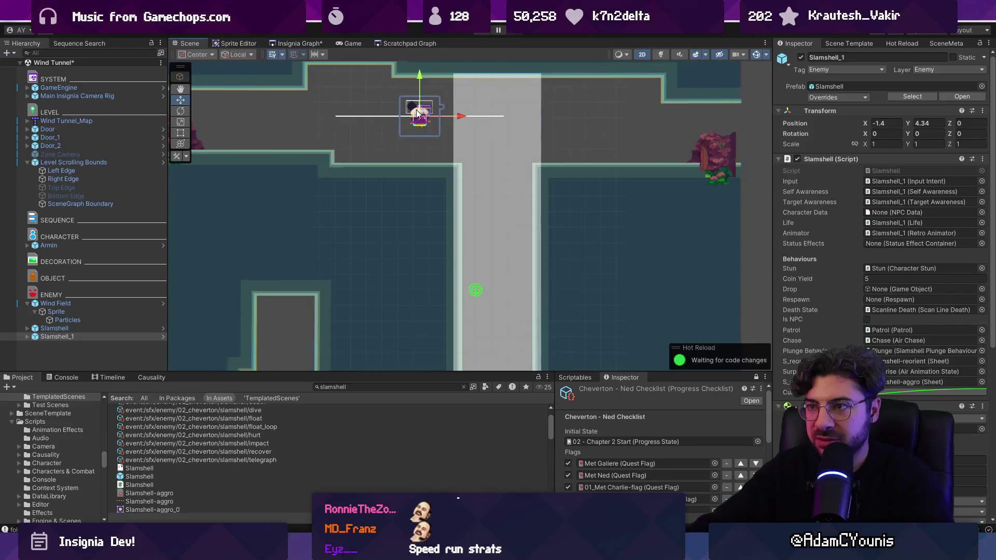
pyautogui.moveTo(422, 112); pyautogui.dragTo(423, 102)
pyautogui.scroll(-3, 484, 211)
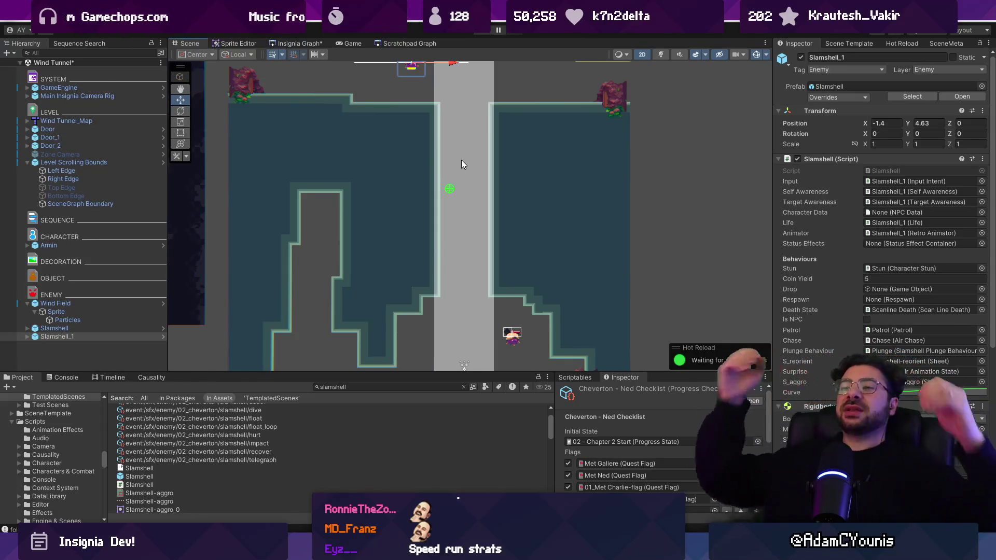
pyautogui.moveTo(461, 165); pyautogui.dragTo(464, 172)
pyautogui.scroll(5, 447, 126)
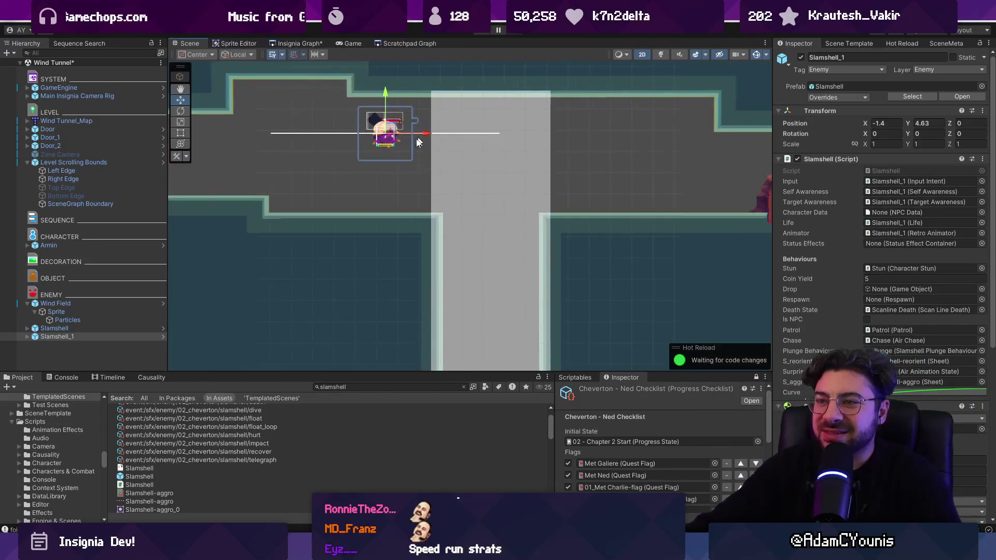
pyautogui.scroll(-2, 400, 151)
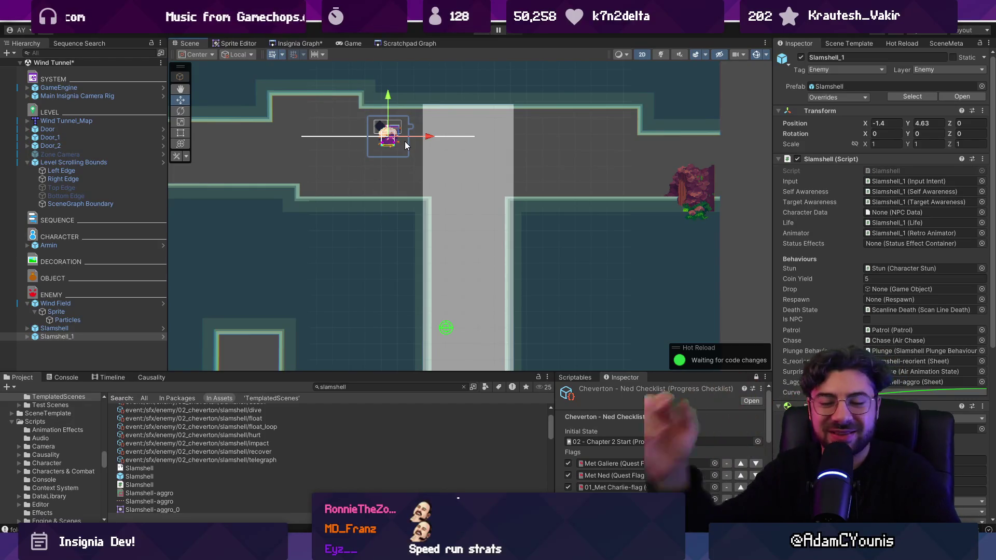
pyautogui.scroll(-5, 385, 152)
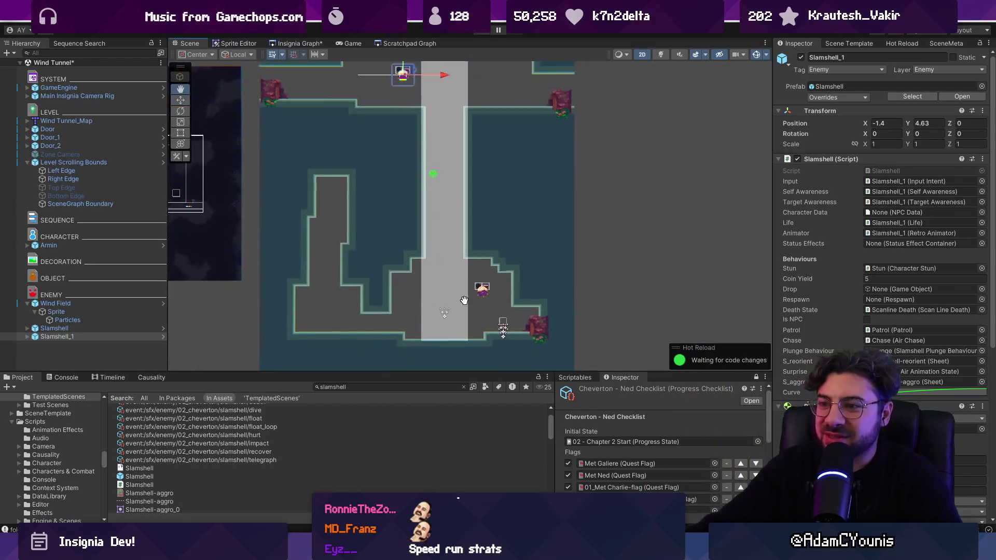
pyautogui.scroll(3, 484, 163)
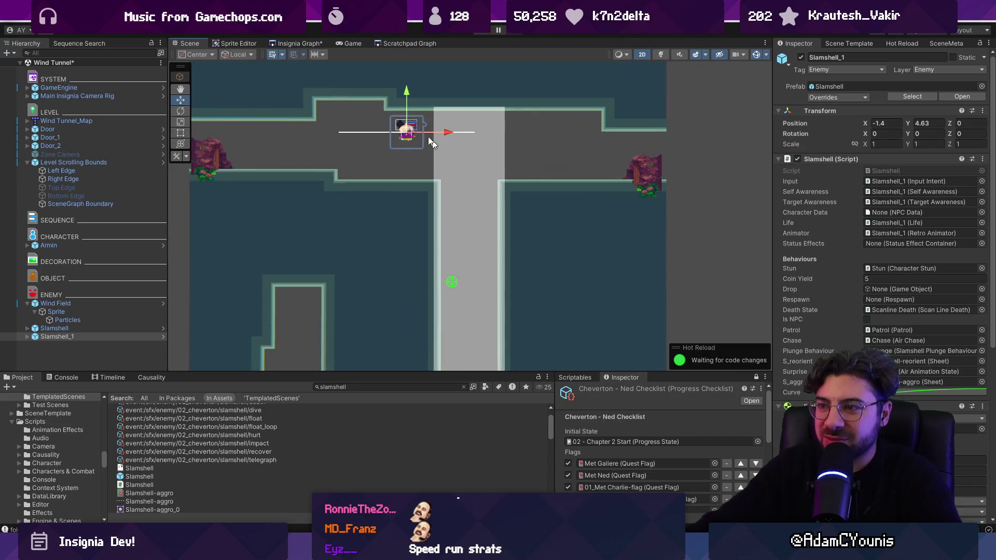
pyautogui.scroll(4, 553, 238)
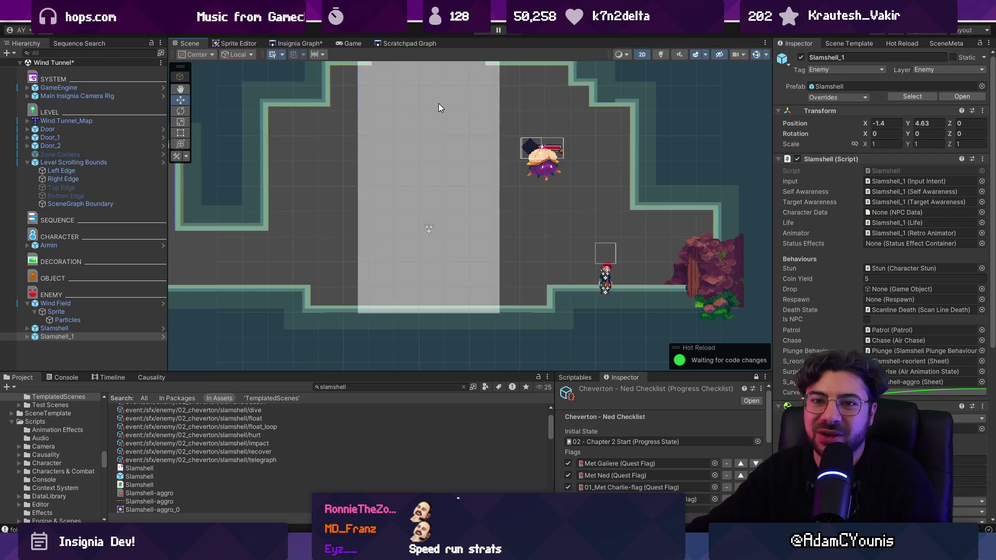
pyautogui.scroll(-2, 496, 182)
pyautogui.moveTo(497, 183)
pyautogui.mouseDown()
pyautogui.moveTo(492, 243)
pyautogui.moveTo(495, 220)
pyautogui.mouseUp()
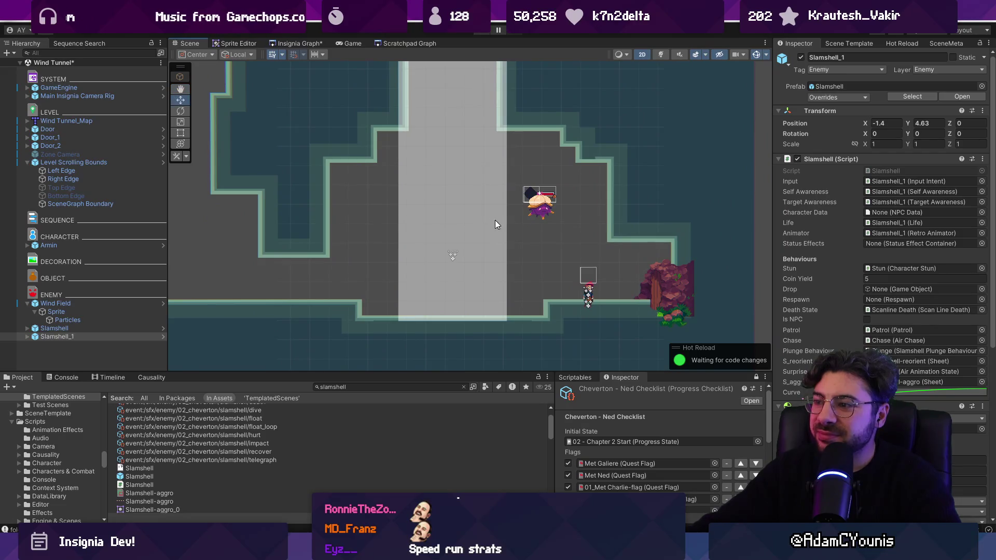
# Step: Playtest the level with Slamshell_1 at -1.4, 4.26, then stop
pyautogui.click(481, 32)
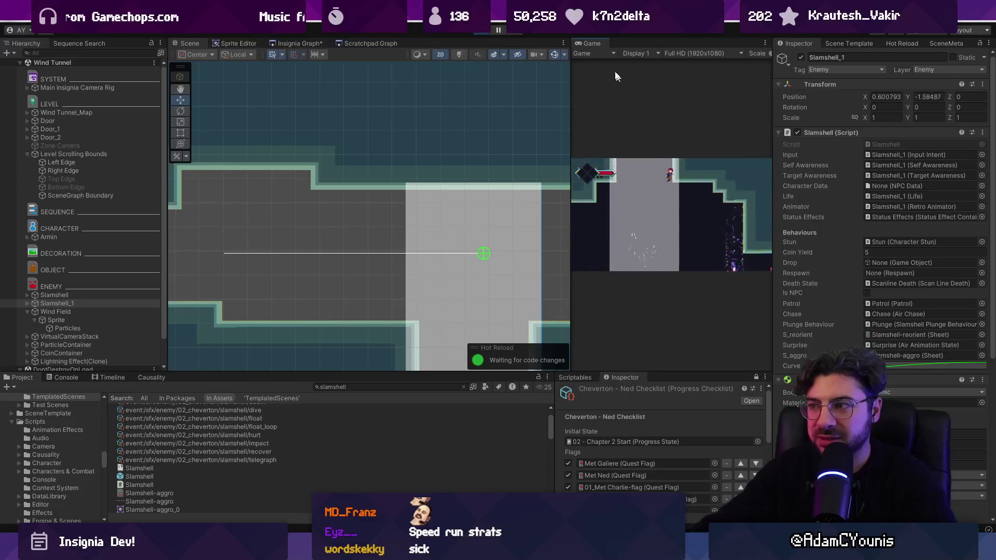
pyautogui.click(485, 29)
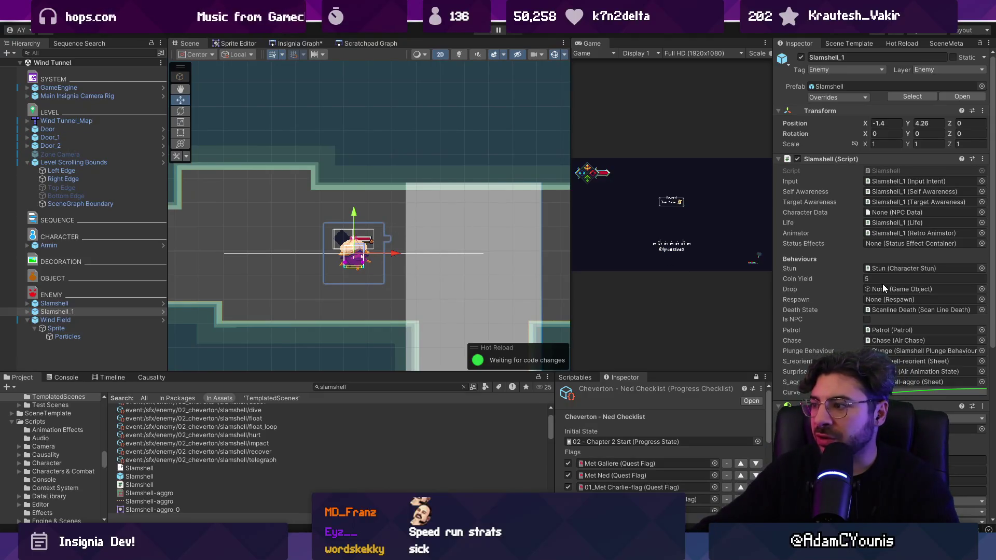
# Step: Expand Slamshell_1's Behaviours and inspect the Plunge, Chase and Patrol settings
pyautogui.scroll(-5, 908, 301)
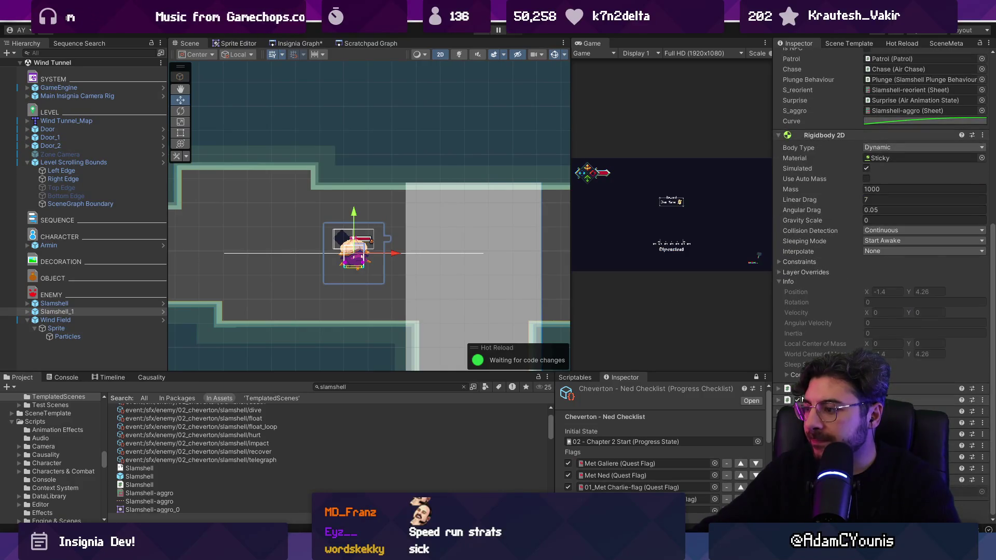
pyautogui.click(32, 313)
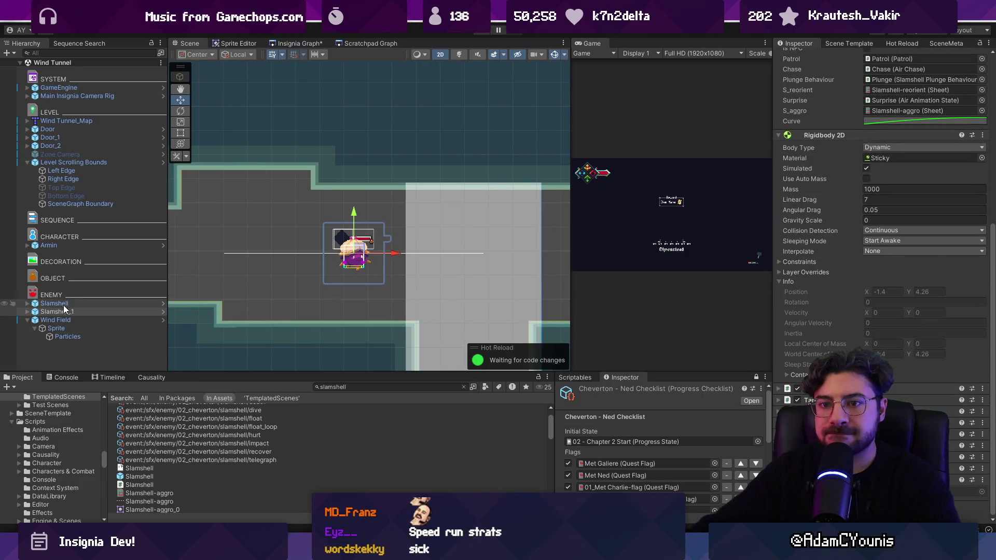
pyautogui.click(28, 312)
pyautogui.scroll(-1, 37, 345)
pyautogui.click(35, 343)
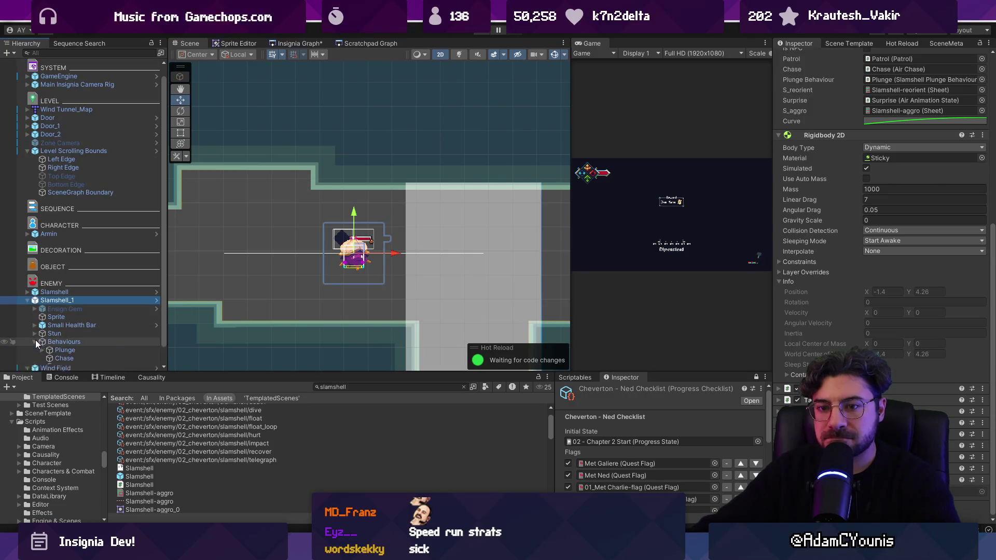
pyautogui.scroll(-1, 37, 344)
pyautogui.click(85, 315)
pyautogui.click(101, 325)
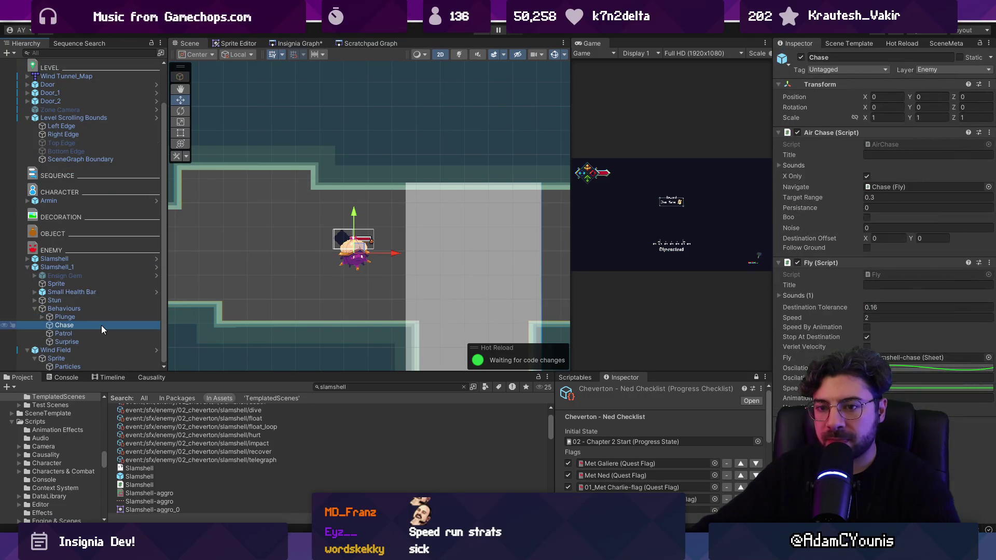
pyautogui.click(102, 332)
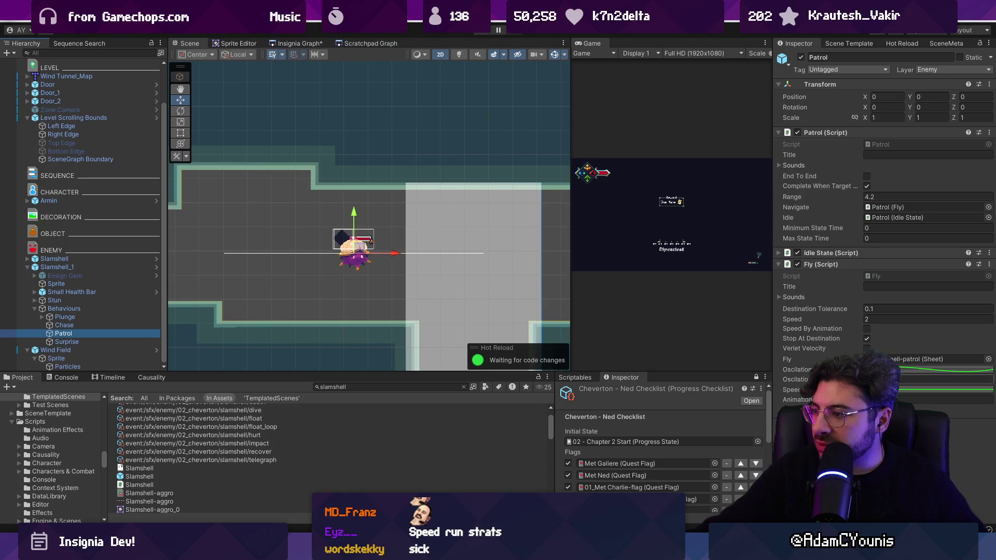
pyautogui.click(829, 309)
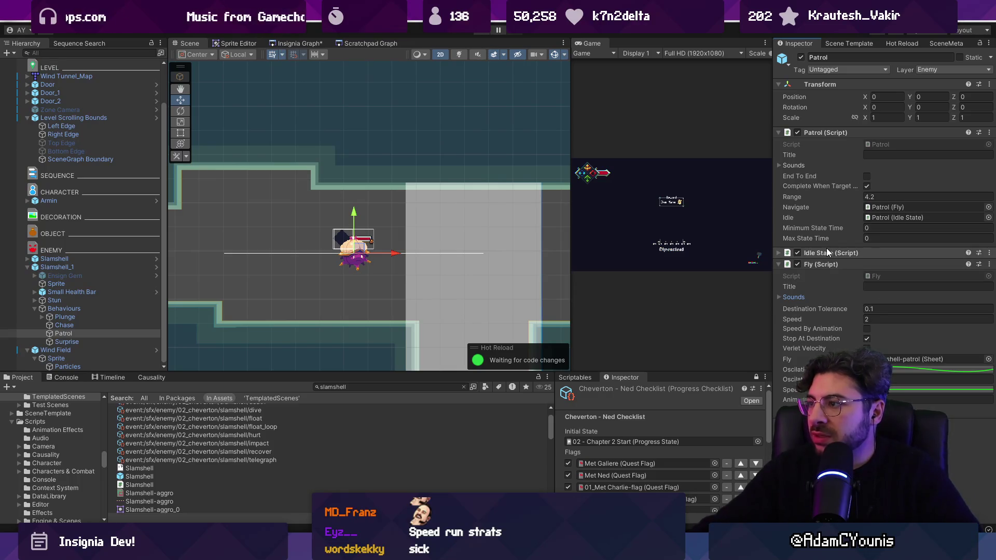
# Step: Open Slamshell_1's Slamshell.cs script in the code editor
pyautogui.click(83, 308)
pyautogui.click(124, 267)
pyautogui.scroll(-5, 878, 278)
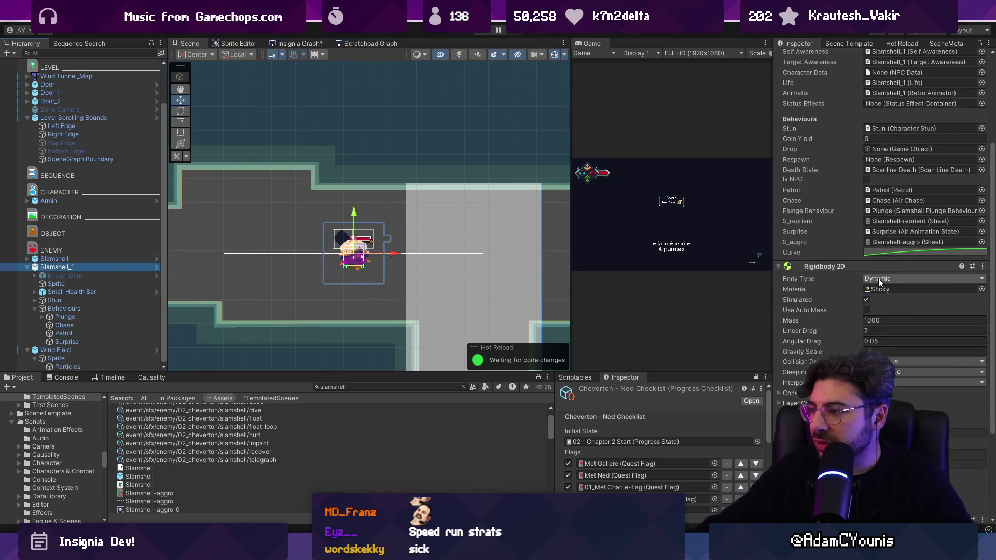
pyautogui.scroll(-5, 869, 273)
pyautogui.scroll(10, 868, 275)
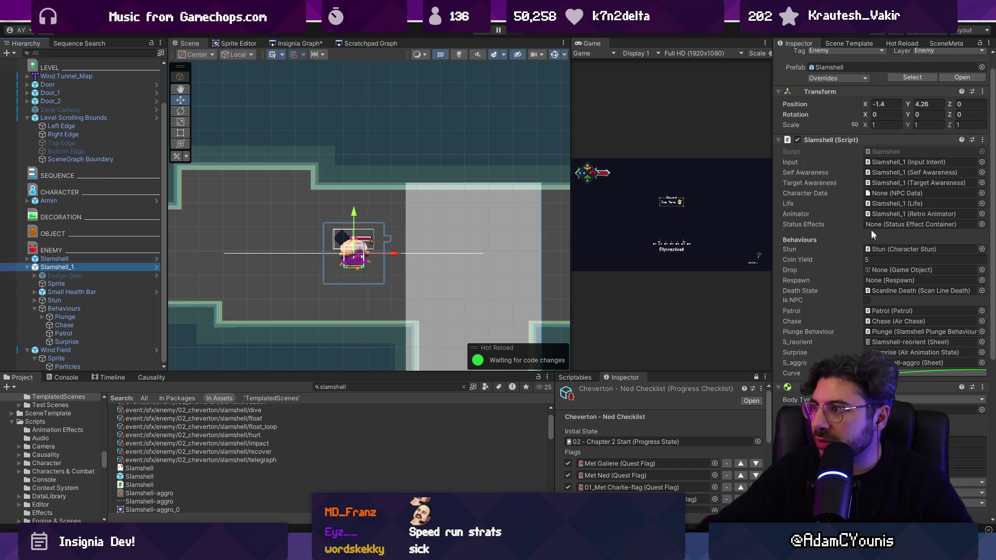
pyautogui.doubleClick(890, 150)
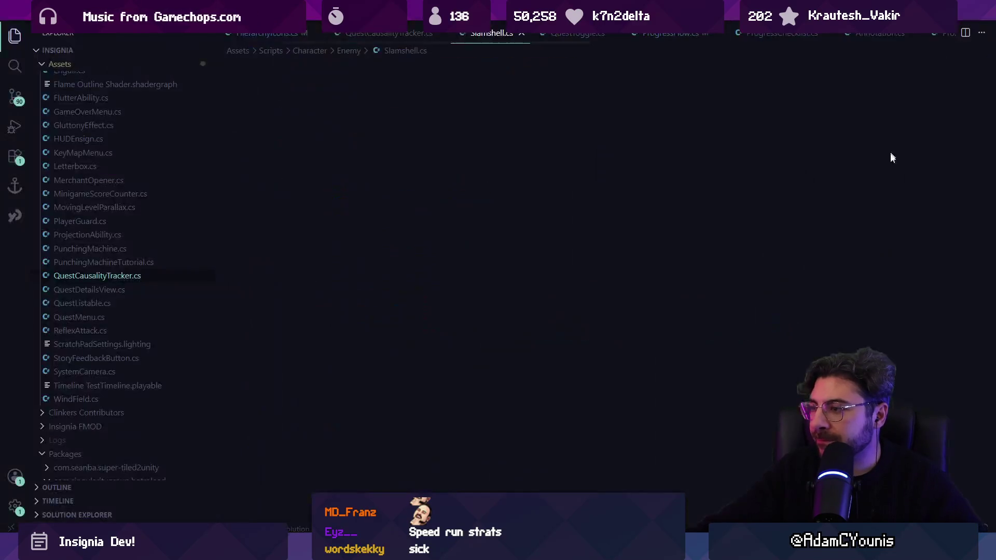
# Step: Search Slamshell.cs for ground, GetAltitude, currentGroundDistance and targetHeight
pyautogui.hotkey('ctrl', 'f')
pyautogui.write('ground')
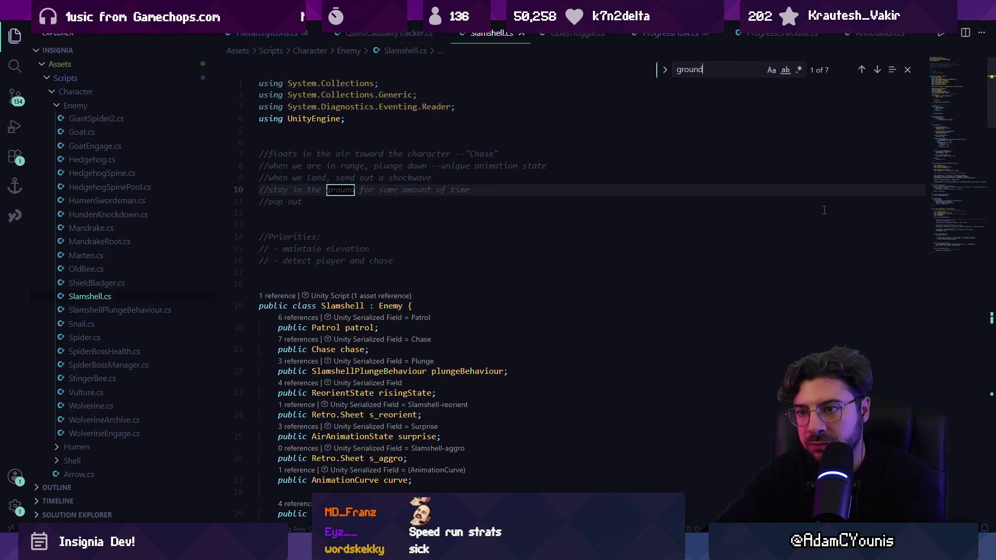
pyautogui.press('Return')
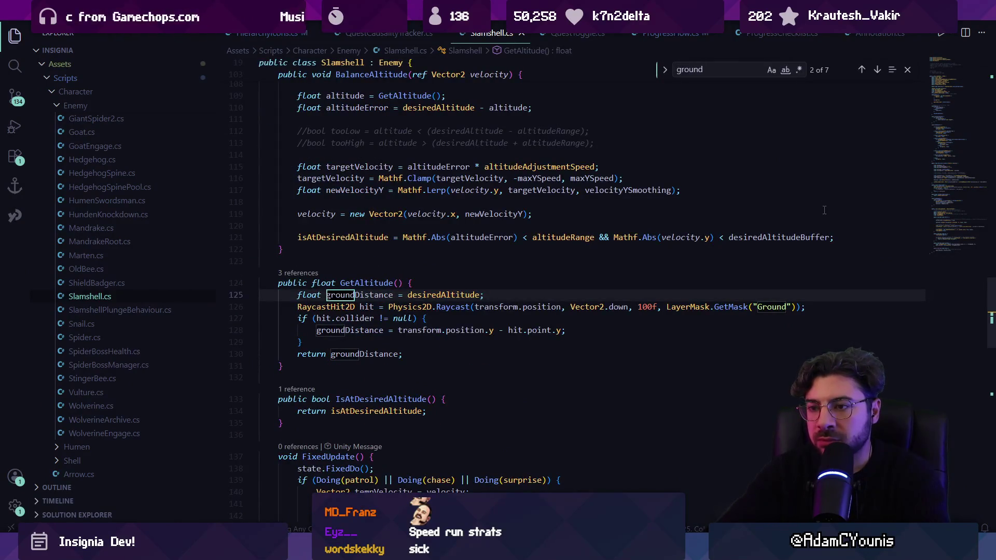
pyautogui.write('getaltitude')
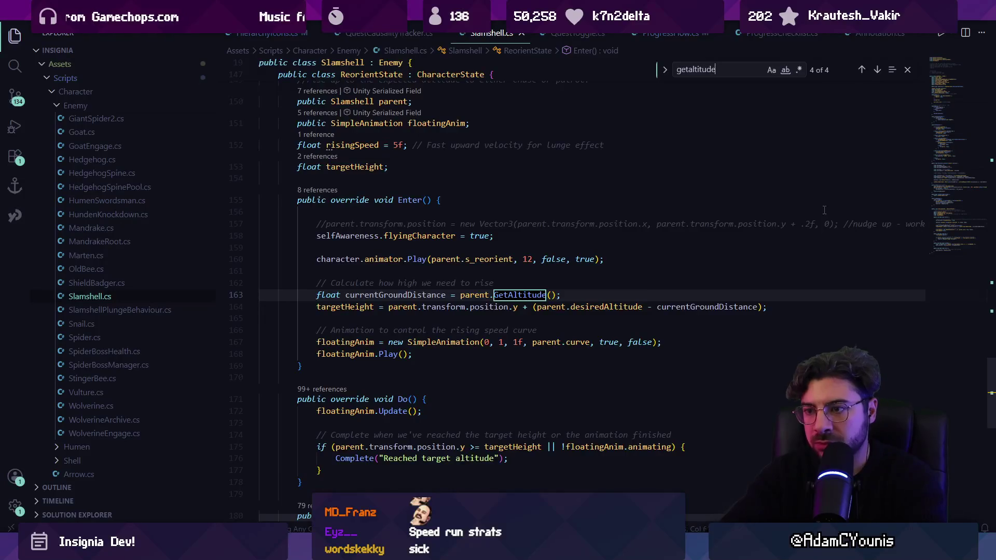
pyautogui.press('Return')
pyautogui.press('Return')
pyautogui.press('Return')
pyautogui.hotkey('ctrl', 'a')
pyautogui.write('currentgou')
pyautogui.press('BackSpace')
pyautogui.press('BackSpace')
pyautogui.press('BackSpace')
pyautogui.hotkey('ctrl', 'a')
pyautogui.write('targetheight')
pyautogui.press('Return')
pyautogui.press('Return')
pyautogui.press('Return')
pyautogui.press('Return')
pyautogui.hotkey('shift', 'Return')
pyautogui.hotkey('shift', 'Return')
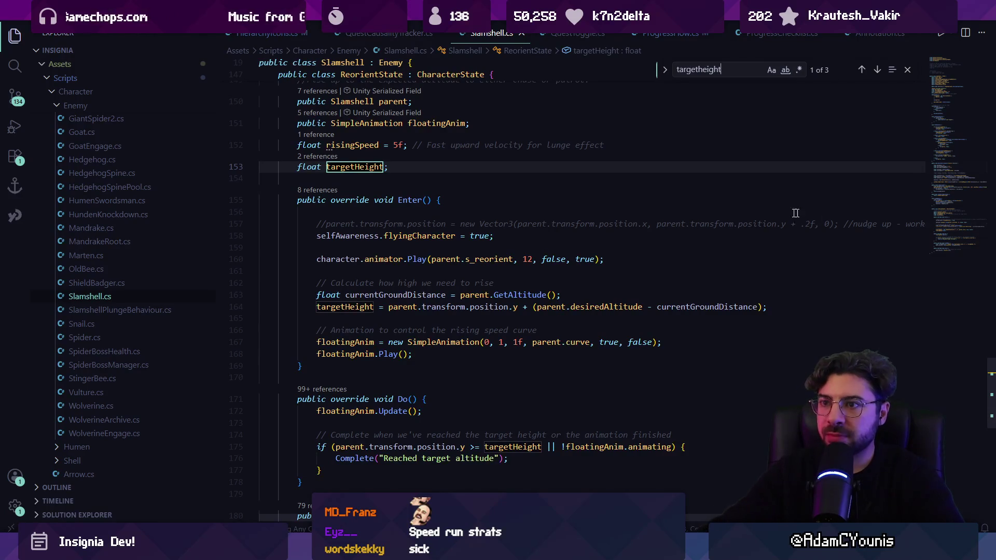
# Step: Step through targetHeight's usages to its check inside Do()
pyautogui.scroll(4, 564, 237)
pyautogui.scroll(-15, 464, 210)
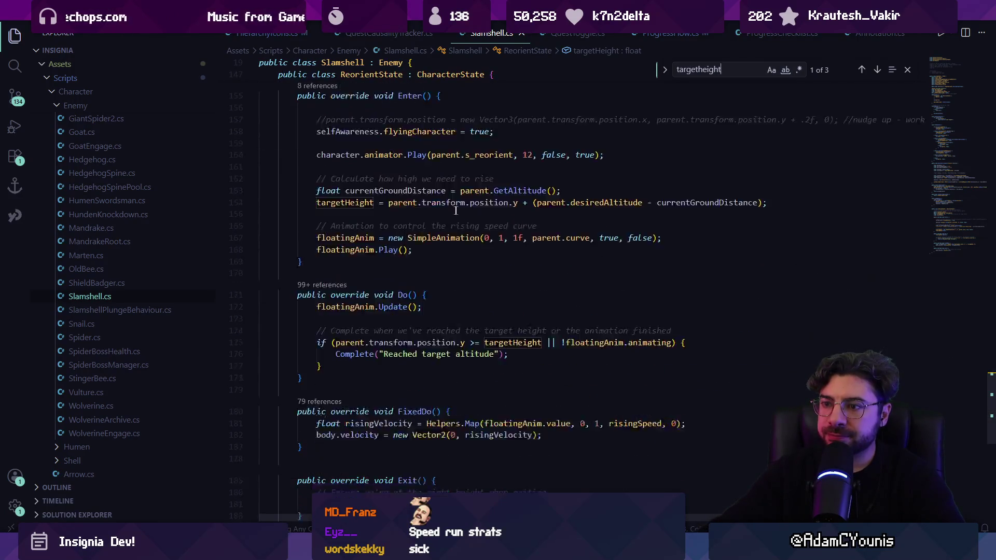
pyautogui.scroll(10, 484, 208)
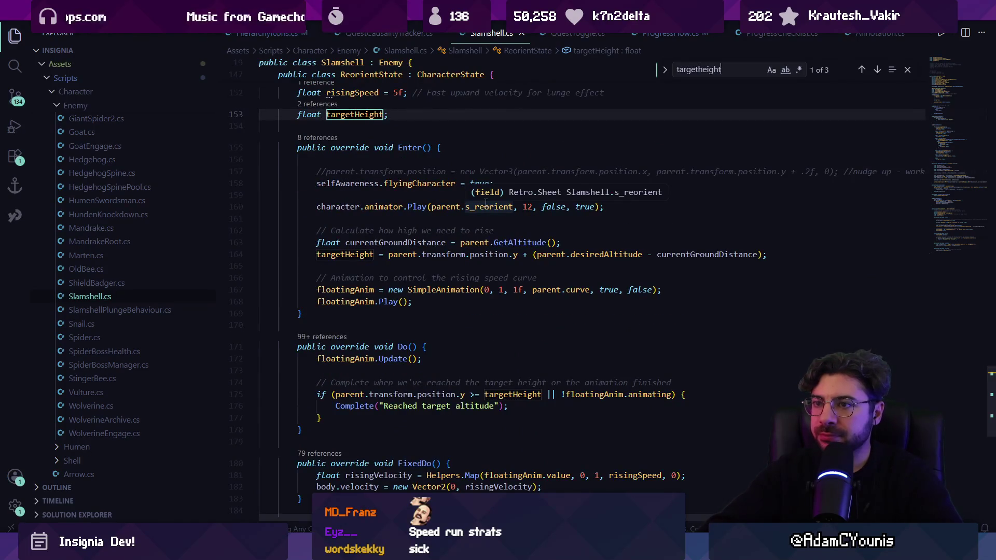
pyautogui.scroll(5, 485, 202)
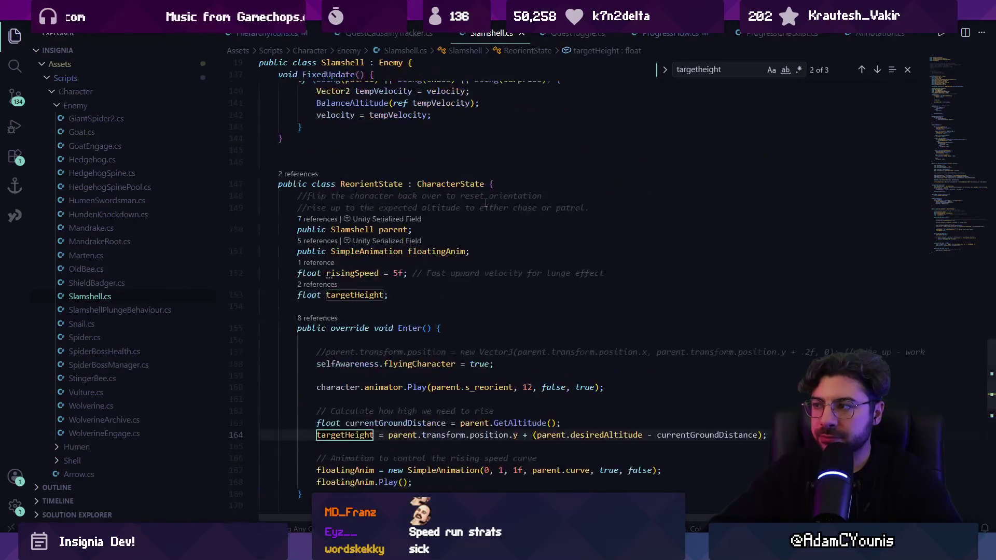
pyautogui.press('Return')
pyautogui.press('Return')
pyautogui.press('Return')
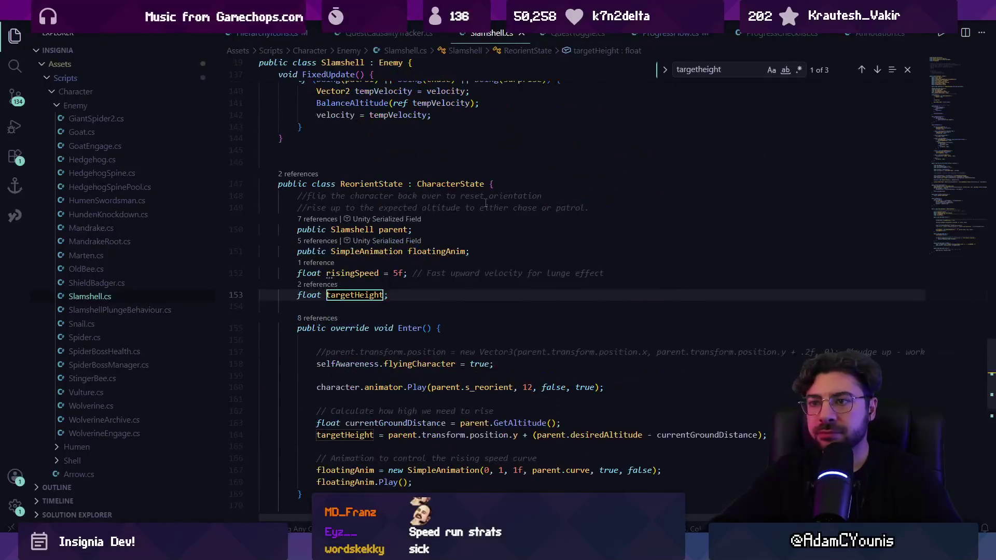
pyautogui.press('Return')
# Step: Open the Patrol class definition in Patrol.cs and return to Unity
pyautogui.moveTo(939, 222); pyautogui.dragTo(940, 70)
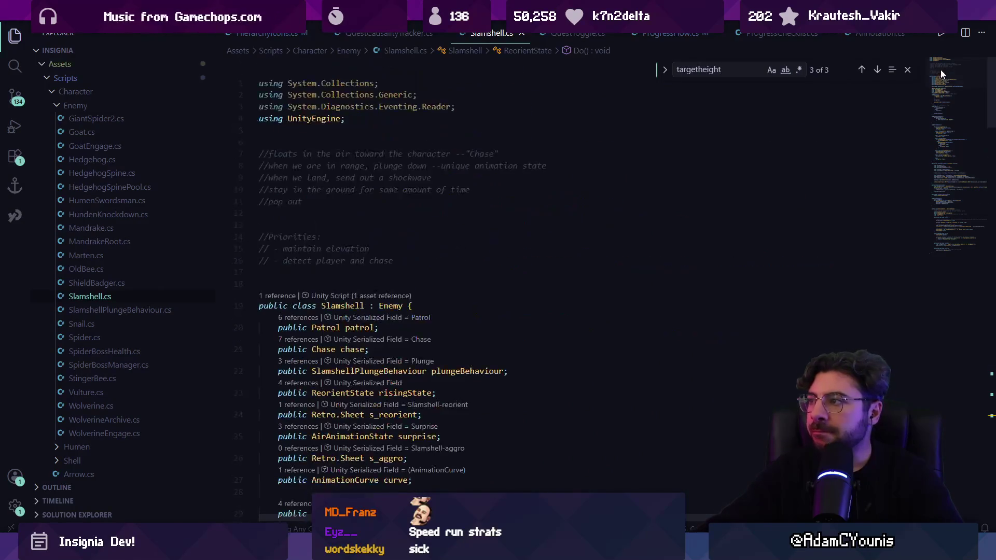
pyautogui.scroll(-1, 488, 362)
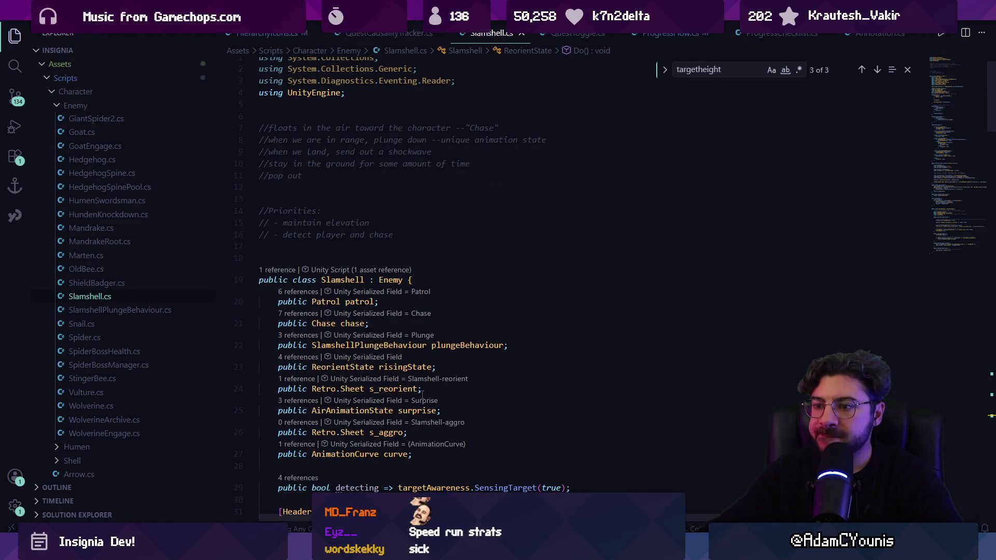
pyautogui.click(505, 411)
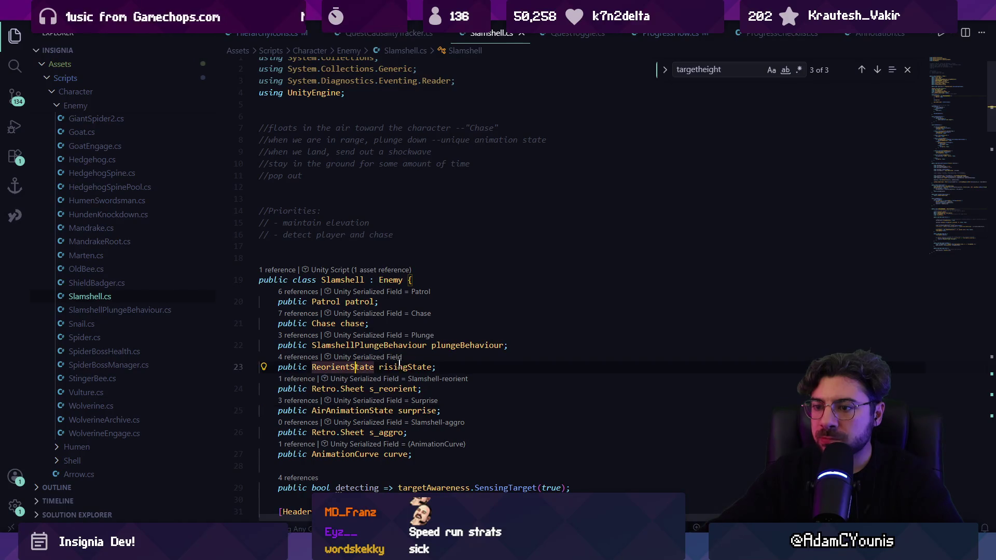
pyautogui.keyDown('ctrl'); pyautogui.click(322, 301); pyautogui.keyUp('ctrl')
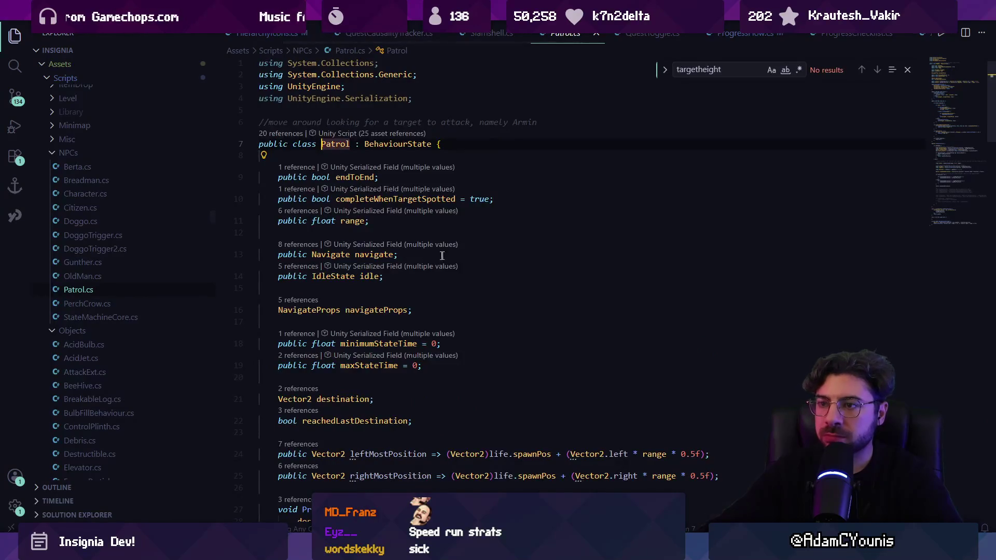
pyautogui.scroll(-2, 461, 275)
pyautogui.hotkey('alt', 'Tab')
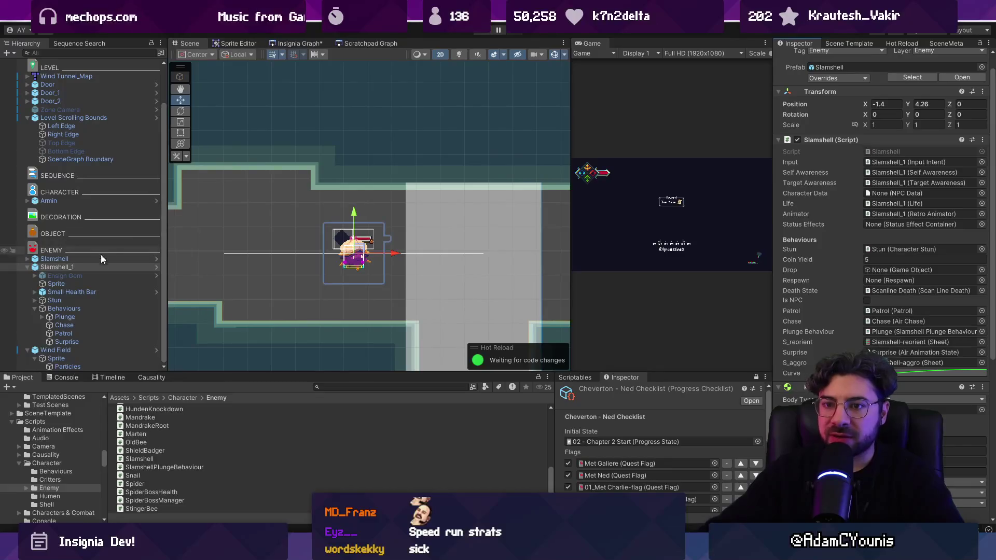
# Step: Open Slamshell_1's Patrol behaviour showing its 4.2 range and Patrol (Fly) navigation
pyautogui.scroll(-1, 799, 329)
pyautogui.doubleClick(875, 286)
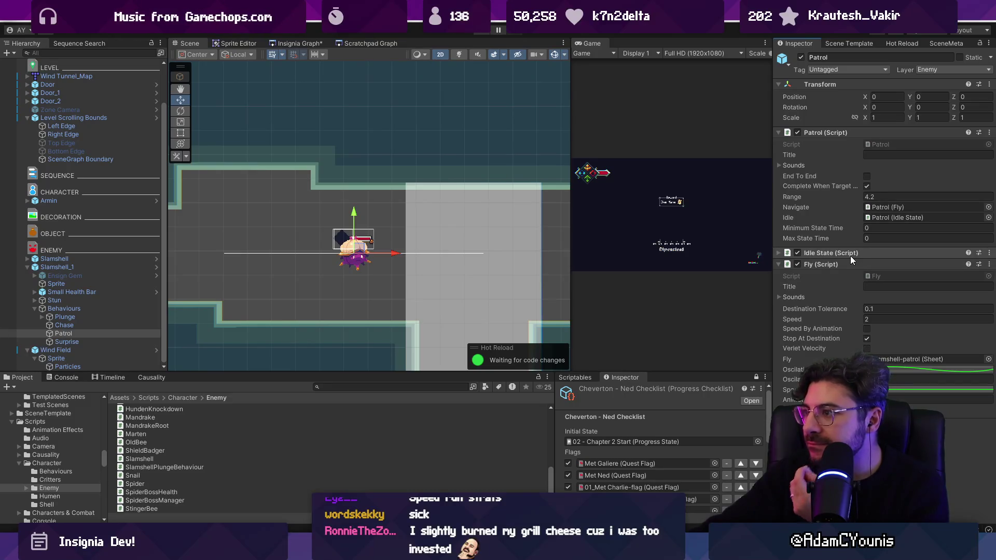
pyautogui.click(883, 210)
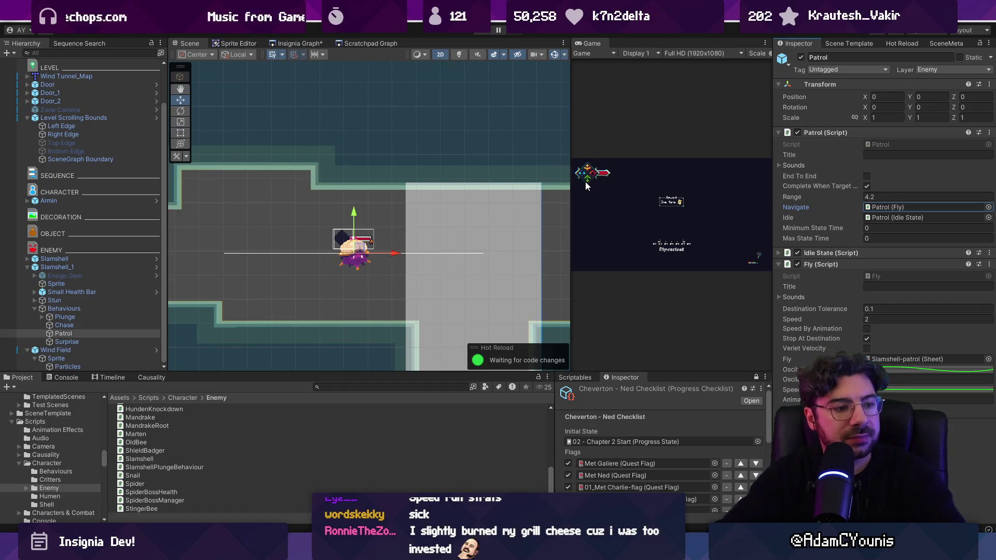
pyautogui.hotkey('ctrl', 'o')
pyautogui.press('Escape')
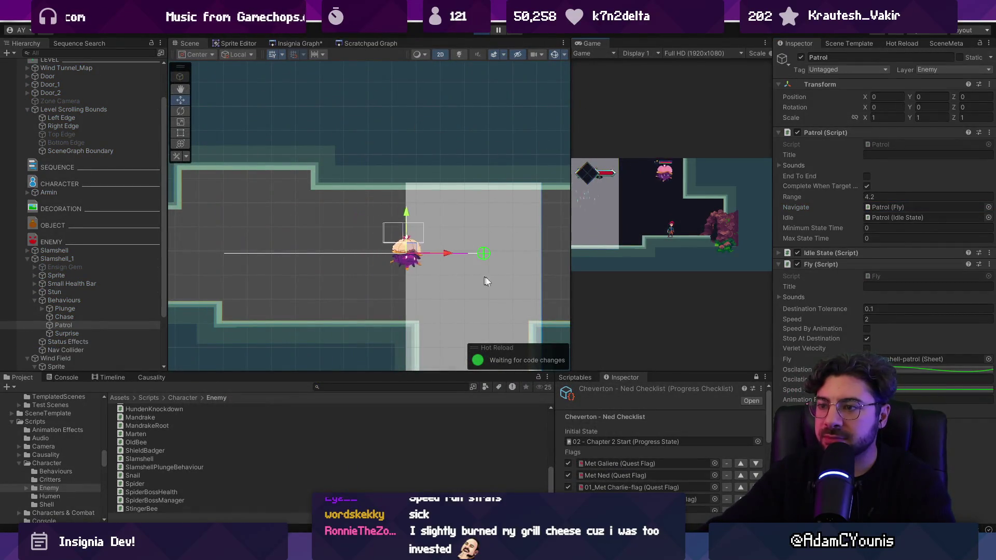
# Step: Stop the play test and move Slamshell_1 left to X -3.51 in the upper corridor
pyautogui.press('f')
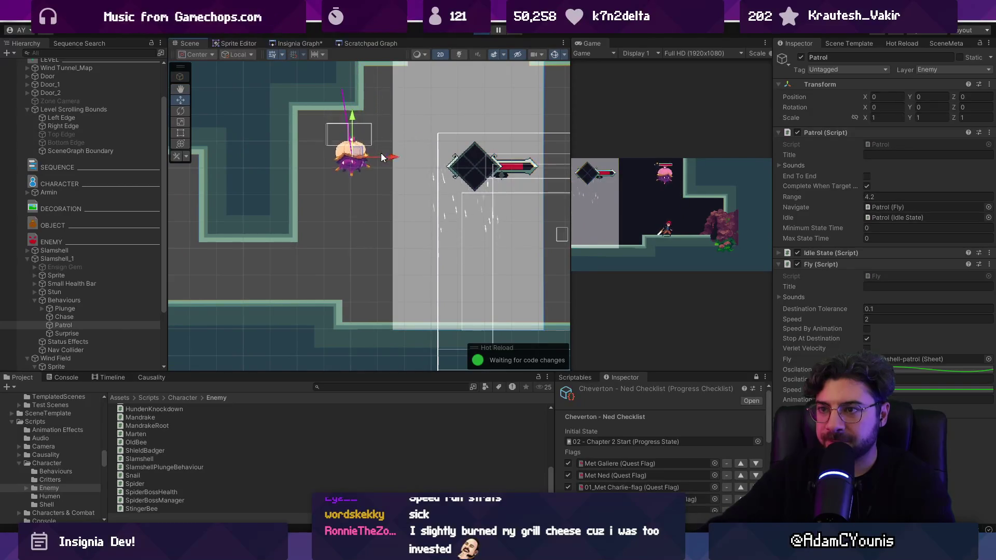
pyautogui.scroll(-3, 342, 220)
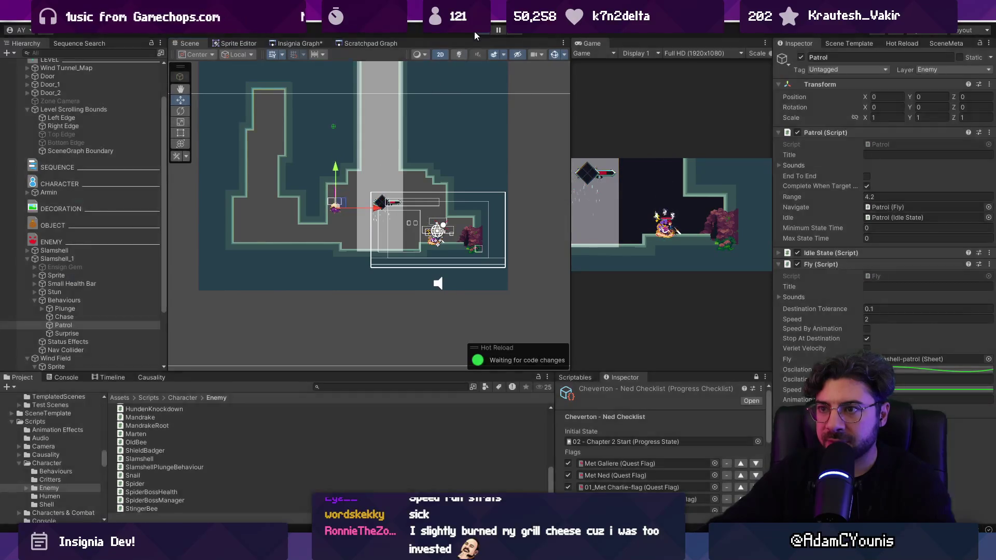
pyautogui.click(474, 31)
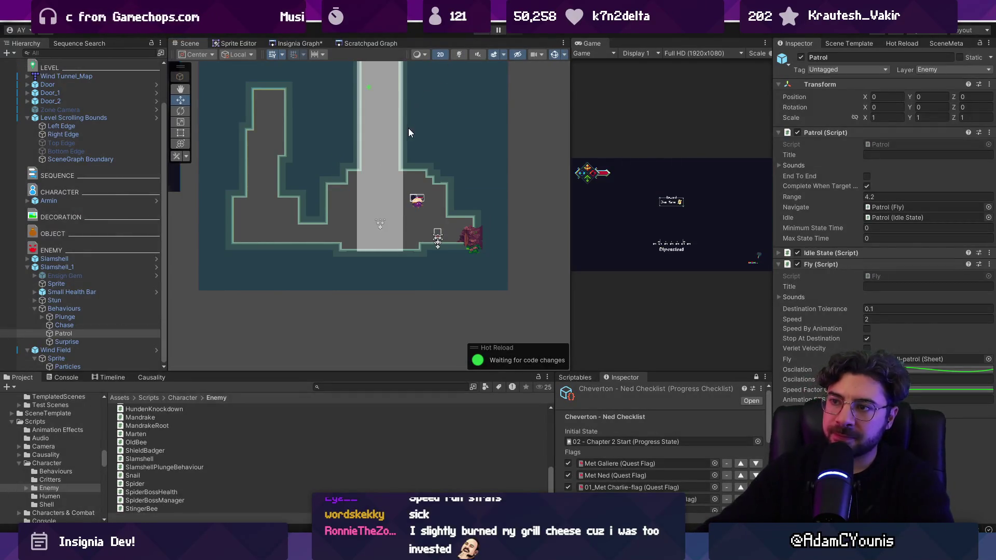
pyautogui.scroll(4, 394, 176)
pyautogui.scroll(3, 393, 176)
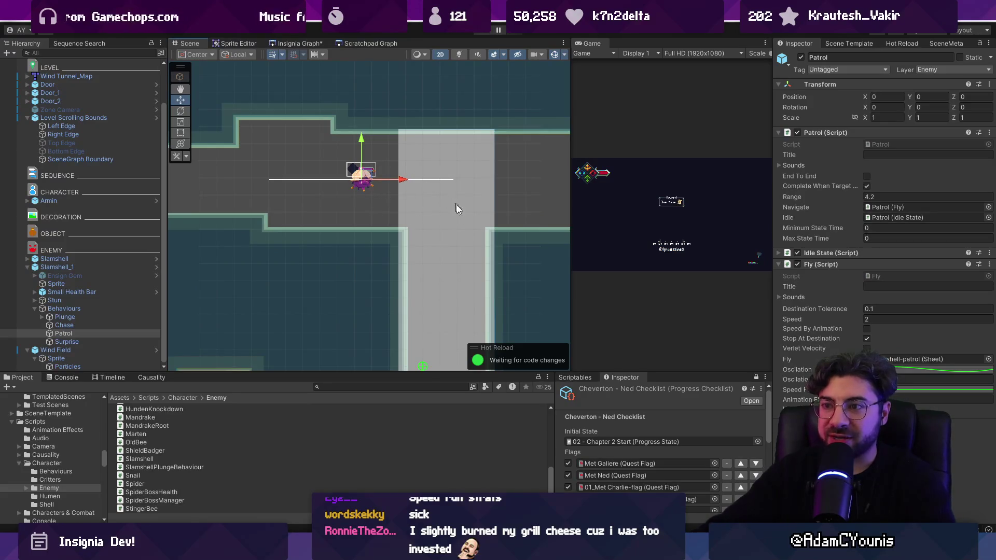
pyautogui.scroll(-3, 379, 180)
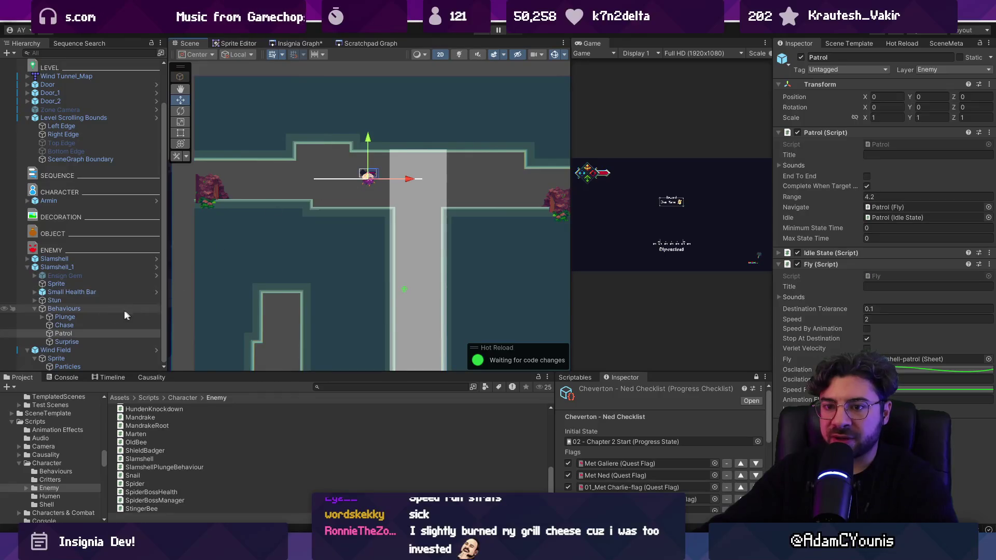
pyautogui.click(72, 267)
pyautogui.moveTo(404, 181); pyautogui.dragTo(353, 182)
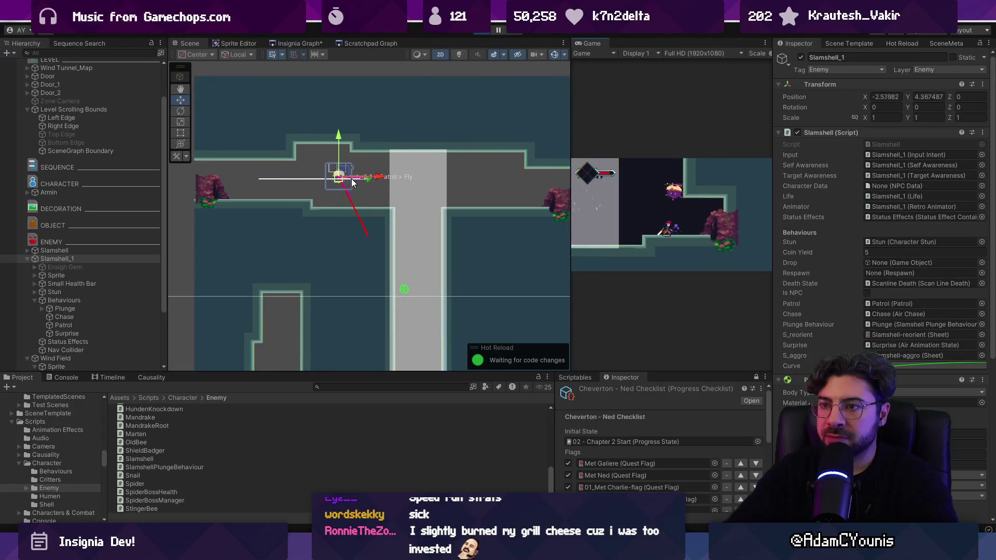
# Step: Stop play mode and bring up Patrol.cs at its leftMostPosition bound
pyautogui.click(479, 32)
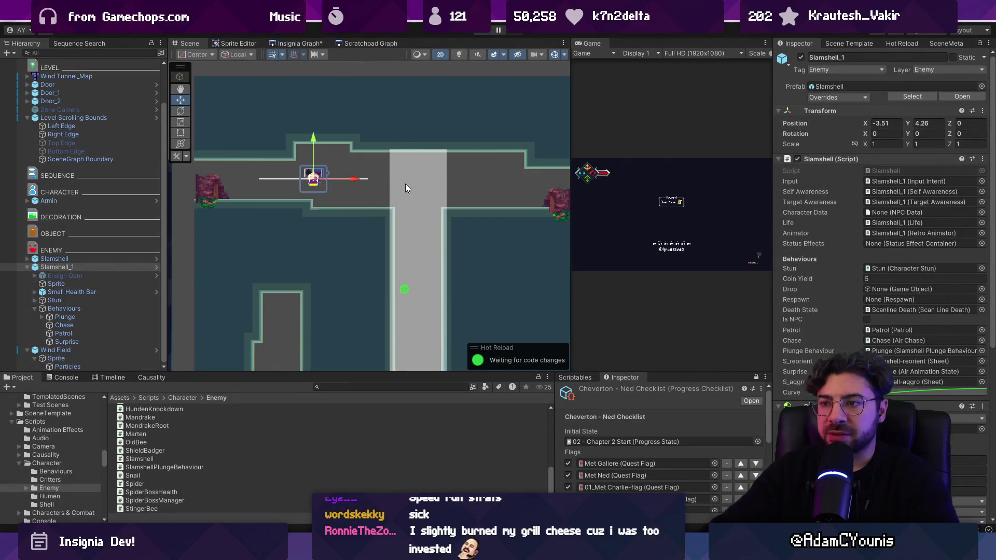
pyautogui.scroll(3, 406, 184)
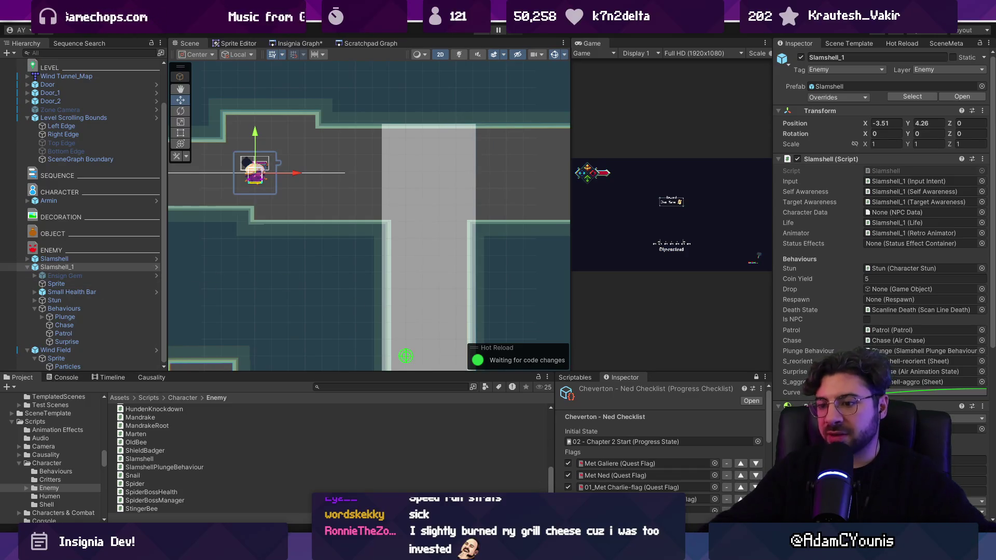
pyautogui.hotkey('alt', 'Tab')
pyautogui.click(412, 375)
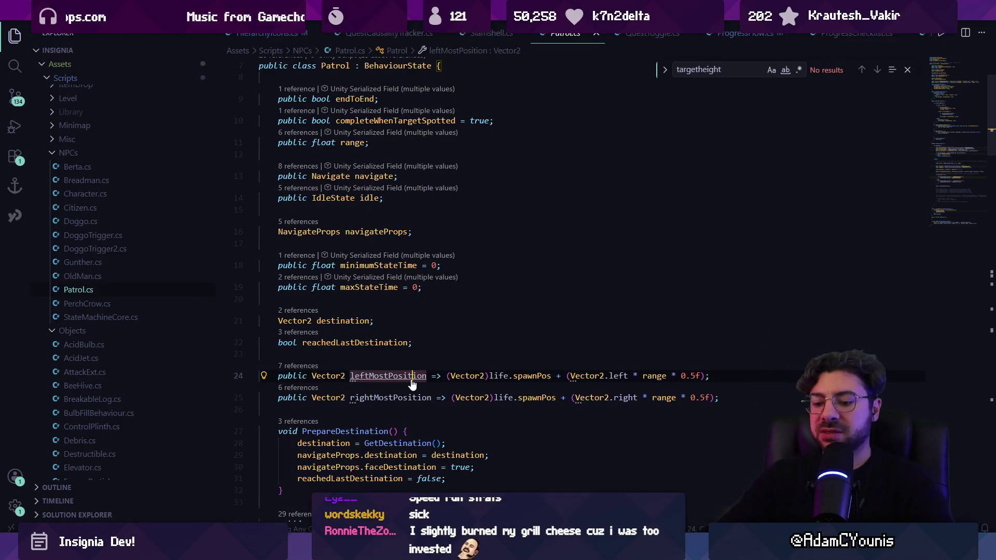
# Step: Close the open script tabs and open Slamshell.cs with quick file search
pyautogui.hotkey('ctrl', 'f')
pyautogui.write('ta')
pyautogui.press('BackSpace')
pyautogui.press('BackSpace')
pyautogui.press('BackSpace')
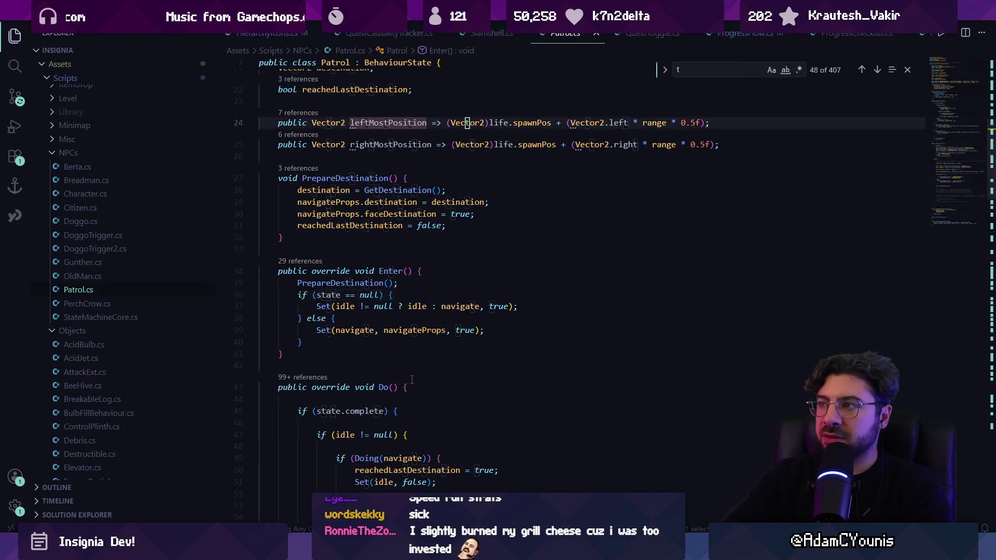
pyautogui.hotkey('ctrl', 'w')
pyautogui.hotkey('ctrl', 'w')
pyautogui.hotkey('ctrl', 'w')
pyautogui.hotkey('ctrl', 'w')
pyautogui.hotkey('ctrl', 'w')
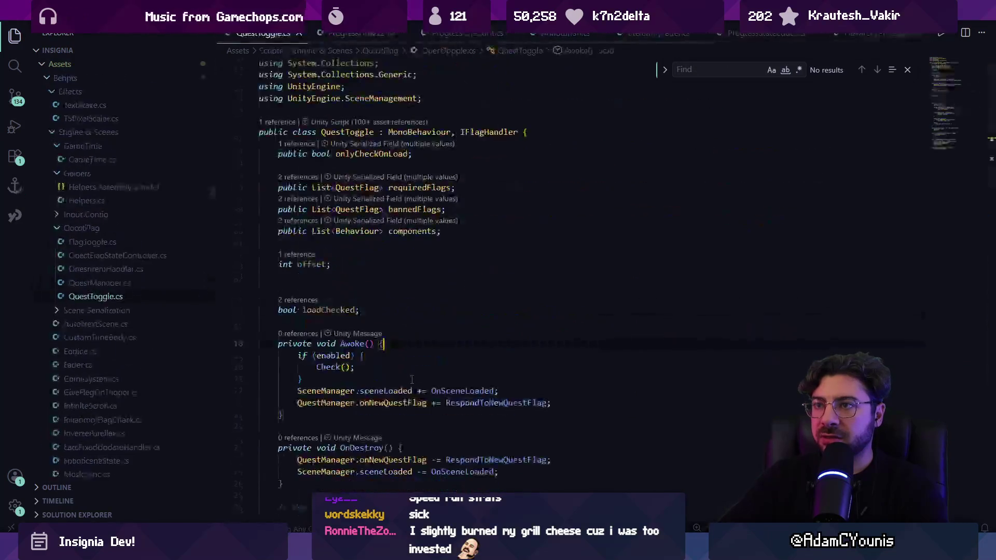
pyautogui.hotkey('ctrl', 'w')
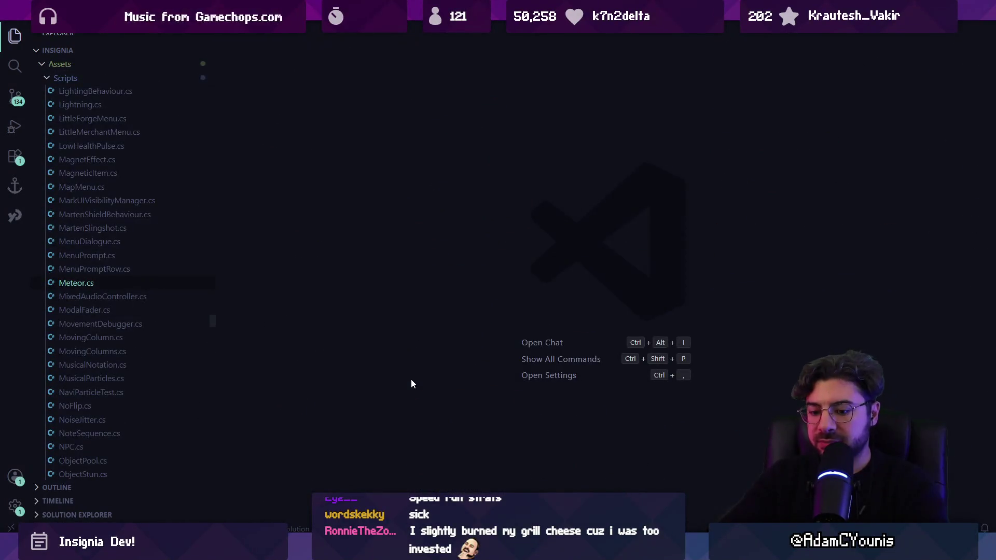
pyautogui.hotkey('ctrl', 'p')
pyautogui.write('slamsh')
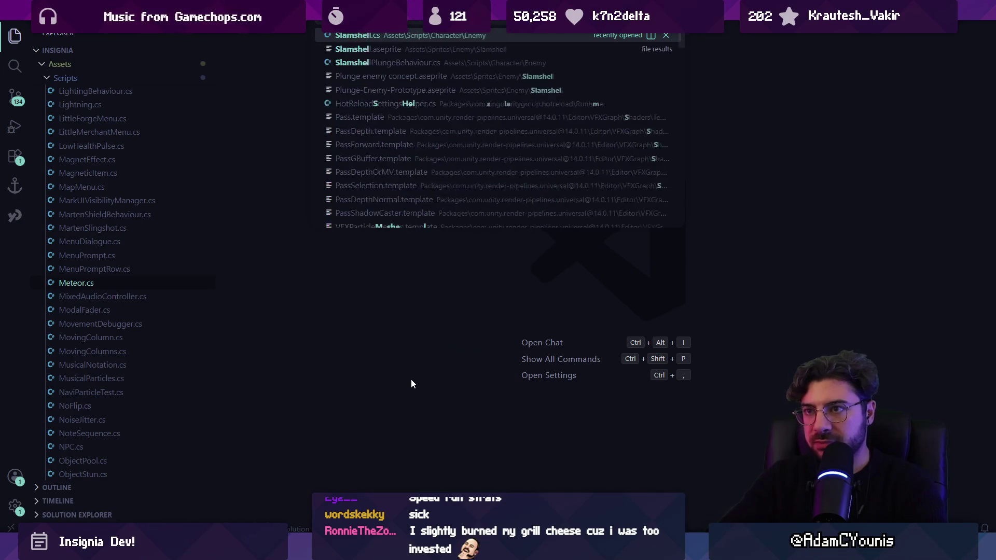
pyautogui.press('Return')
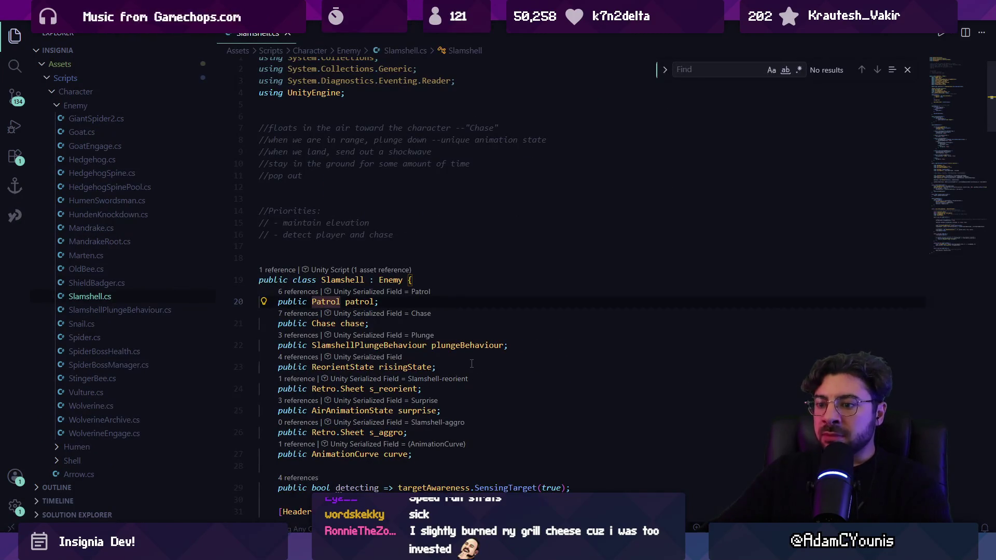
# Step: Search for 'velocity', then jump to the BalanceAltitude call in FixedUpdate
pyautogui.write('velocity =')
pyautogui.press('Return')
pyautogui.press('Escape')
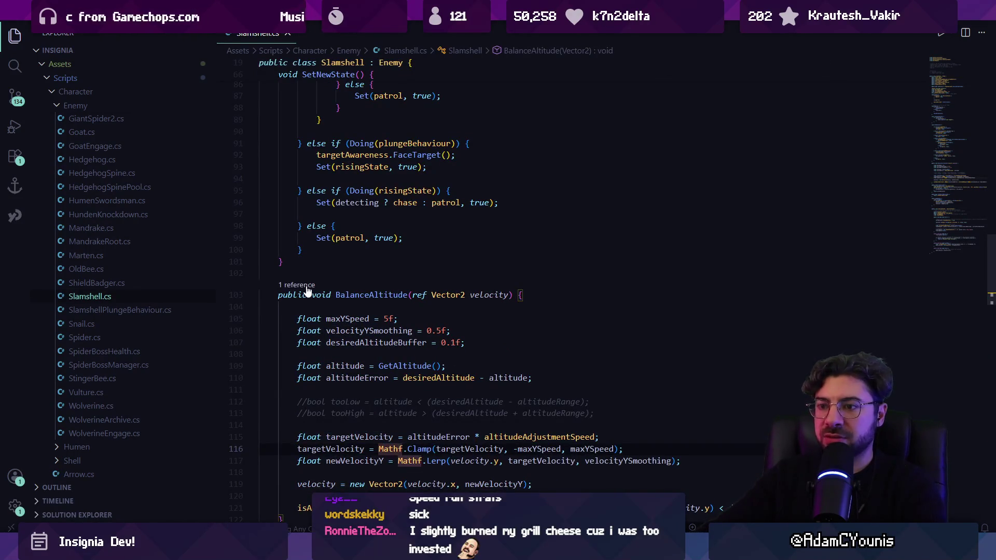
pyautogui.click(299, 285)
pyautogui.click(644, 280)
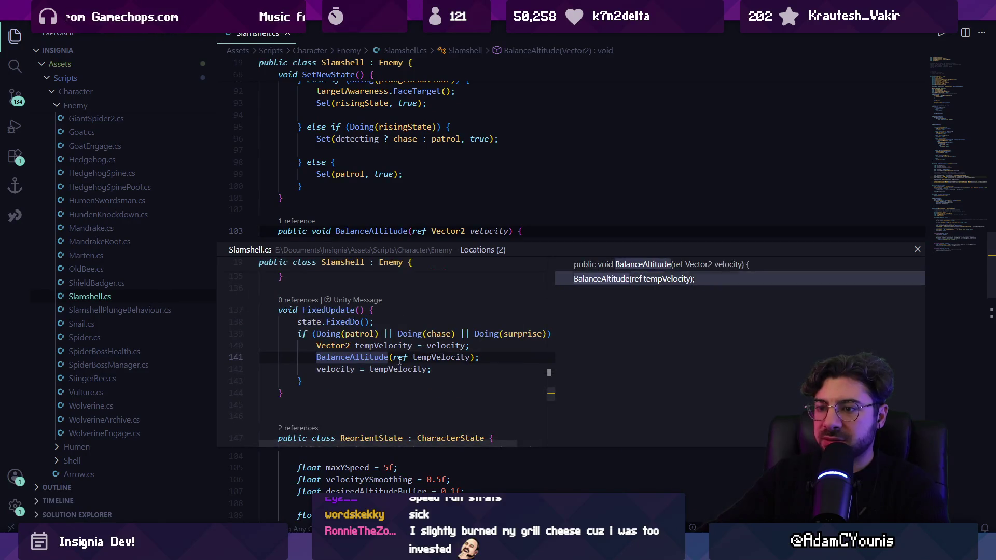
pyautogui.press('Return')
pyautogui.rightClick(387, 294)
pyautogui.press('Escape')
pyautogui.click(513, 271)
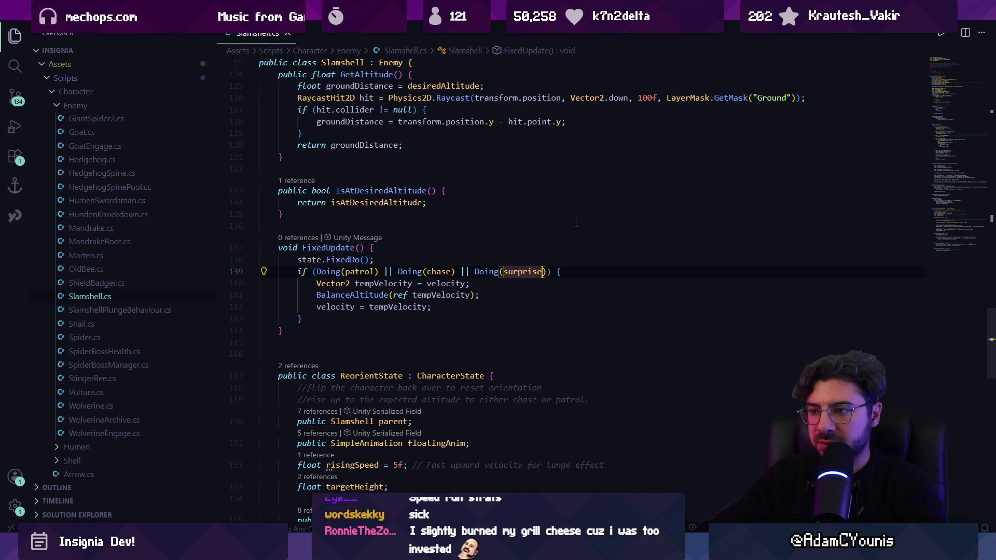
# Step: Make the FixedUpdate condition check balanceAltitude and declare public bool balanceAltitude = true
pyautogui.write('&& balanceAltitude')
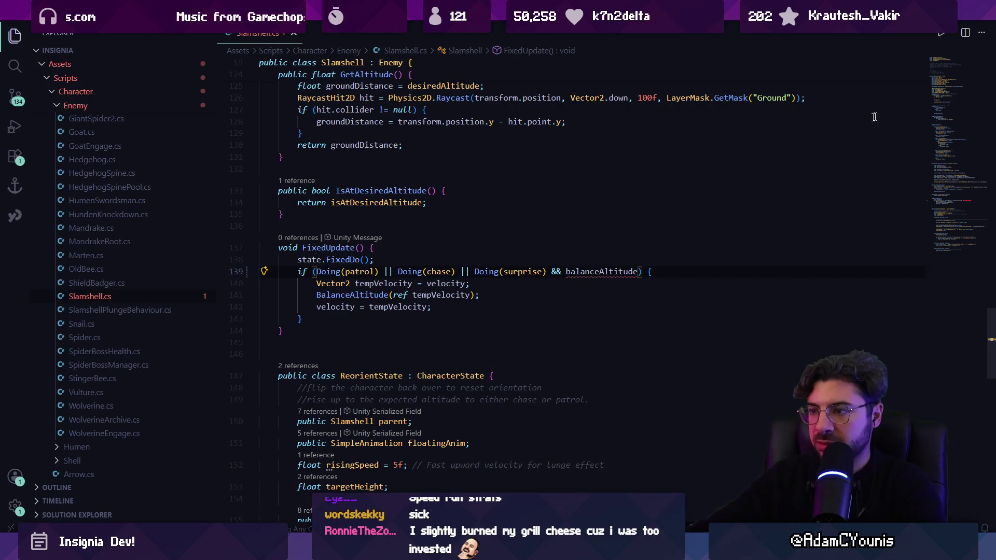
pyautogui.click(936, 89)
pyautogui.scroll(-3, 444, 191)
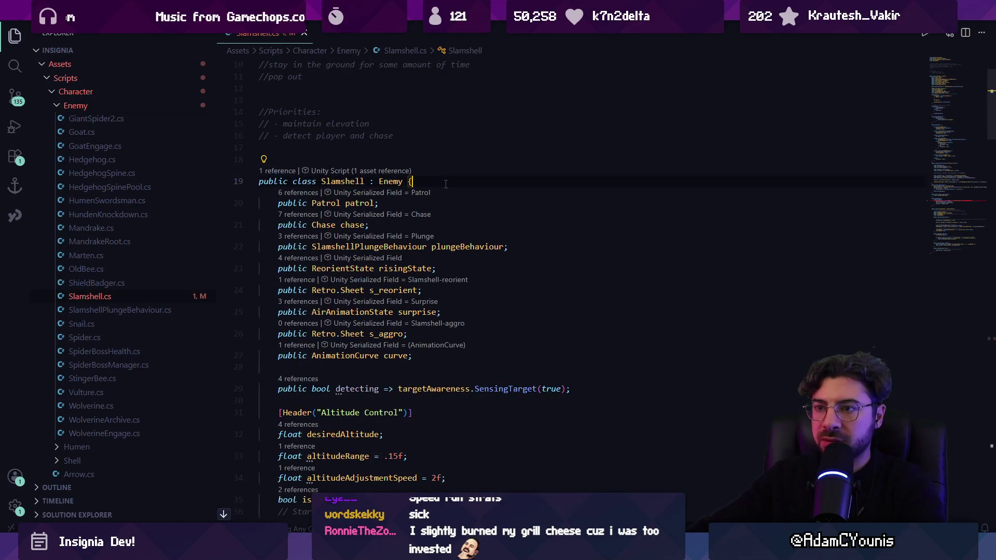
pyautogui.press('Return')
pyautogui.write('pubic bool b')
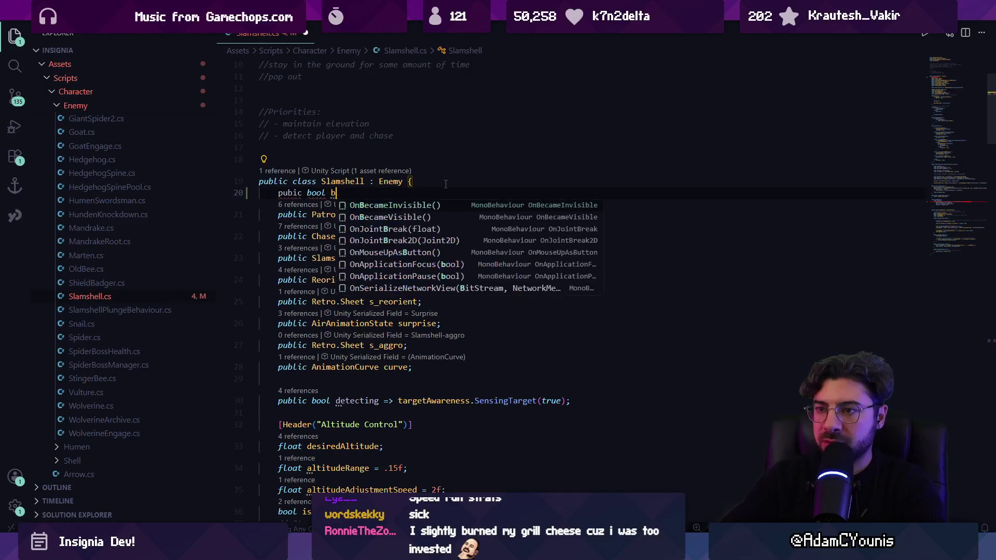
pyautogui.write('alanceAltitude = true;')
pyautogui.hotkey('shift', 'Down')
pyautogui.hotkey('shift', 'Down')
pyautogui.click(446, 184)
pyautogui.hotkey('ctrl', 'Left')
pyautogui.hotkey('ctrl', 'Left')
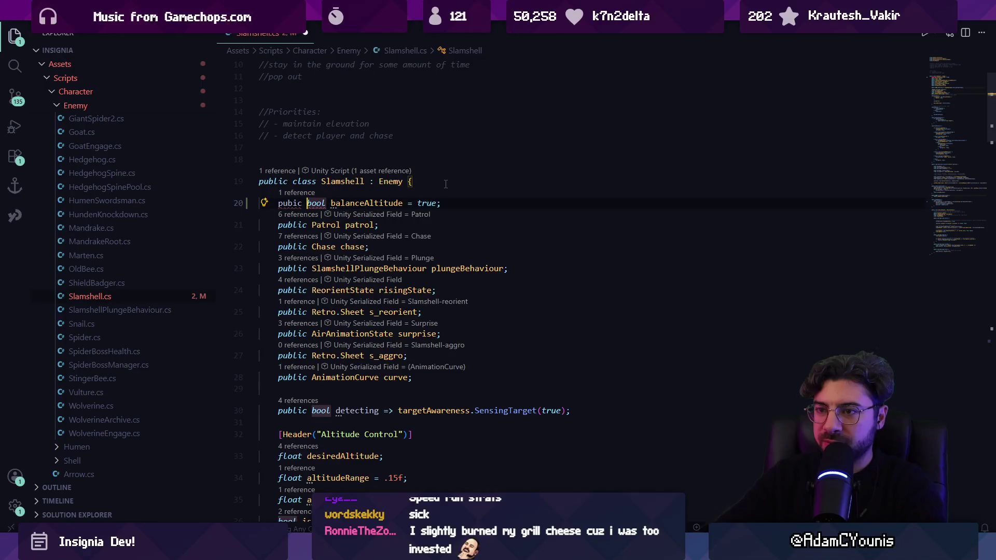
pyautogui.press('BackSpace')
pyautogui.write('l')
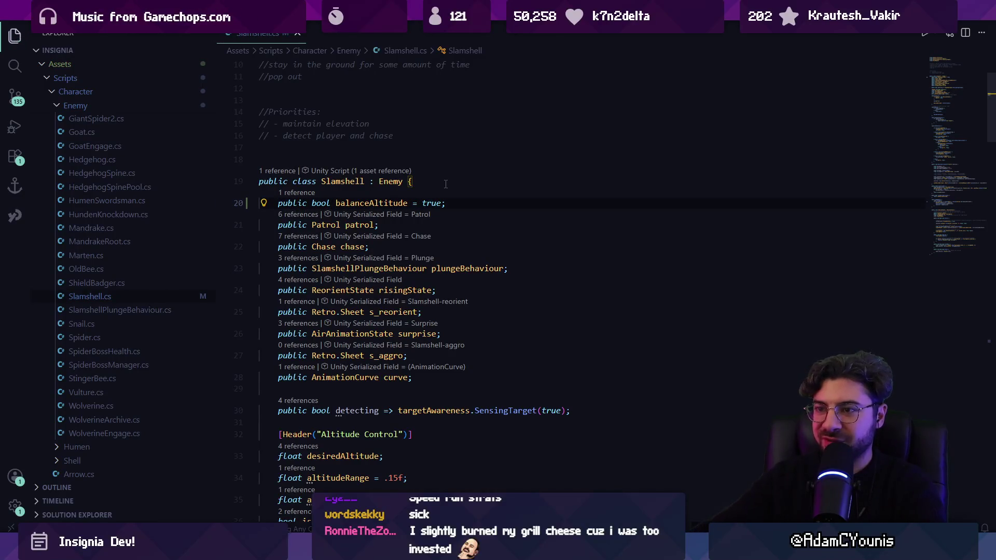
# Step: Move the balanceAltitude field down under the Altitude Control fields
pyautogui.hotkey('ctrl', 'x')
pyautogui.scroll(-5, 414, 236)
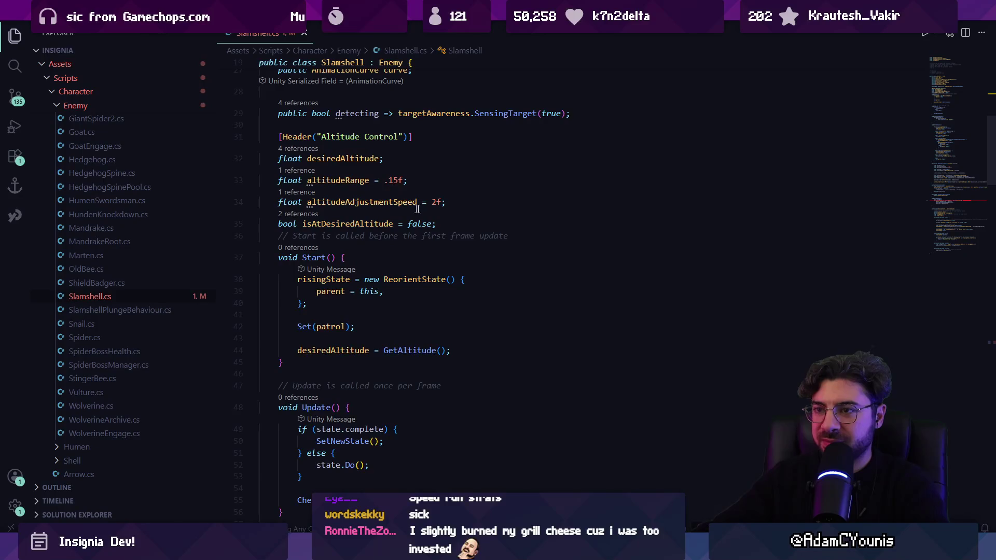
pyautogui.click(478, 216)
pyautogui.press('Return')
pyautogui.hotkey('ctrl', 'v')
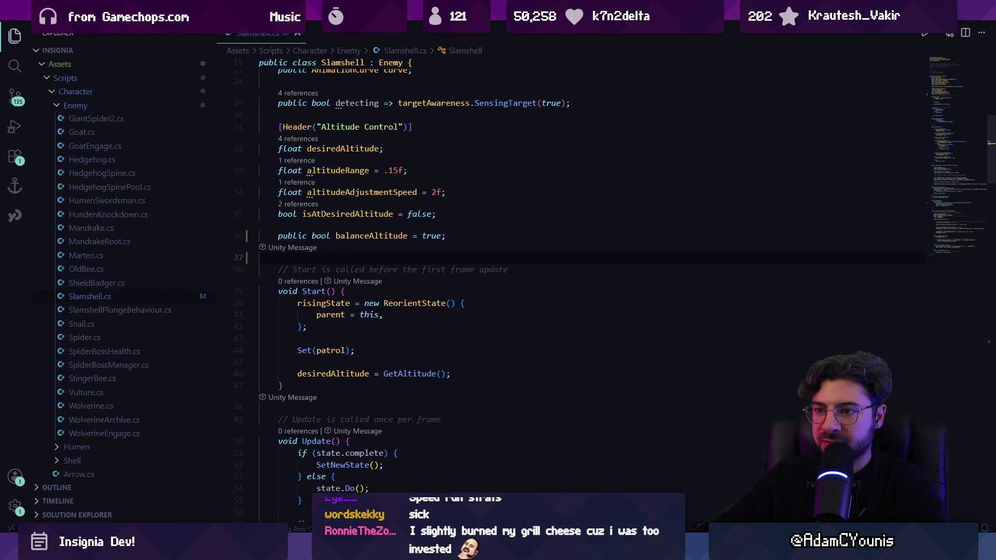
pyautogui.hotkey('alt', 'Tab')
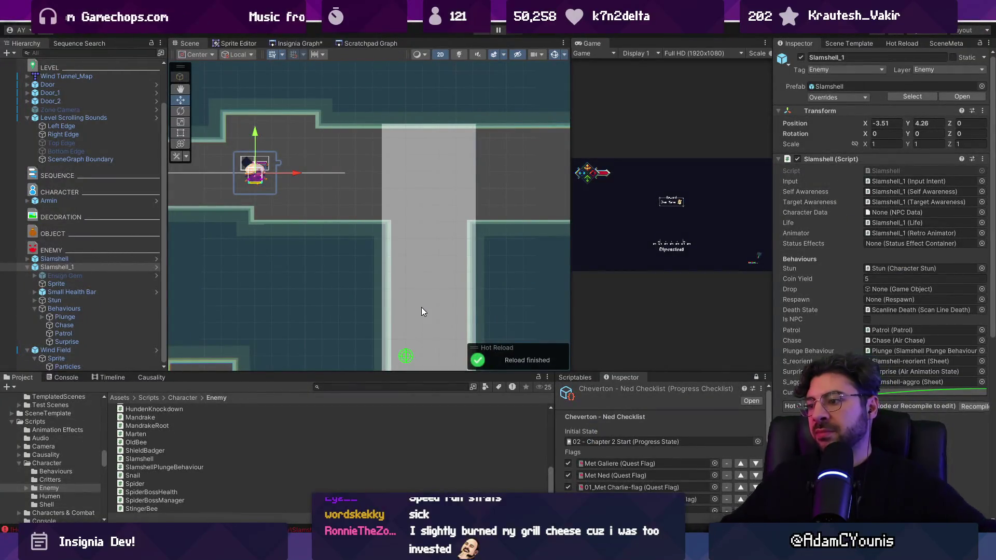
# Step: Let Unity recompile the edited Slamshell script, then play the Wind Tunnel level maximized
pyautogui.hotkey('alt', 'Tab')
pyautogui.hotkey('alt', 'Tab')
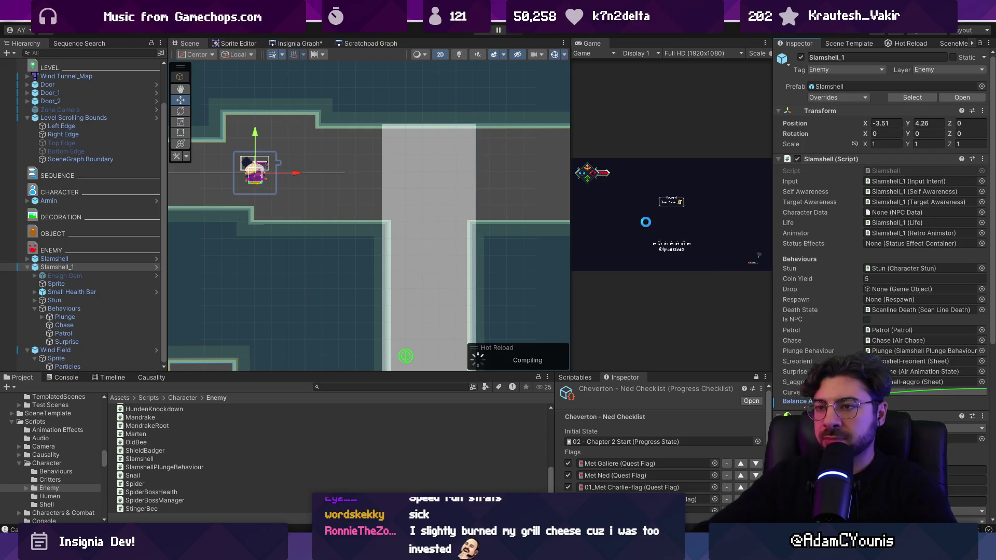
pyautogui.press('F11')
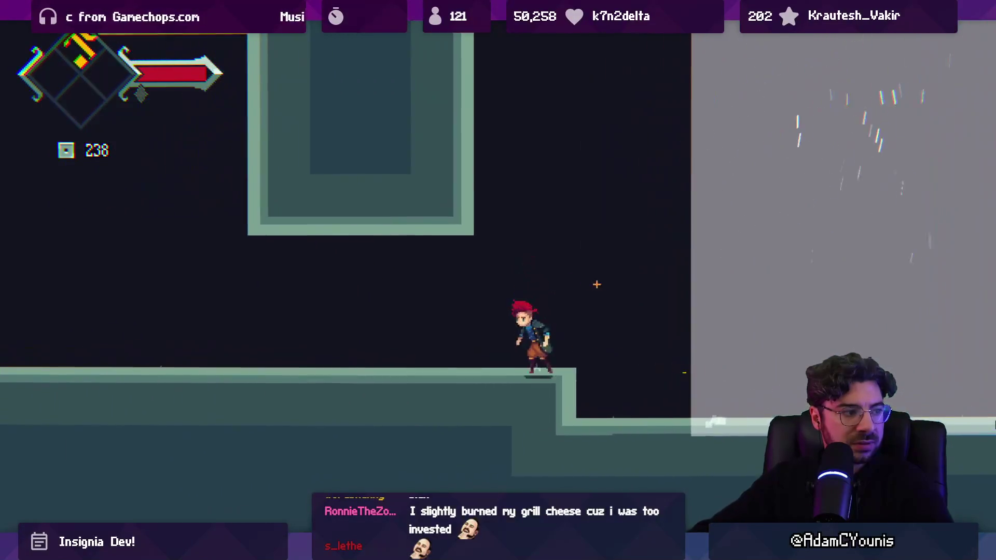
# Step: Jump and dash through the corridor toward the wind shaft, then exit full-screen play
pyautogui.press('space')
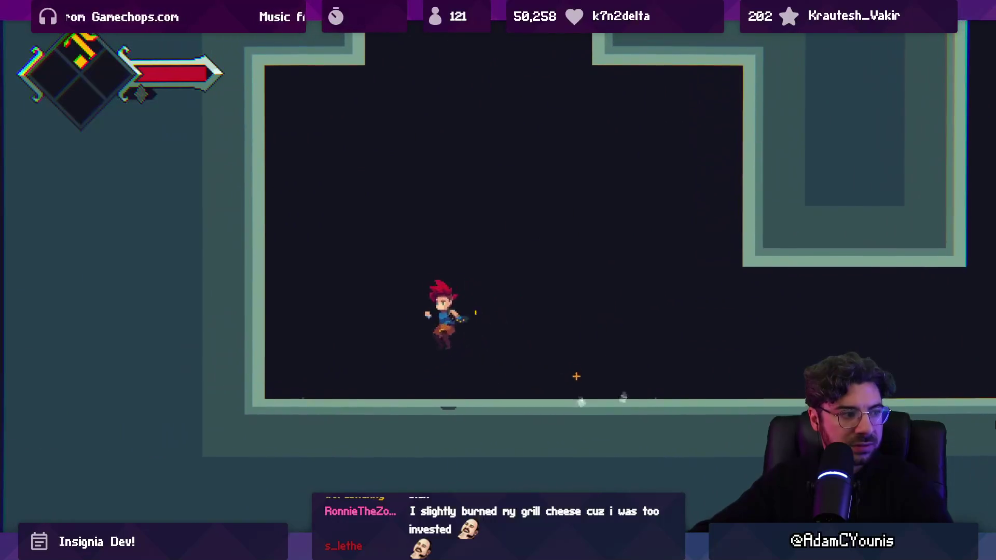
pyautogui.press('space')
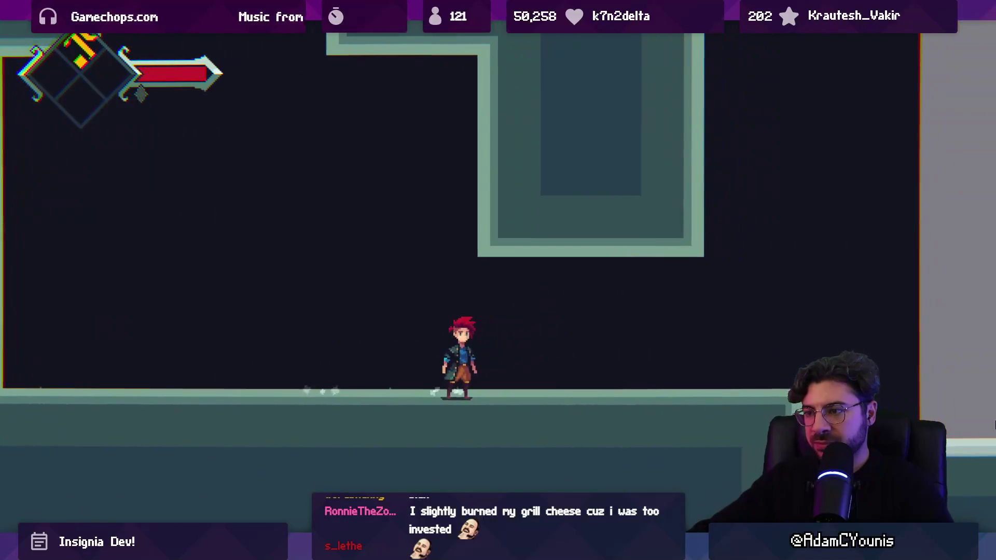
pyautogui.press('shift')
pyautogui.press('space')
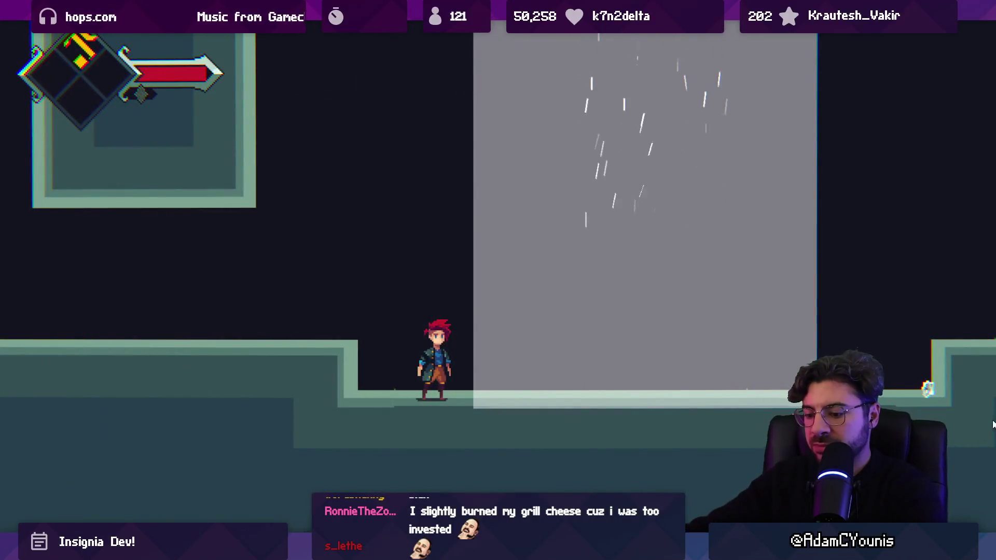
pyautogui.press('Escape')
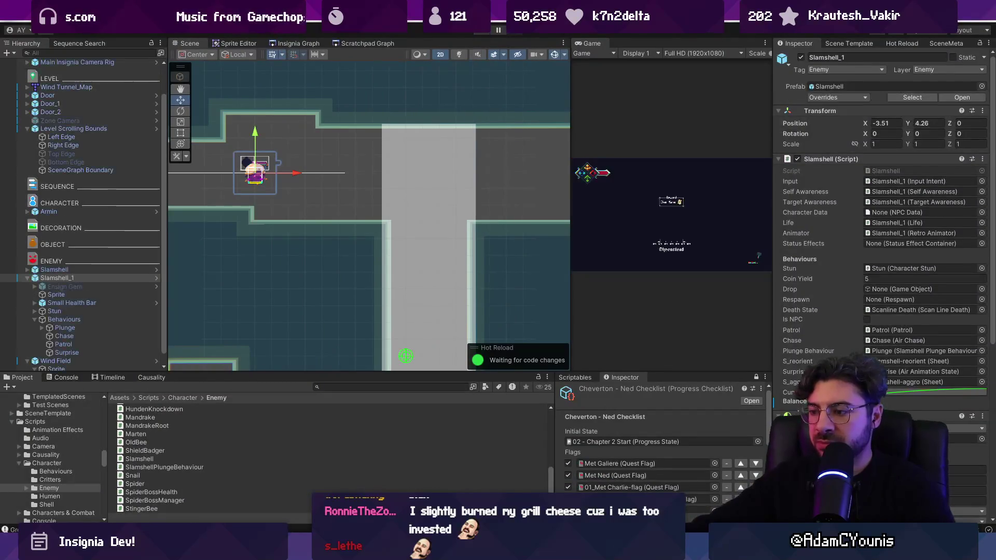
pyautogui.hotkey('alt', 'Tab')
pyautogui.scroll(3, 305, 402)
# Step: Shift the upper map section down about three tiles and copy the upper corridor tiles
pyautogui.moveTo(355, 247); pyautogui.dragTo(384, 342)
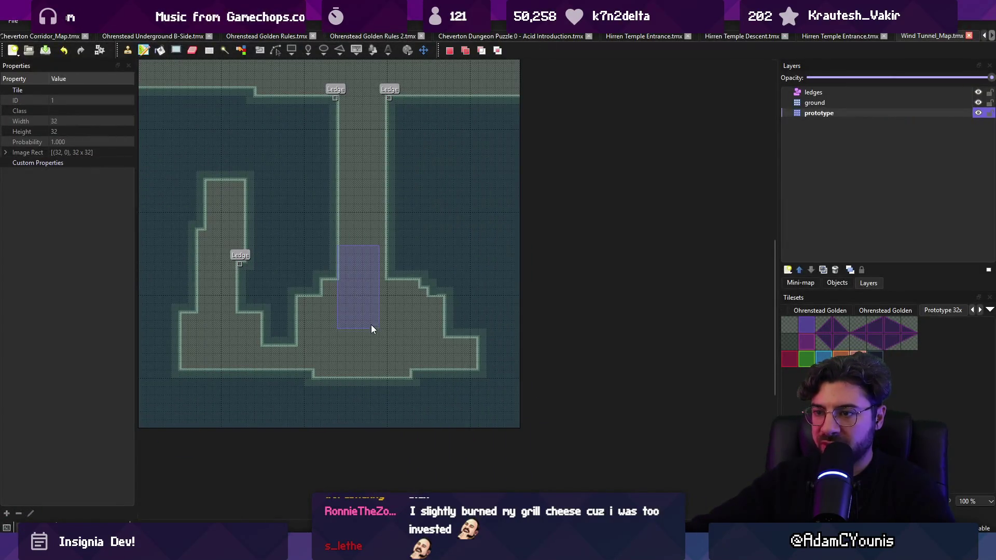
pyautogui.click(366, 405)
pyautogui.scroll(3, 383, 306)
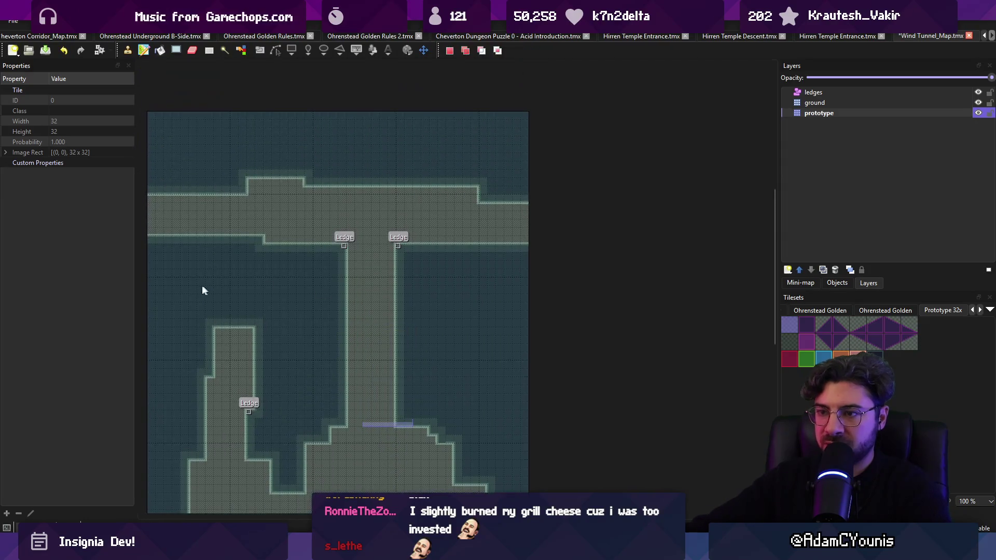
pyautogui.hscroll(-3, 201, 284)
pyautogui.moveTo(470, 199); pyautogui.dragTo(473, 245)
pyautogui.scroll(-4, 473, 245)
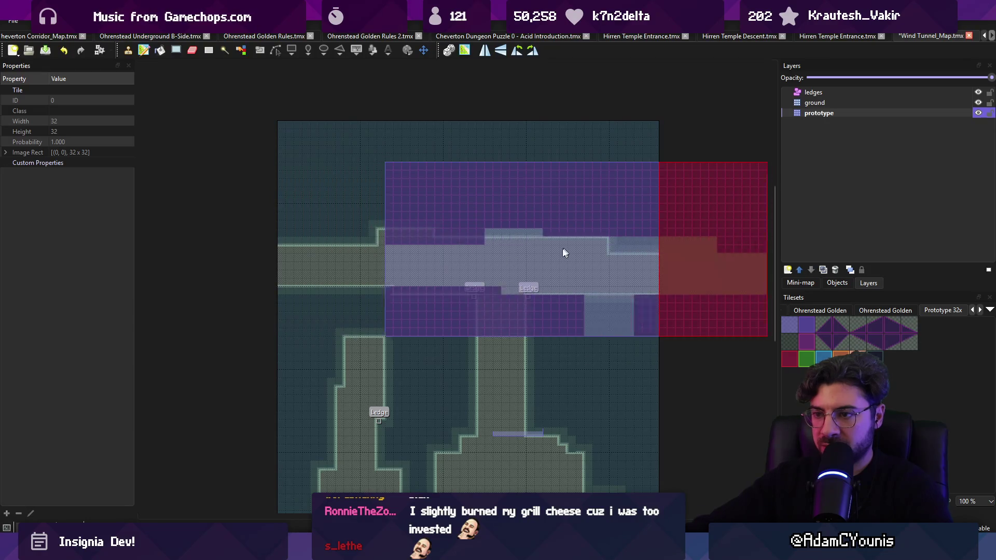
pyautogui.press('r')
pyautogui.moveTo(373, 196); pyautogui.dragTo(581, 393)
pyautogui.hotkey('ctrl', 'c')
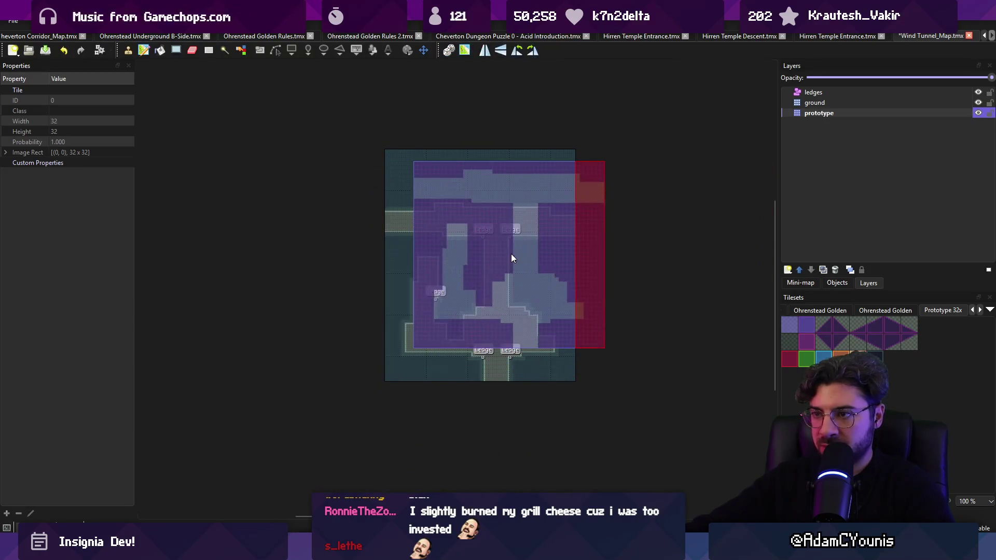
pyautogui.click(481, 259)
# Step: Select the map area to keep and crop the map to that selection
pyautogui.press('r')
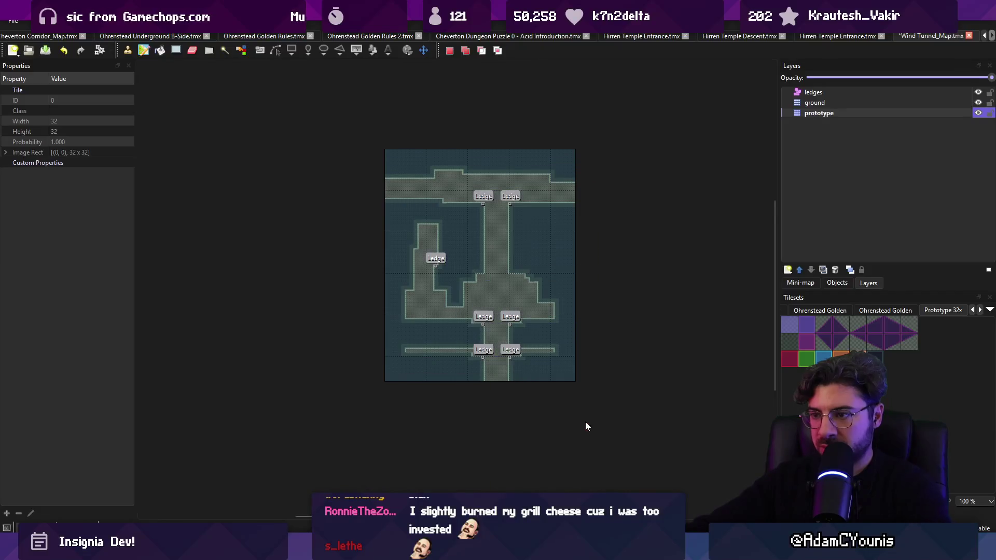
pyautogui.moveTo(387, 150)
pyautogui.mouseDown()
pyautogui.moveTo(582, 326)
pyautogui.moveTo(583, 350)
pyautogui.moveTo(575, 343)
pyautogui.mouseUp()
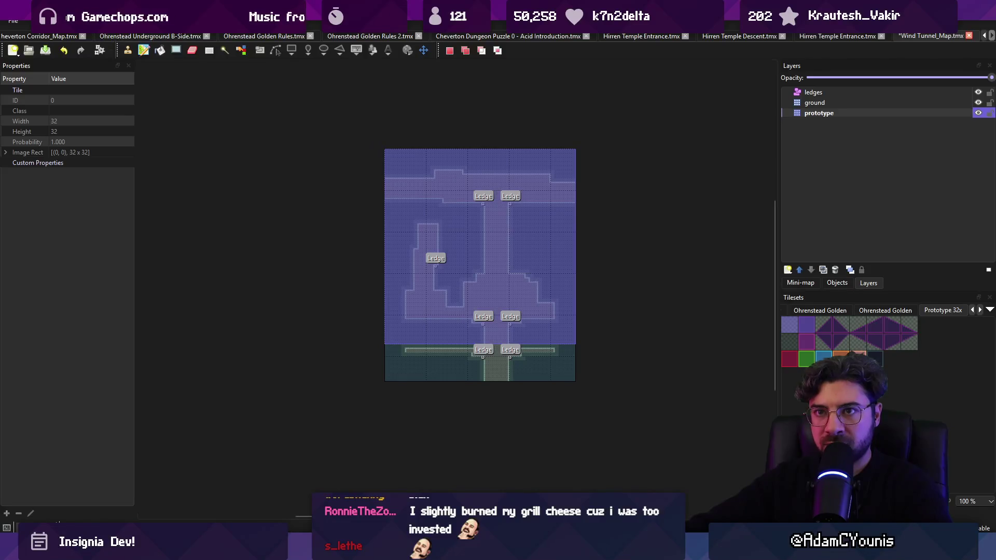
pyautogui.click(147, 20)
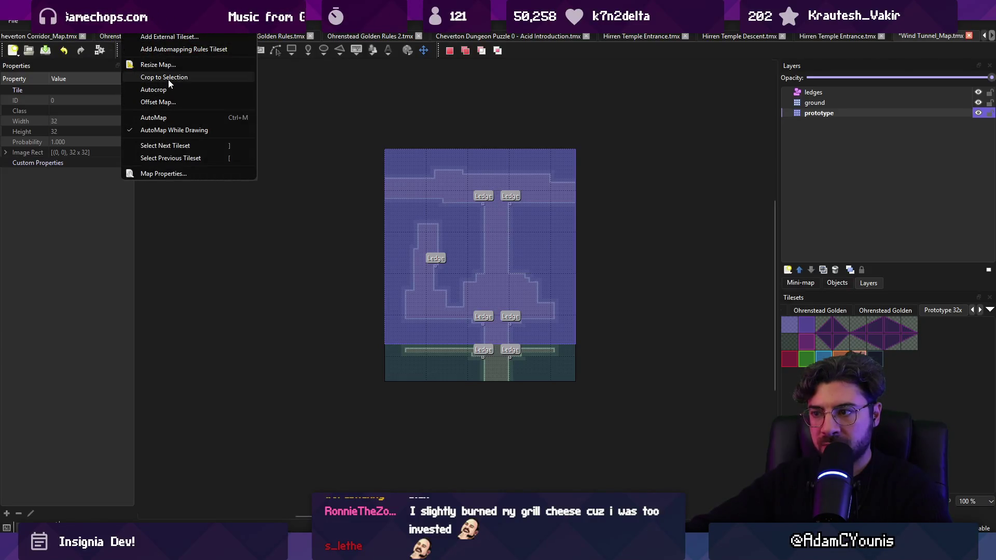
pyautogui.click(168, 78)
pyautogui.scroll(1, 463, 286)
pyautogui.scroll(1, 462, 286)
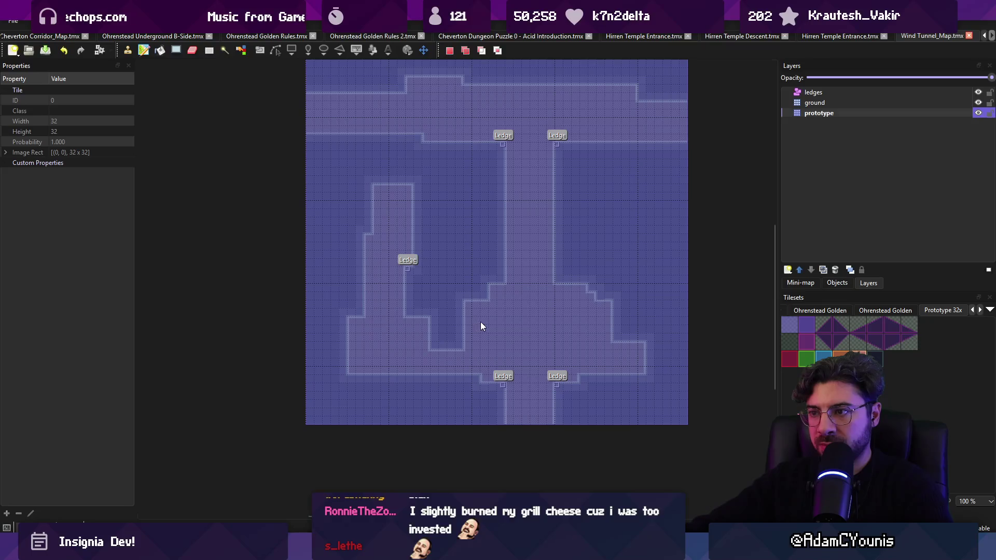
pyautogui.click(642, 338)
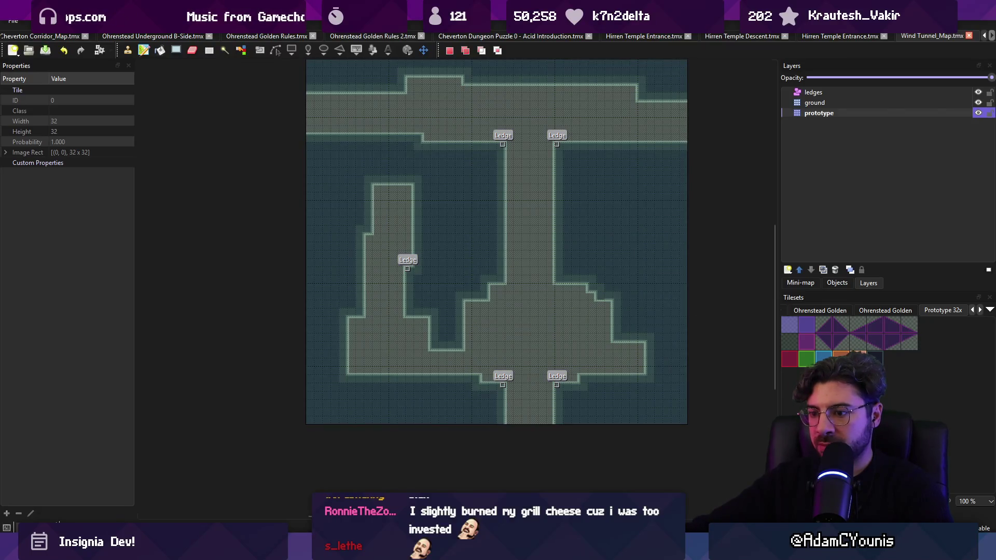
pyautogui.hotkey('alt', 'Tab')
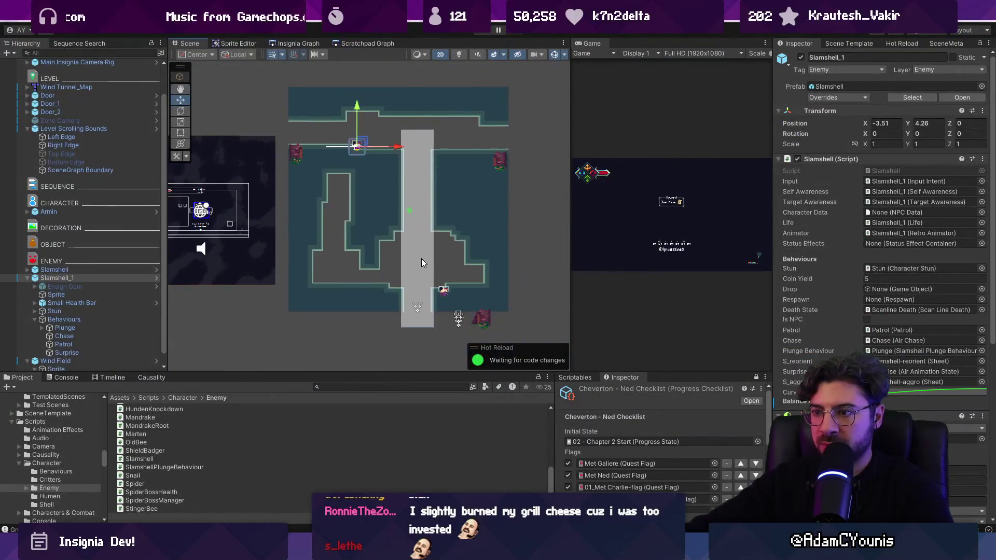
# Step: Nudge the Wind Field up to about Y -6.06 to line up with the shaft
pyautogui.click(421, 258)
pyautogui.moveTo(417, 205); pyautogui.dragTo(418, 204)
pyautogui.scroll(1, 412, 262)
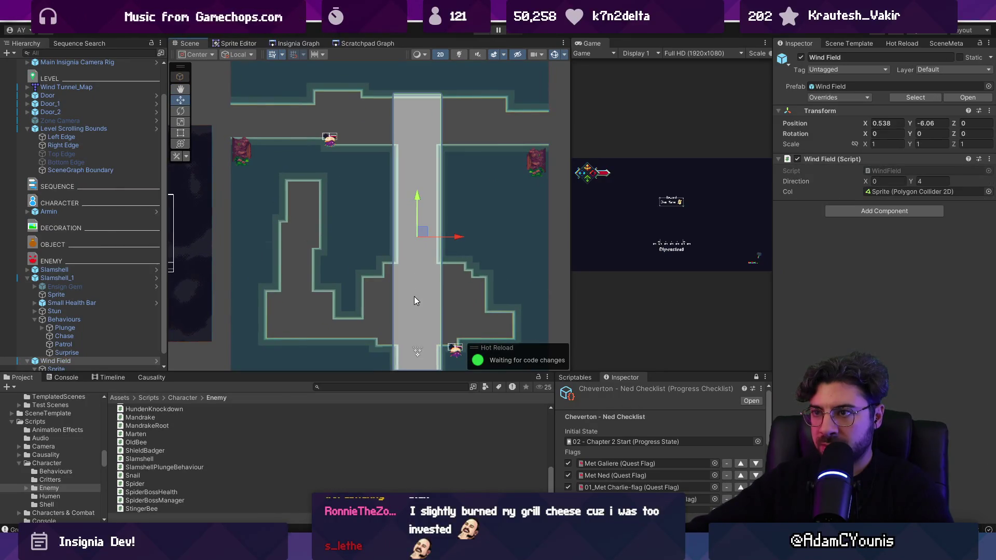
pyautogui.moveTo(410, 244); pyautogui.dragTo(412, 145)
pyautogui.scroll(1, 423, 313)
pyautogui.moveTo(424, 279)
pyautogui.mouseDown()
pyautogui.moveTo(429, 328)
pyautogui.moveTo(416, 309)
pyautogui.mouseUp()
pyautogui.scroll(-1, 415, 249)
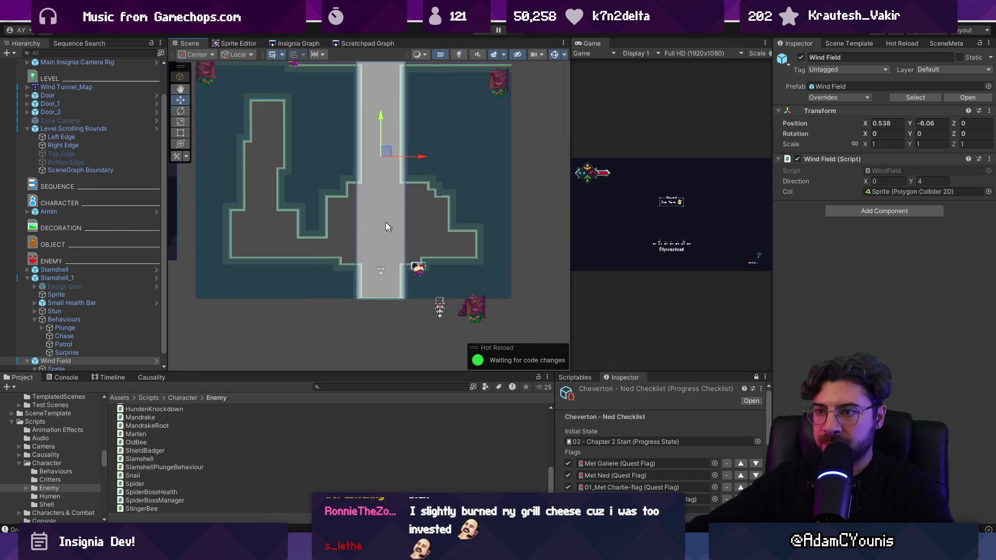
pyautogui.moveTo(319, 189); pyautogui.dragTo(380, 198)
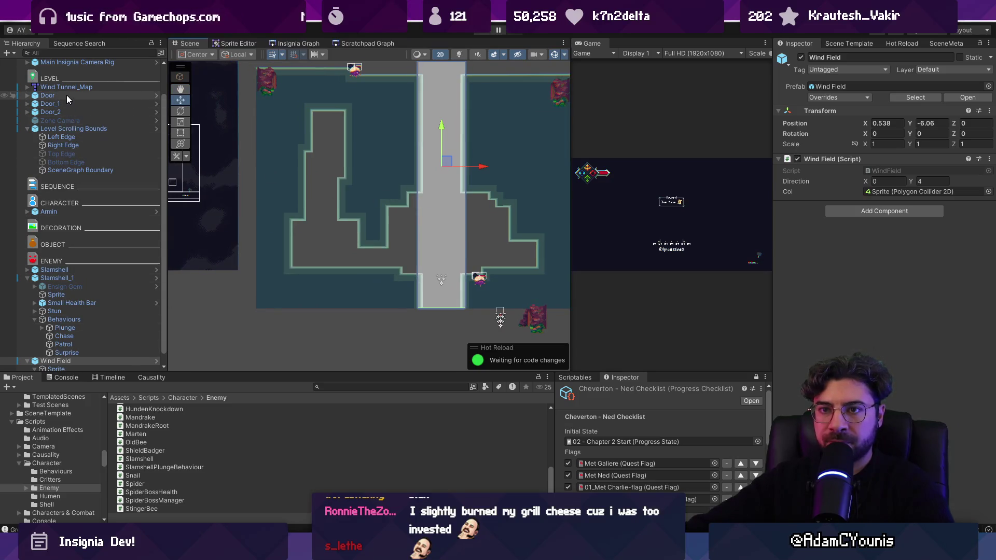
# Step: Check the reloaded Wind Tunnel_Map's collision outlines and select the cave side door
pyautogui.keyDown('ctrl'); pyautogui.click(67, 87); pyautogui.keyUp('ctrl')
pyautogui.moveTo(372, 116); pyautogui.dragTo(412, 185)
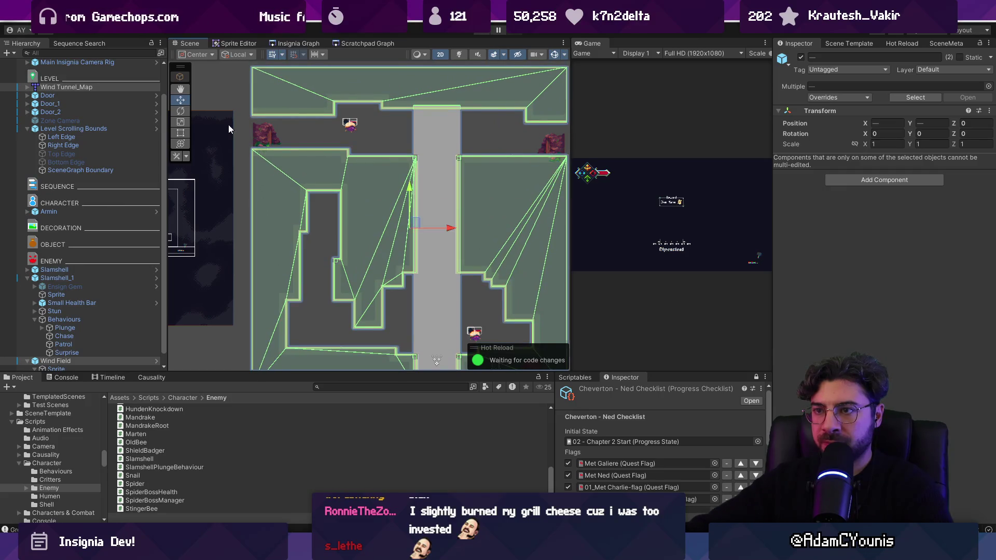
pyautogui.scroll(5, 286, 157)
pyautogui.scroll(-2, 400, 207)
pyautogui.scroll(2, 524, 291)
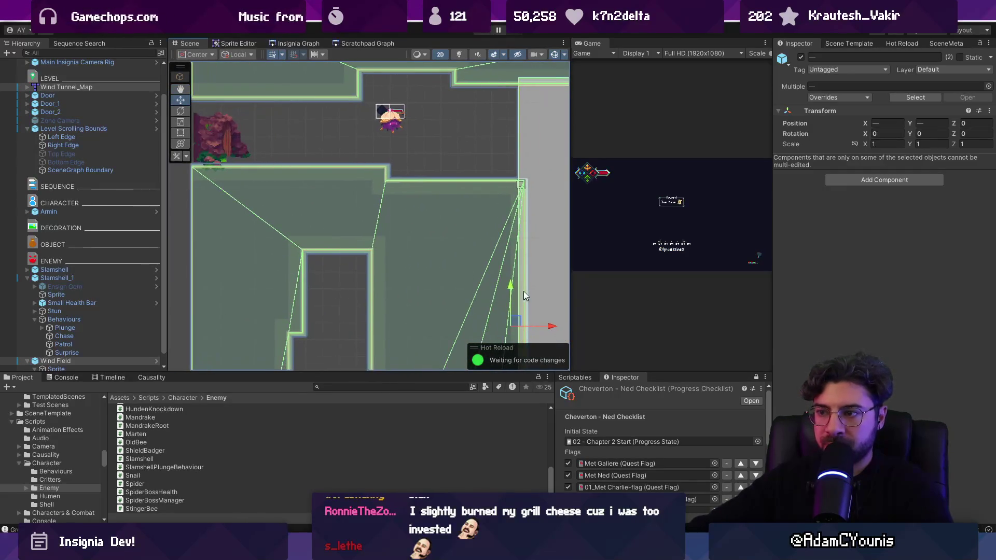
pyautogui.scroll(3, 216, 147)
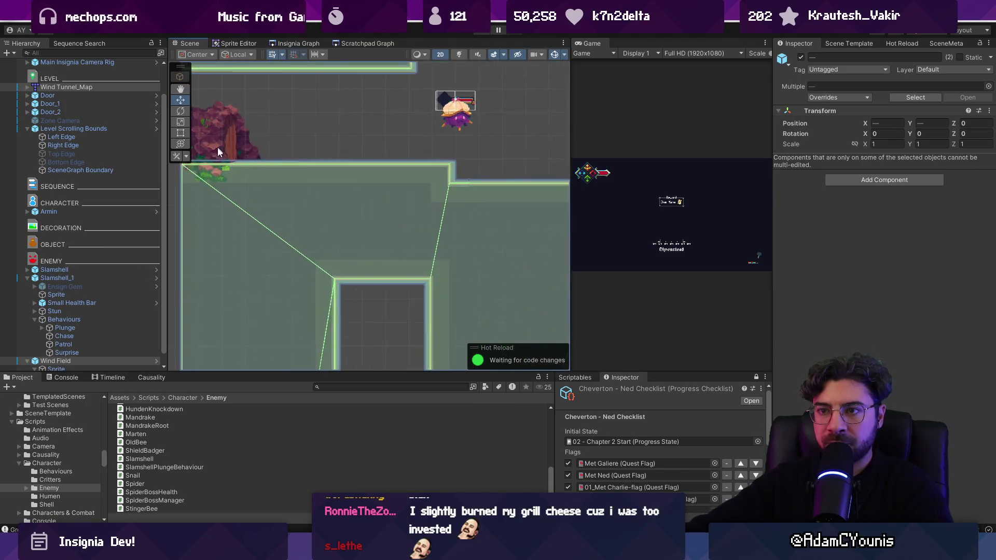
pyautogui.scroll(-4, 218, 186)
pyautogui.scroll(-2, 218, 187)
pyautogui.scroll(-3, 344, 137)
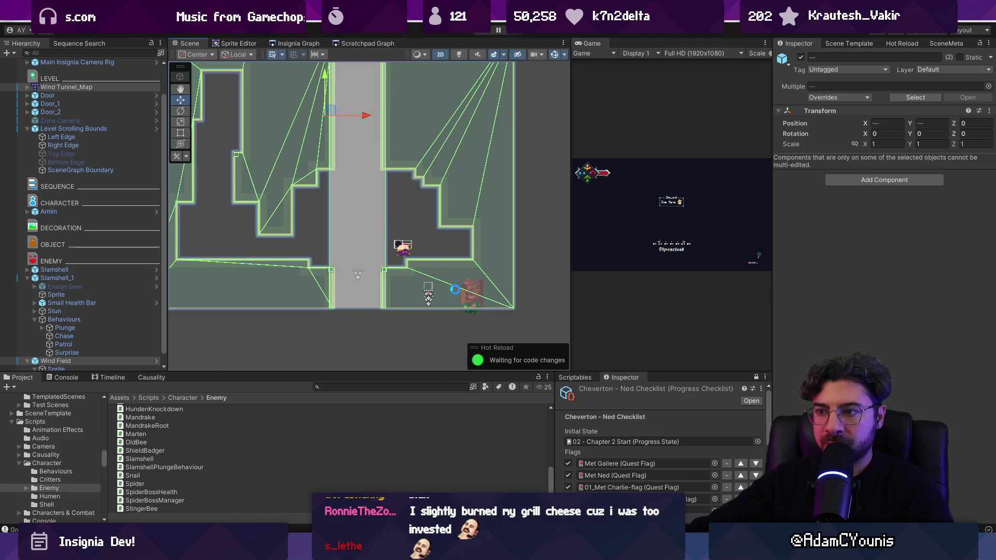
pyautogui.click(473, 289)
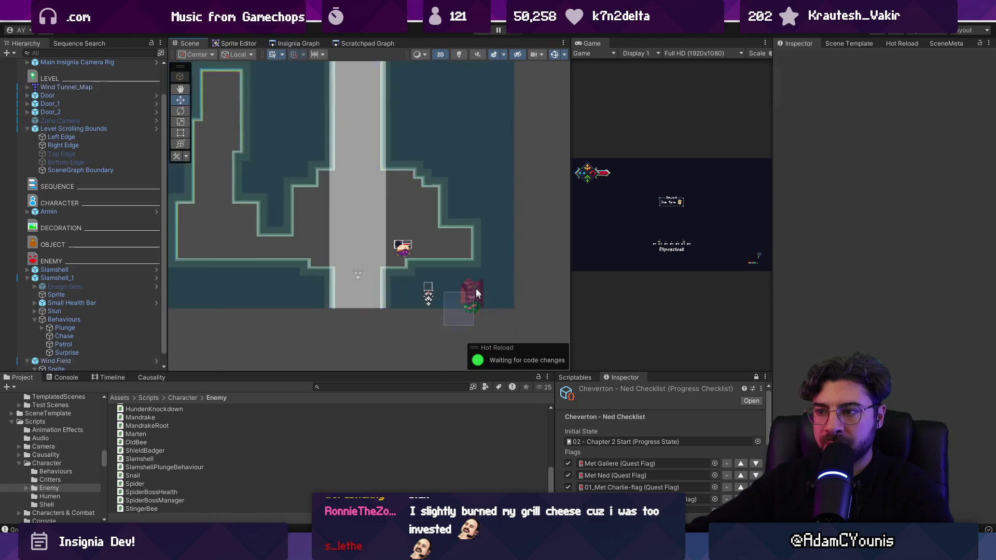
# Step: Raise Door_1 to Y -5.683, place Armin beside it, and start playing
pyautogui.click(68, 104)
pyautogui.moveTo(467, 254)
pyautogui.mouseDown()
pyautogui.moveTo(472, 217)
pyautogui.moveTo(503, 204)
pyautogui.moveTo(504, 216)
pyautogui.mouseUp()
pyautogui.scroll(3, 451, 244)
pyautogui.scroll(2, 463, 254)
pyautogui.scroll(-3, 464, 261)
pyautogui.scroll(-2, 446, 253)
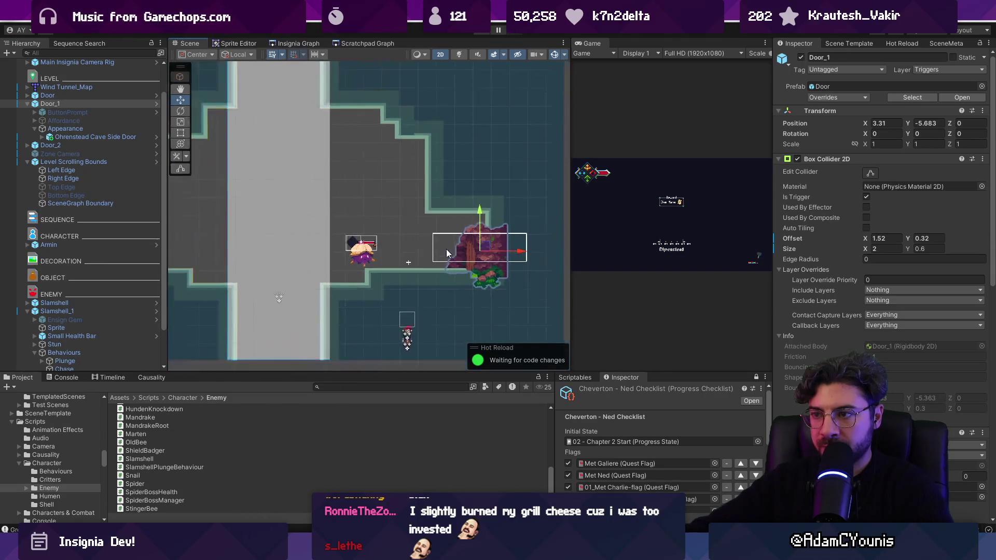
pyautogui.moveTo(455, 289); pyautogui.dragTo(465, 220)
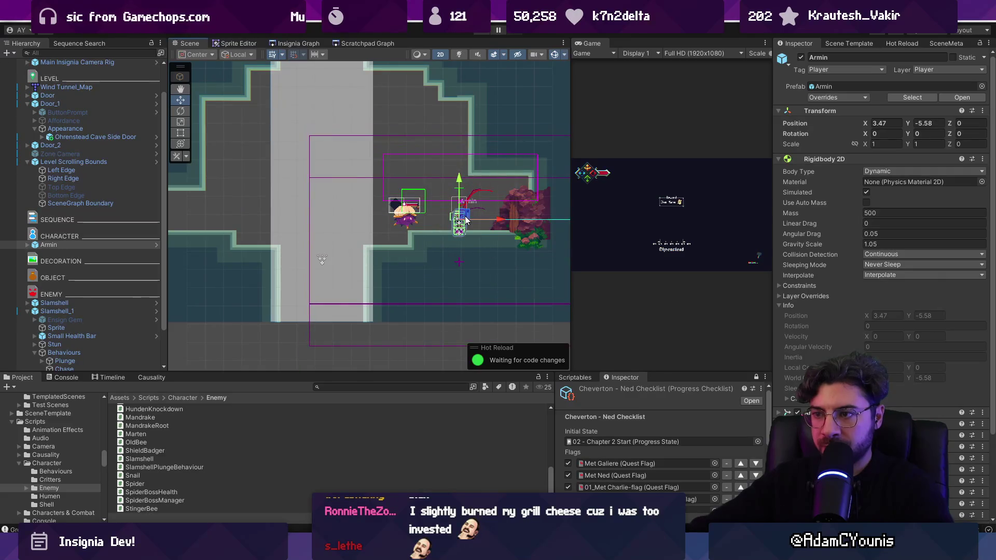
pyautogui.hotkey('ctrl', 'p')
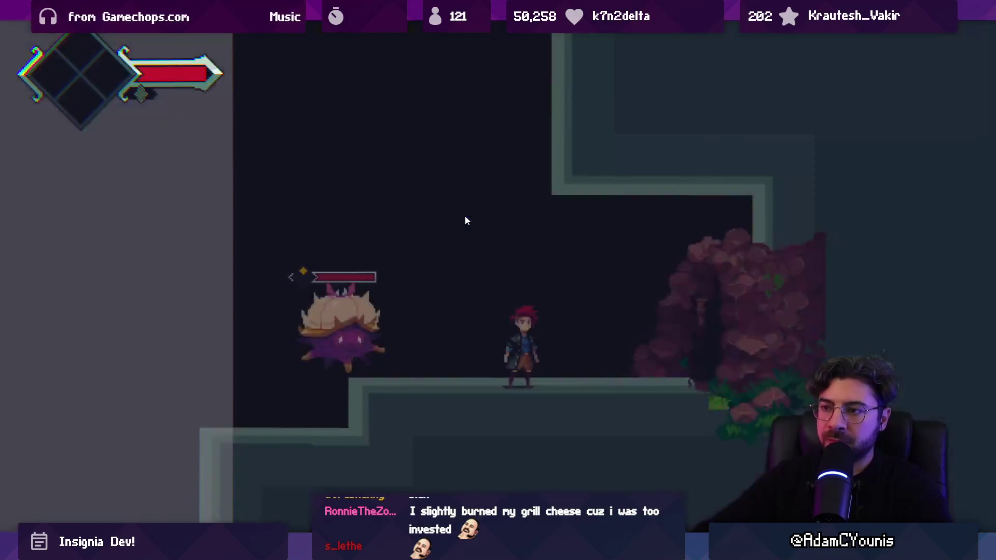
pyautogui.press('Right')
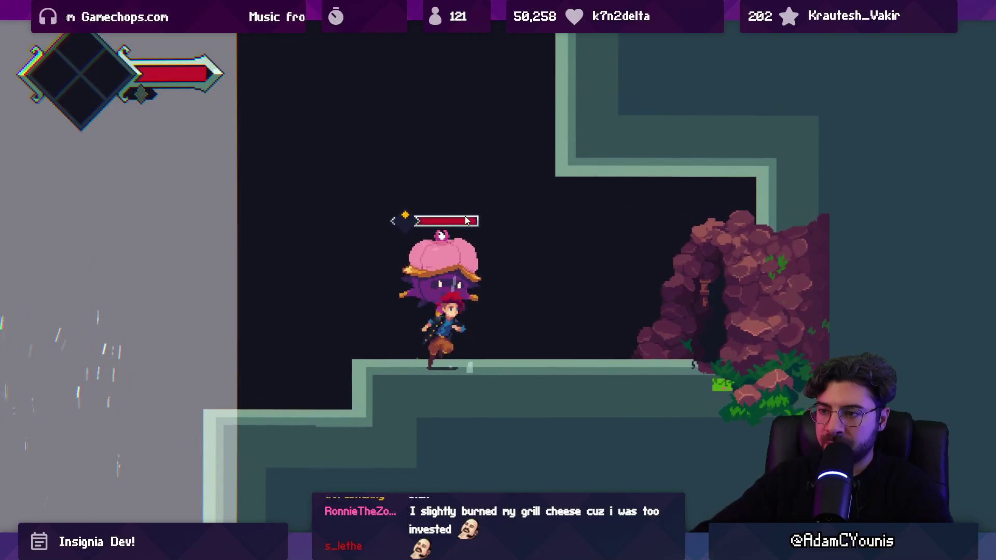
pyautogui.press('x')
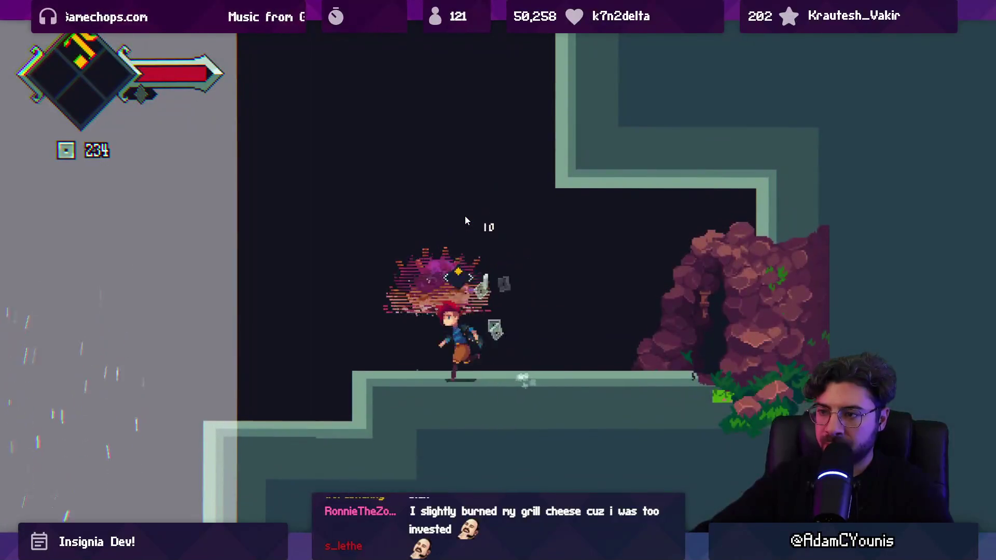
pyautogui.press('z')
pyautogui.press('Left')
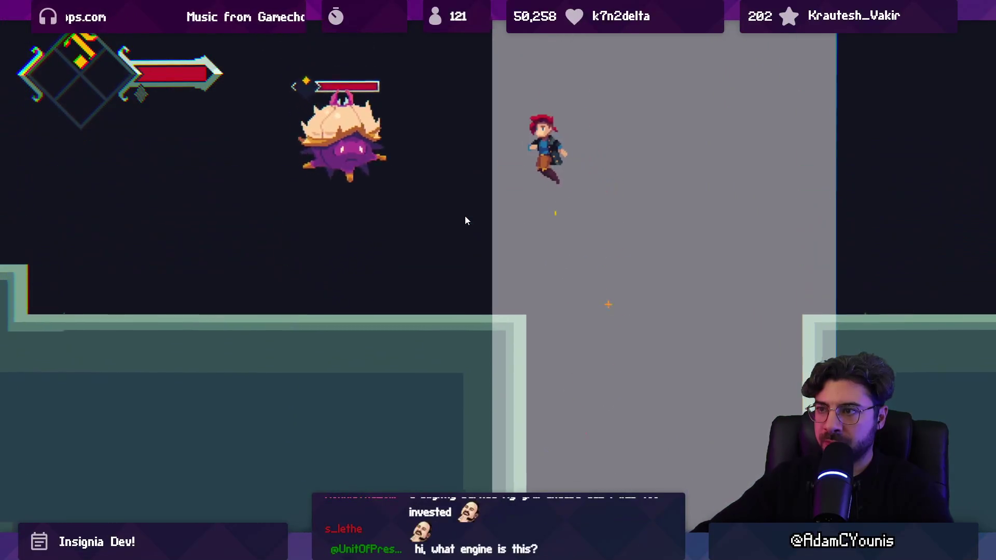
pyautogui.press('x')
pyautogui.press('x')
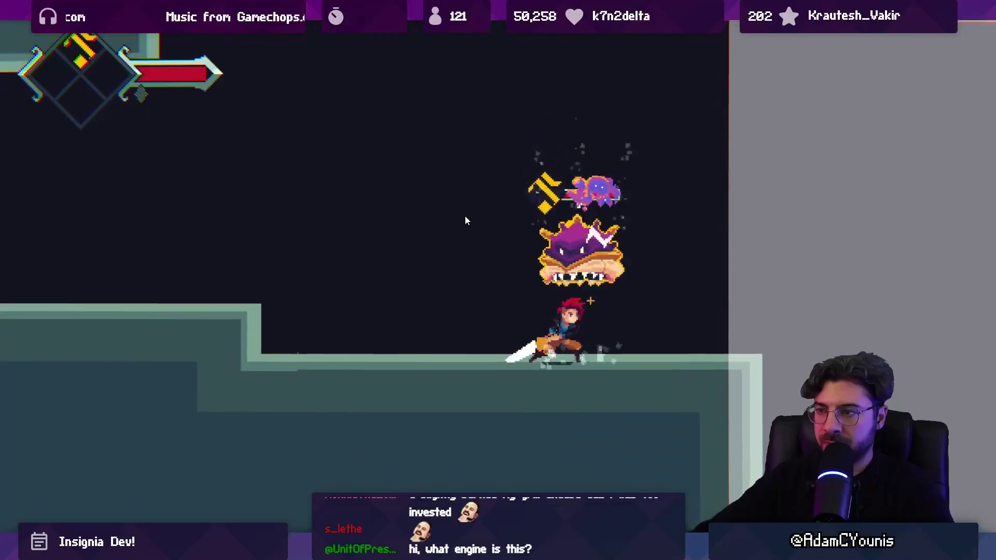
pyautogui.press('z')
pyautogui.press('z')
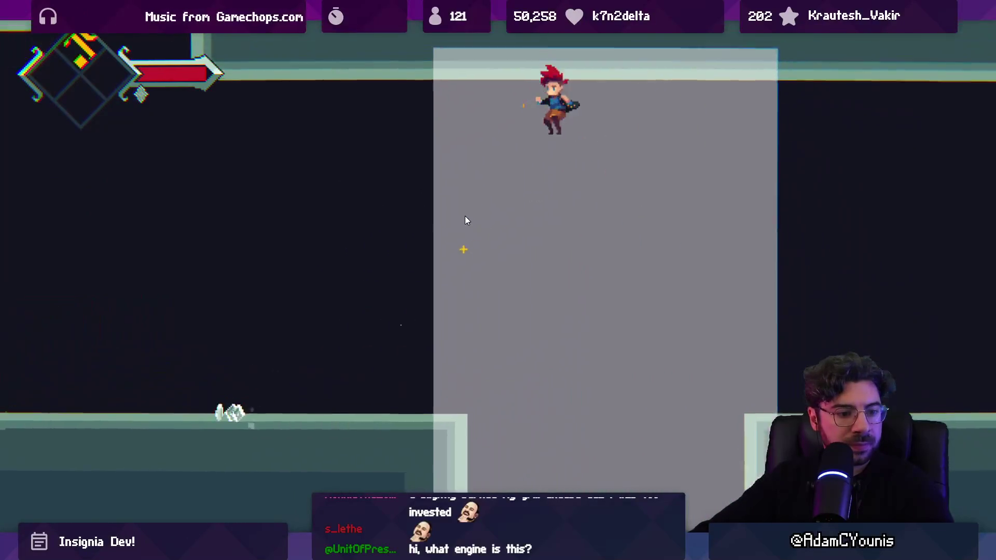
pyautogui.press('x')
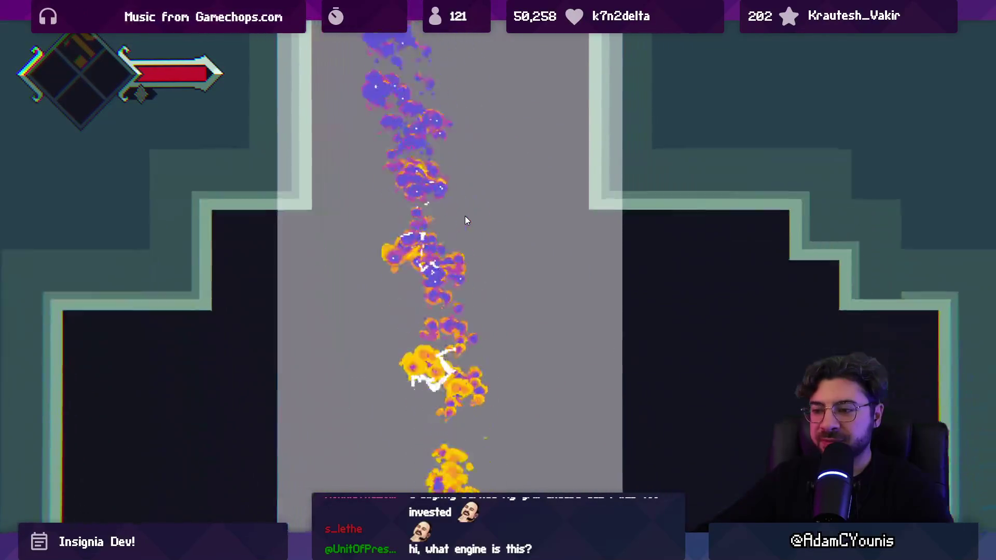
pyautogui.press('F9')
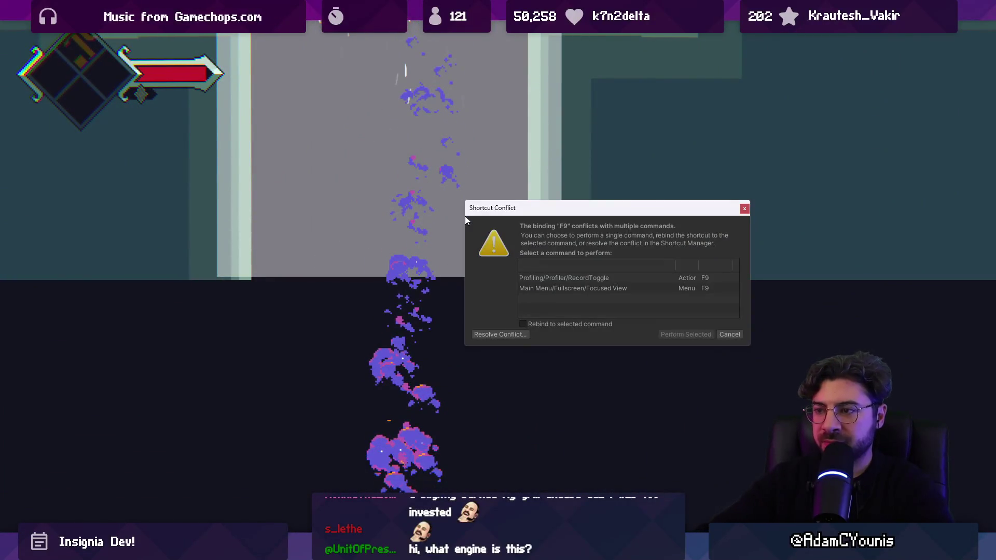
pyautogui.press('Escape')
pyautogui.press('Escape')
pyautogui.hotkey('ctrl', 'p')
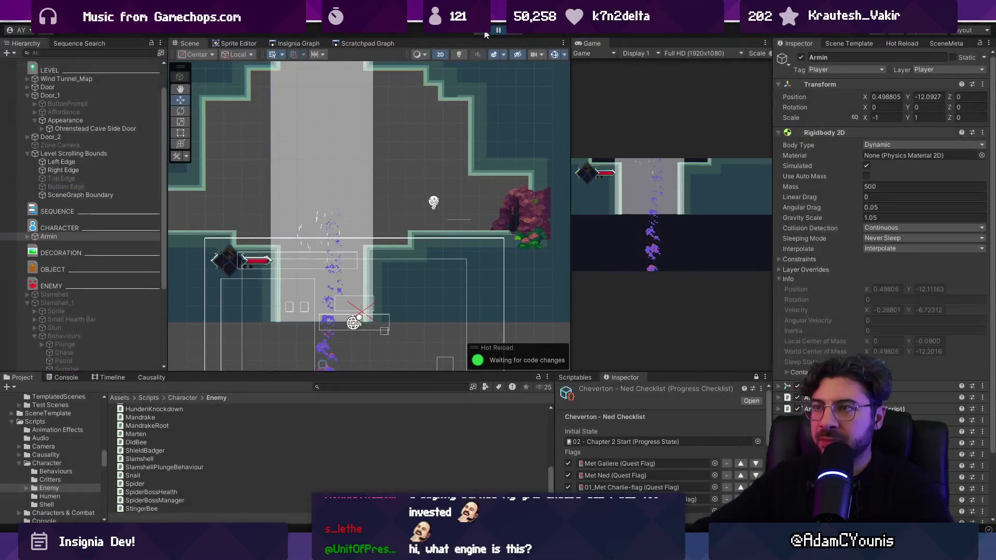
pyautogui.hotkey('alt', 'Tab')
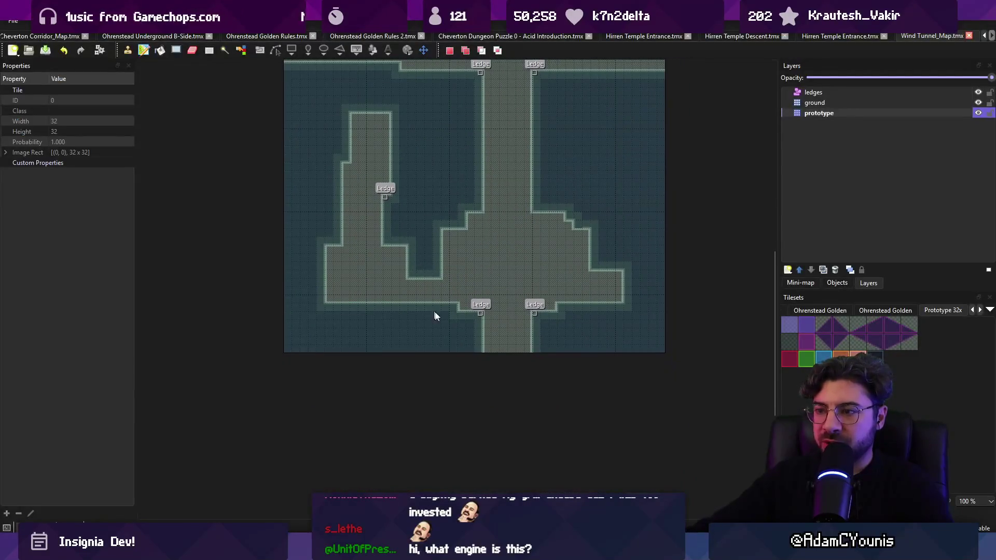
pyautogui.moveTo(437, 323)
pyautogui.mouseDown()
pyautogui.moveTo(559, 375)
pyautogui.moveTo(567, 343)
pyautogui.mouseUp()
pyautogui.hotkey('ctrl', 'c')
pyautogui.hotkey('ctrl', 'v')
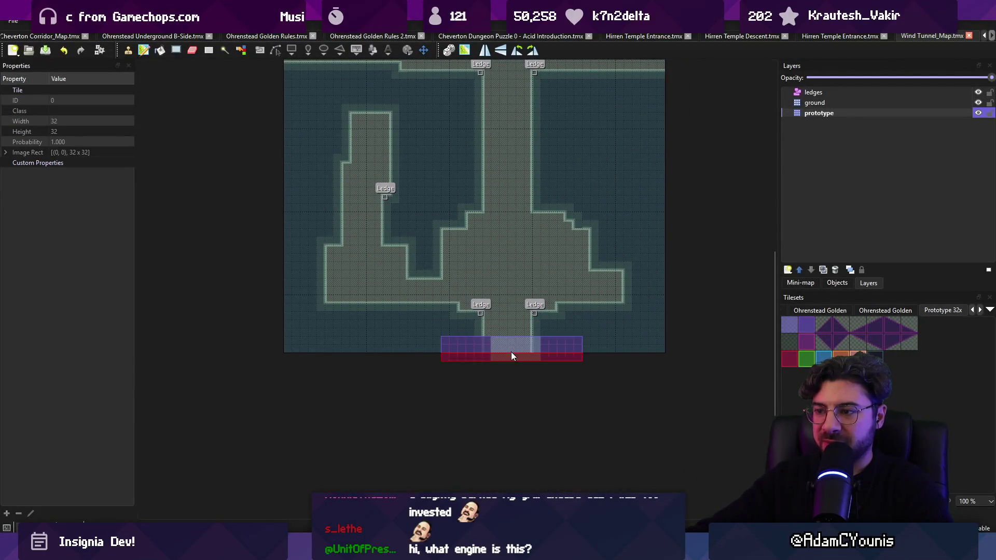
pyautogui.press('r')
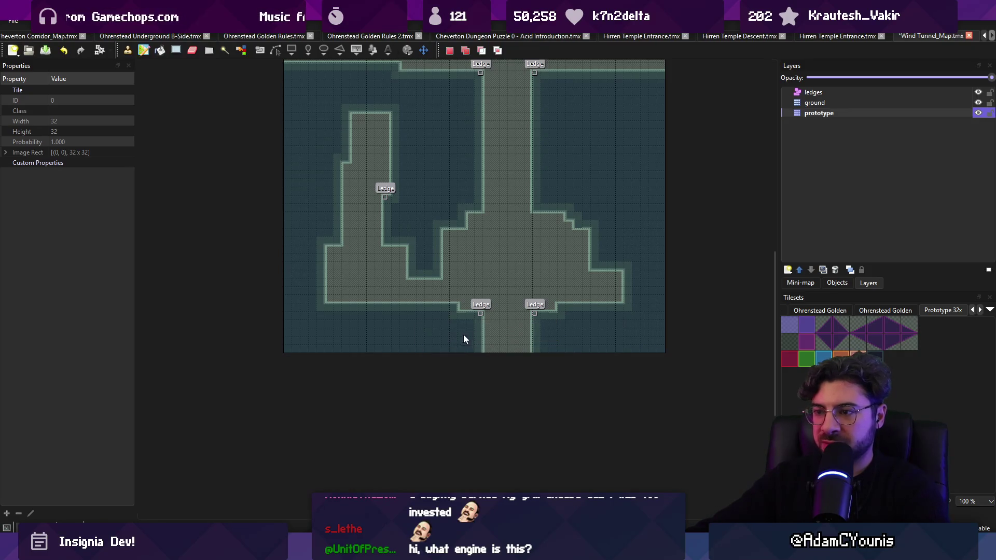
pyautogui.moveTo(544, 399); pyautogui.dragTo(545, 400)
pyautogui.keyDown('ctrl'); pyautogui.scroll(-5, 384, 376); pyautogui.keyUp('ctrl')
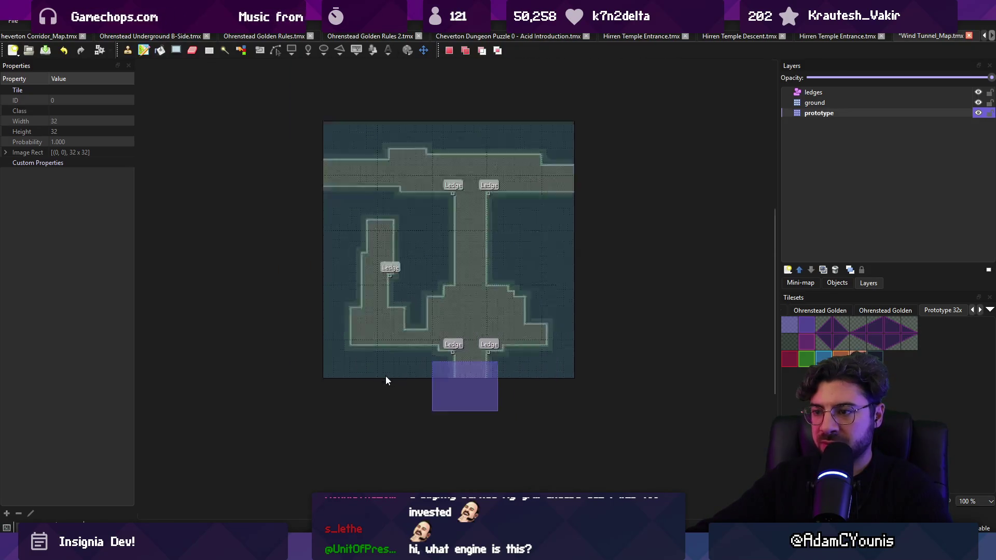
pyautogui.scroll(2, 403, 373)
pyautogui.scroll(-2, 409, 383)
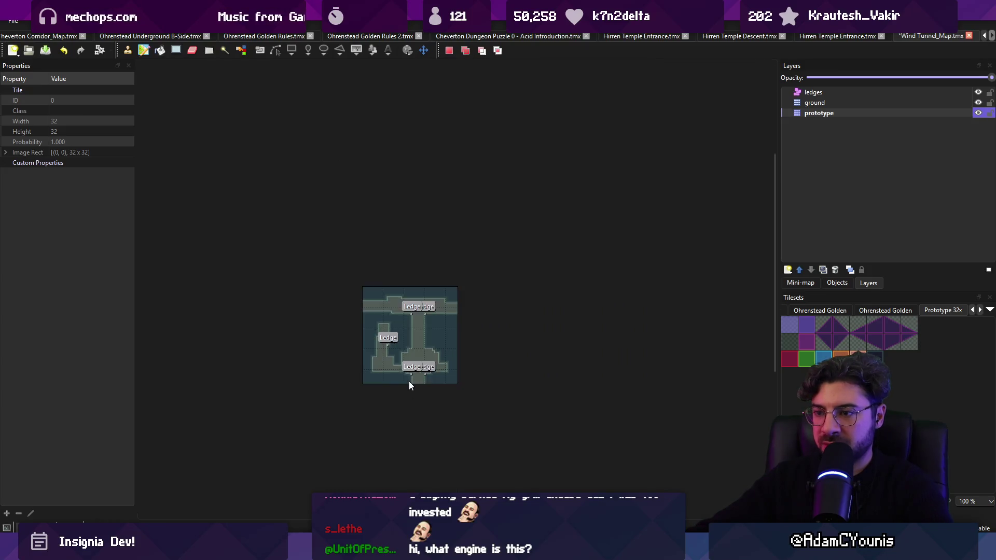
pyautogui.keyDown('ctrl'); pyautogui.scroll(5, 409, 381); pyautogui.keyUp('ctrl')
pyautogui.hotkey('alt', 'Tab')
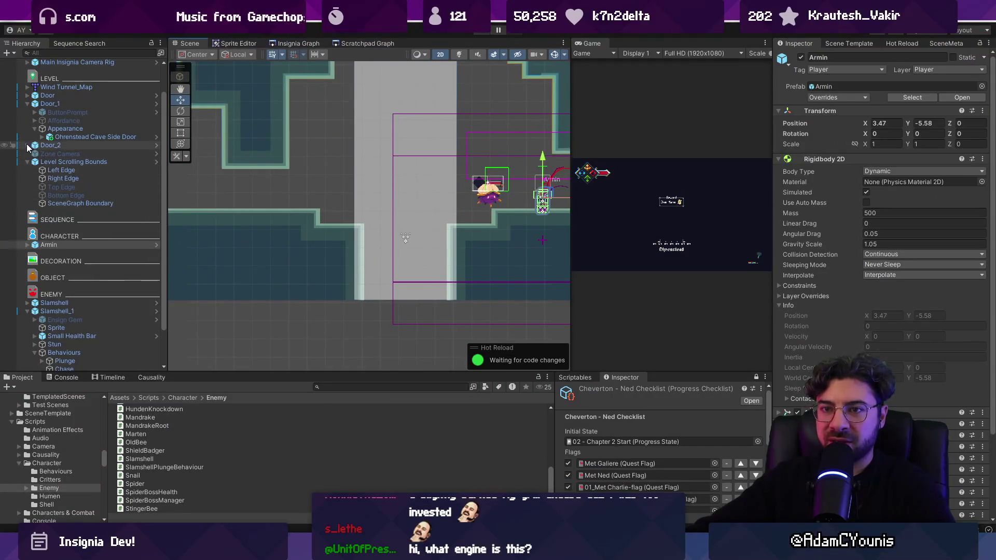
# Step: Duplicate Door_2 as Door_3 and move it down-left toward the wind shaft
pyautogui.click(28, 104)
pyautogui.click(36, 112)
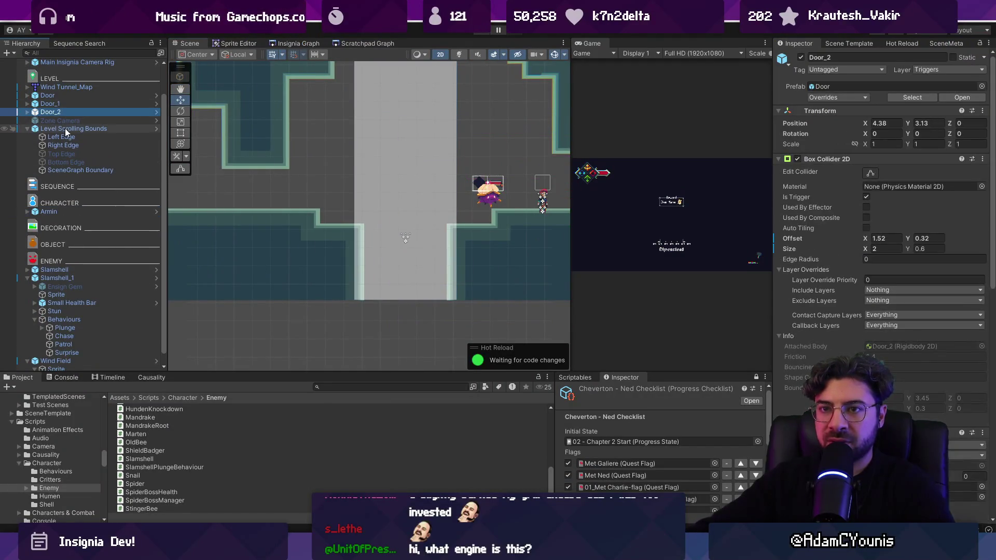
pyautogui.scroll(-3, 386, 246)
pyautogui.hotkey('ctrl', 'd')
pyautogui.click(61, 121)
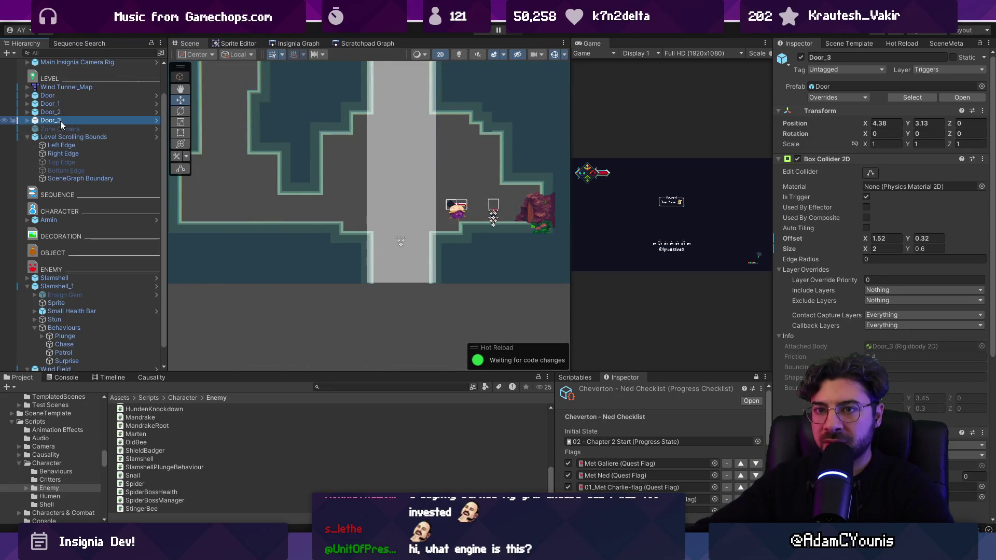
pyautogui.press('Return')
pyautogui.press('f')
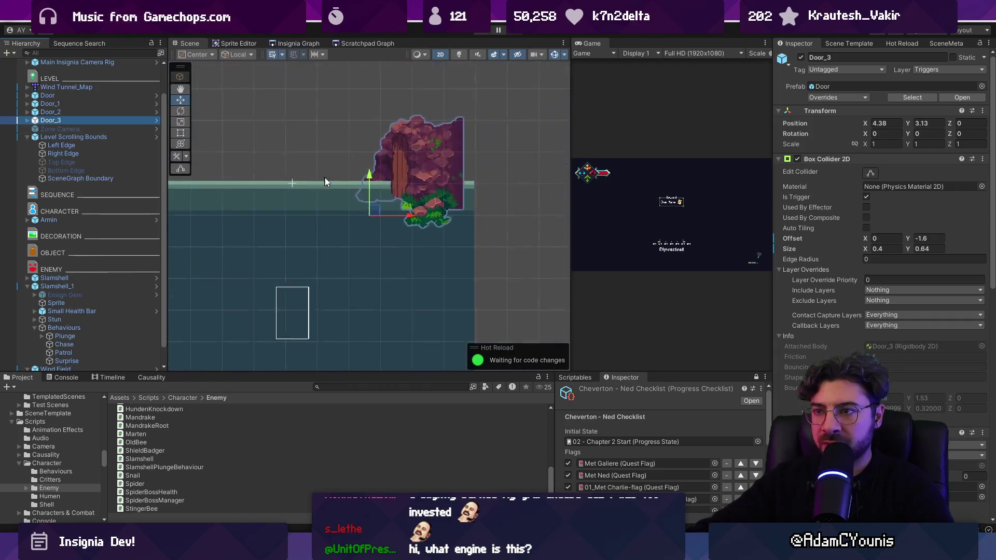
pyautogui.scroll(-2, 513, 150)
pyautogui.moveTo(454, 185)
pyautogui.mouseDown()
pyautogui.moveTo(502, 159)
pyautogui.moveTo(426, 332)
pyautogui.mouseUp()
pyautogui.press('w')
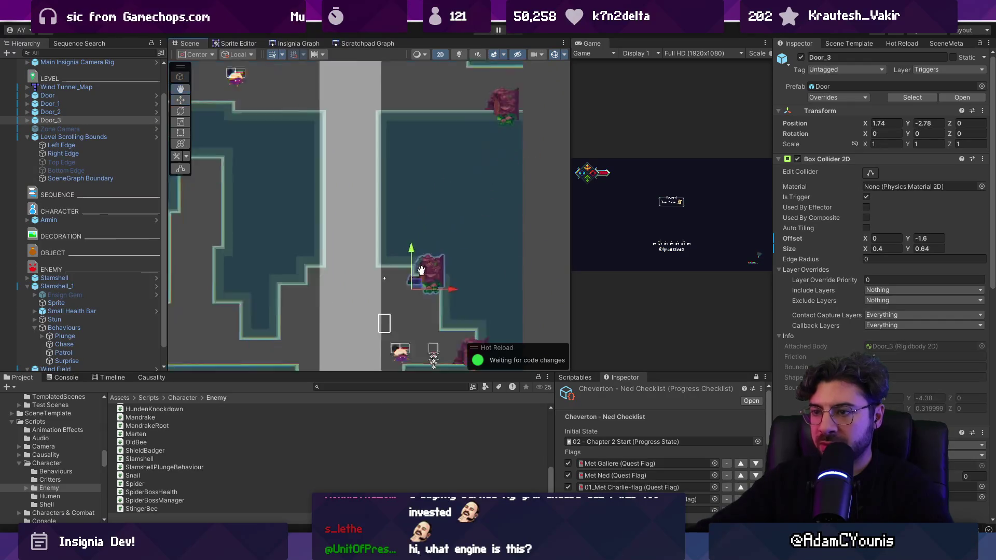
pyautogui.moveTo(413, 150); pyautogui.dragTo(387, 173)
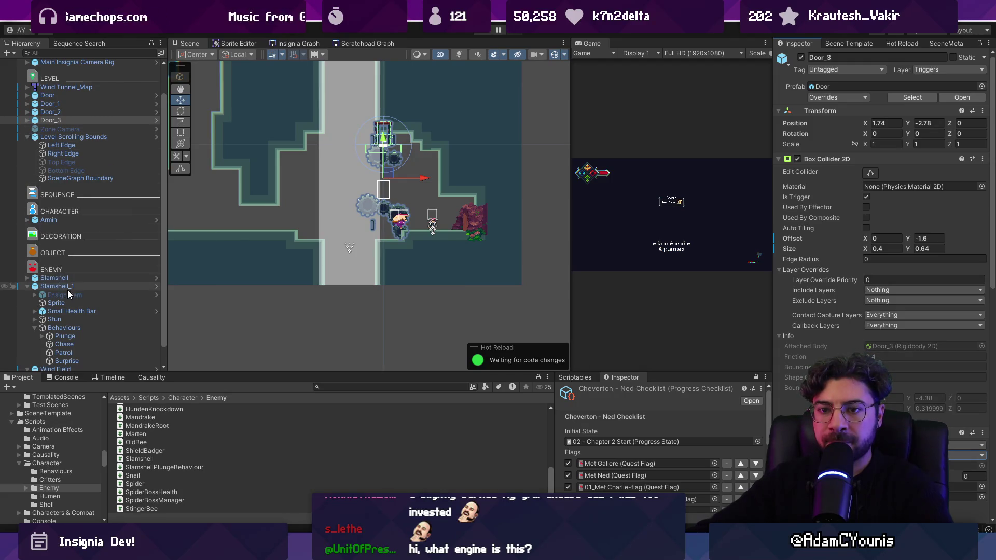
# Step: Delete Door_3's Appearance child, set it at the shaft bottom, widen its collider to 2.11
pyautogui.click(28, 120)
pyautogui.click(62, 146)
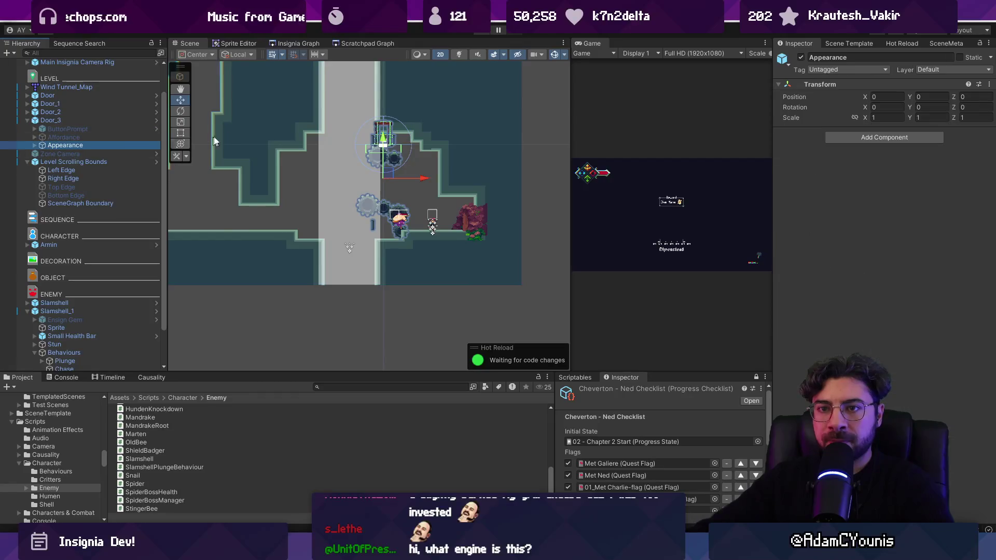
pyautogui.press('Delete')
pyautogui.click(52, 120)
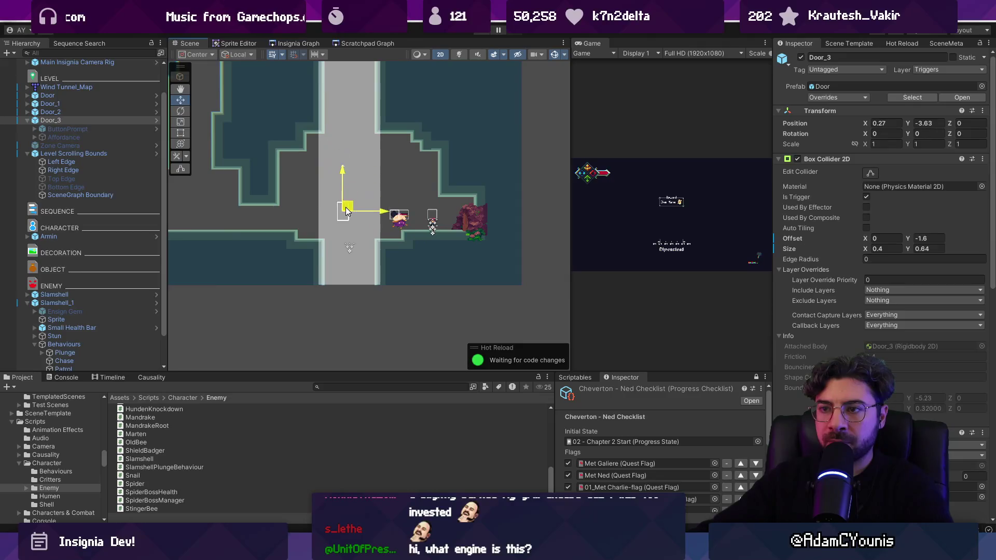
pyautogui.moveTo(346, 209); pyautogui.dragTo(345, 217)
pyautogui.scroll(3, 345, 217)
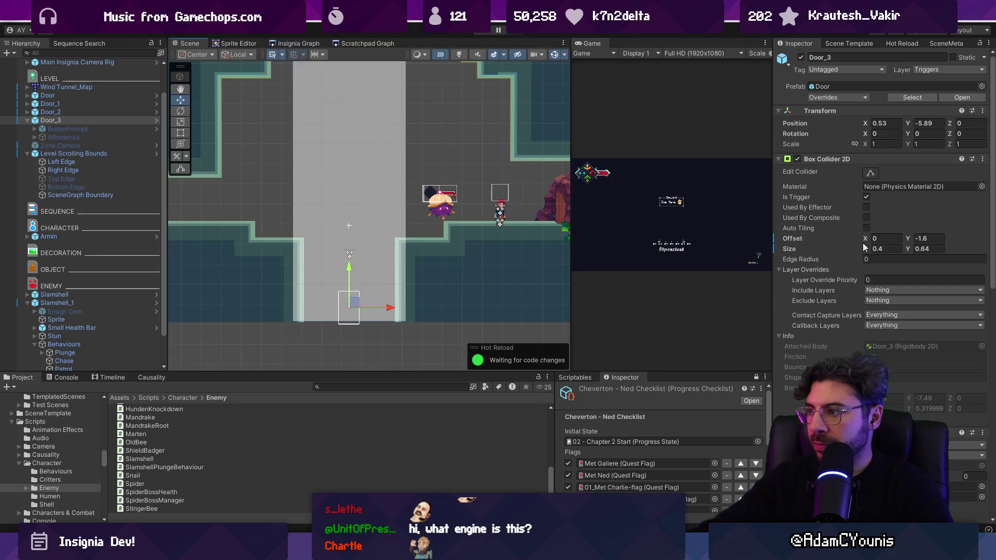
pyautogui.moveTo(867, 251); pyautogui.dragTo(898, 247)
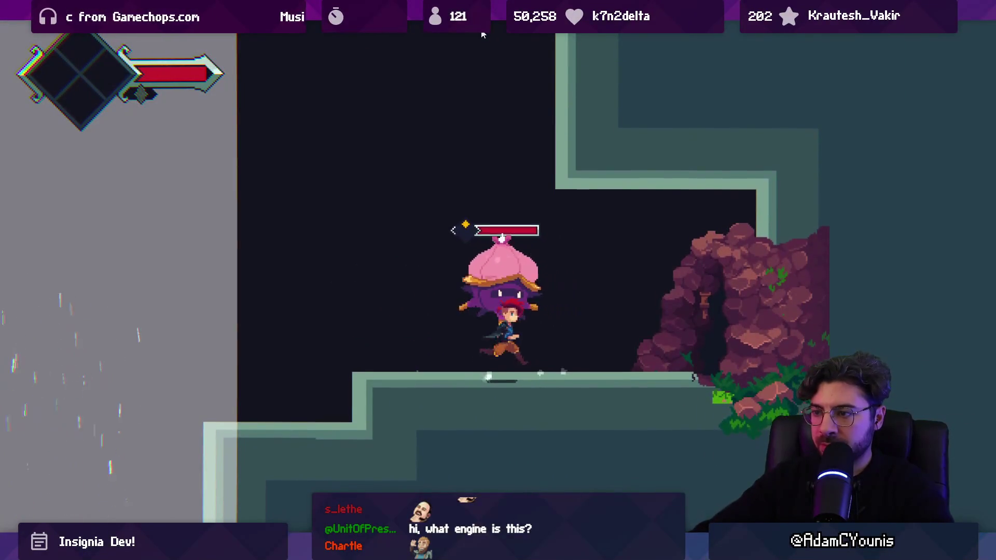
# Step: Slash the Slamshell, jump and dive down the shaft, then restore the layout and stop play
pyautogui.press('x')
pyautogui.press('Left')
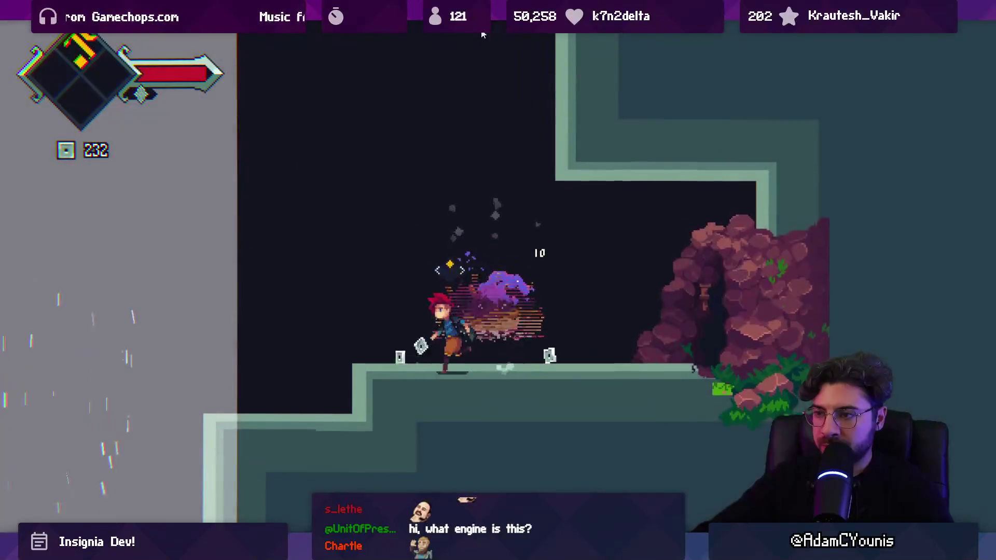
pyautogui.press('space')
pyautogui.press('space')
pyautogui.press('Down')
pyautogui.press('x')
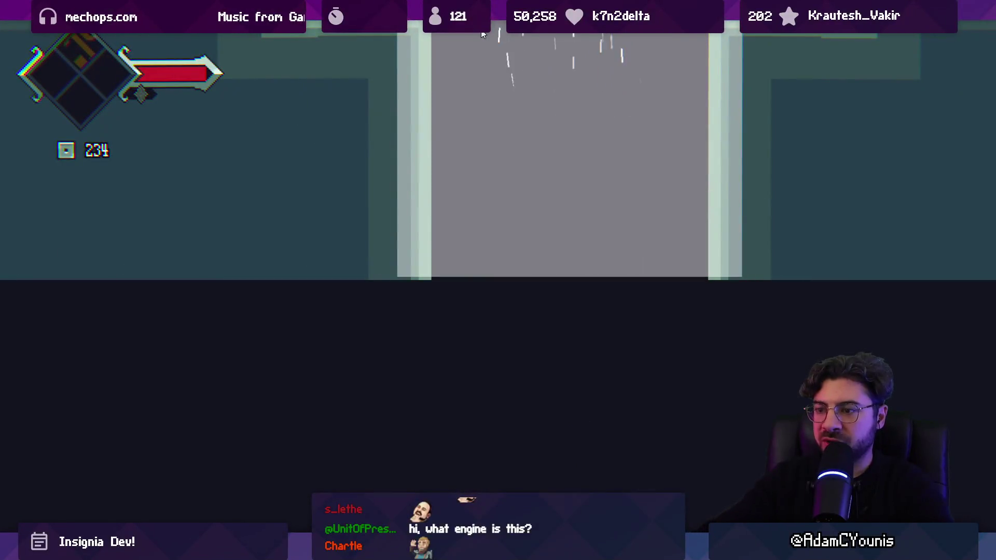
pyautogui.hotkey('shift', 'space')
pyautogui.click(481, 32)
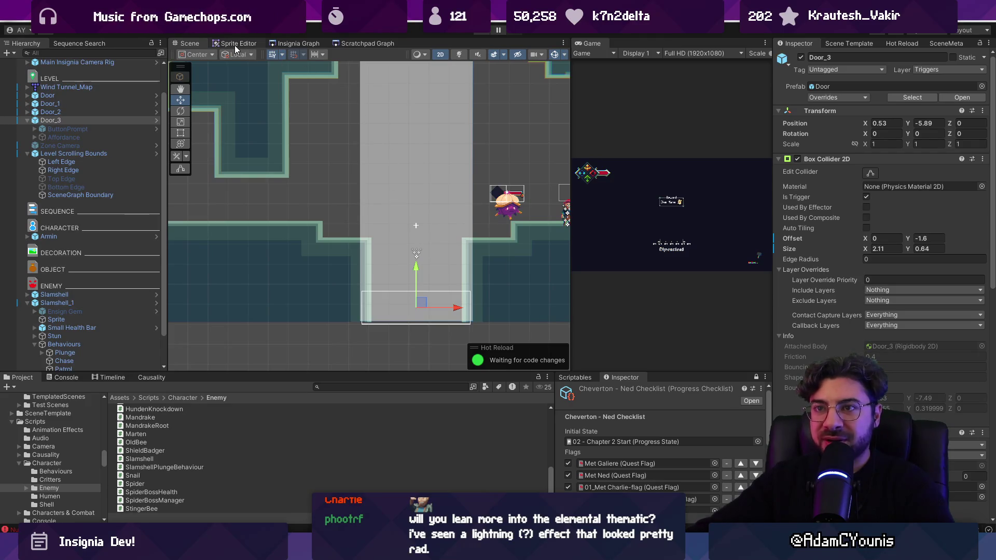
# Step: Show the Insignia Graph and zoom onto the Wind Tunnel and Cheverton Dungeon Chasm room nodes
pyautogui.click(281, 43)
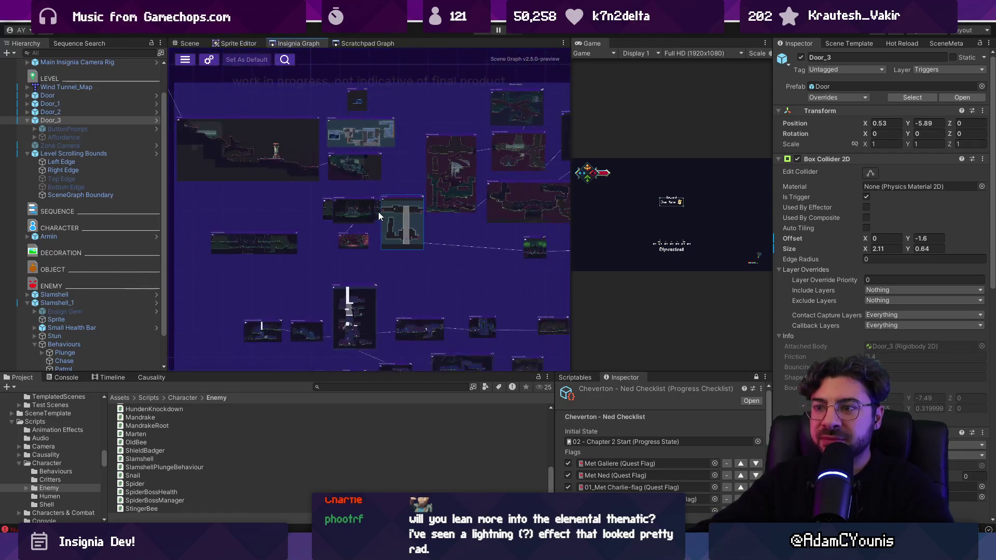
pyautogui.scroll(5, 378, 212)
pyautogui.scroll(-2, 406, 218)
pyautogui.scroll(-3, 269, 196)
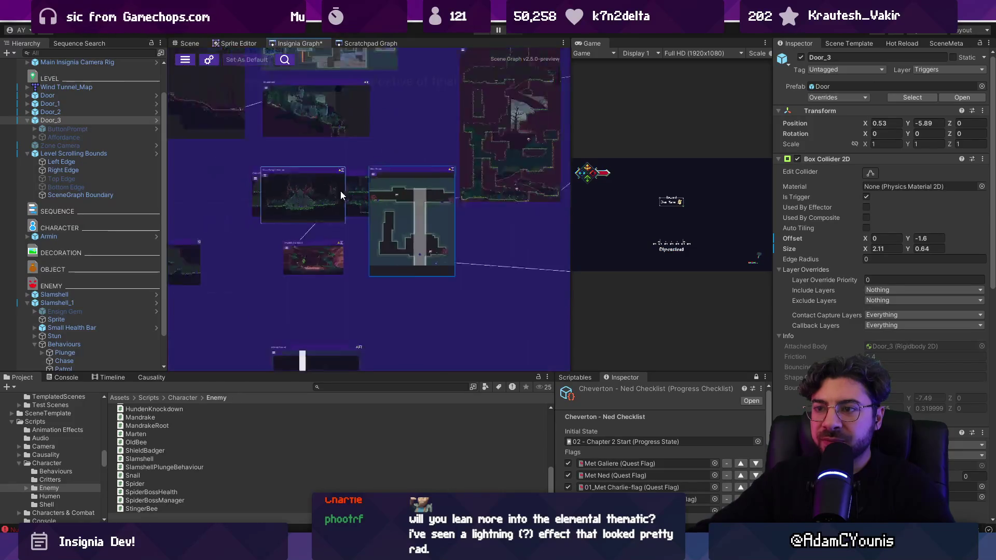
pyautogui.scroll(4, 268, 204)
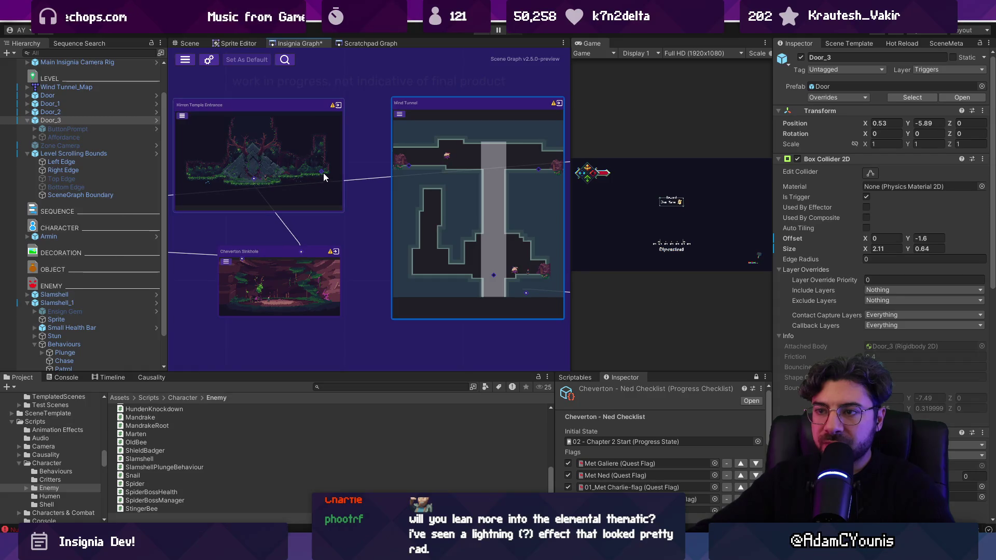
pyautogui.doubleClick(410, 169)
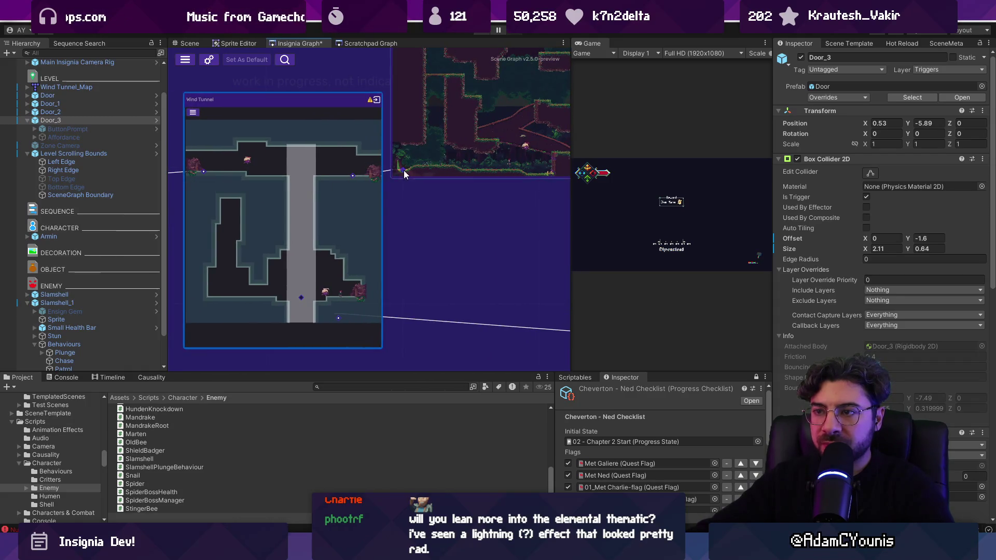
pyautogui.scroll(-5, 349, 178)
pyautogui.doubleClick(305, 221)
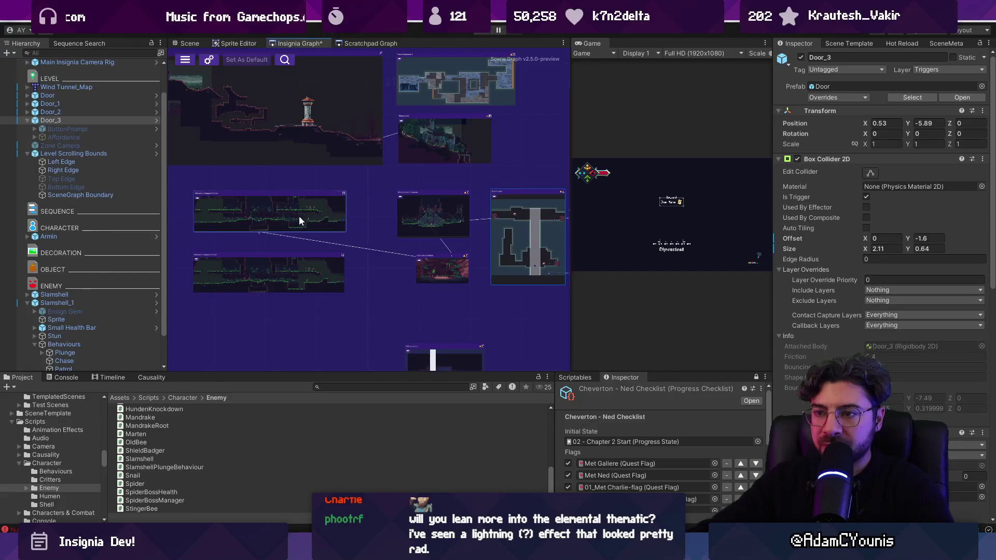
# Step: Delete the duplicate Cheverton Dungeon Chasm node and nudge the green level node slightly up-left
pyautogui.hotkey('ctrl', 'z')
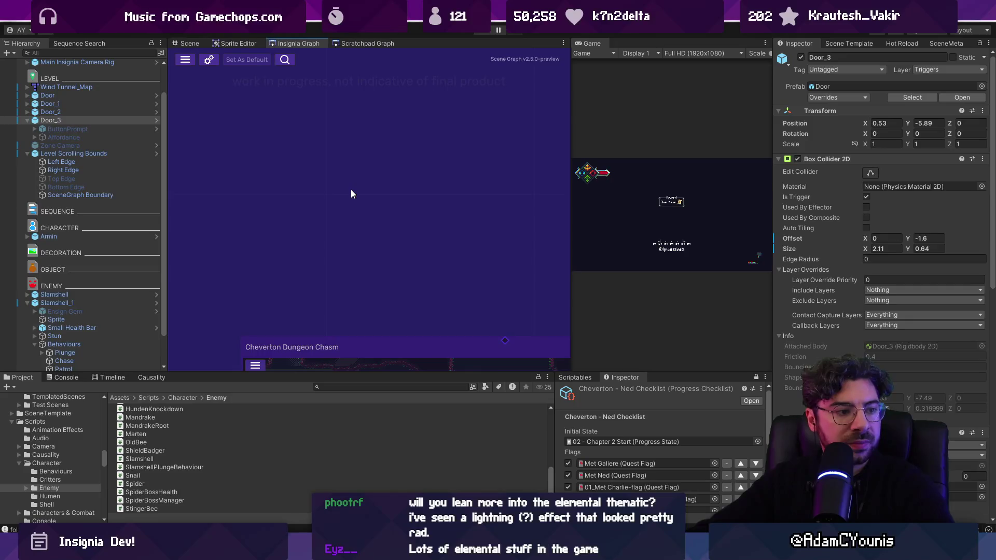
pyautogui.scroll(-5, 351, 194)
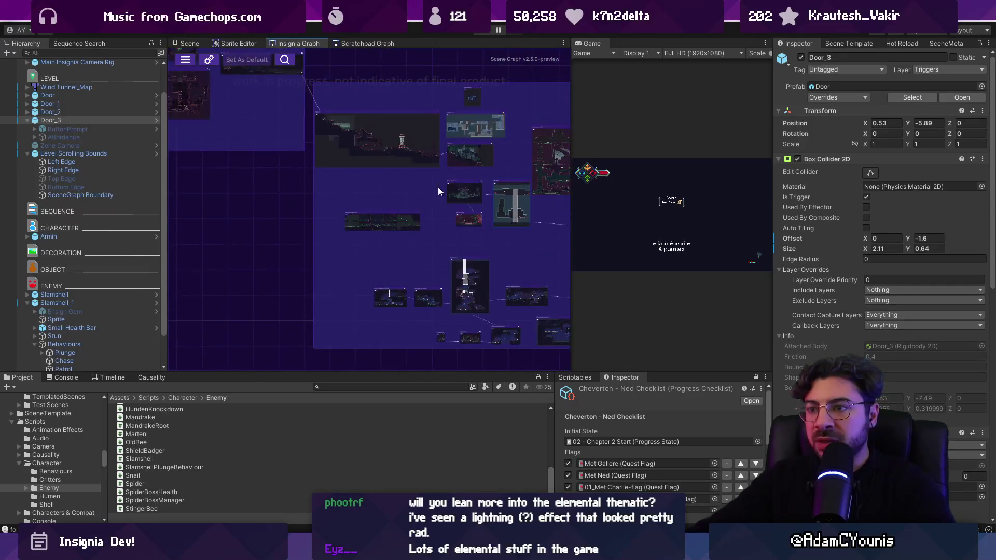
pyautogui.scroll(3, 332, 210)
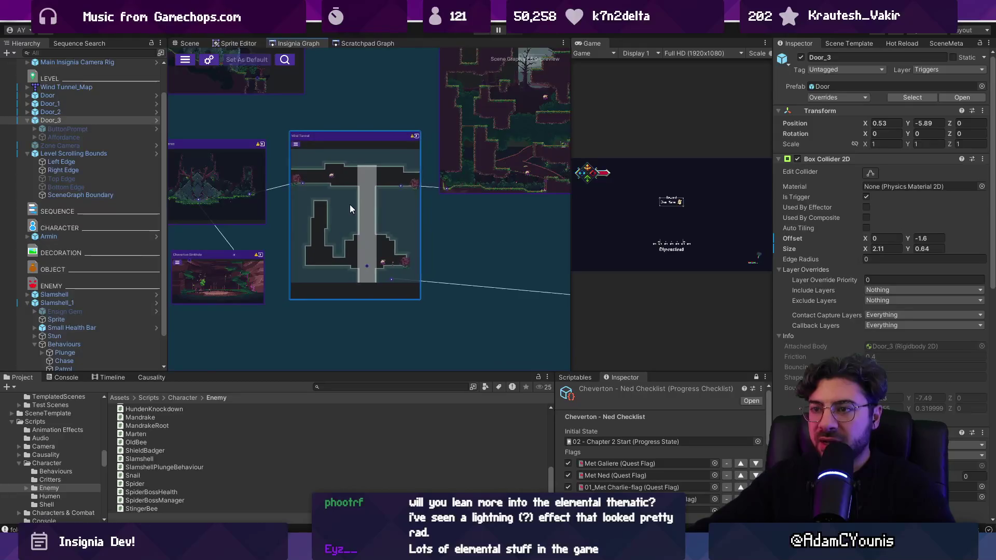
pyautogui.scroll(-3, 282, 250)
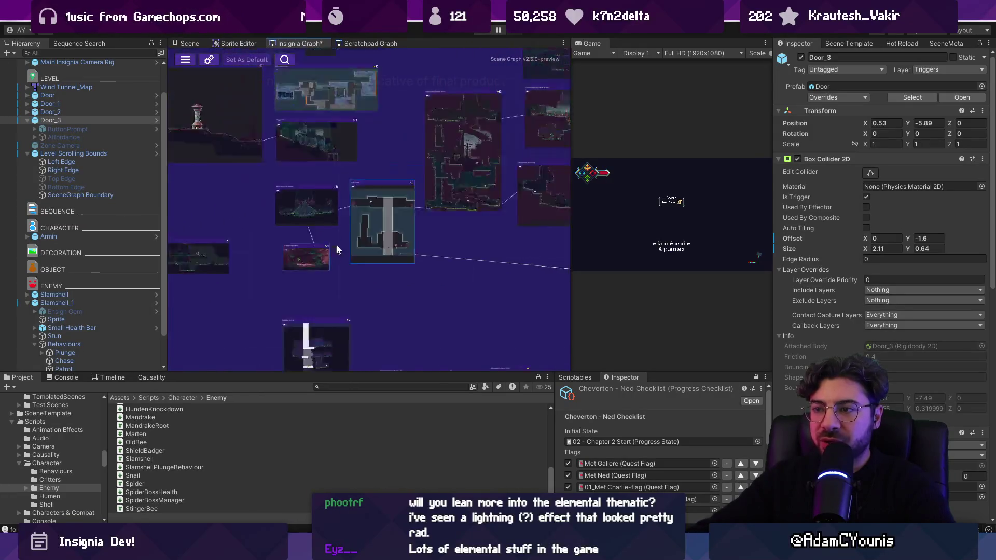
pyautogui.moveTo(447, 276); pyautogui.dragTo(445, 272)
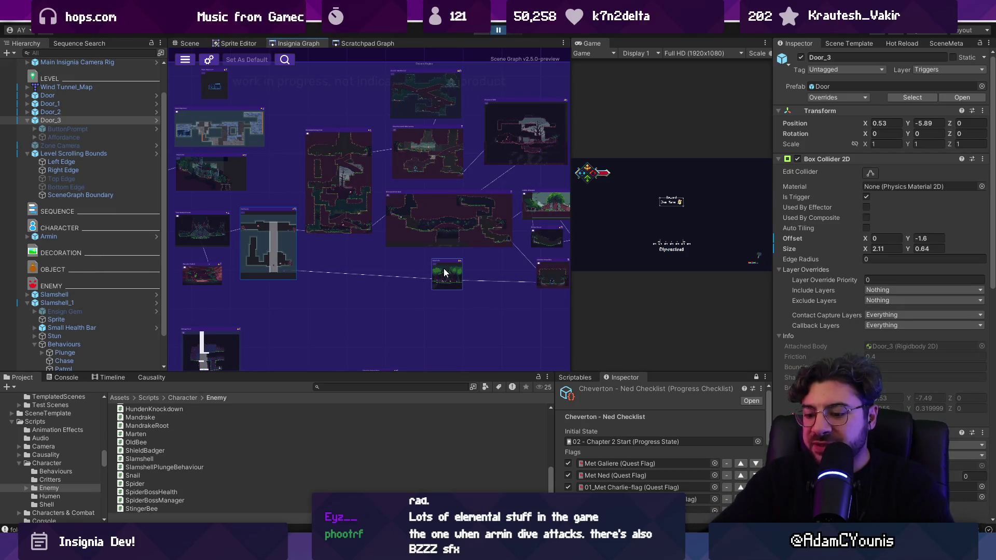
pyautogui.press('F11')
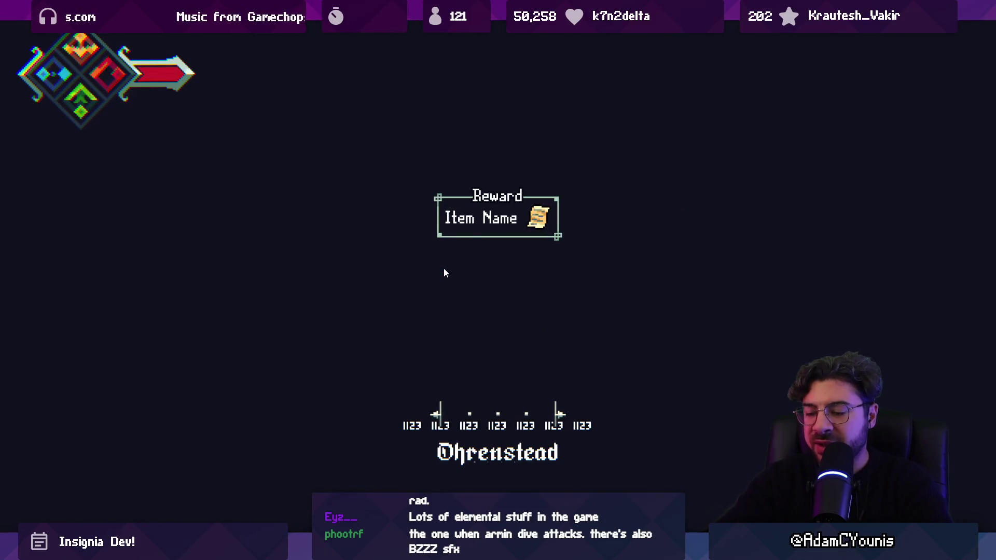
# Step: Fullscreen playtest: slash the enemy, dive-attack across the ledges, rise into the grey shaft, then return to the editor
pyautogui.press('F11')
pyautogui.press('F11')
pyautogui.press('Left')
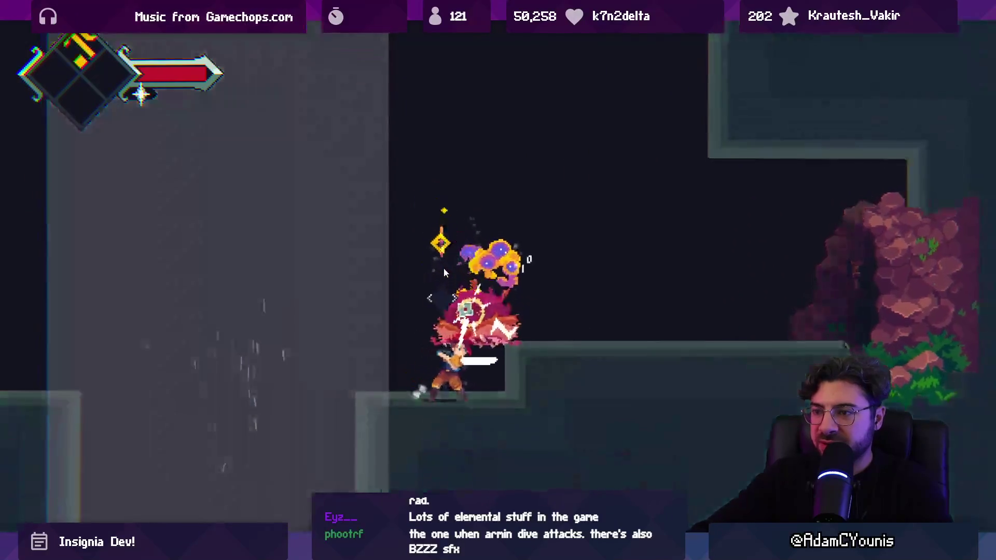
pyautogui.press('space')
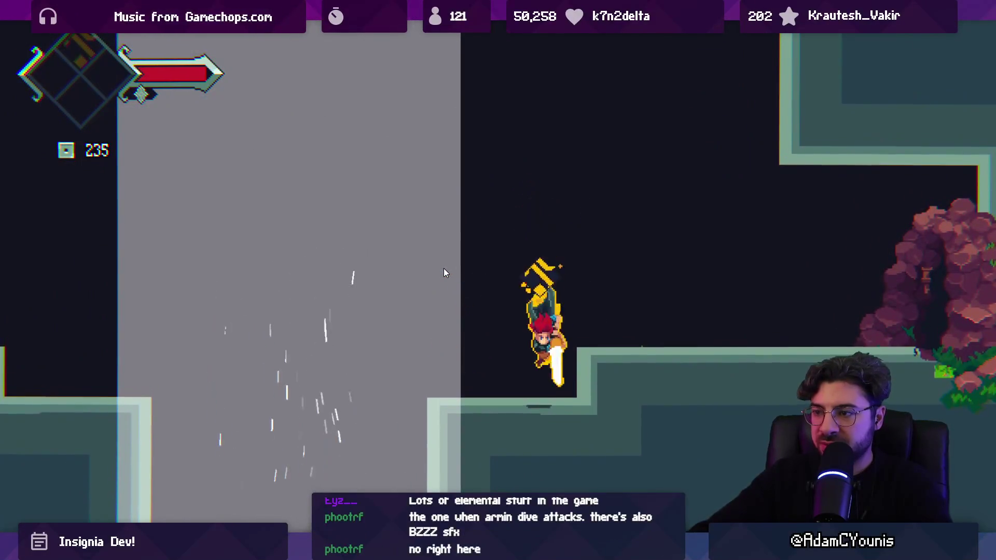
pyautogui.press('Down')
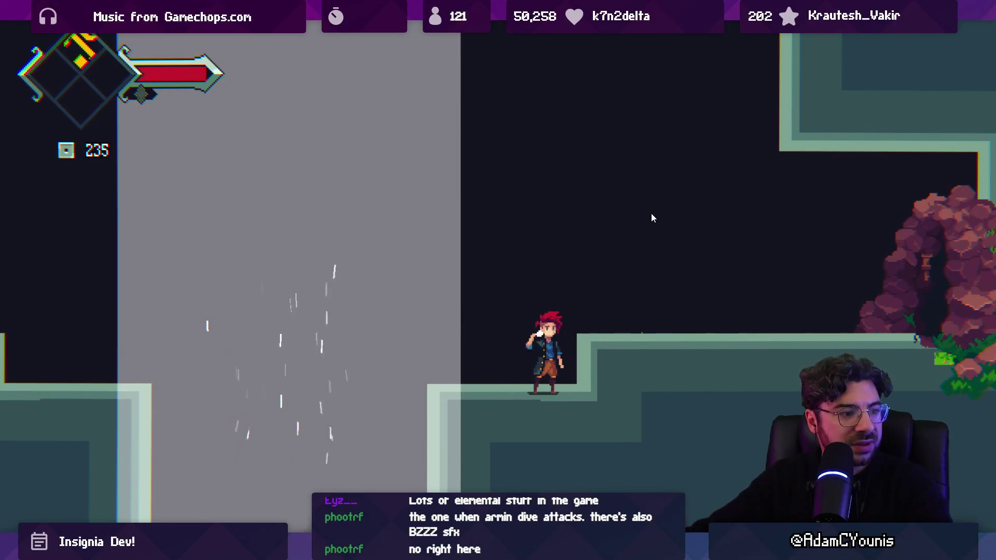
pyautogui.press('space')
pyautogui.press('Down')
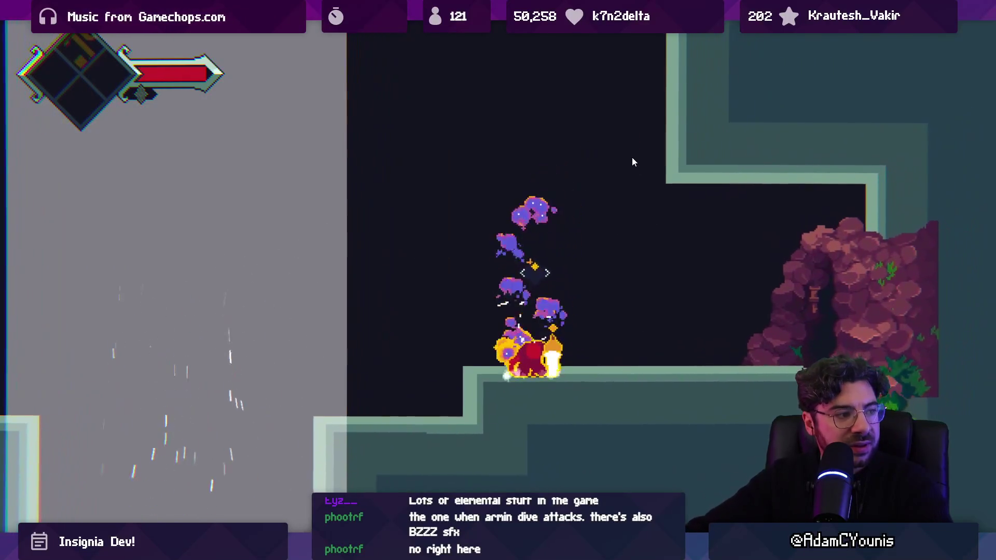
pyautogui.press('Left')
pyautogui.press('space')
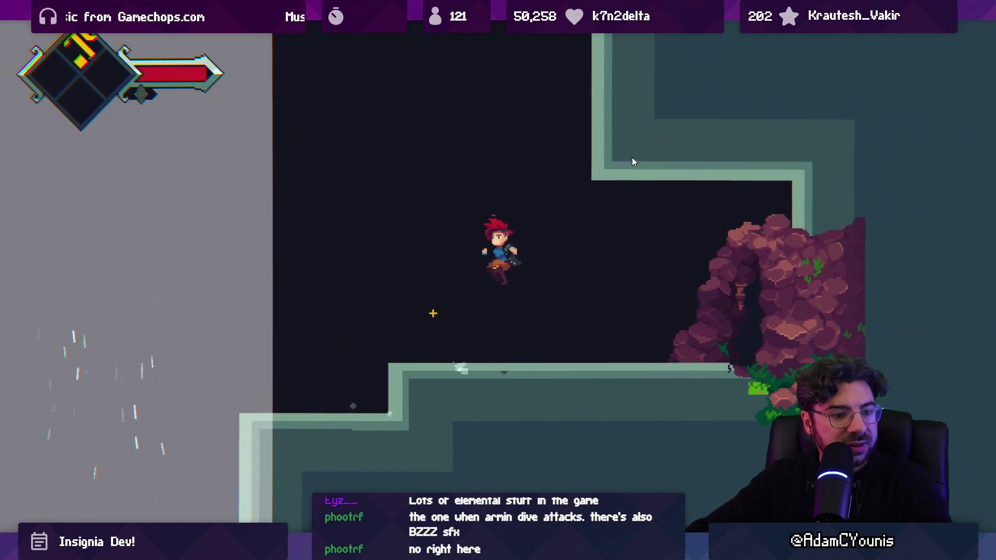
pyautogui.press('Down')
pyautogui.press('Left')
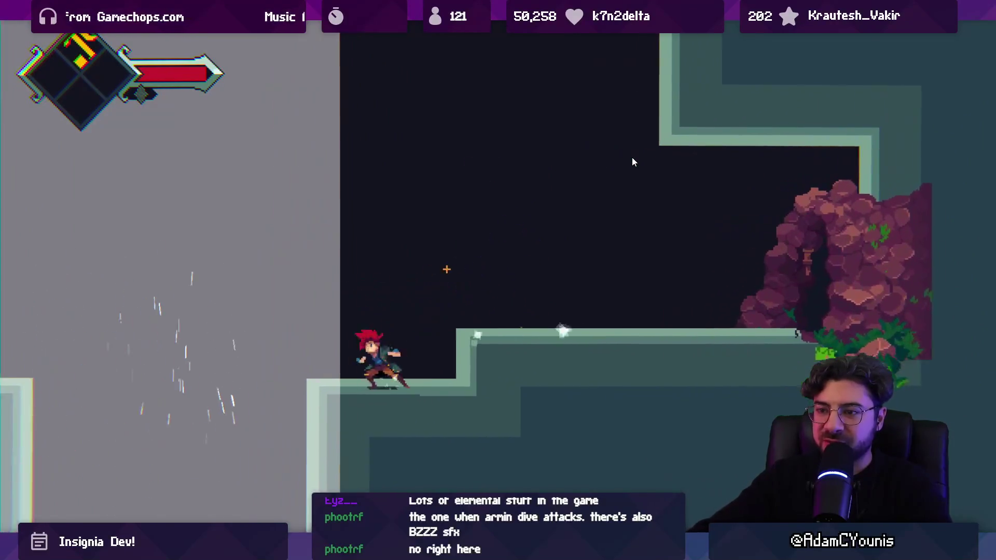
pyautogui.press('space')
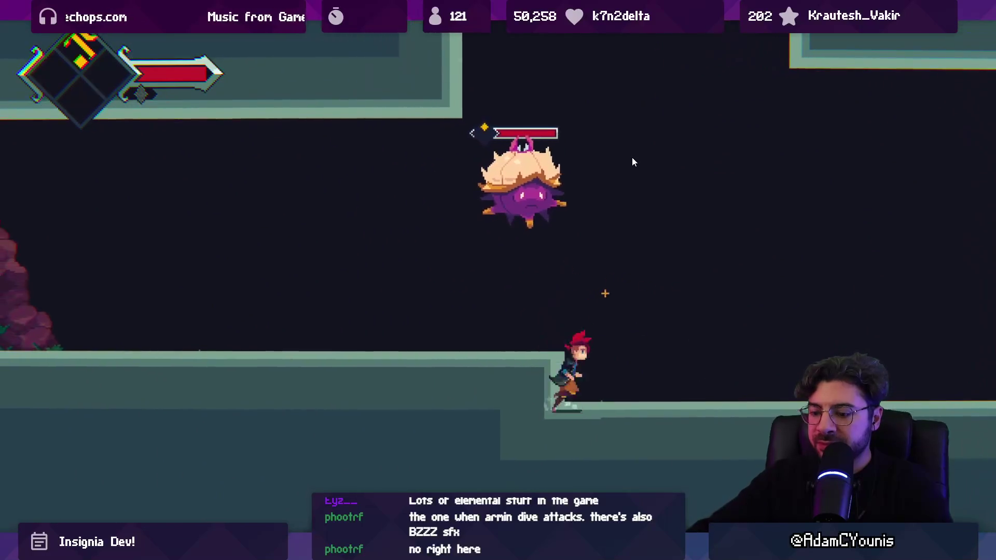
pyautogui.hotkey('alt', 'Tab')
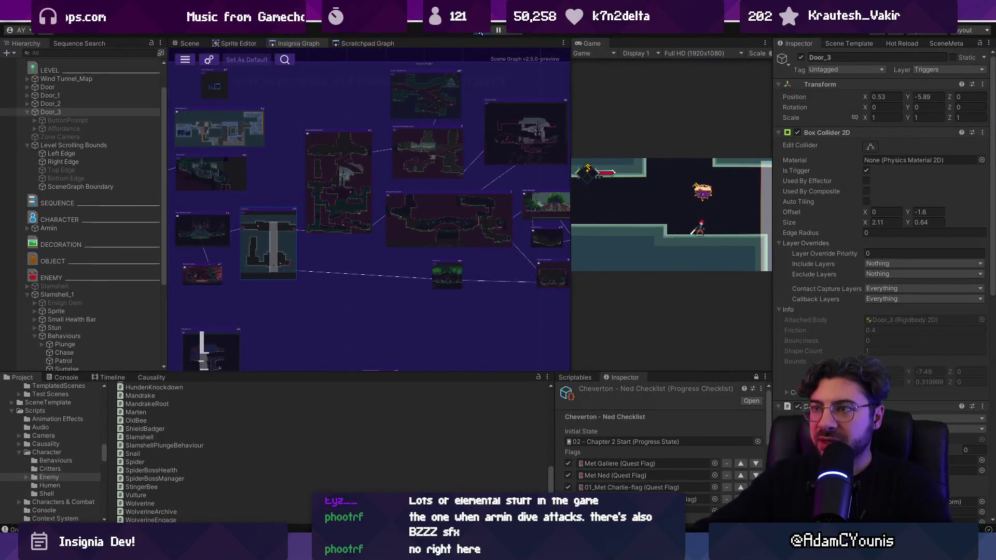
# Step: Stop the playtest and drag the Hedgehog prefab onto the ledge left of the shaft (-2.62177, -5.61971)
pyautogui.click(483, 29)
pyautogui.click(408, 386)
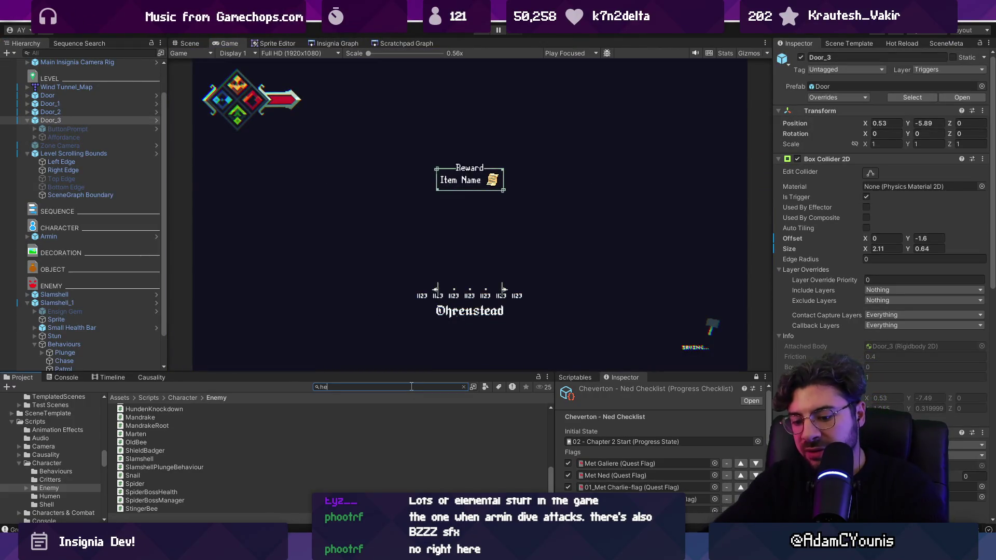
pyautogui.write('dgehog')
pyautogui.click(189, 43)
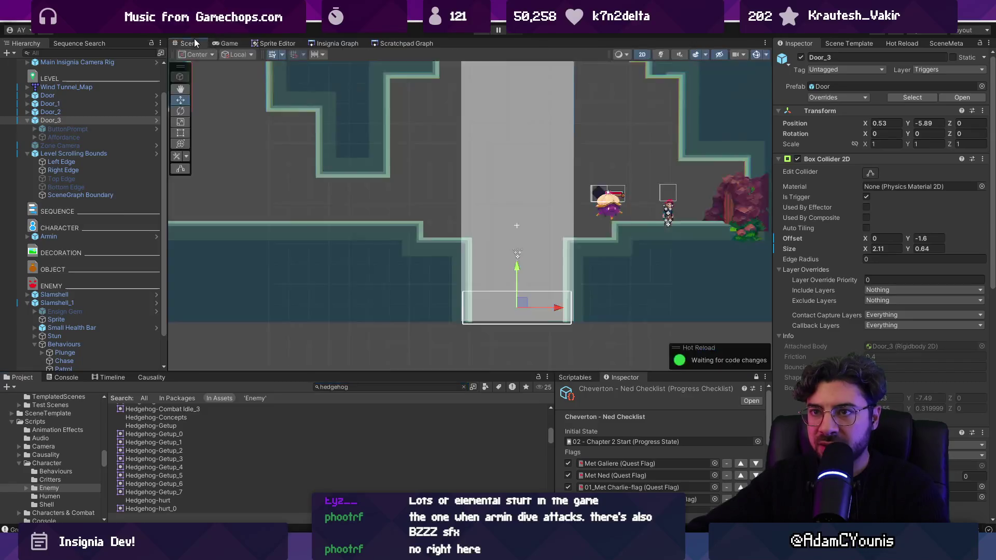
pyautogui.scroll(5, 198, 431)
pyautogui.scroll(3, 166, 434)
pyautogui.click(155, 432)
pyautogui.moveTo(155, 434)
pyautogui.mouseDown()
pyautogui.moveTo(362, 224)
pyautogui.moveTo(356, 217)
pyautogui.mouseUp()
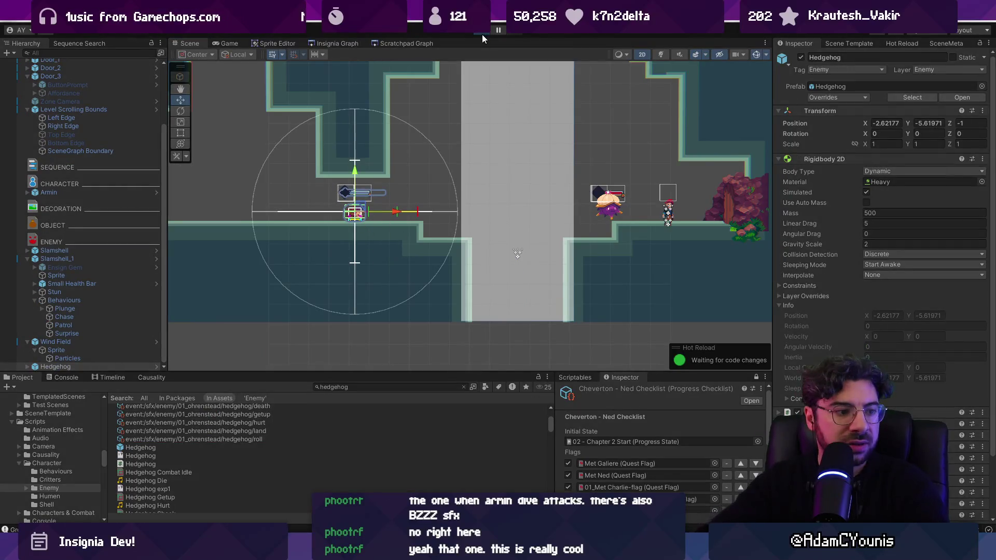
# Step: Start the playtest and fight the placed Hedgehog with slashes and dive-attacks until it burns and dies
pyautogui.press('x')
pyautogui.press('Right')
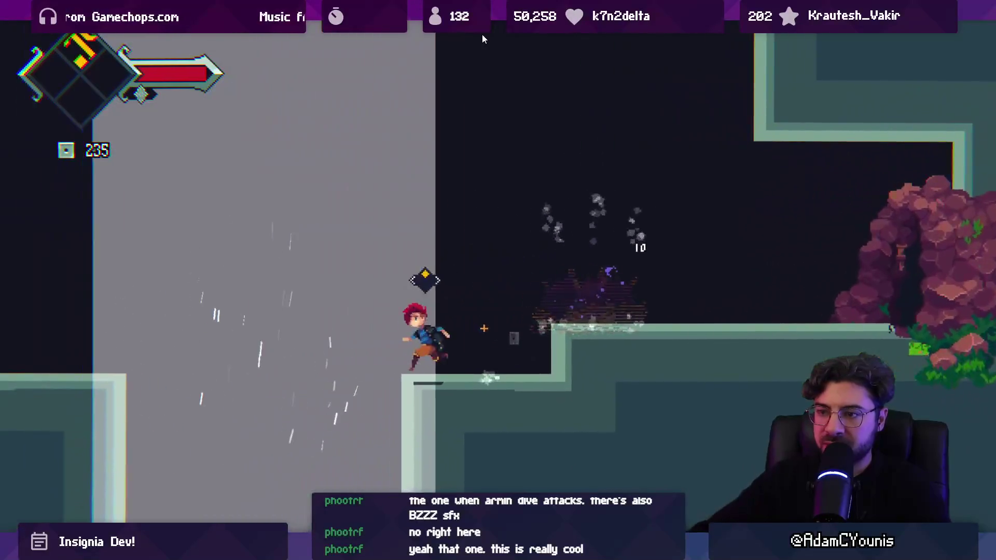
pyautogui.press('Left')
pyautogui.press('x')
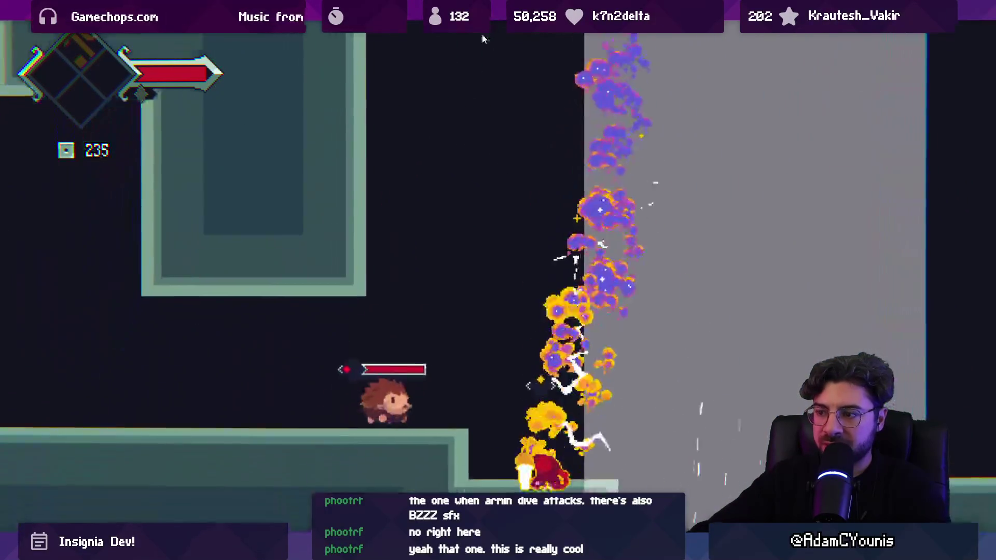
pyautogui.press('Left')
pyautogui.press('x')
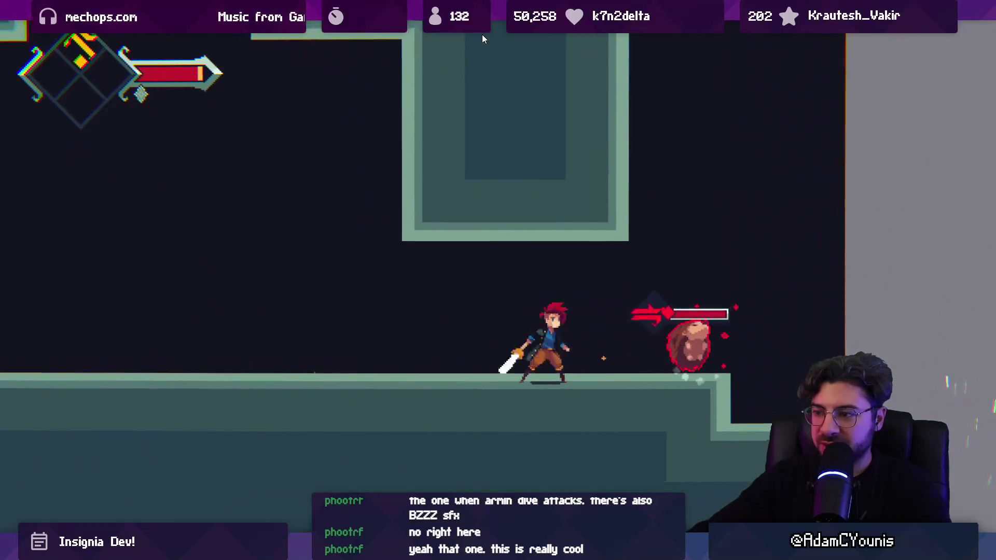
pyautogui.press('Right')
pyautogui.press('x')
pyautogui.press('Left')
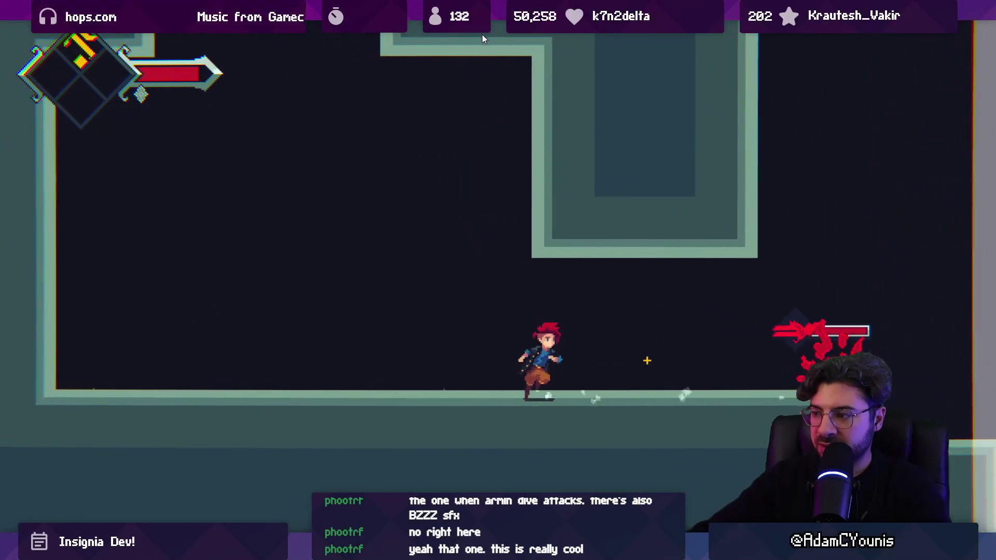
pyautogui.press('Right')
pyautogui.press('x')
pyautogui.press('x')
pyautogui.press('Left')
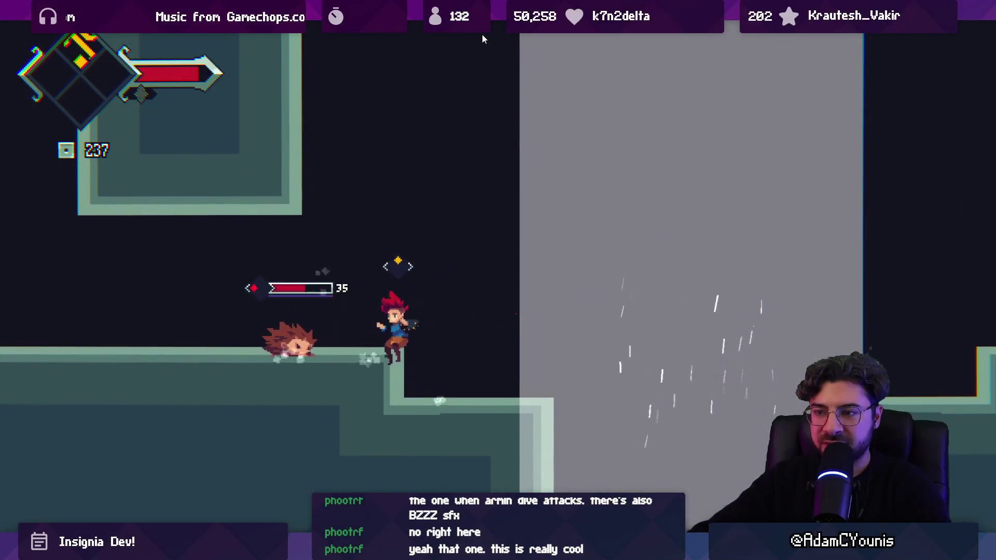
pyautogui.press('x')
pyautogui.press('z')
pyautogui.press('x')
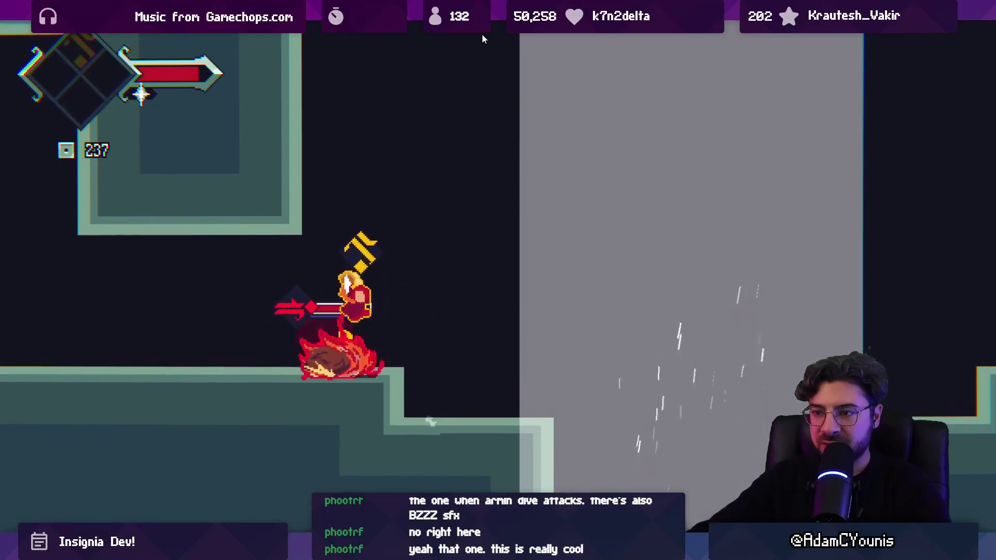
pyautogui.press('x')
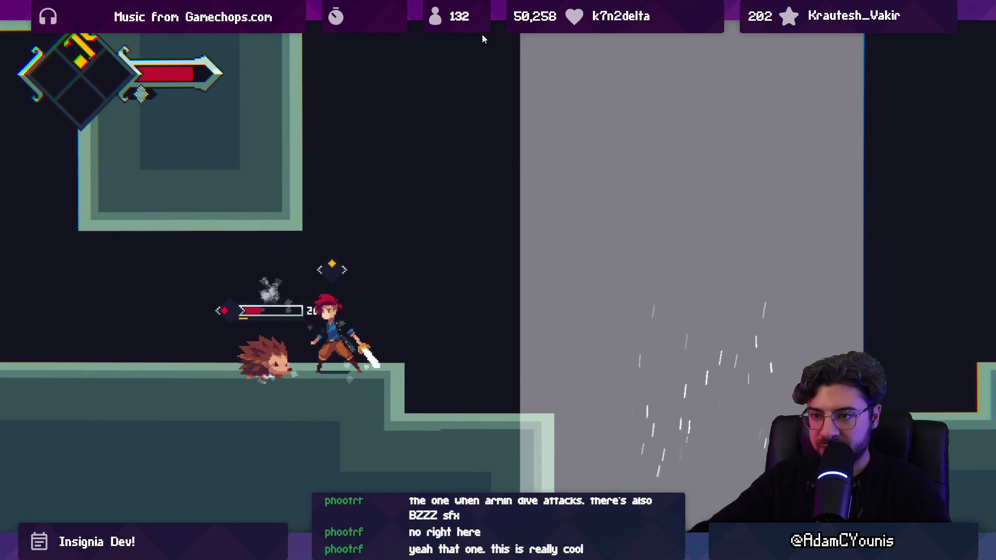
pyautogui.press('Left')
pyautogui.press('x')
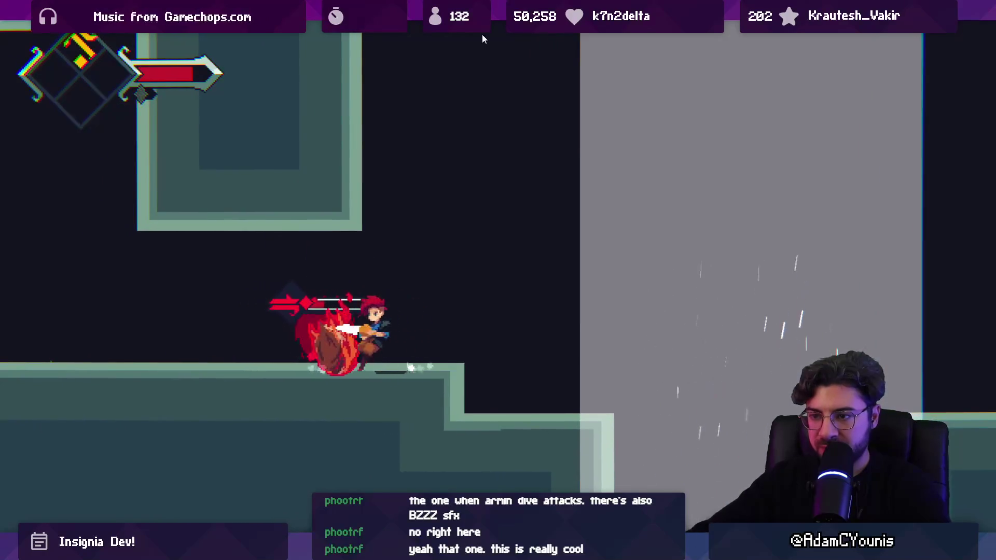
pyautogui.press('x')
# Step: Run through the next room and dash with a fire trail down into the grey shaft
pyautogui.press('Left')
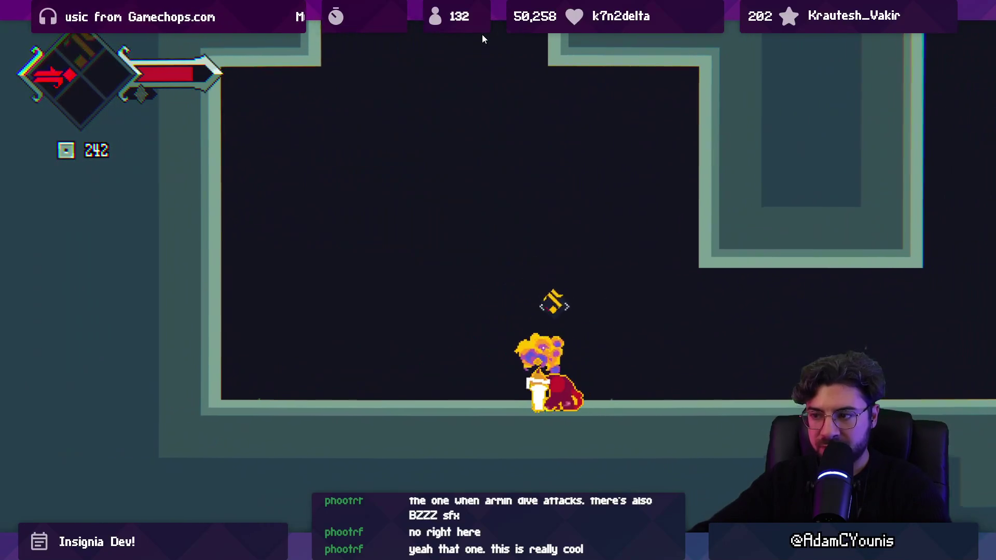
pyautogui.press('x')
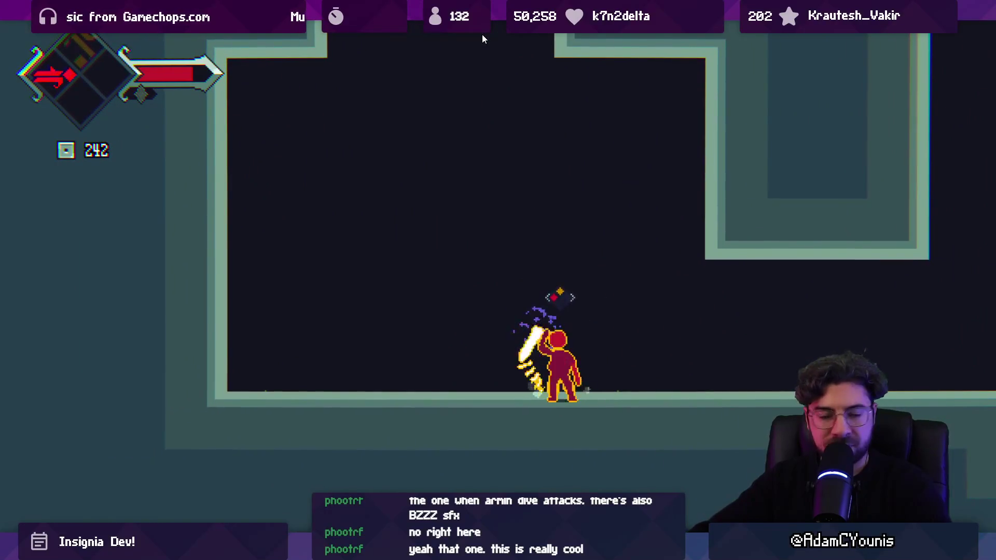
pyautogui.press('Right')
pyautogui.press('z')
pyautogui.press('x')
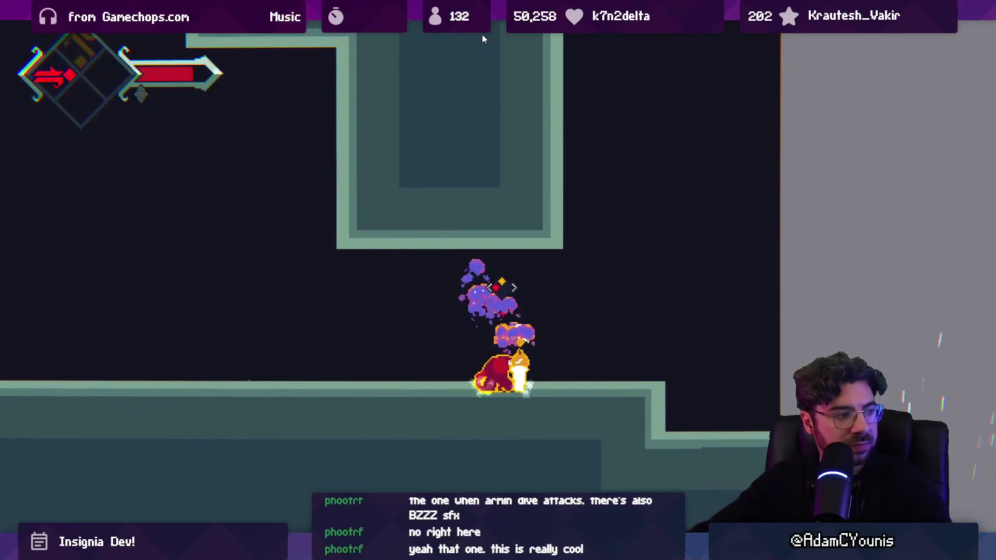
pyautogui.press('Right')
pyautogui.press('z')
pyautogui.press('c')
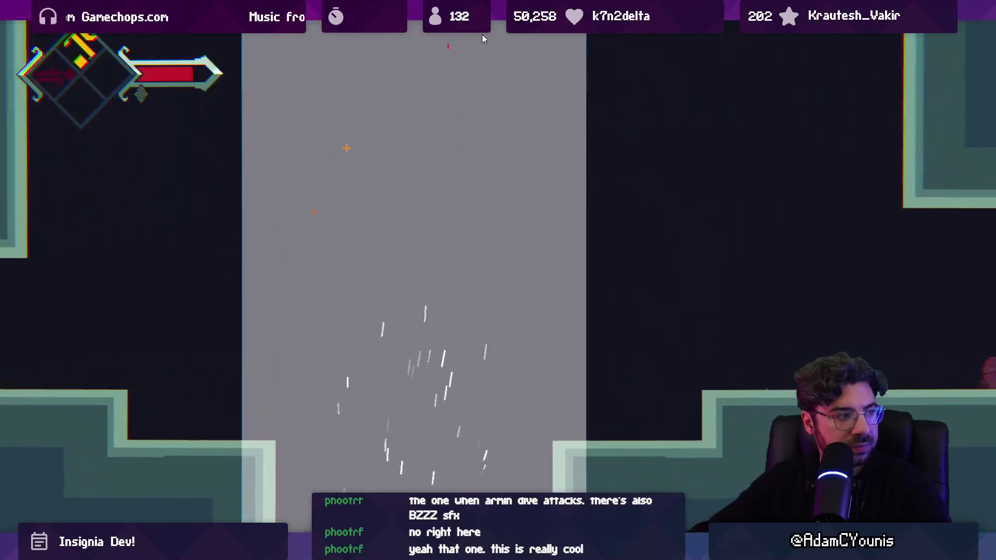
pyautogui.press('Left')
pyautogui.press('Right')
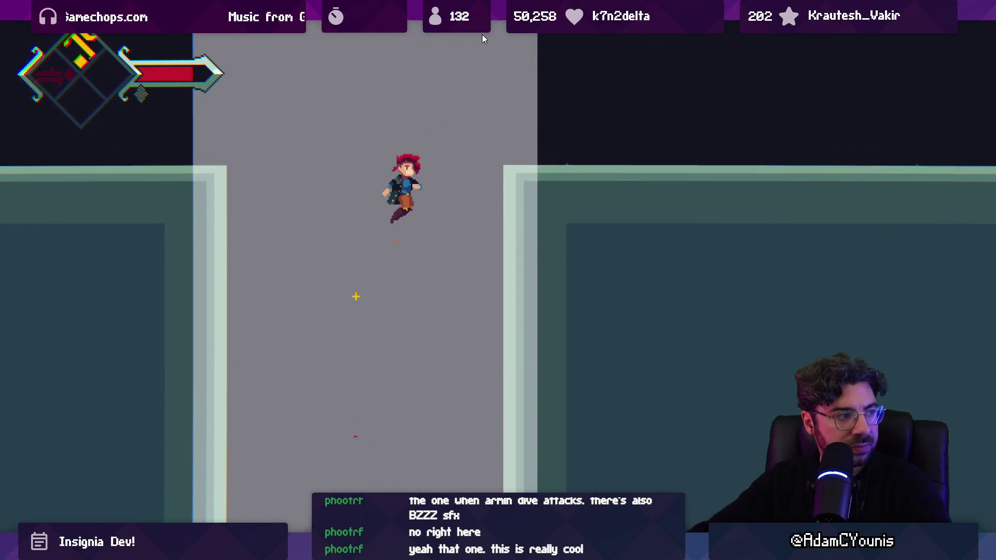
# Step: Fight the Slamshell by the shaft, then ride the wind up the grey shaft onto the side ledge
pyautogui.press('Right')
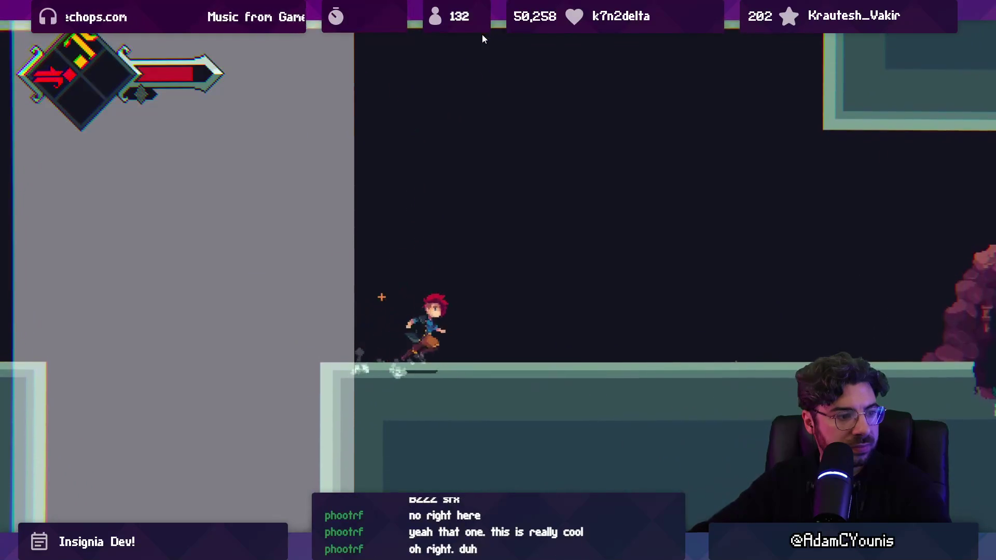
pyautogui.press('Right')
pyautogui.press('z')
pyautogui.press('x')
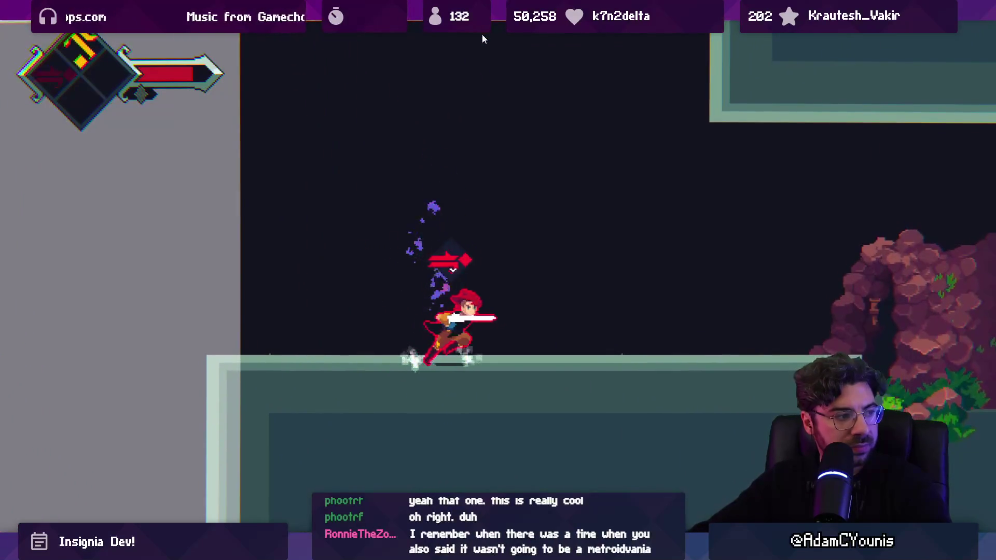
pyautogui.press('Right')
pyautogui.press('Left')
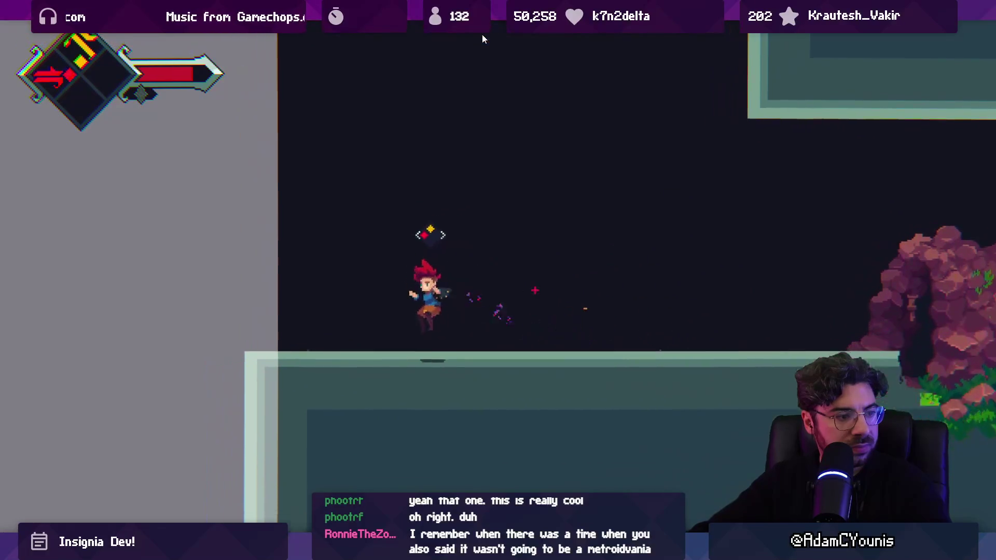
pyautogui.press('Left')
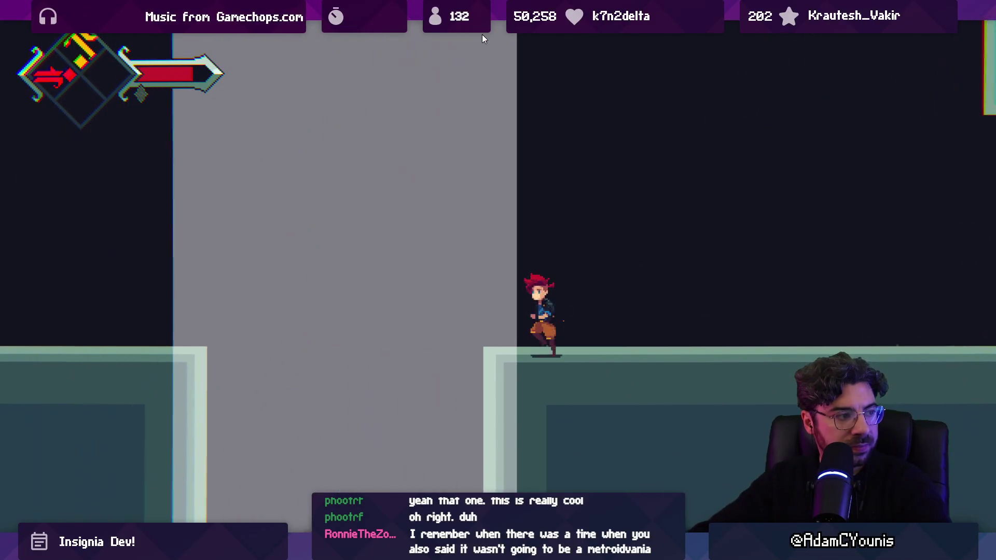
pyautogui.press('Left')
pyautogui.press('x')
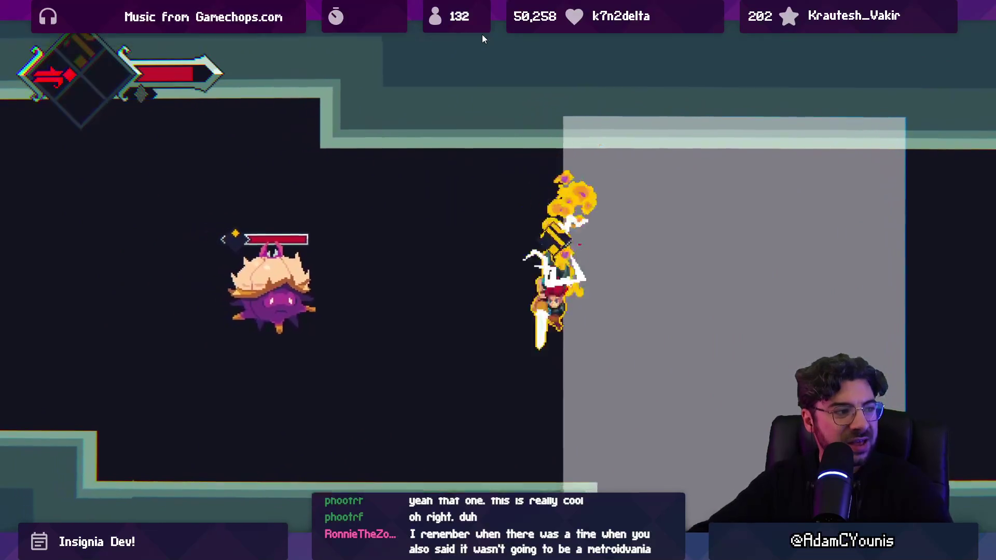
pyautogui.press('x')
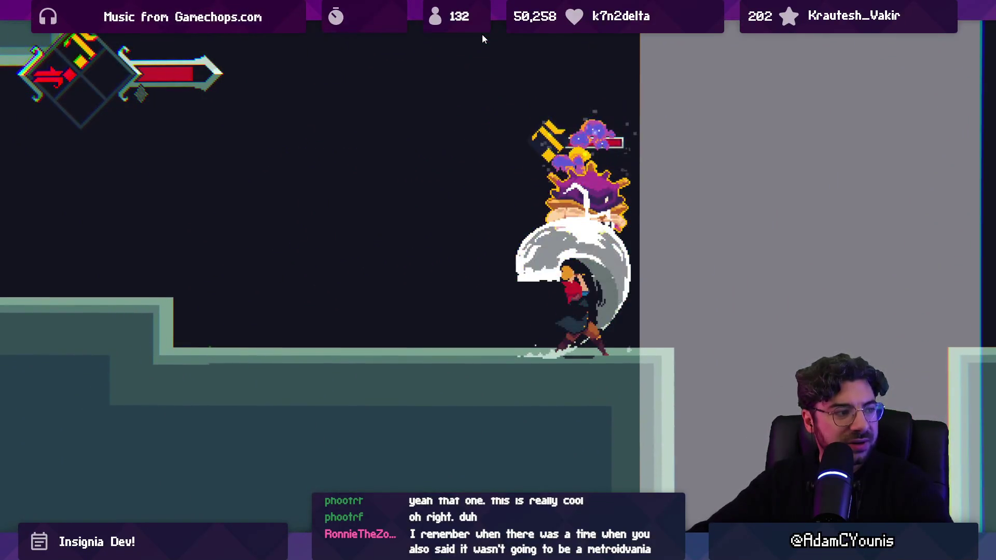
pyautogui.press('z')
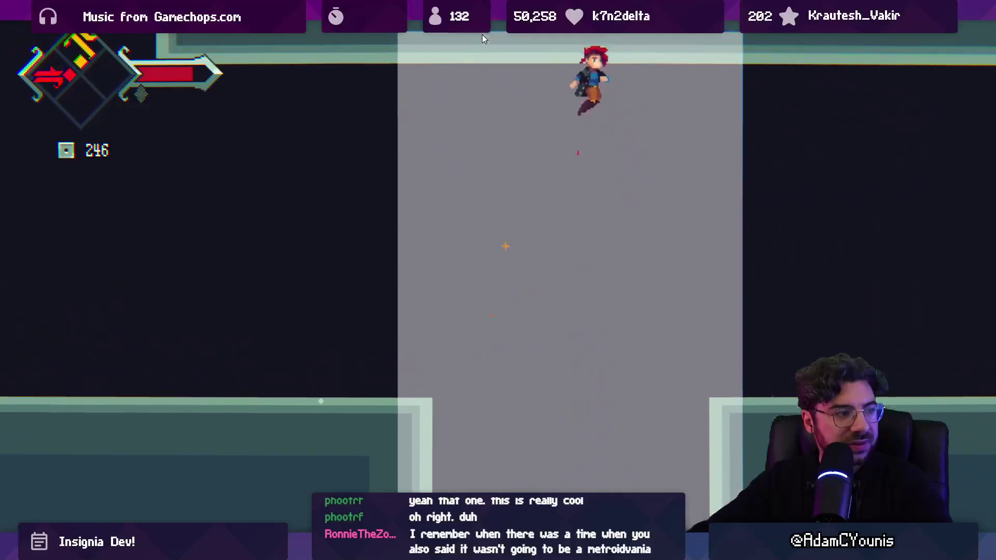
pyautogui.press('Right')
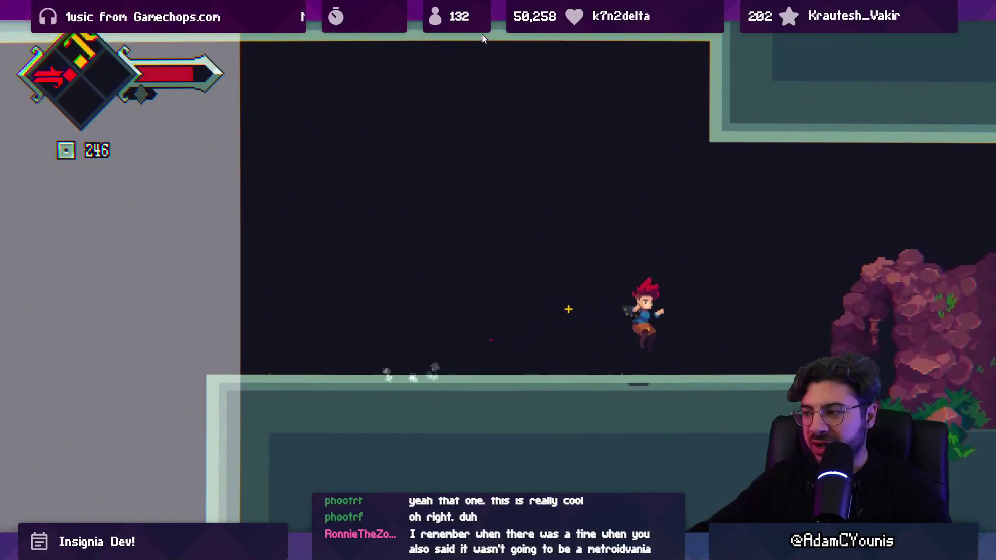
pyautogui.press('Right')
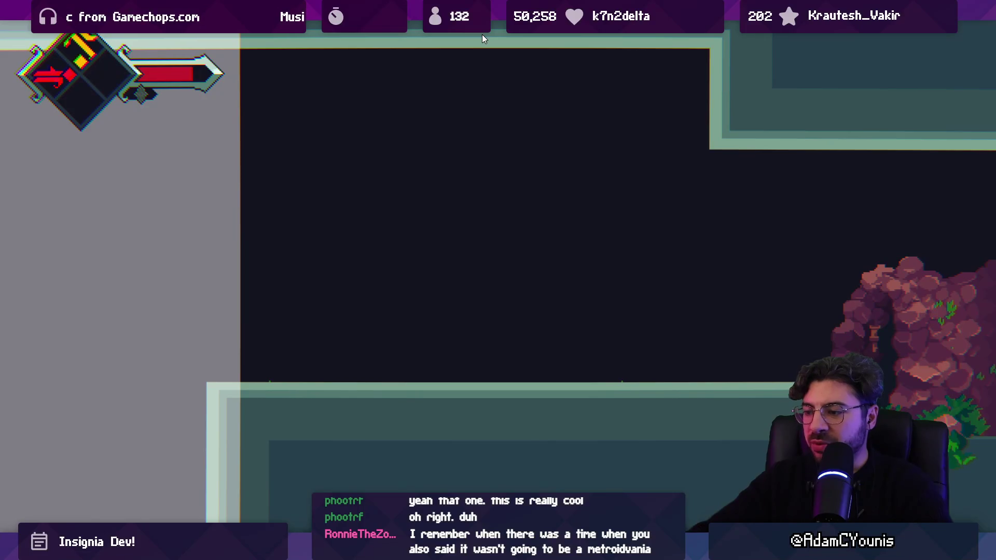
# Step: Exit Play mode, pan the Wind Tunnel Scene view, and switch to the Insignia Graph room overview
pyautogui.hotkey('ctrl', 'p')
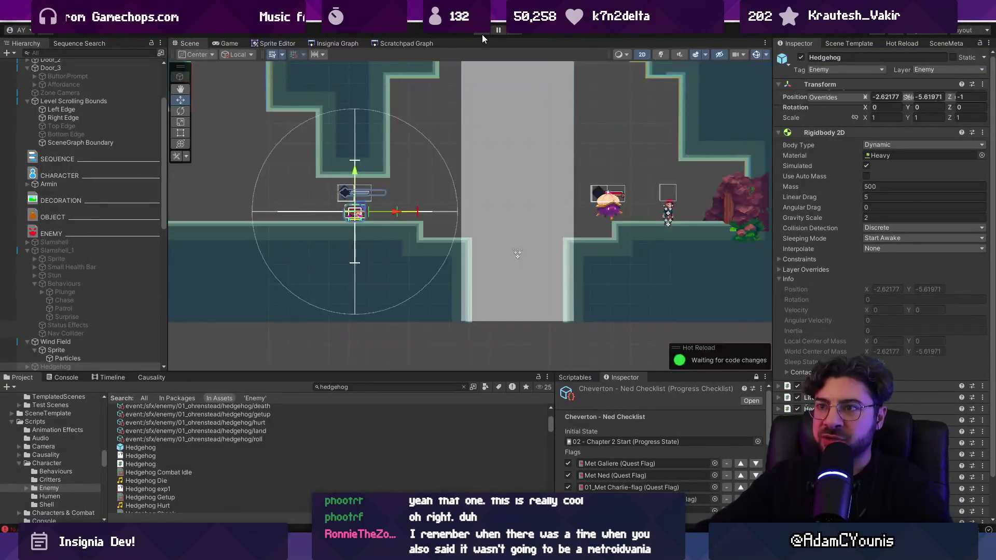
pyautogui.scroll(-5, 459, 230)
pyautogui.moveTo(459, 191)
pyautogui.mouseDown()
pyautogui.moveTo(456, 309)
pyautogui.moveTo(478, 329)
pyautogui.mouseUp()
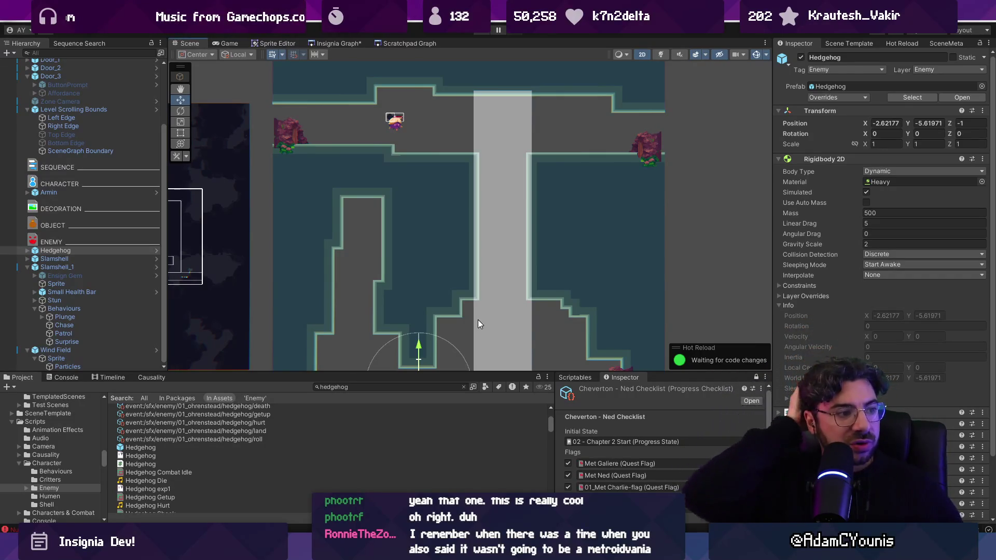
pyautogui.click(333, 43)
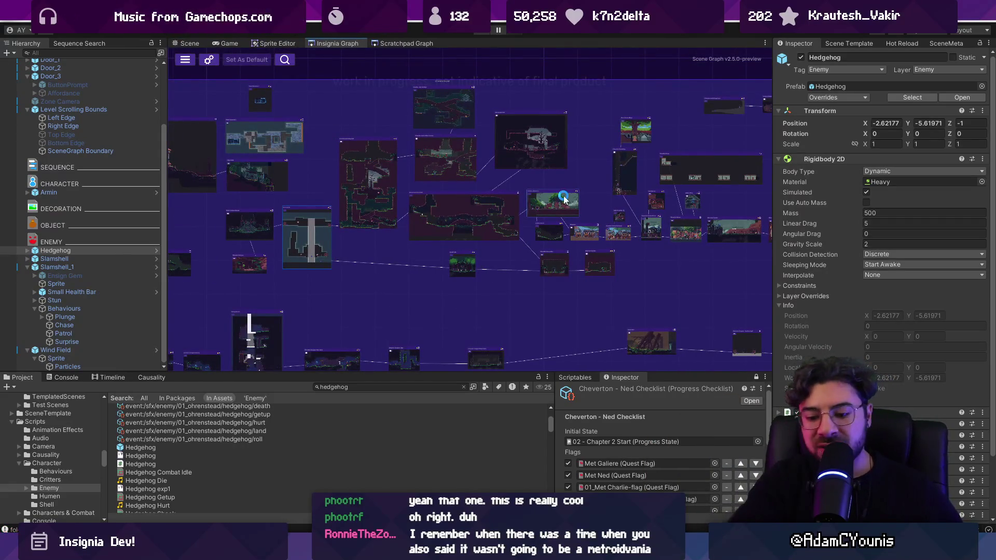
# Step: Pan and zoom around the Insignia Graph to survey the neighbouring room nodes
pyautogui.scroll(-5, 483, 206)
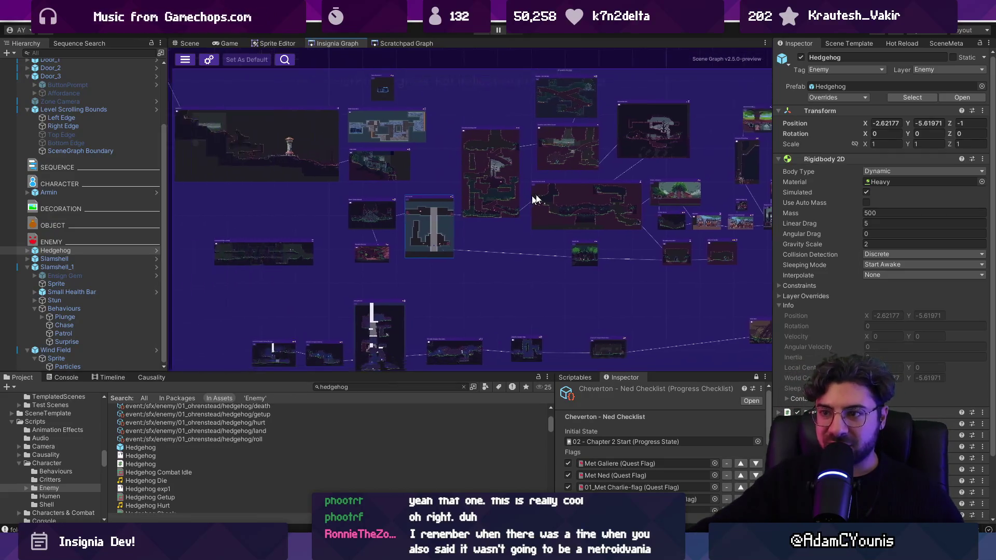
pyautogui.scroll(10, 539, 208)
pyautogui.scroll(-3, 571, 212)
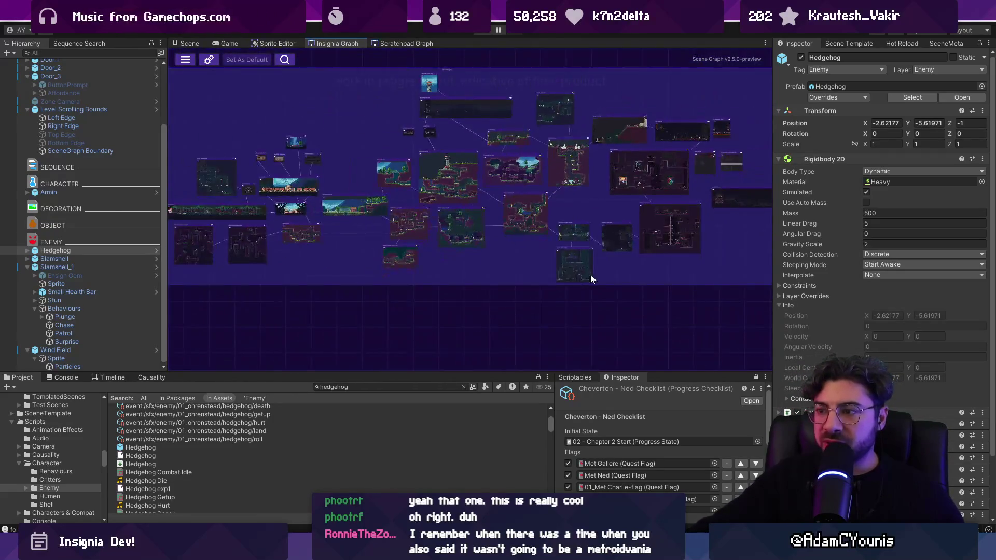
pyautogui.scroll(8, 370, 231)
pyautogui.scroll(-5, 424, 179)
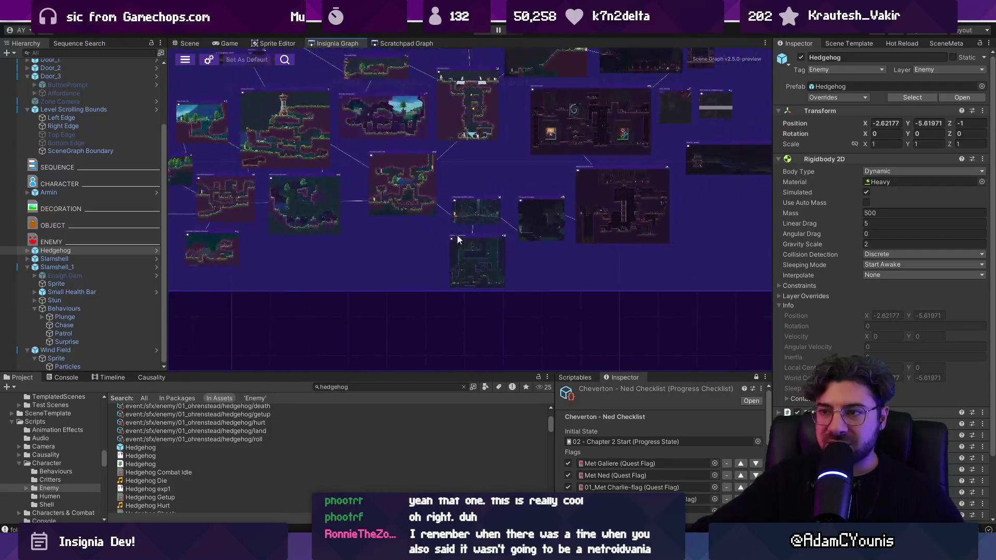
pyautogui.scroll(-2, 403, 183)
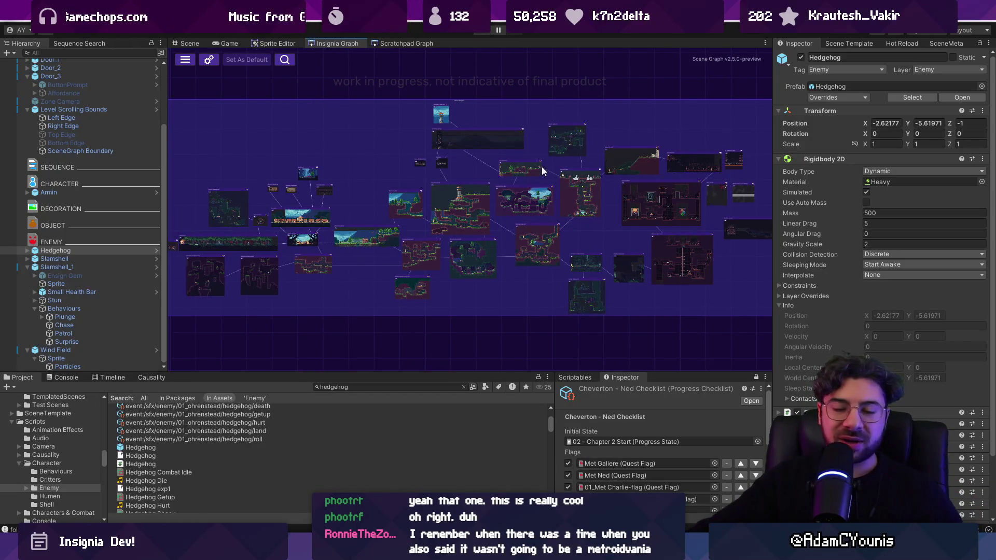
pyautogui.scroll(-5, 518, 179)
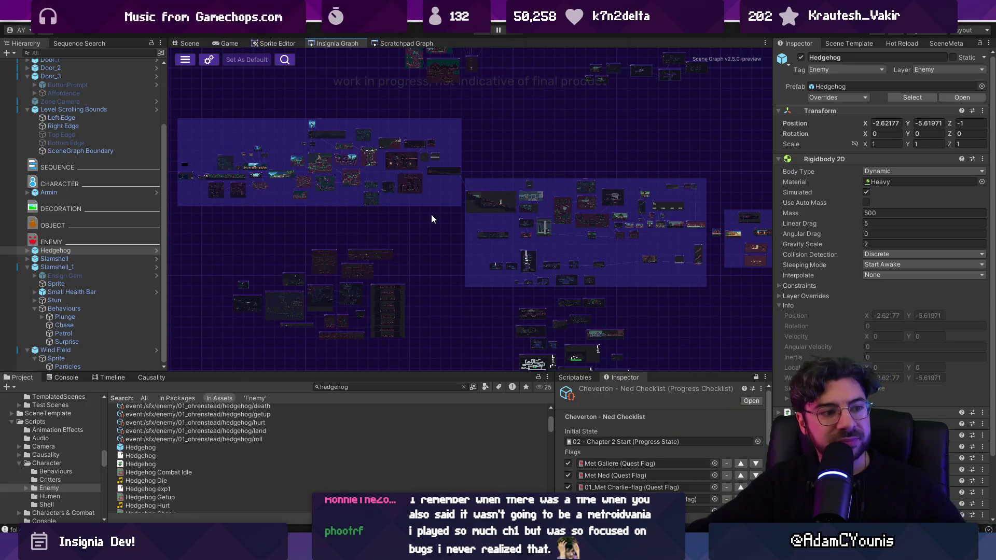
pyautogui.scroll(5, 466, 200)
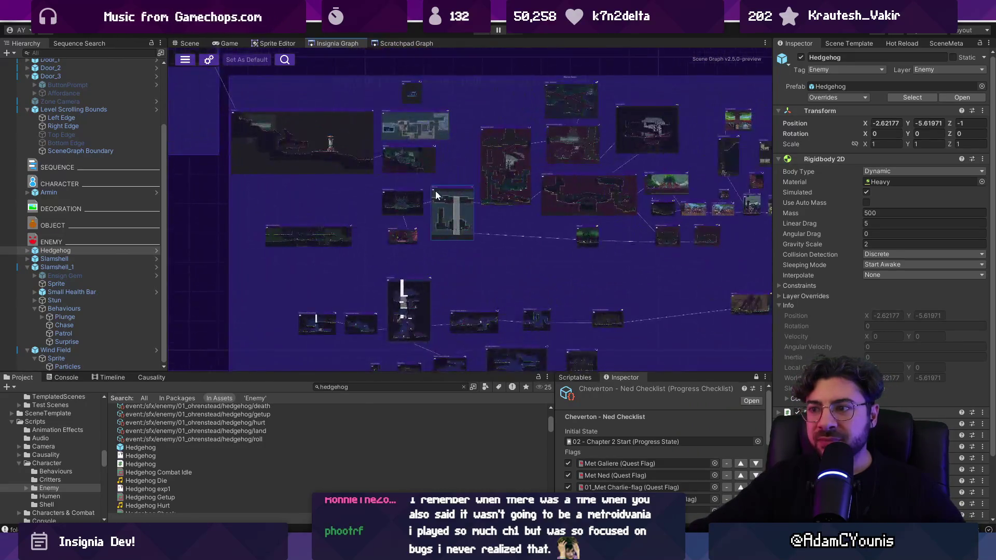
pyautogui.scroll(4, 451, 223)
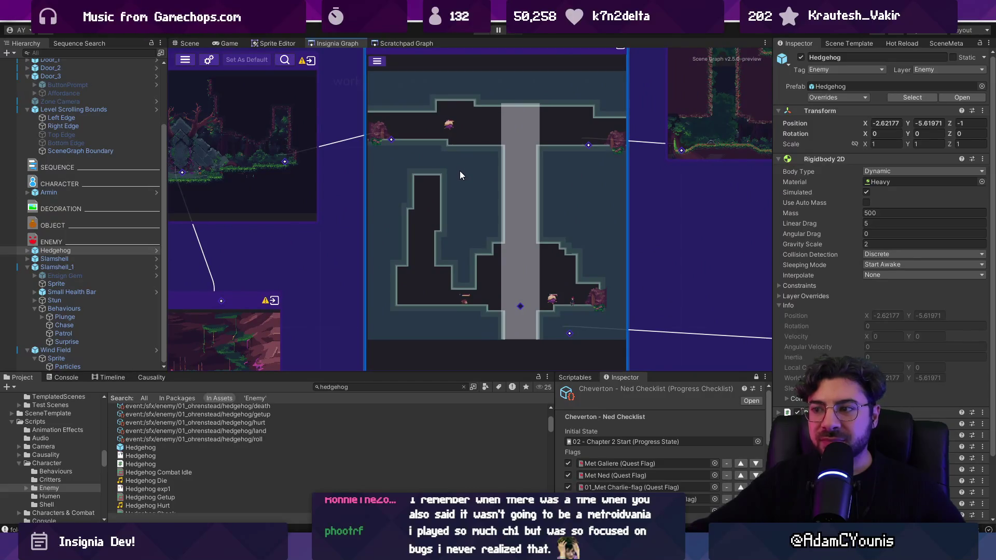
pyautogui.scroll(-10, 459, 175)
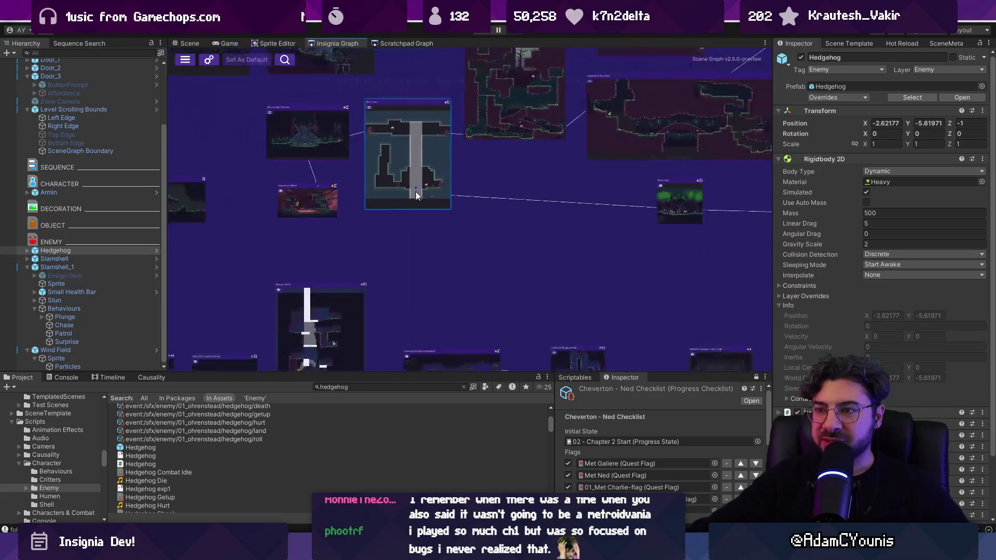
pyautogui.moveTo(426, 222); pyautogui.dragTo(604, 217)
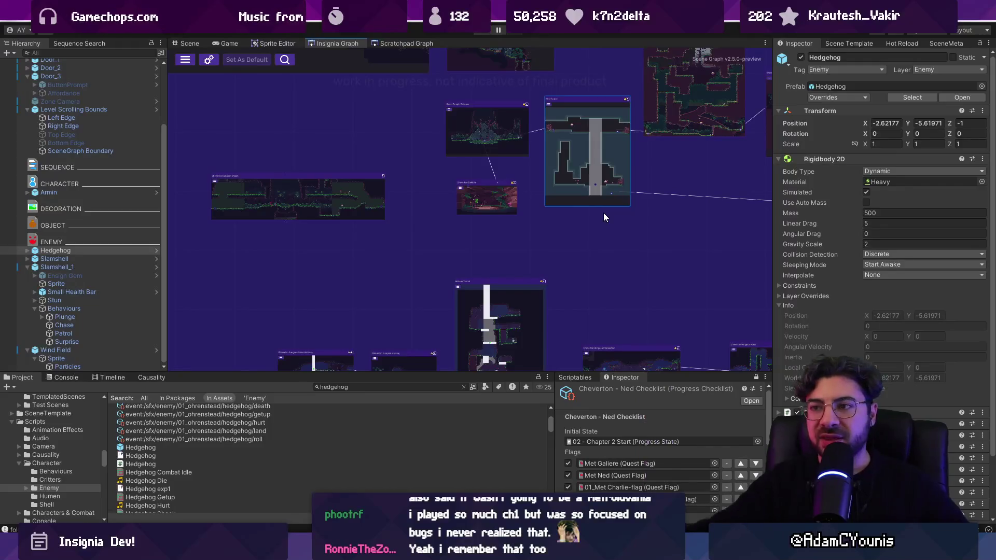
pyautogui.moveTo(611, 205); pyautogui.dragTo(452, 144)
pyautogui.scroll(-2, 452, 143)
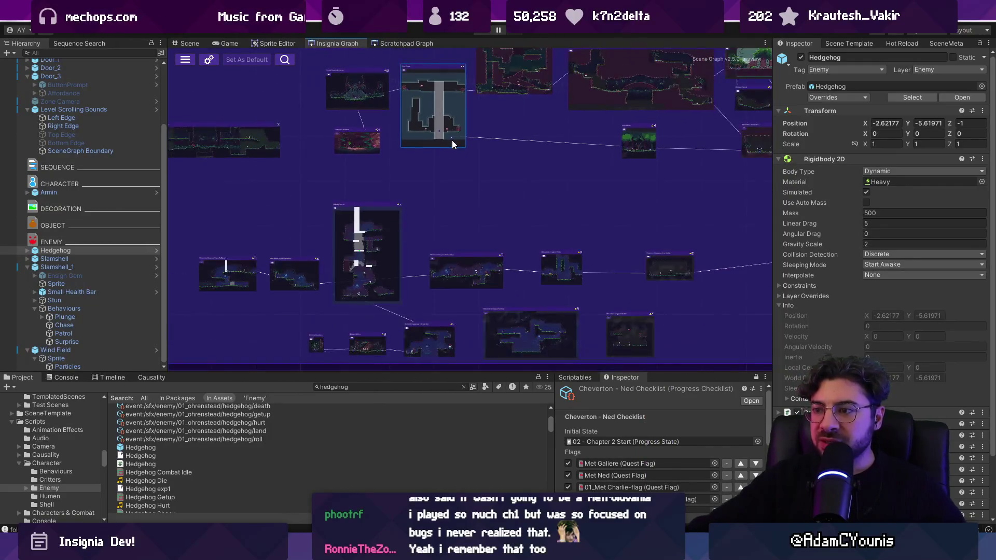
pyautogui.scroll(-1, 454, 195)
pyautogui.moveTo(454, 195); pyautogui.dragTo(514, 166)
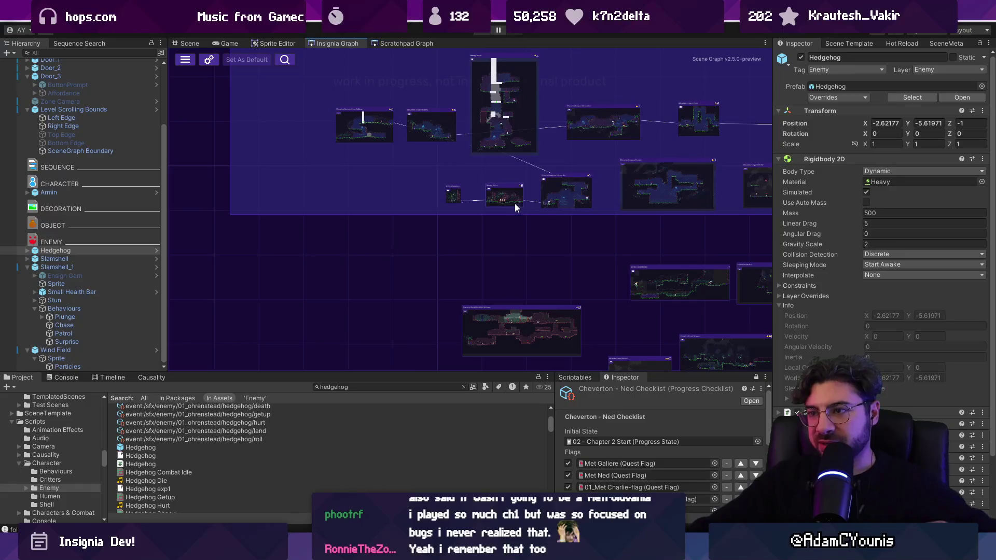
# Step: Drag the Cheverton Dungeon Swing Ascent node to just below the Wind Tunnel node, then deselect it
pyautogui.scroll(-5, 515, 204)
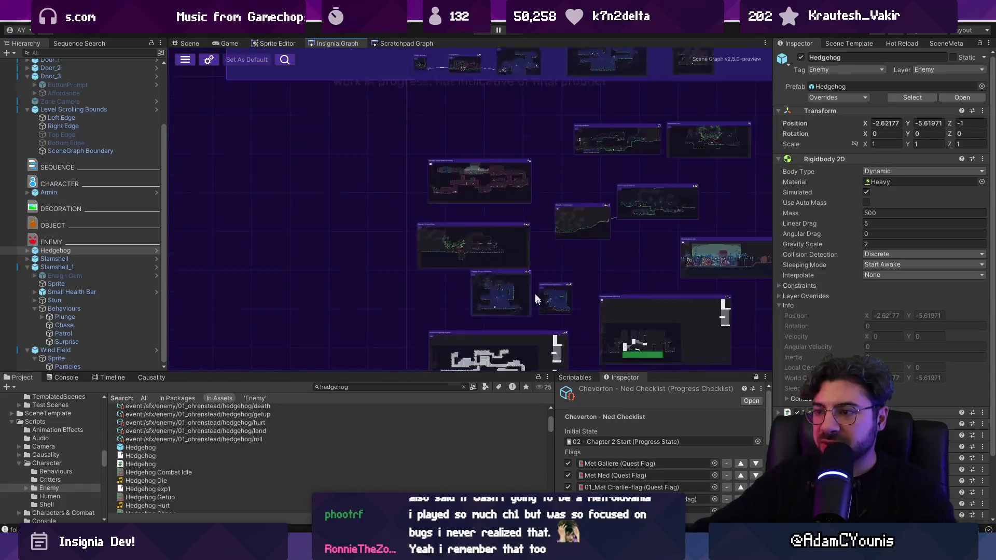
pyautogui.scroll(4, 536, 300)
pyautogui.scroll(-5, 419, 133)
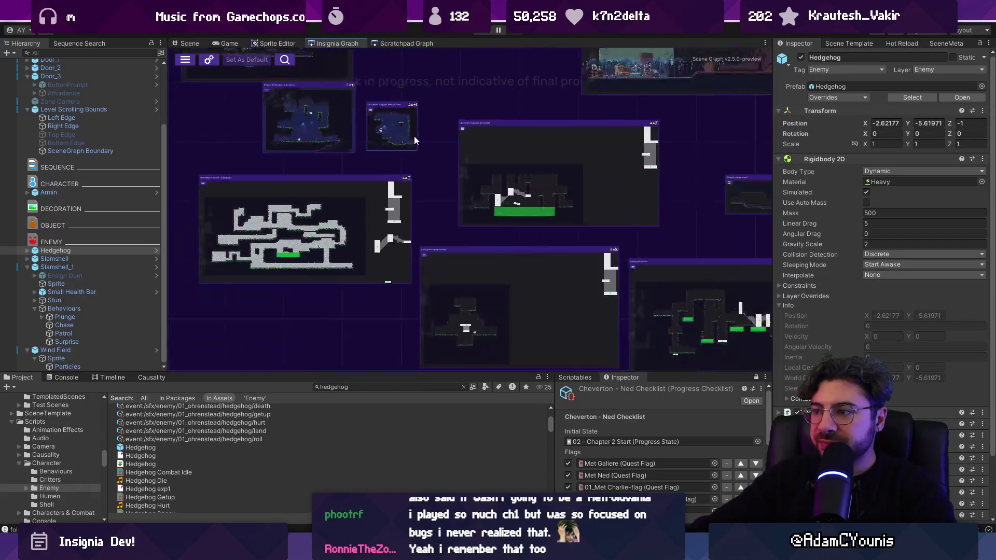
pyautogui.scroll(-2, 432, 209)
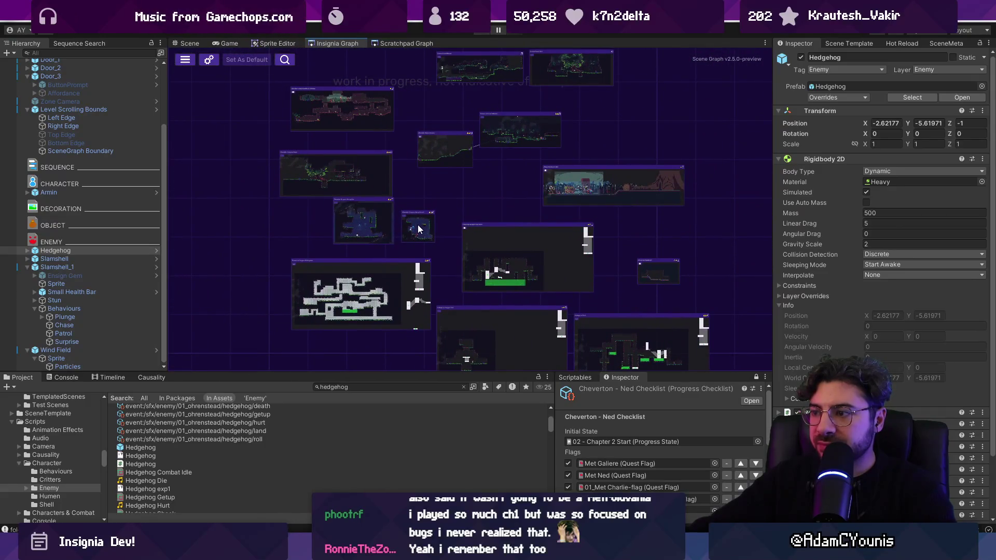
pyautogui.scroll(4, 381, 220)
pyautogui.scroll(-3, 448, 309)
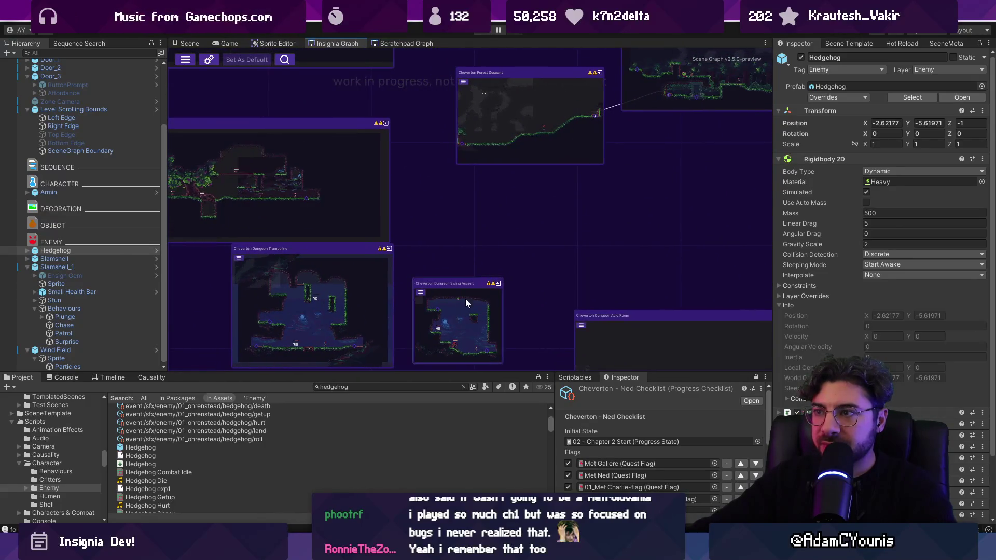
pyautogui.scroll(-2, 463, 307)
pyautogui.moveTo(523, 162)
pyautogui.mouseDown()
pyautogui.moveTo(347, 181)
pyautogui.moveTo(479, 305)
pyautogui.mouseUp()
pyautogui.scroll(-2, 476, 306)
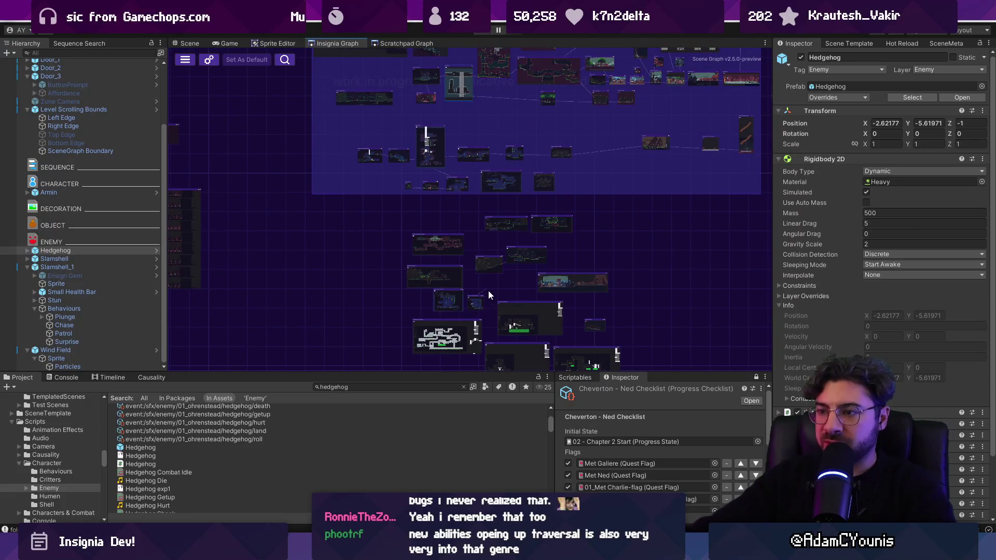
pyautogui.scroll(5, 462, 121)
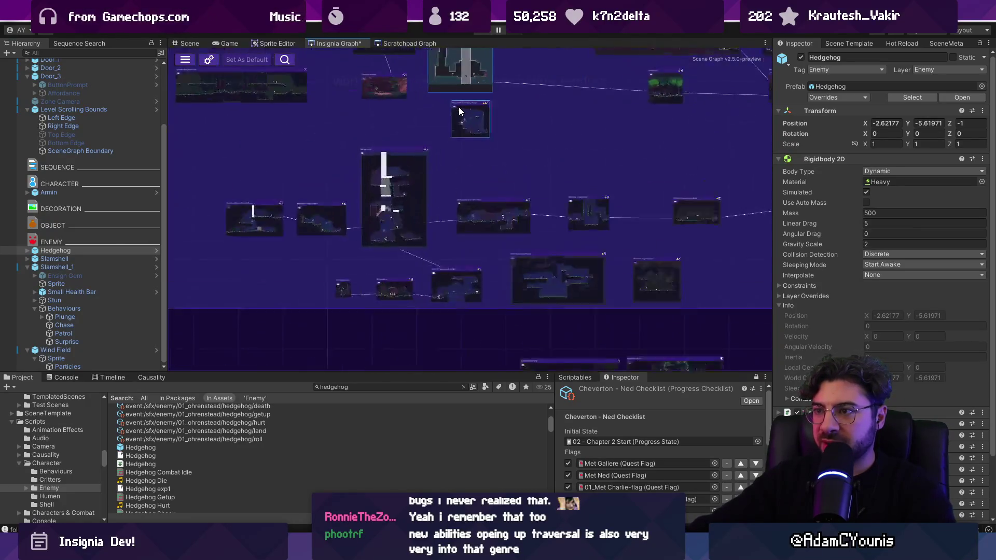
pyautogui.click(490, 72)
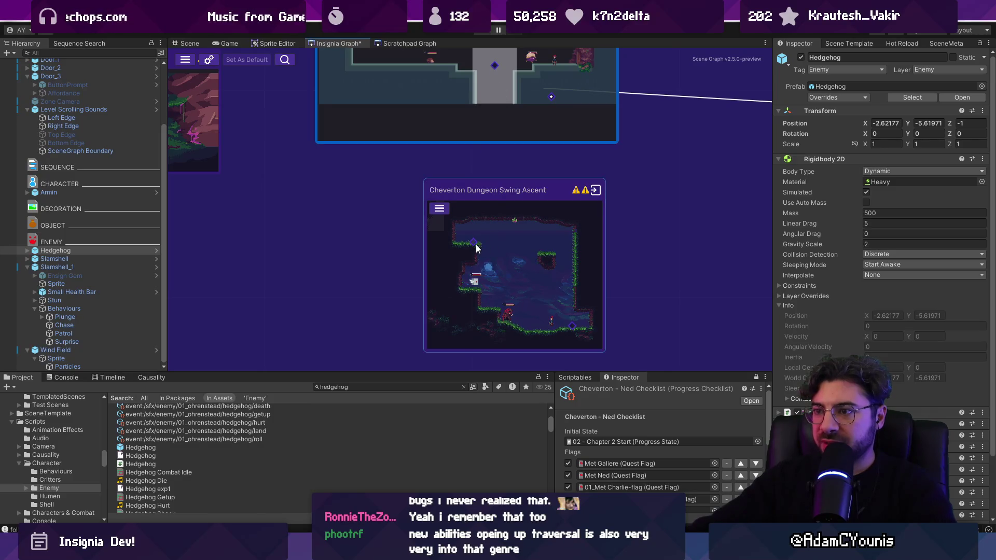
# Step: Frame both room nodes, check the Scene Template and SceneMeta tabs, then return to the Wind Tunnel scene
pyautogui.moveTo(497, 87); pyautogui.dragTo(498, 159)
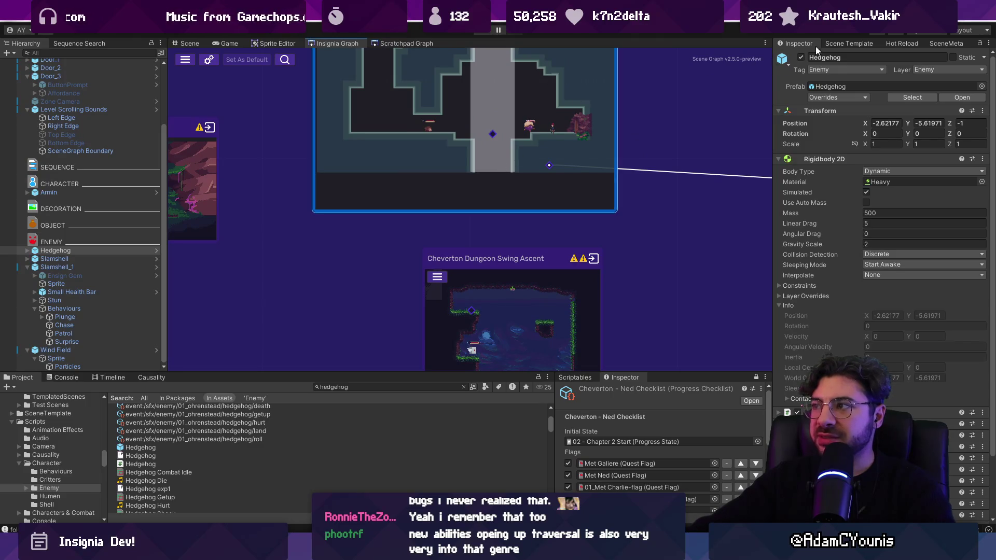
pyautogui.click(851, 43)
pyautogui.click(946, 43)
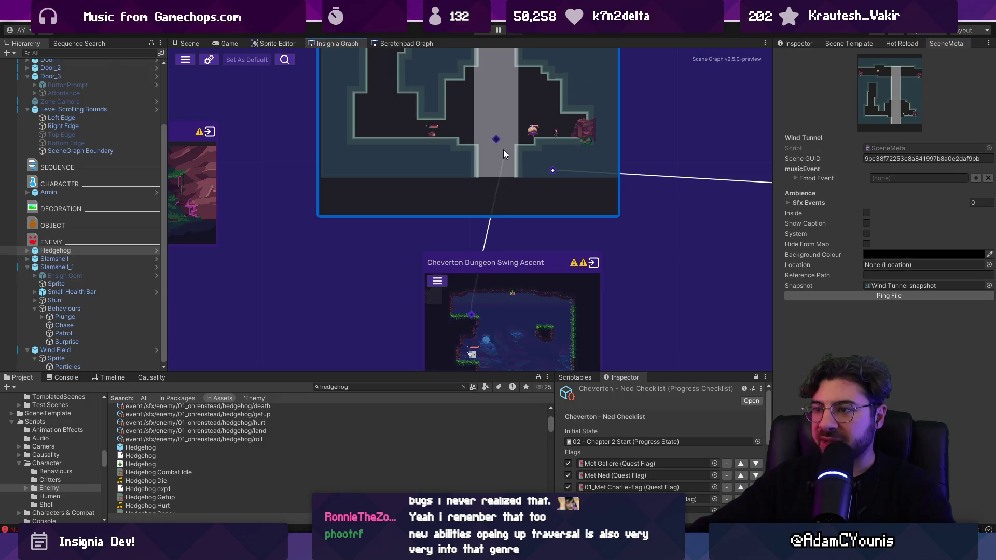
pyautogui.scroll(-5, 539, 156)
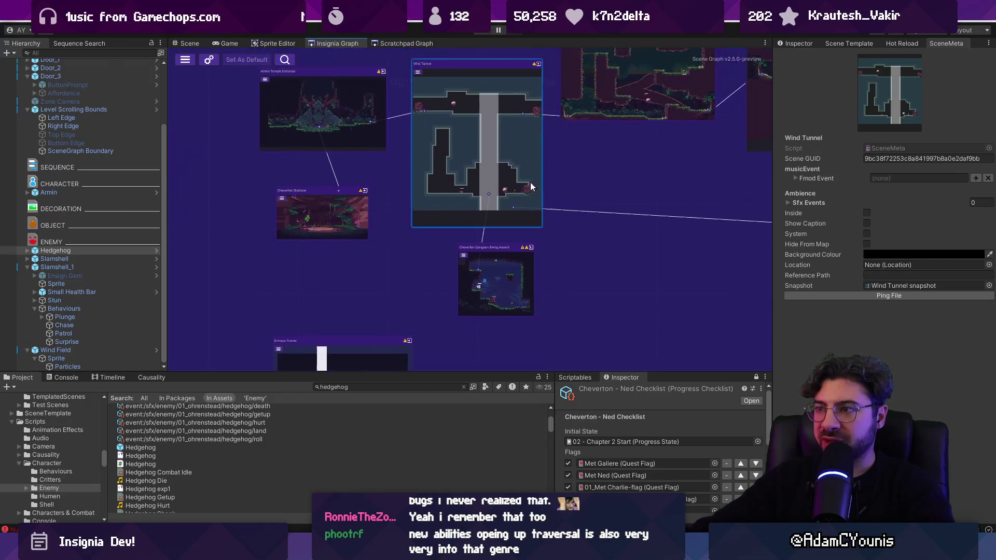
pyautogui.click(789, 45)
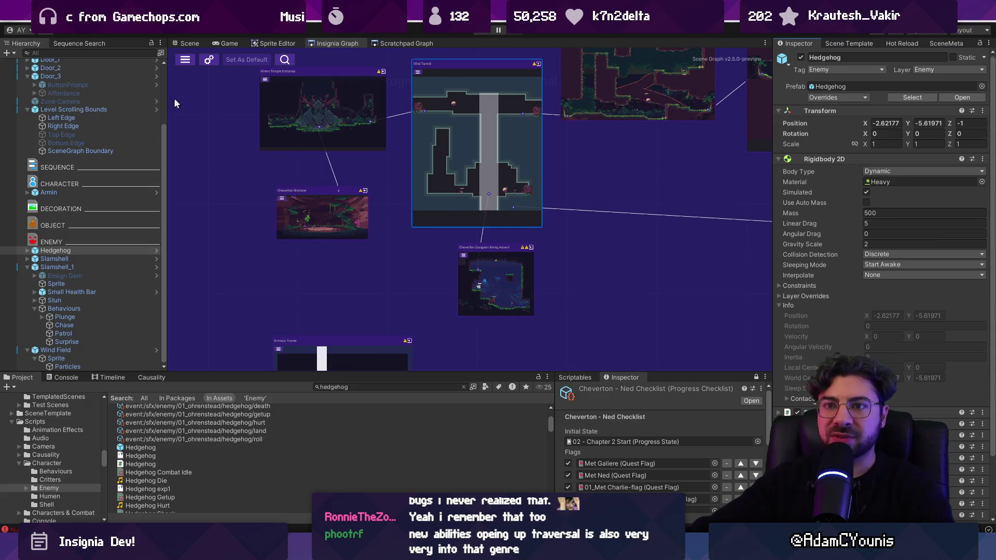
pyautogui.click(189, 43)
pyautogui.scroll(-3, 491, 239)
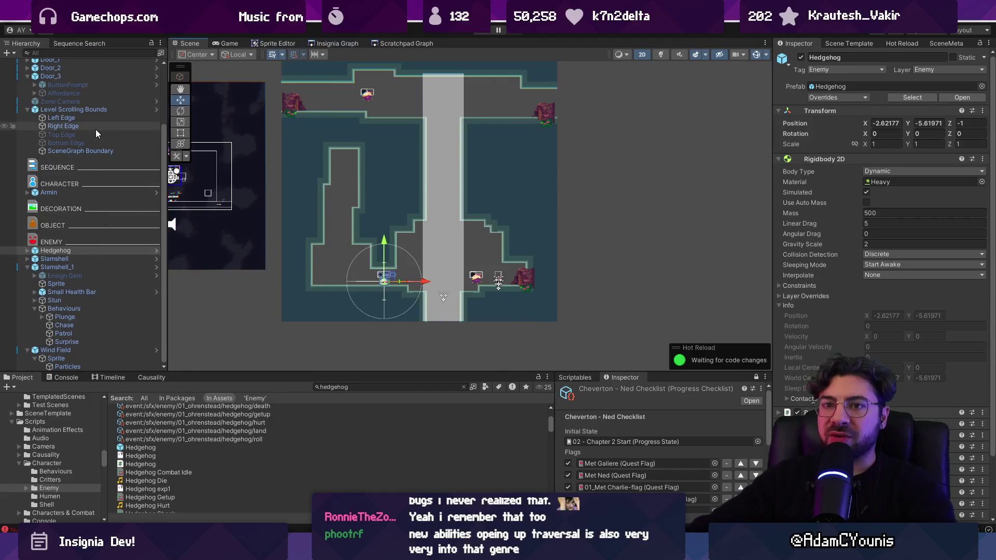
# Step: Inspect the Level Scrolling Bounds and the cave side door, collapsing the Door_1 and Door_3 entries
pyautogui.click(42, 110)
pyautogui.click(28, 110)
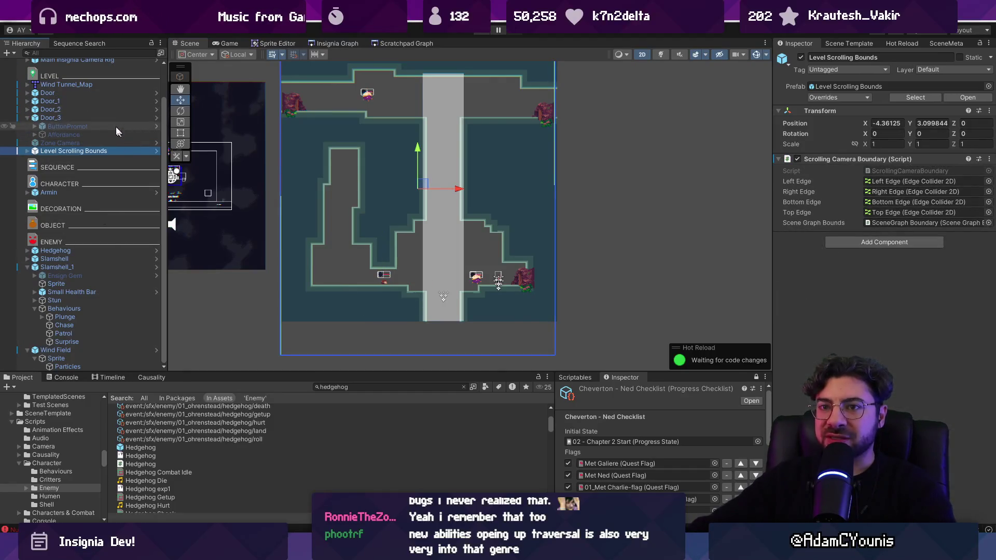
pyautogui.scroll(2, 86, 121)
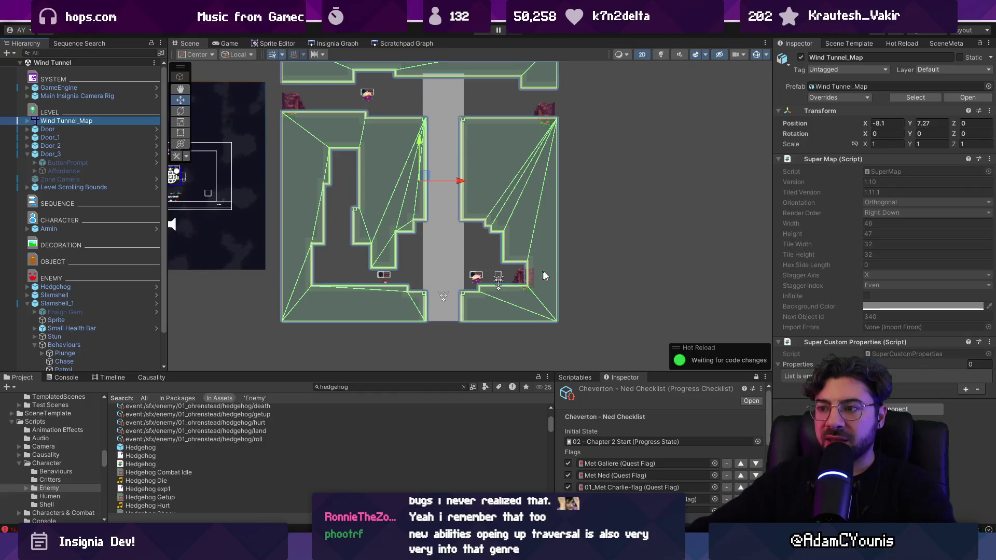
pyautogui.click(522, 279)
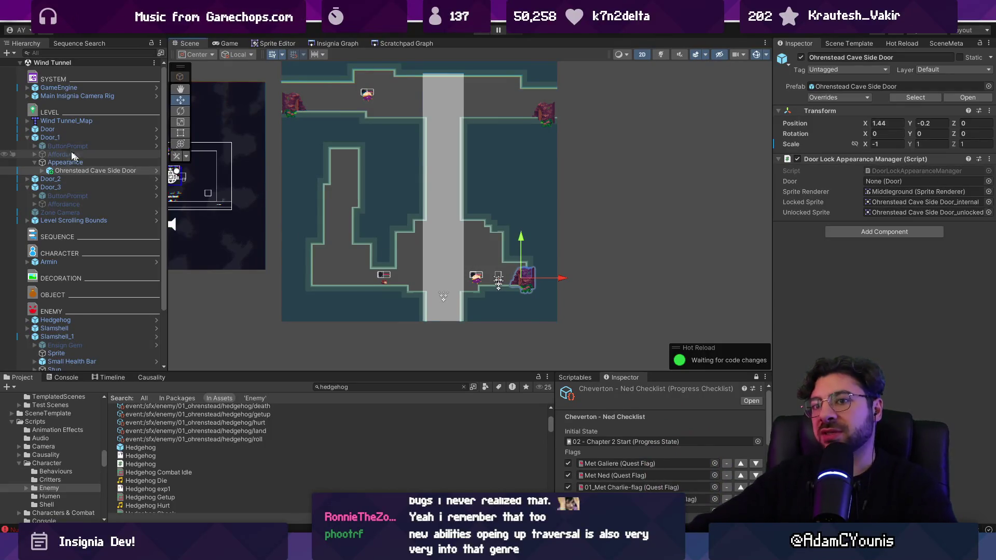
pyautogui.click(27, 137)
pyautogui.click(28, 154)
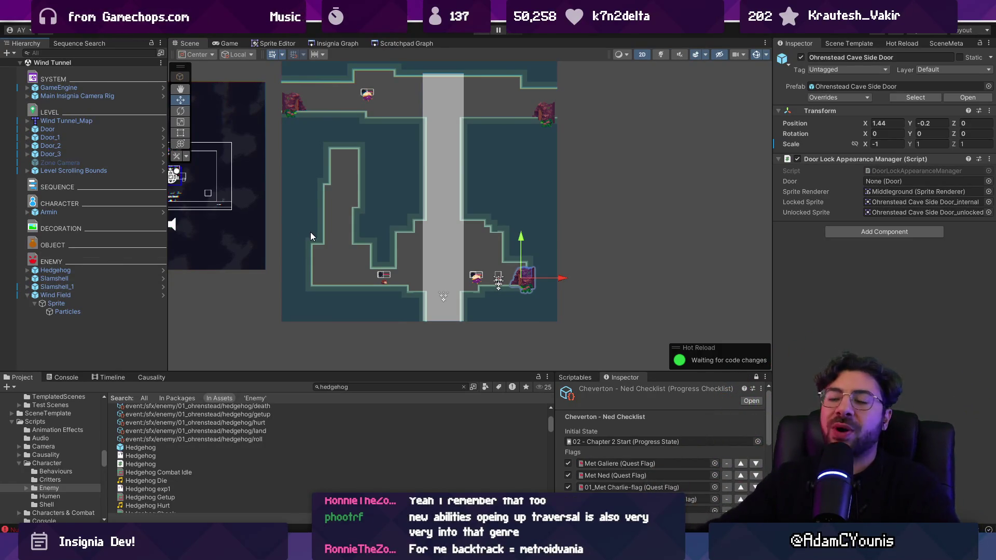
# Step: Select the Wind Tunnel_Map tilemap and switch over to it in Tiled
pyautogui.click(477, 192)
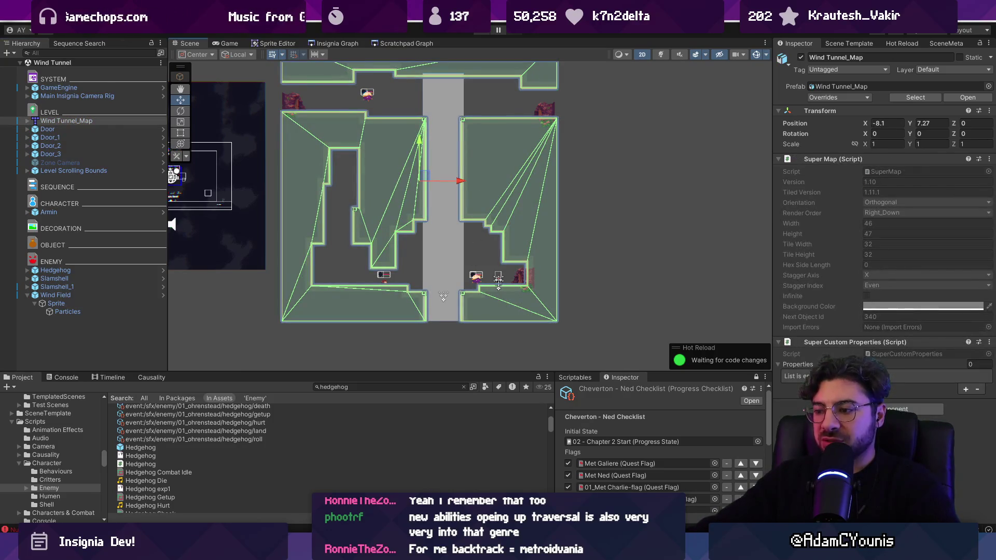
pyautogui.hotkey('alt', 'Tab')
pyautogui.scroll(2, 451, 256)
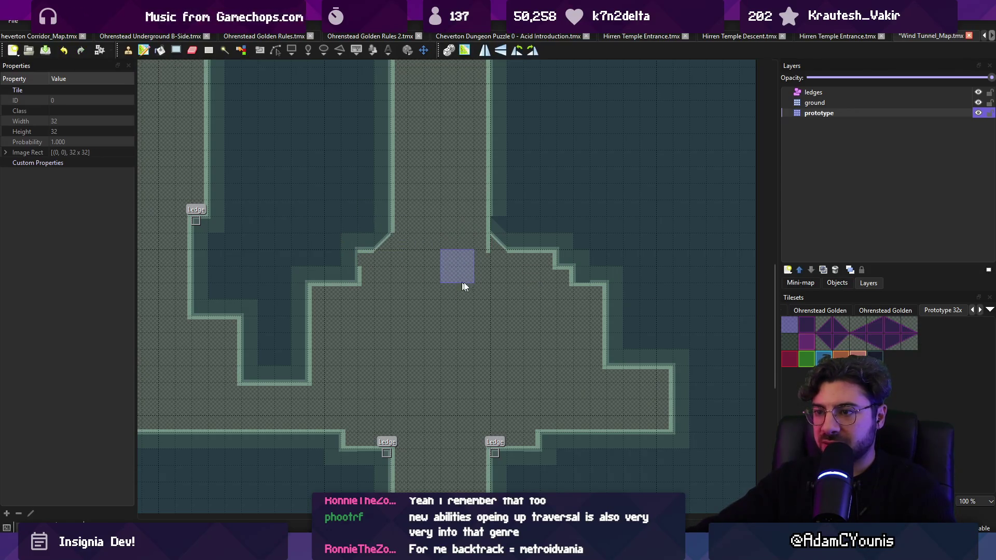
# Step: Stamp longer diagonal slope tiles onto the ramps beside the shaft in Wind Tunnel_Map.tmx, save, and return to Unity
pyautogui.hotkey('ctrl', 's')
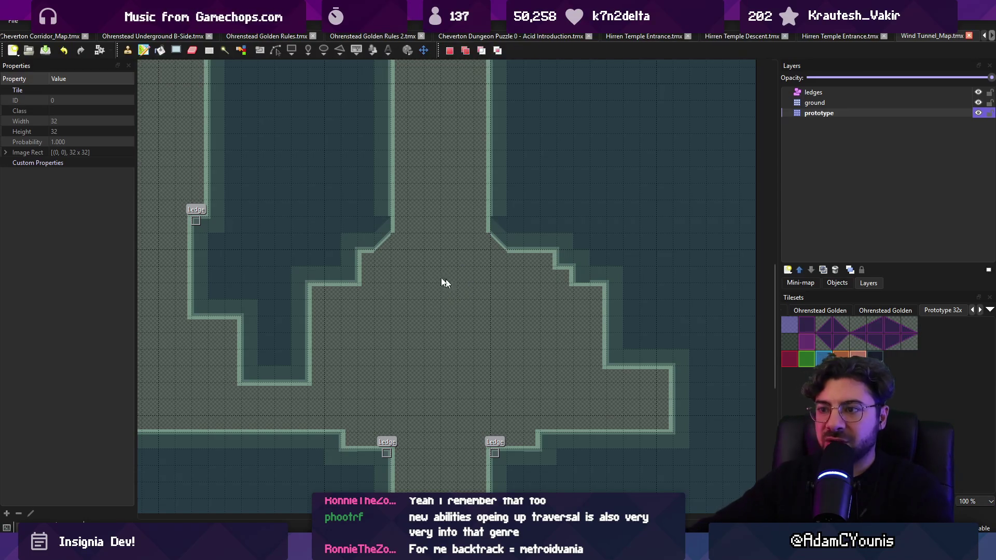
pyautogui.rightClick(383, 242)
pyautogui.click(367, 255)
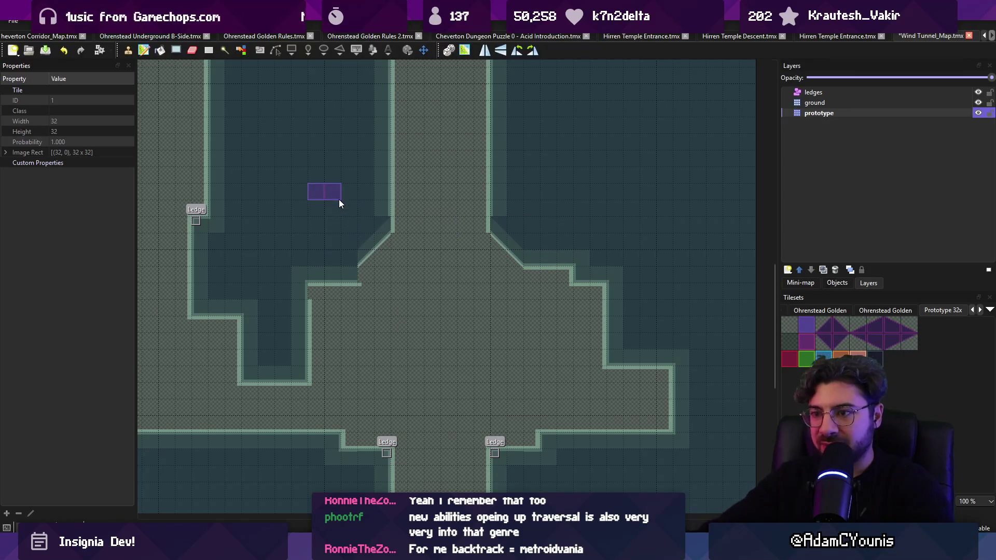
pyautogui.rightClick(347, 273)
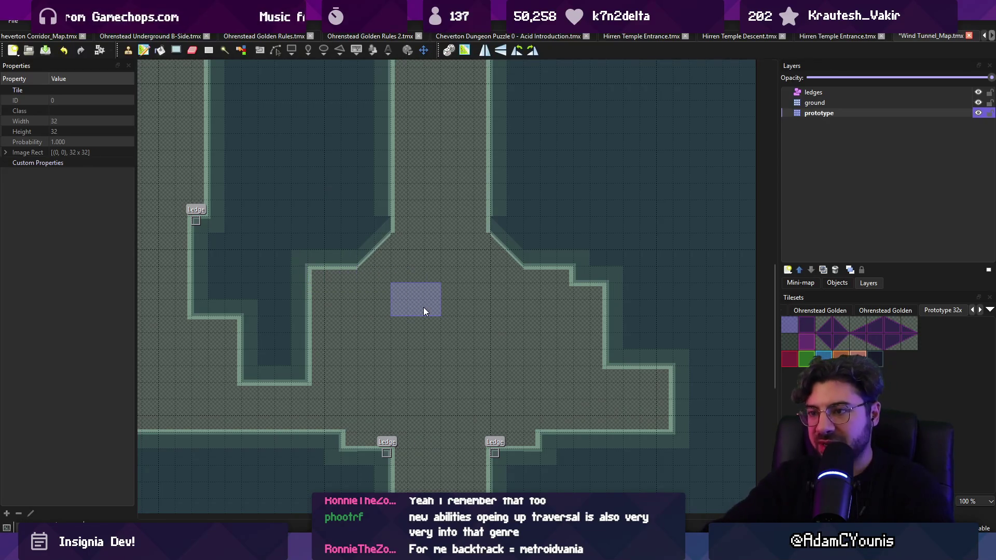
pyautogui.hotkey('ctrl', 's')
pyautogui.scroll(2, 423, 307)
pyautogui.keyDown('ctrl'); pyautogui.scroll(-1, 450, 354); pyautogui.keyUp('ctrl')
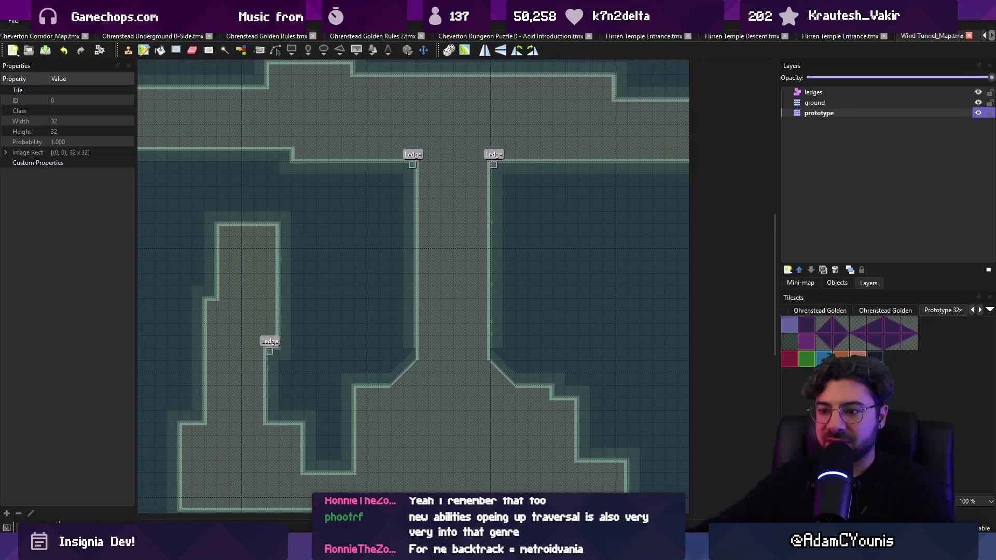
pyautogui.hotkey('alt', 'Tab')
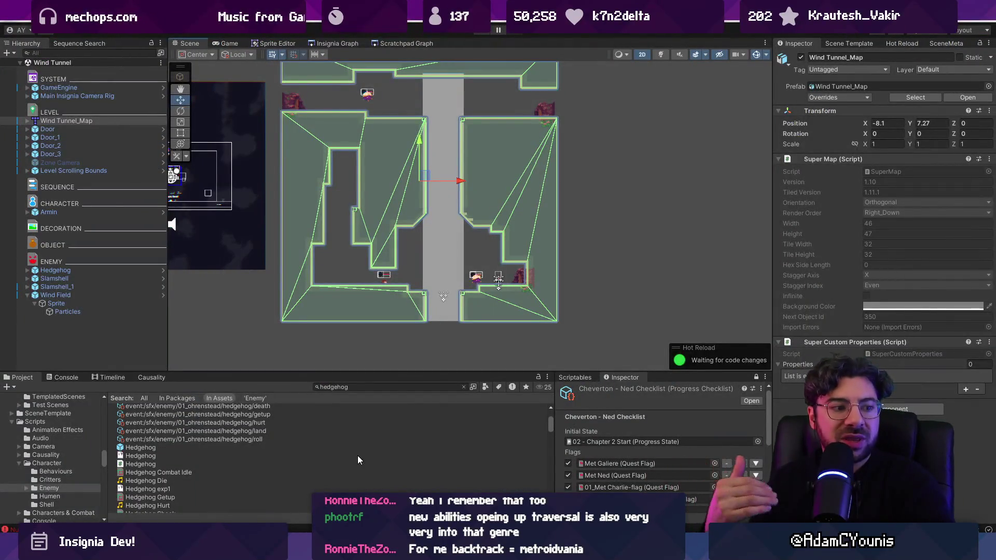
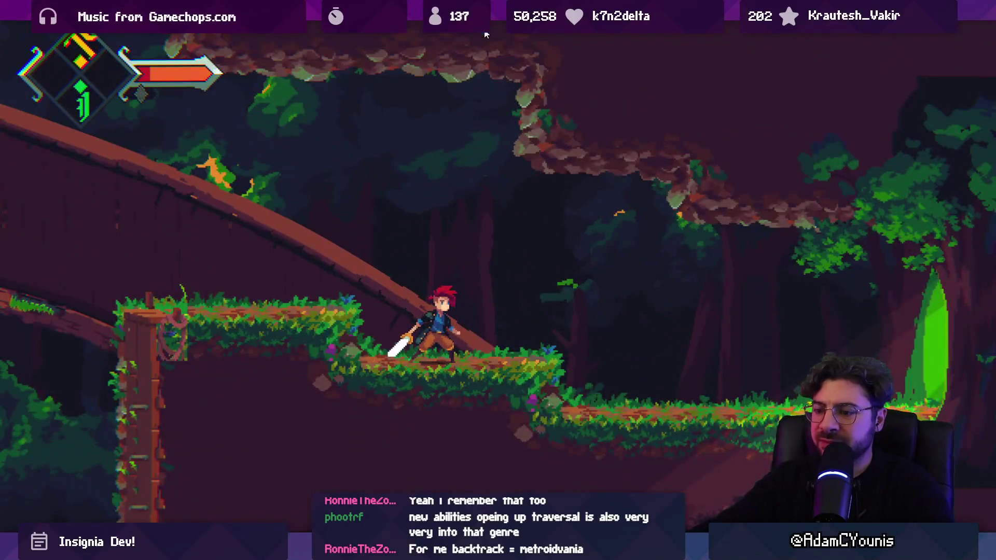
# Step: Stop the playtest and select the Armin Down Thrust sprite sheet from a 'down thrust' project search
pyautogui.click(486, 35)
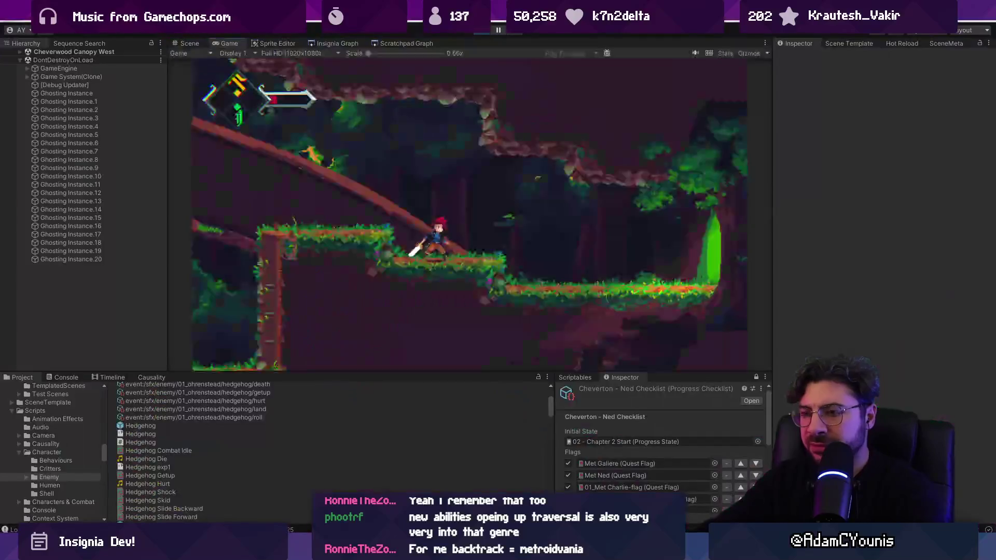
pyautogui.click(383, 389)
pyautogui.write('down thru')
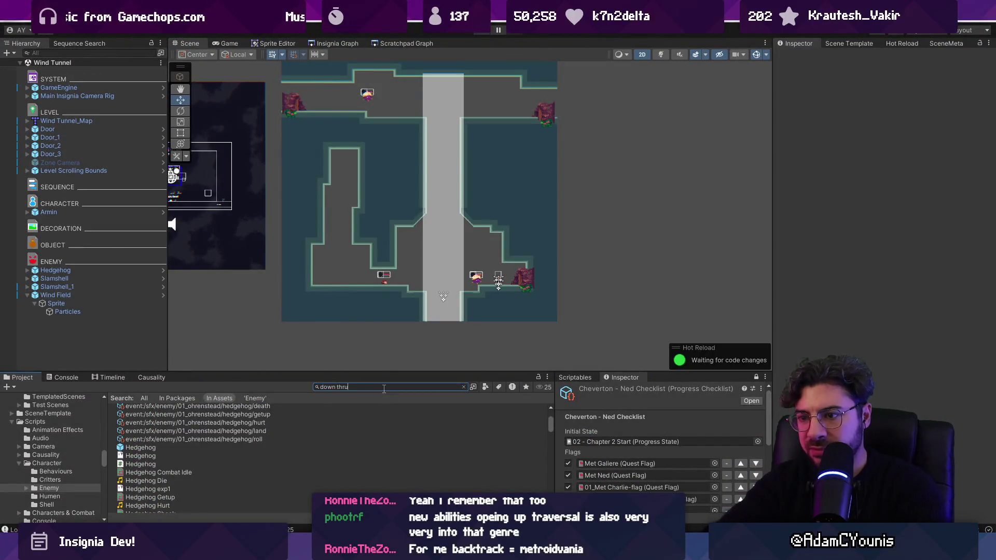
pyautogui.write('st')
pyautogui.click(153, 416)
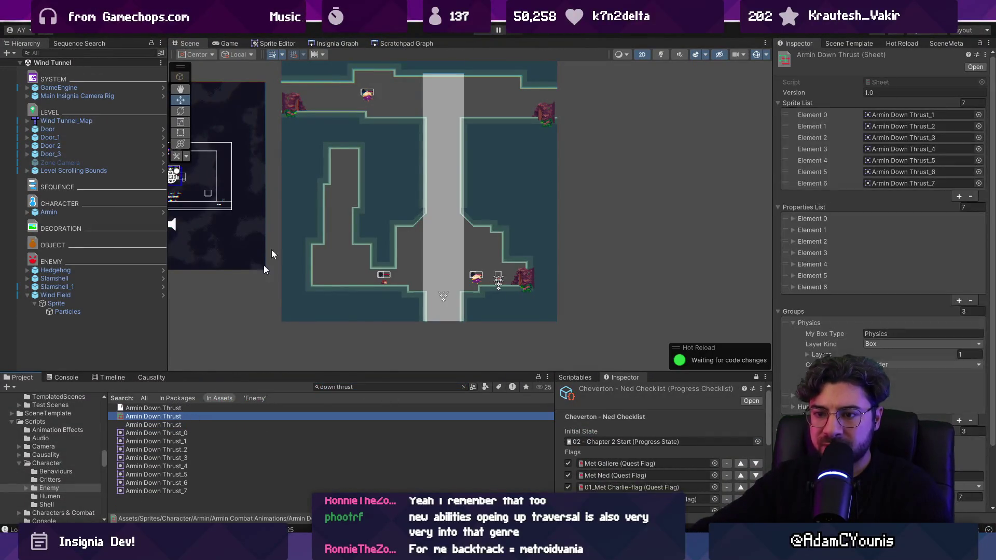
# Step: Open the Retrobox Editor from Window > Insignia and dock it beside the scene view
pyautogui.click(369, 13)
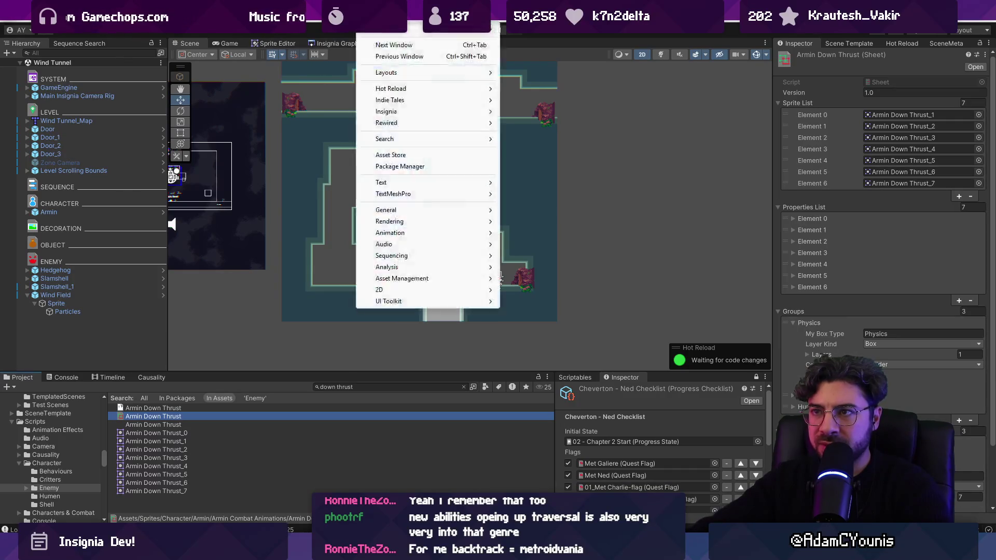
pyautogui.moveTo(410, 112)
pyautogui.moveTo(475, 113)
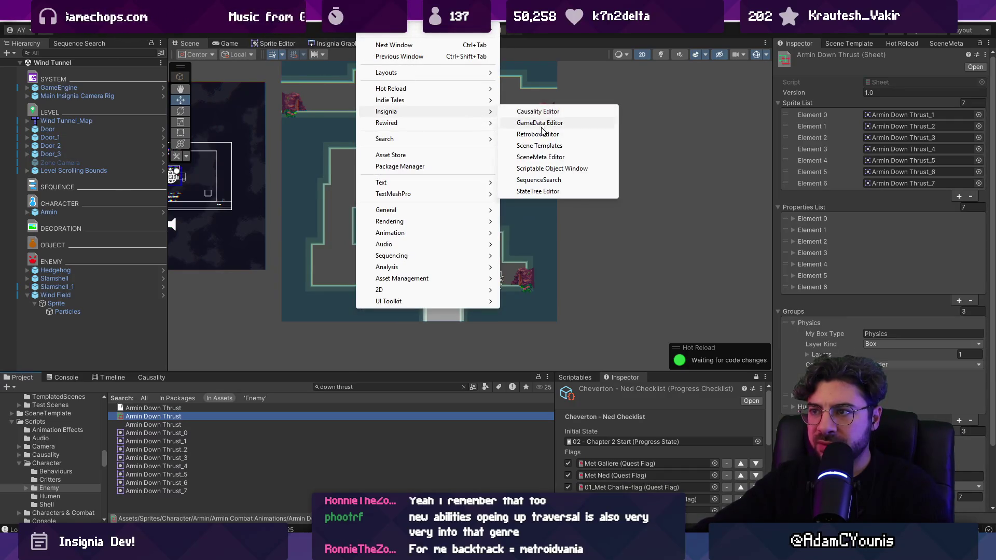
pyautogui.click(539, 134)
pyautogui.moveTo(576, 99); pyautogui.dragTo(239, 47)
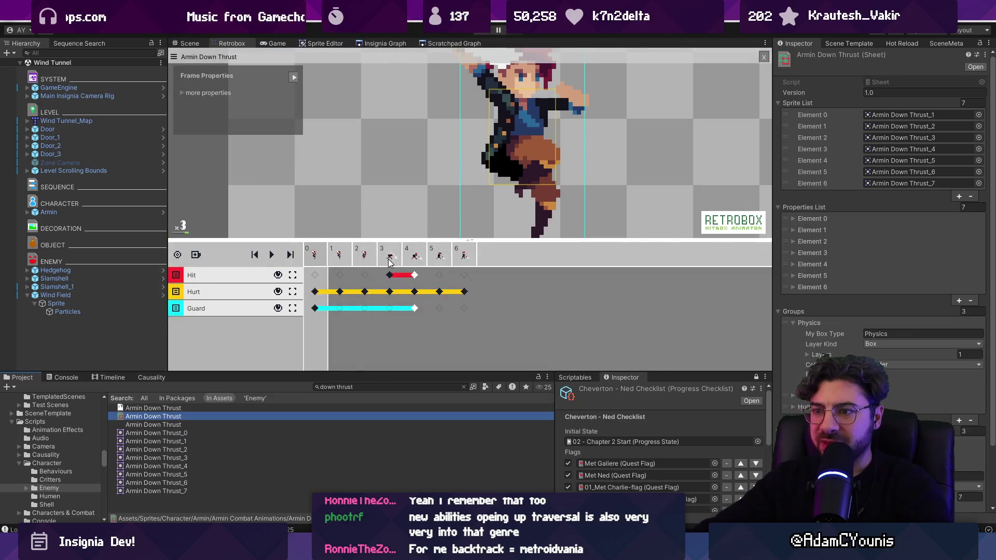
# Step: Size the frame-0 Guard hitbox to 30×38, then run a playtest and exit it
pyautogui.click(323, 309)
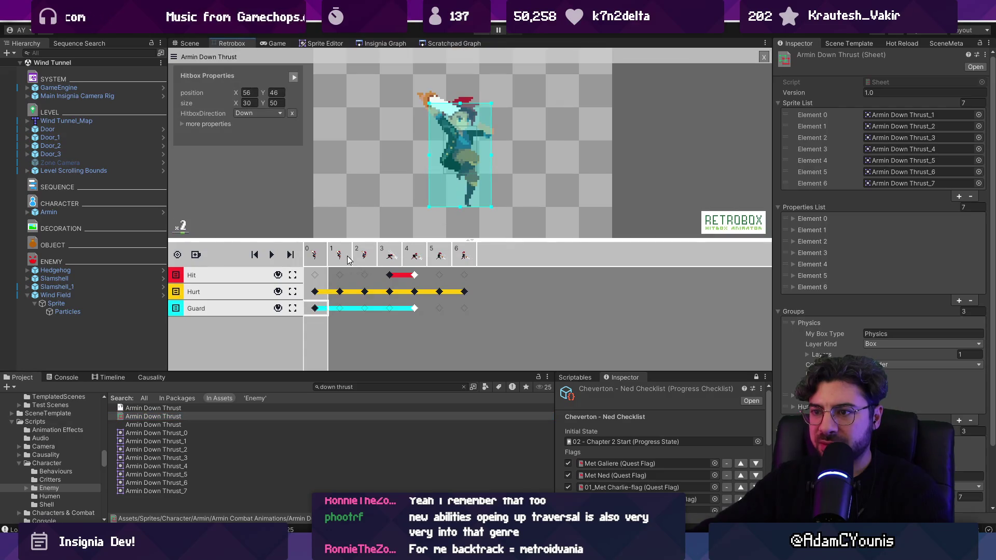
pyautogui.moveTo(347, 259); pyautogui.dragTo(388, 257)
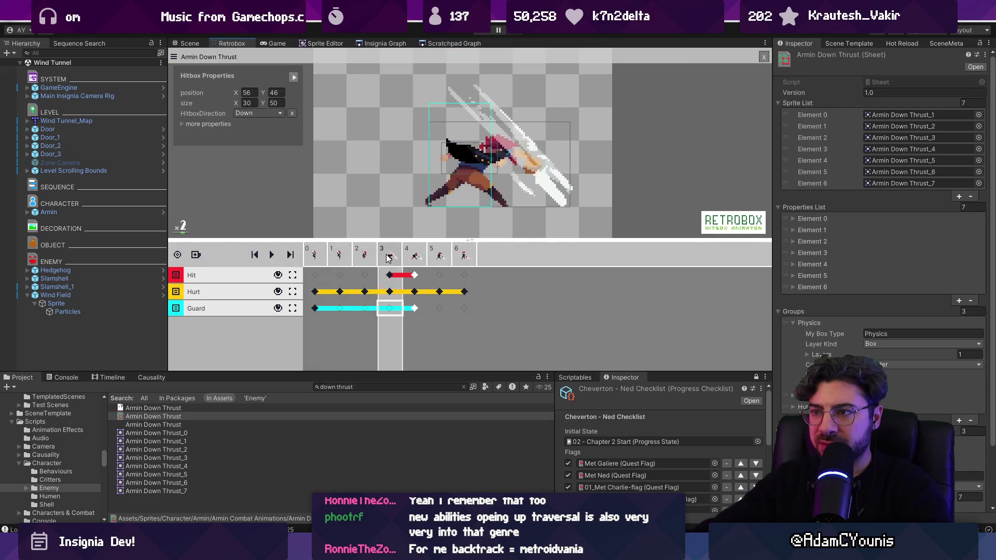
pyautogui.click(314, 309)
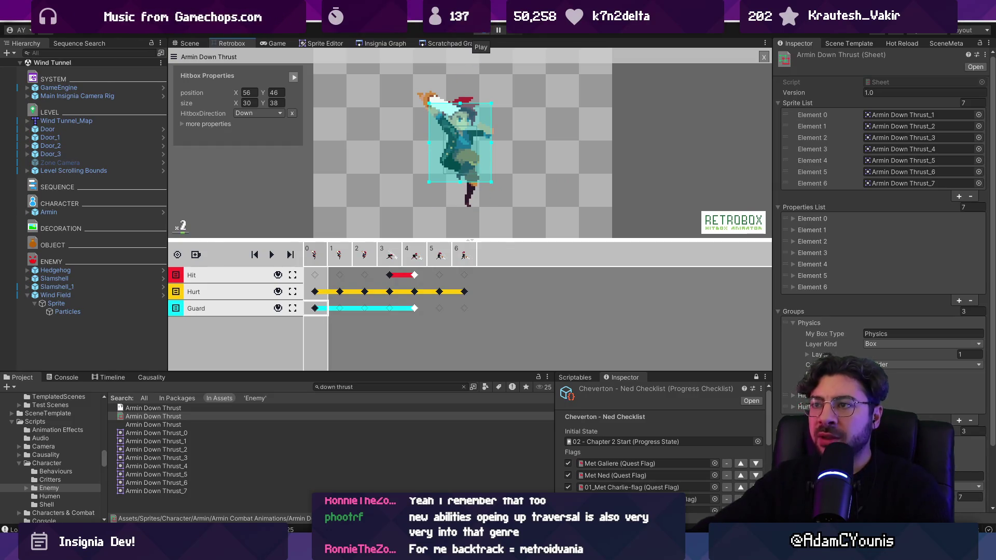
pyautogui.click(485, 32)
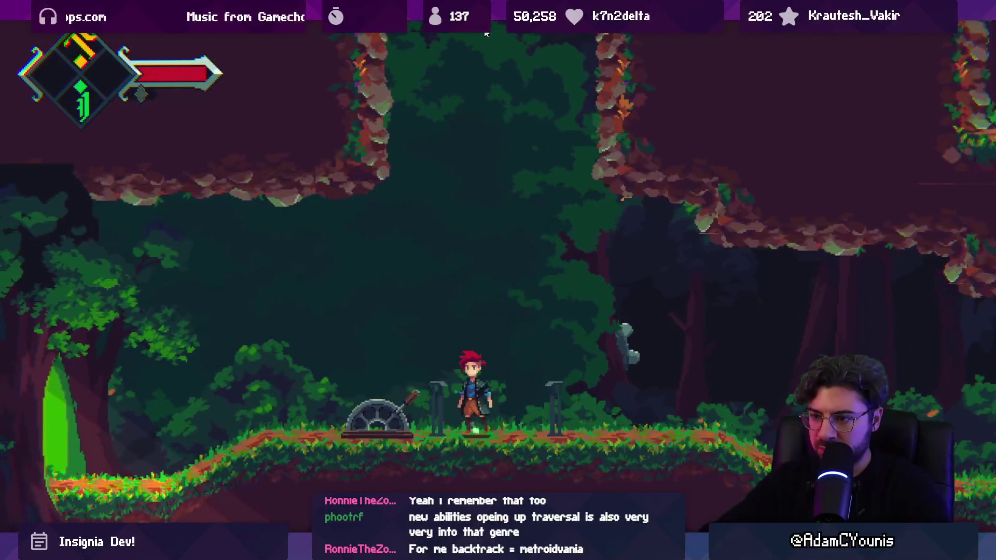
pyautogui.hotkey('shift', 'space')
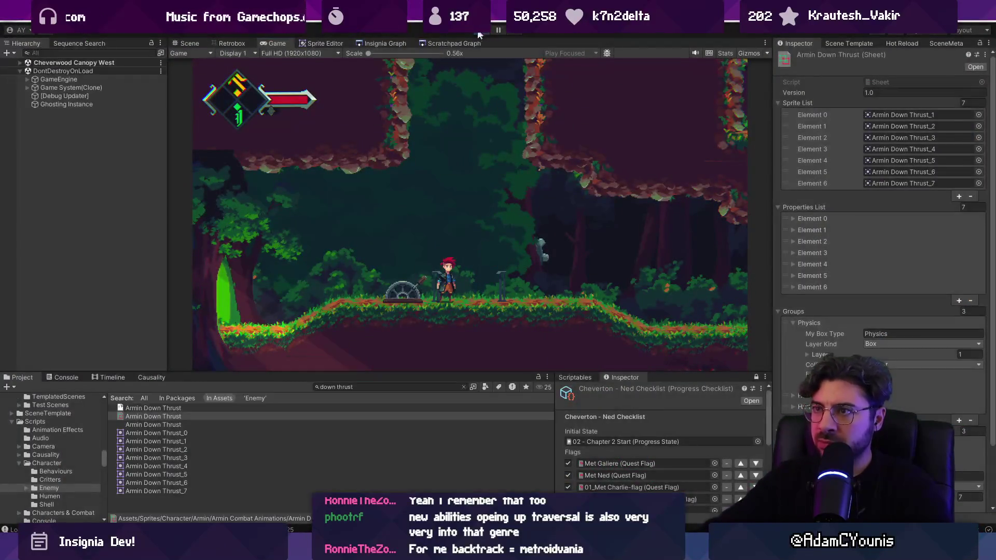
# Step: Open the Wind Tunnel room from the Insignia scene graph and return to Scene view
pyautogui.click(369, 44)
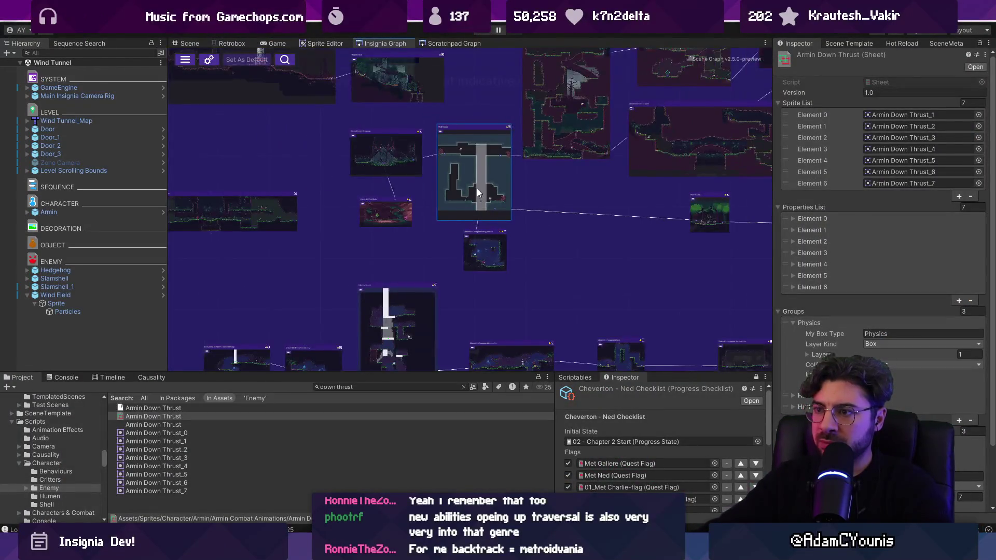
pyautogui.doubleClick(472, 158)
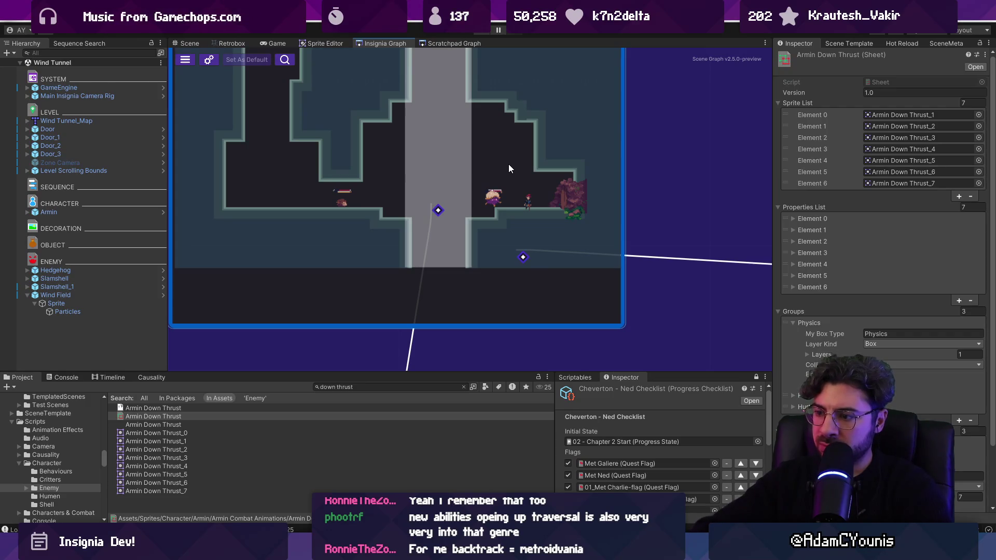
pyautogui.click(190, 44)
# Step: Drag the Slamshell enemy up into the central shaft, to X 0.66, Y -3.96
pyautogui.scroll(2, 393, 253)
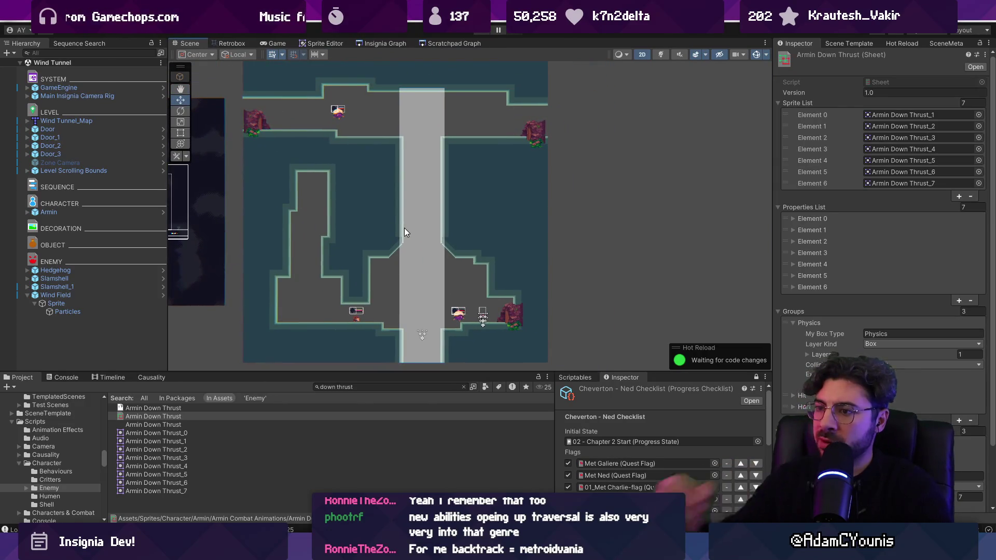
pyautogui.scroll(3, 463, 319)
pyautogui.moveTo(462, 320); pyautogui.dragTo(416, 260)
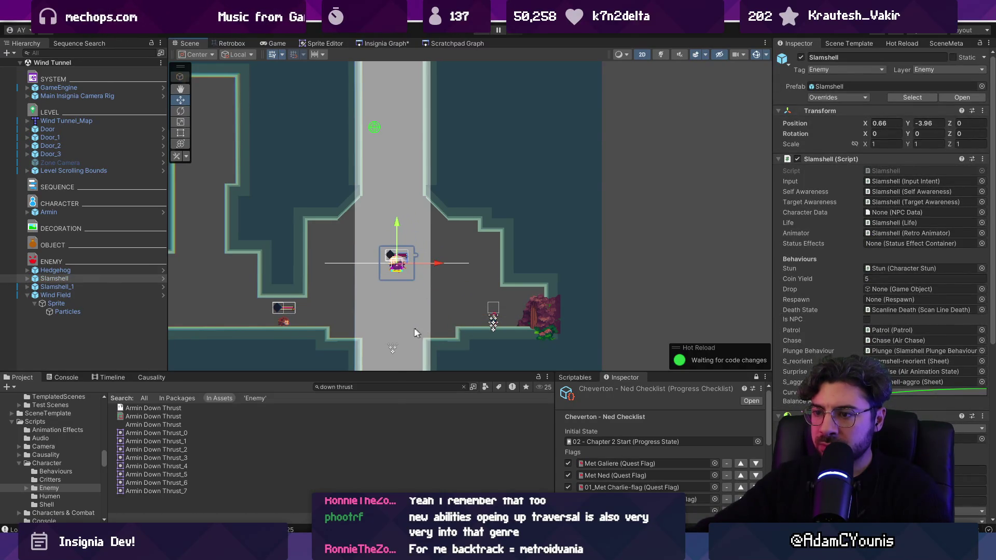
pyautogui.click(463, 387)
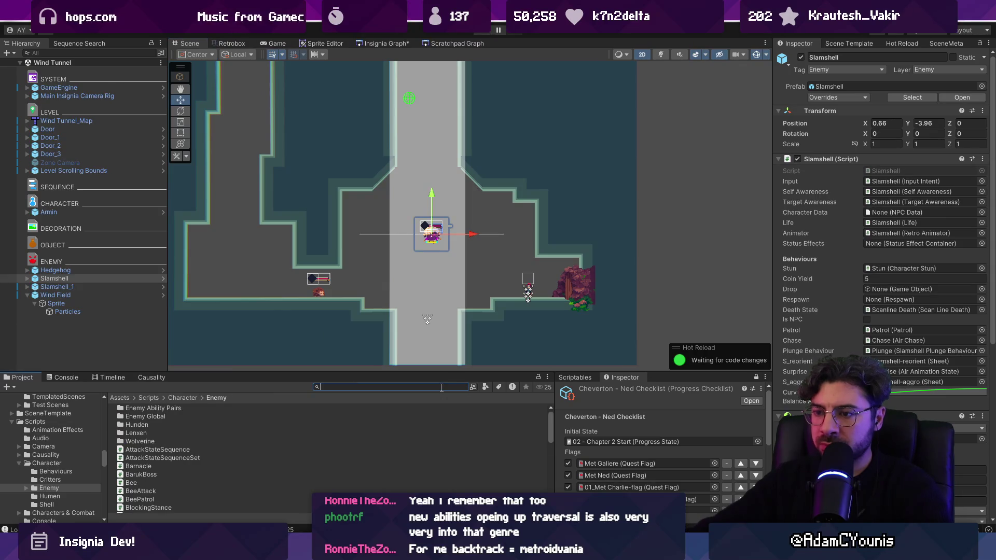
# Step: Place a Destructible Block prefab, found by searching 'destructible', at the bottom of the shaft
pyautogui.write('destructible b')
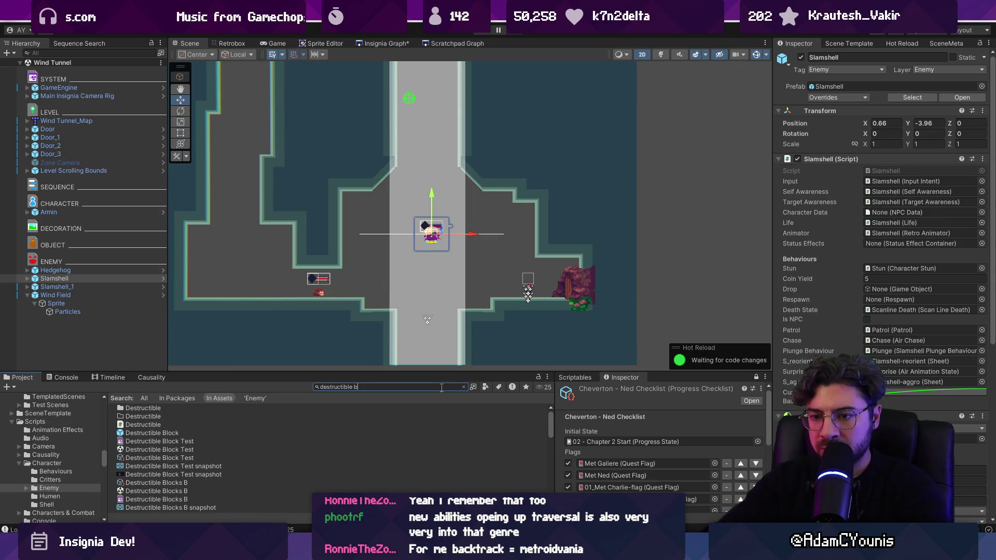
pyautogui.press('BackSpace')
pyautogui.press('BackSpace')
pyautogui.moveTo(156, 433)
pyautogui.mouseDown()
pyautogui.moveTo(415, 326)
pyautogui.moveTo(403, 323)
pyautogui.mouseUp()
# Step: Edit the block's spline, stretching its right points across the shaft's full width
pyautogui.scroll(2, 423, 330)
pyautogui.press('r')
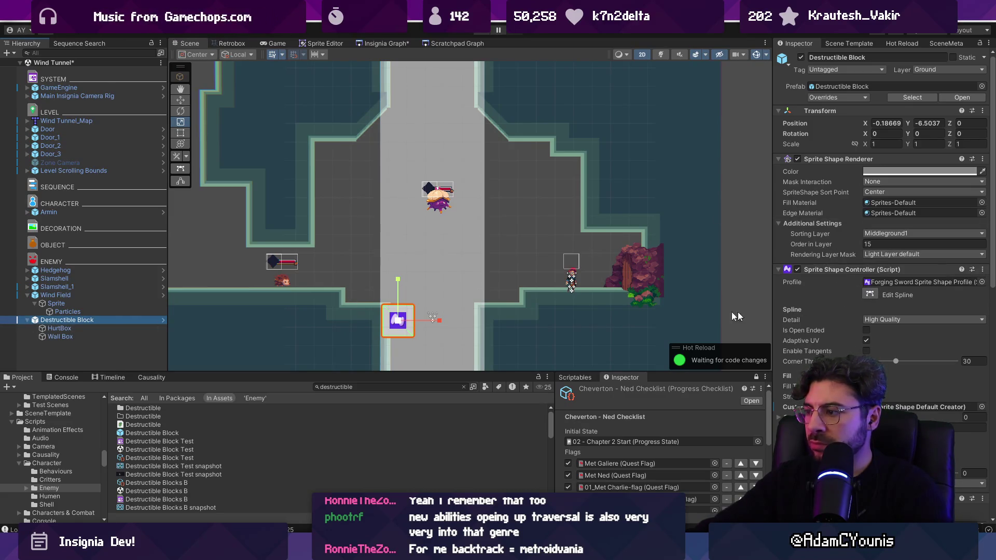
pyautogui.scroll(-5, 843, 354)
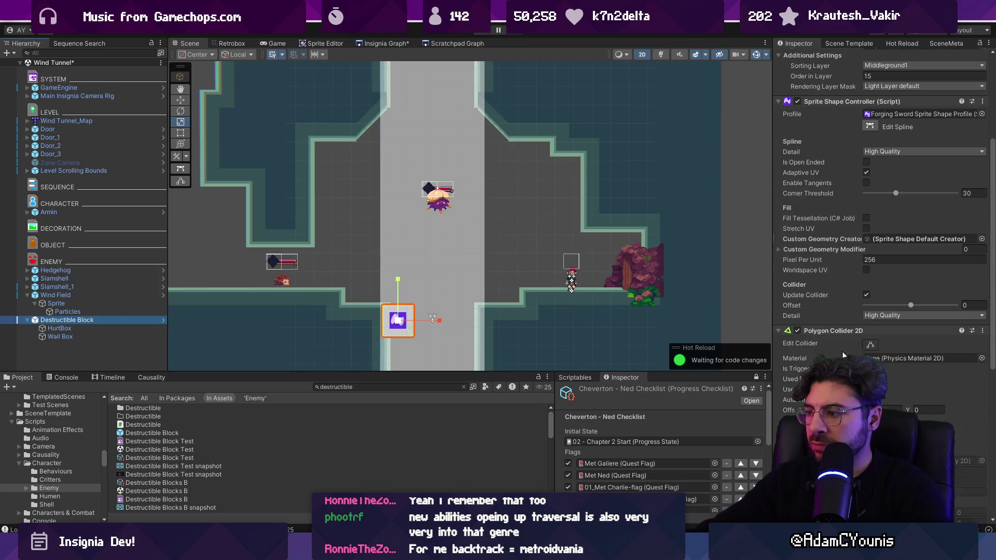
pyautogui.click(870, 127)
pyautogui.scroll(2, 402, 319)
pyautogui.moveTo(418, 303); pyautogui.dragTo(490, 306)
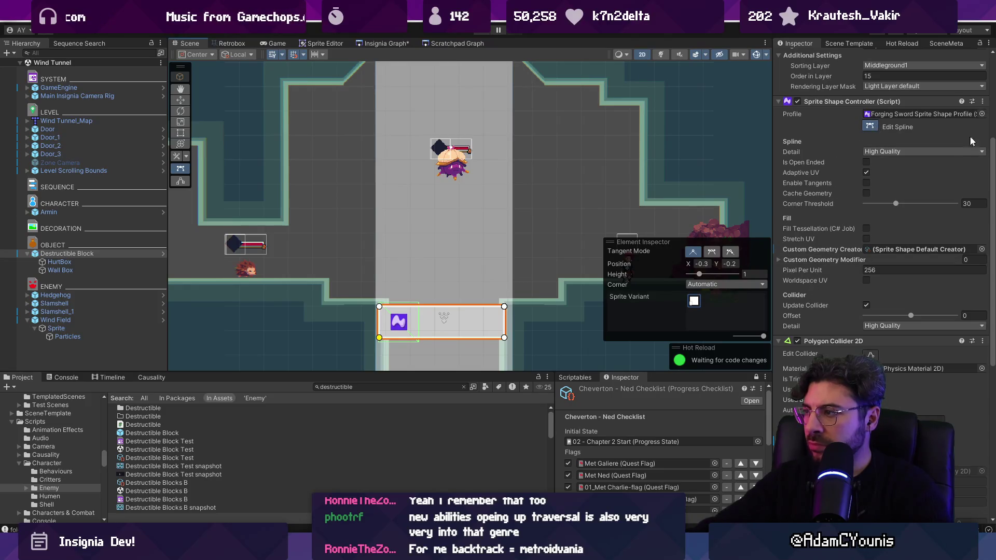
pyautogui.click(982, 101)
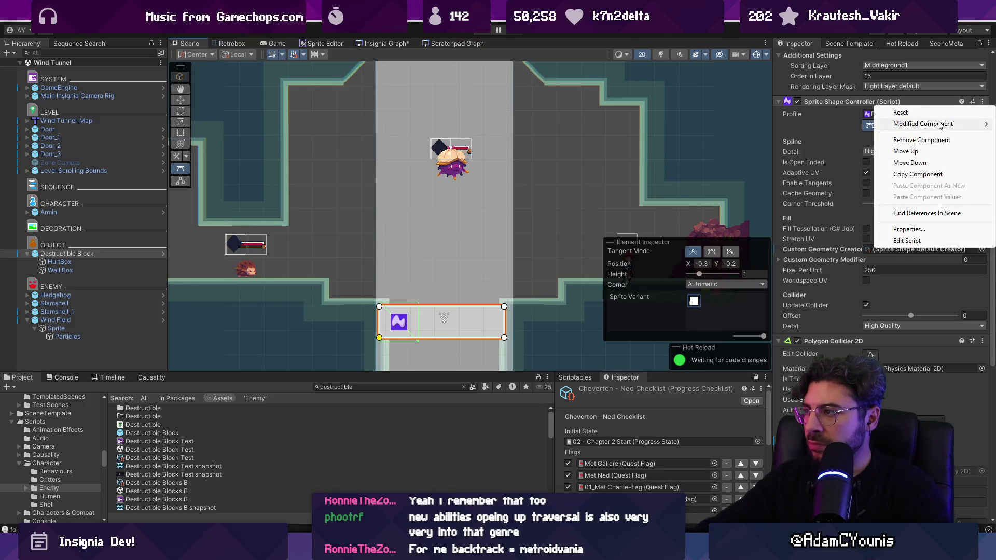
# Step: Look through the sprite shape and polygon collider options without changing anything
pyautogui.moveTo(940, 124)
pyautogui.click(808, 210)
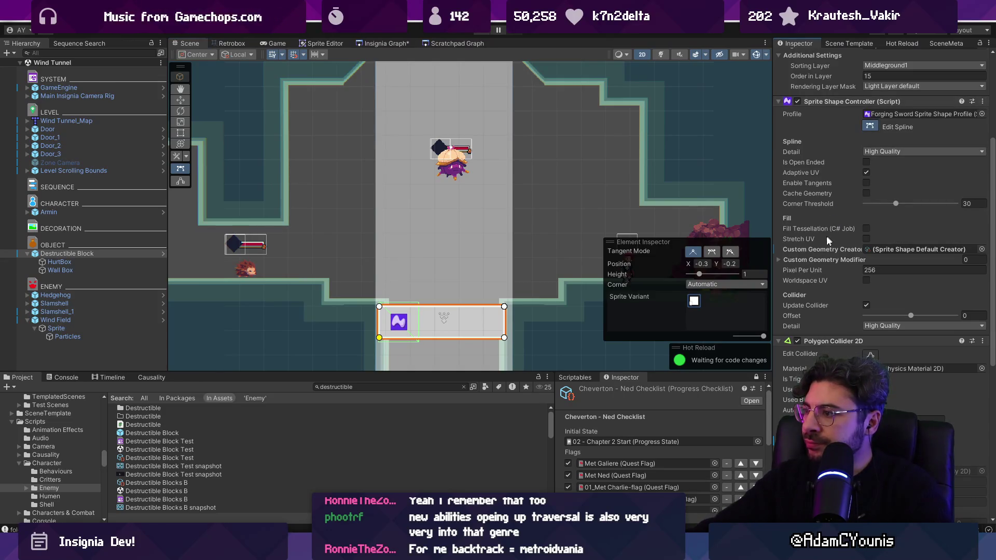
pyautogui.click(813, 262)
pyautogui.click(813, 261)
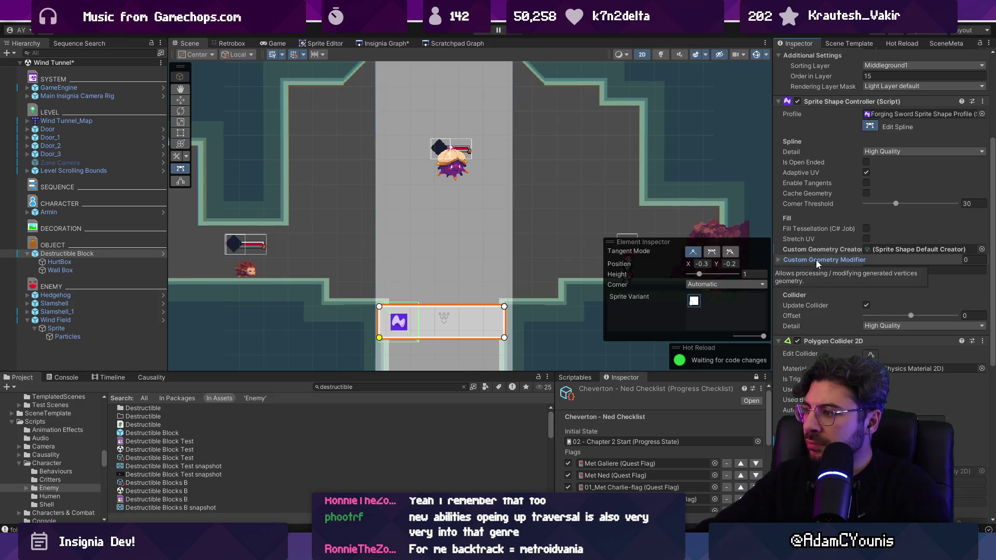
pyautogui.rightClick(797, 344)
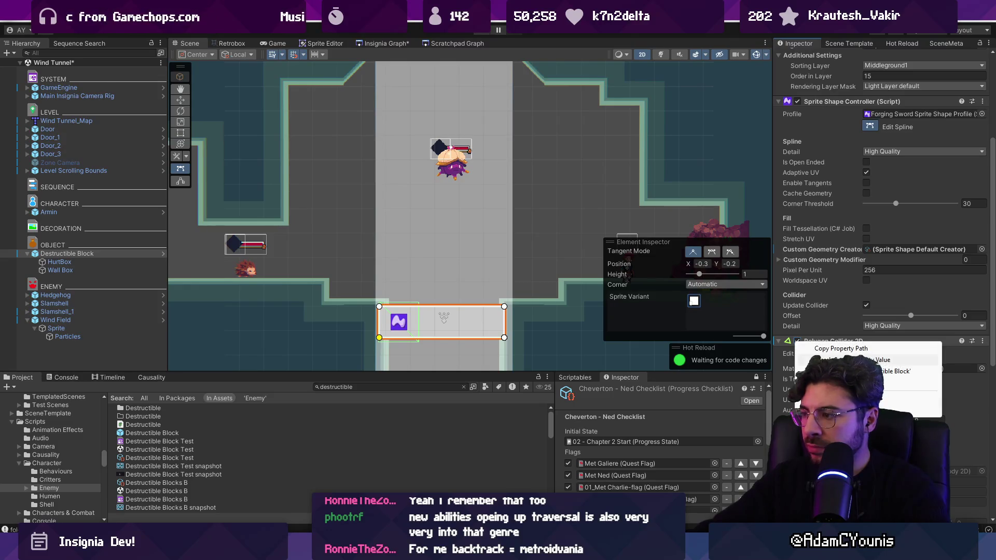
pyautogui.press('Escape')
pyautogui.click(982, 342)
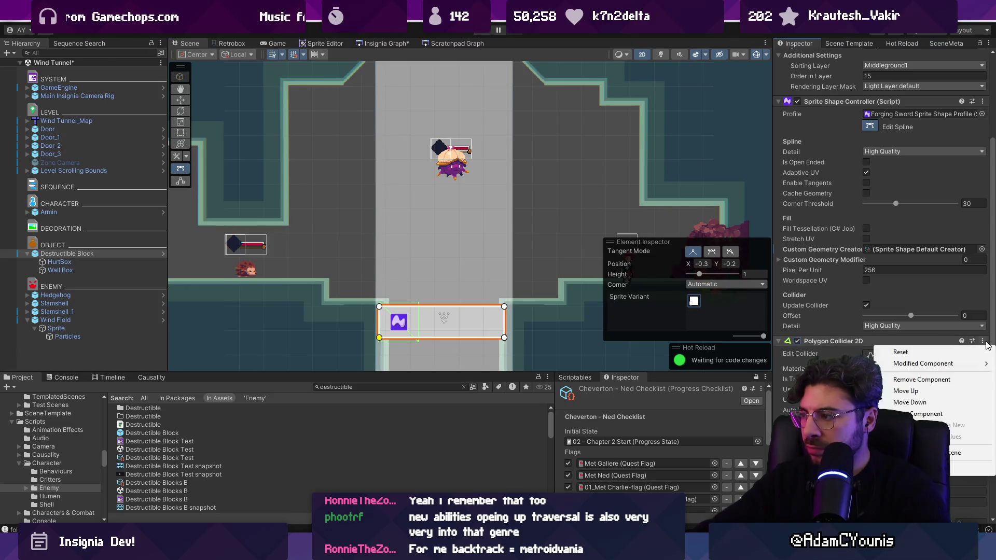
pyautogui.press('Escape')
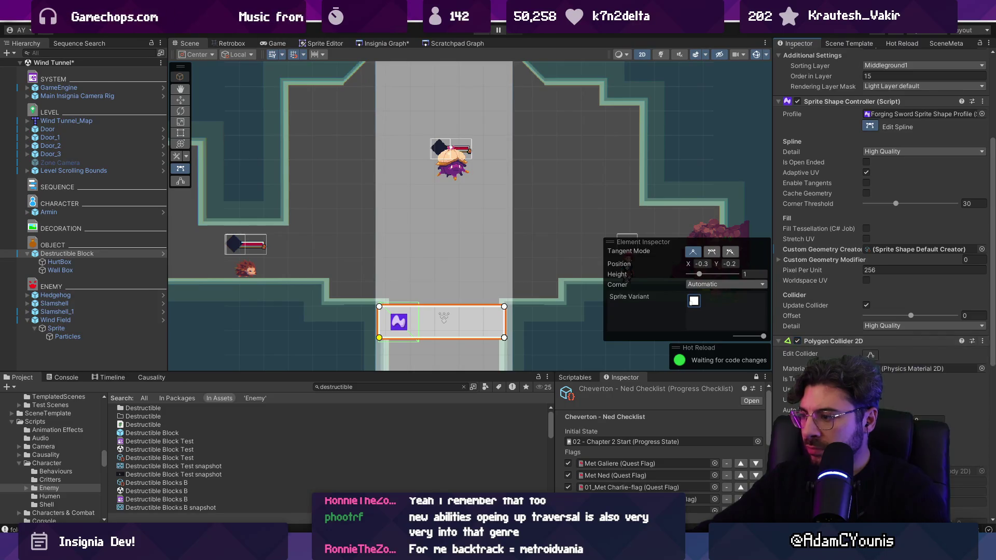
# Step: Check the Destructible script and Rigidbody 2D component options
pyautogui.scroll(-1, 882, 208)
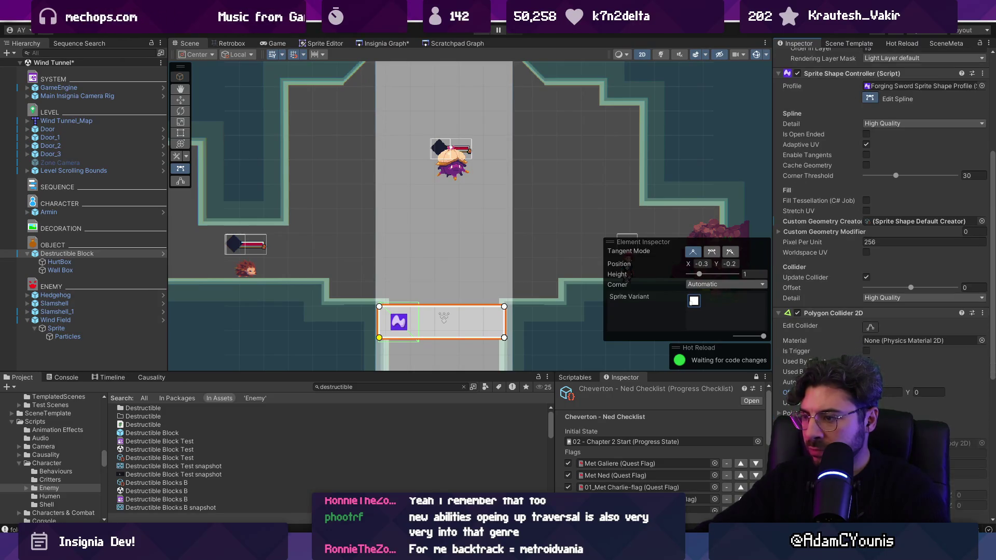
pyautogui.scroll(-4, 882, 208)
pyautogui.scroll(8, 850, 301)
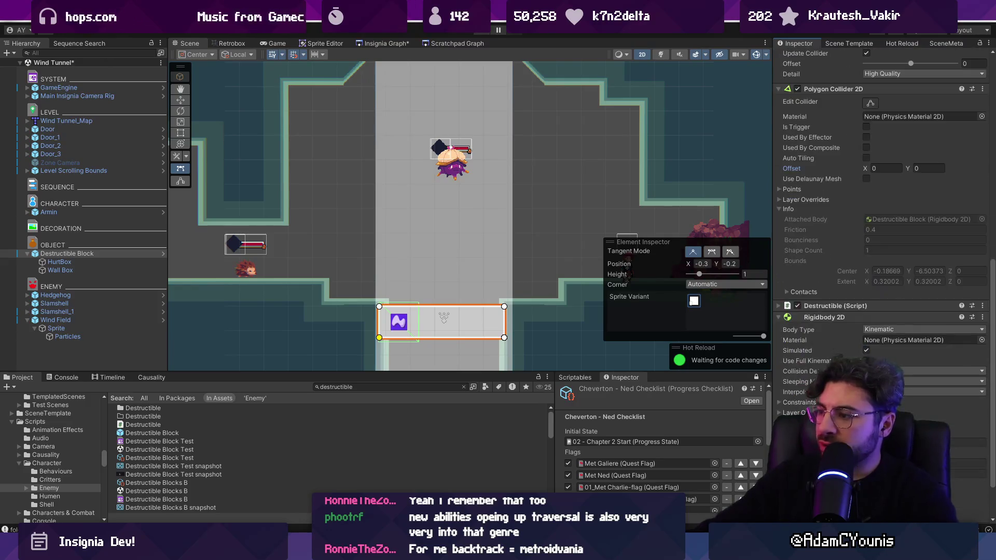
pyautogui.scroll(-12, 828, 222)
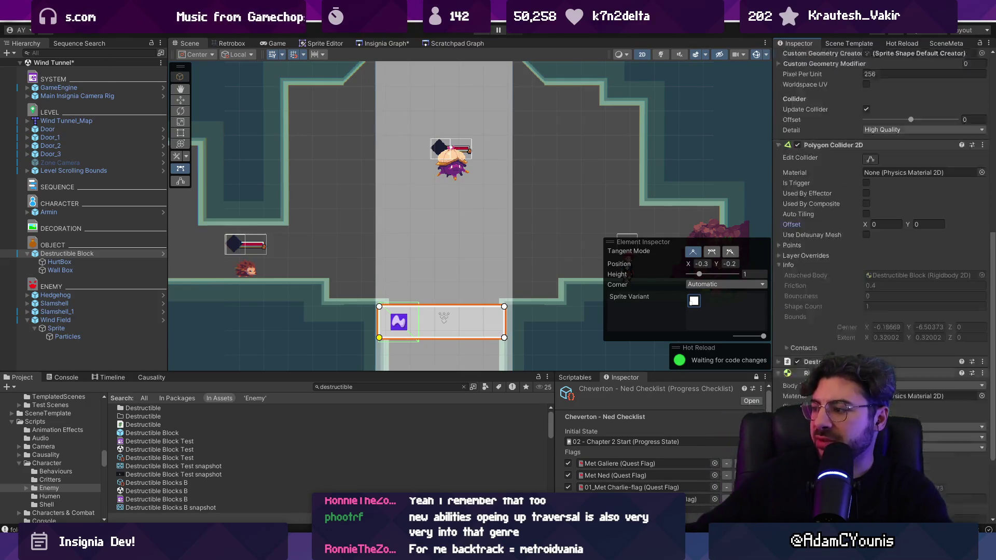
pyautogui.click(982, 306)
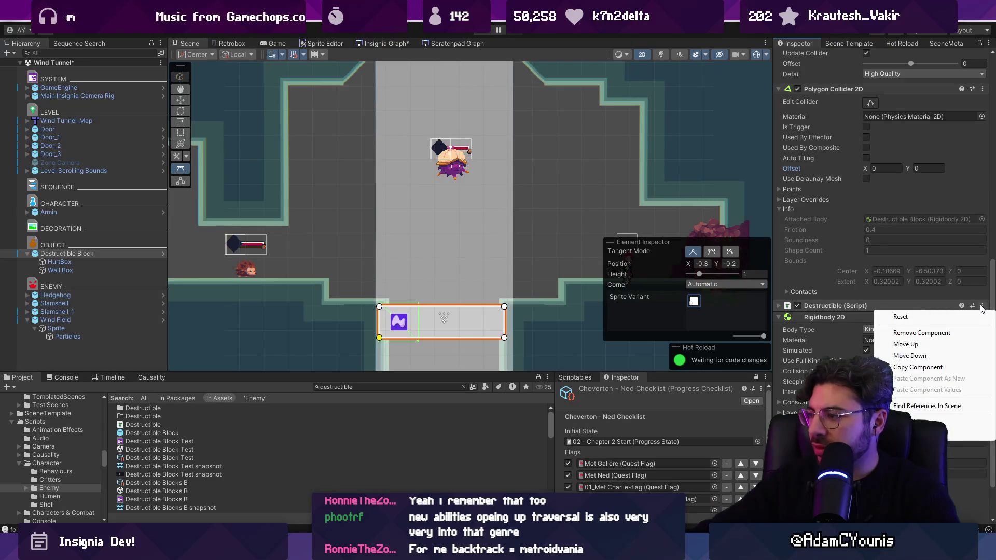
pyautogui.click(982, 307)
pyautogui.click(983, 317)
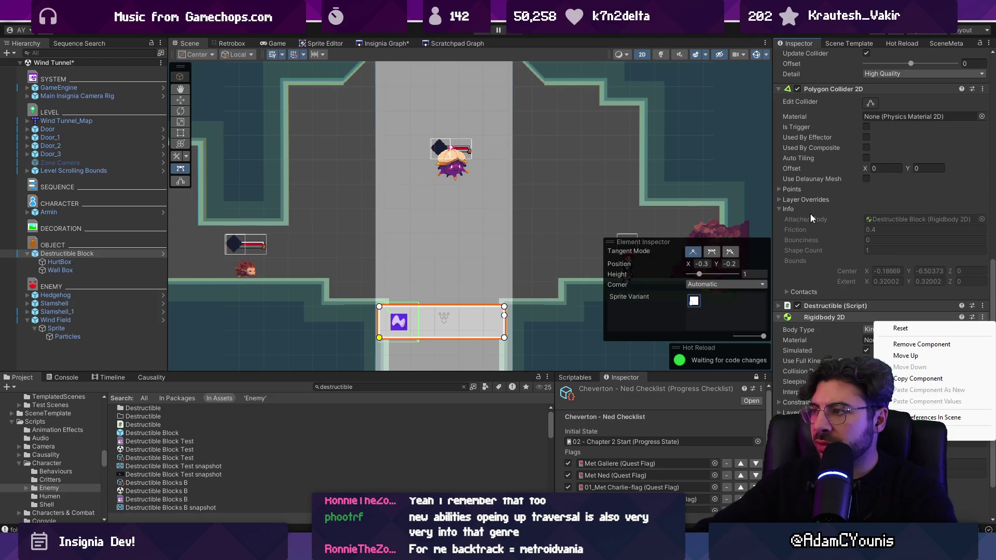
# Step: With Edit Collider on, drag the polygon collider's vertices onto the block's corners
pyautogui.click(869, 103)
pyautogui.moveTo(495, 303); pyautogui.dragTo(503, 307)
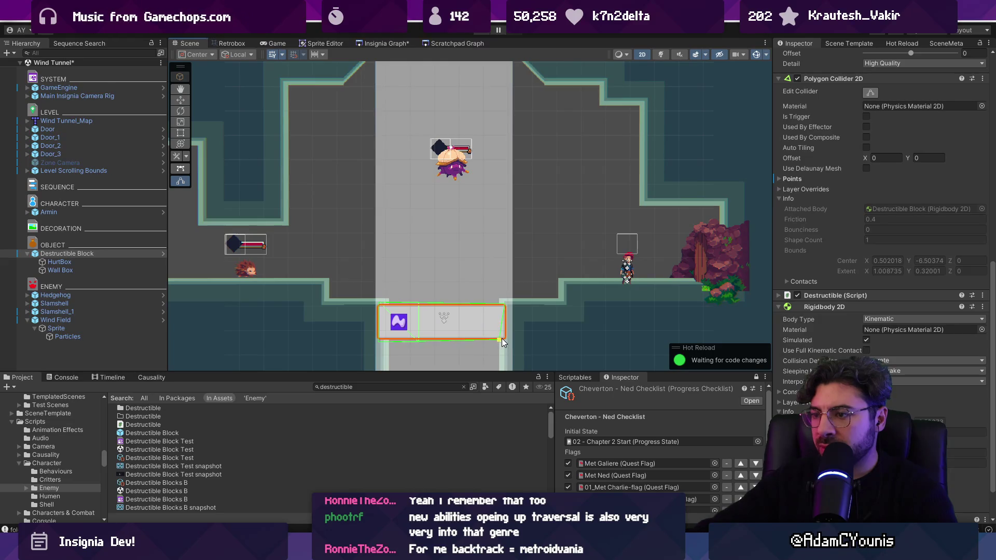
pyautogui.moveTo(508, 339); pyautogui.dragTo(505, 338)
pyautogui.scroll(3, 879, 188)
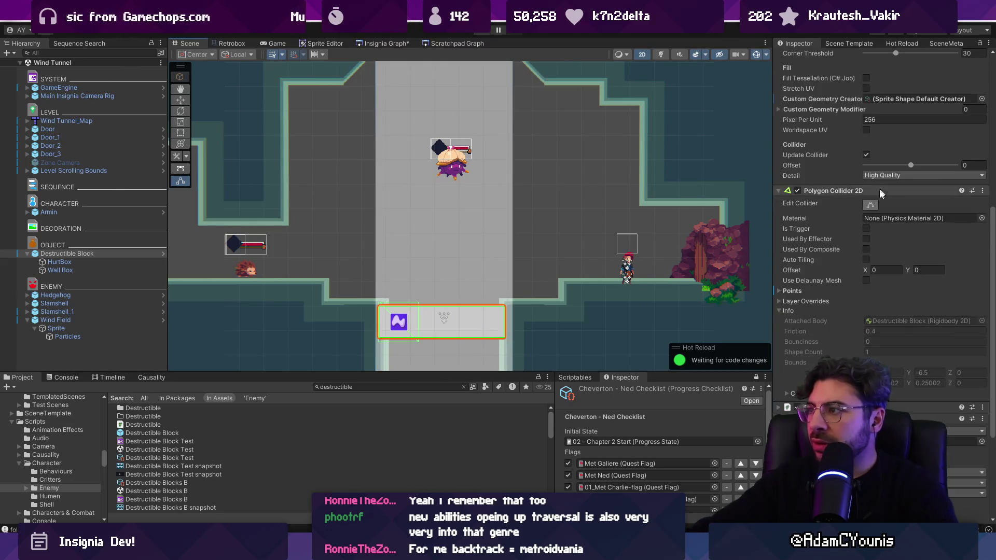
pyautogui.scroll(3, 869, 200)
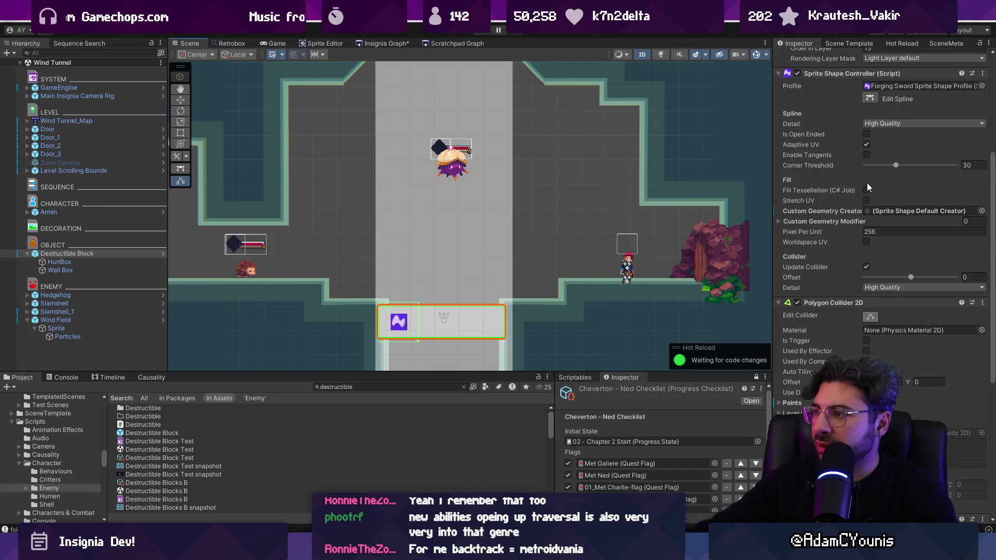
# Step: Override Update Collider, set Collider Offset to 0.046, and save the scene
pyautogui.click(824, 220)
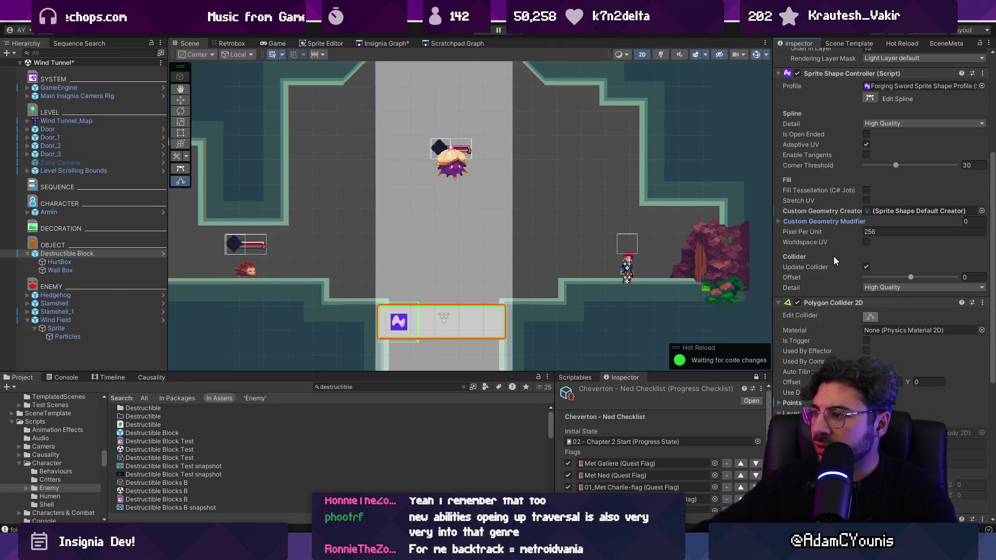
pyautogui.click(866, 267)
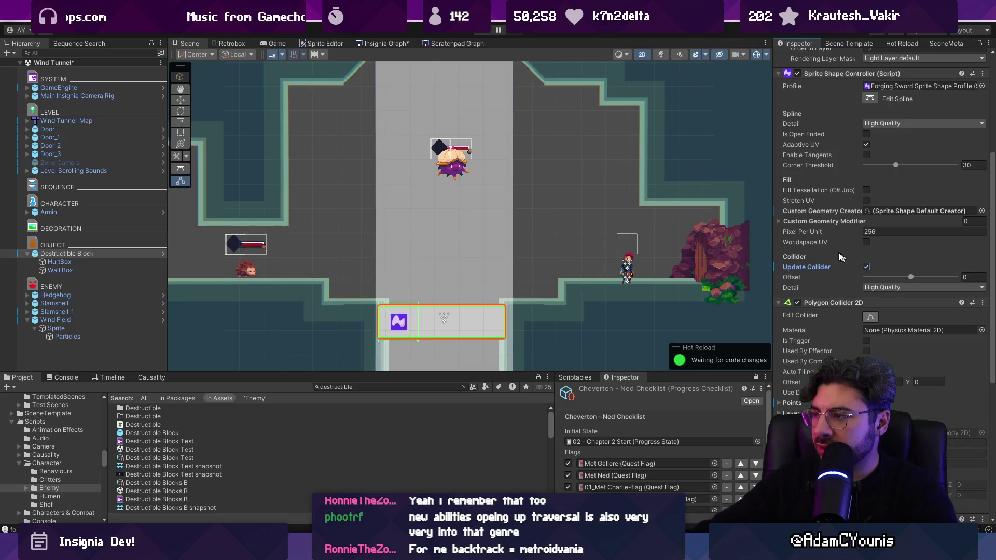
pyautogui.moveTo(919, 284); pyautogui.dragTo(921, 284)
pyautogui.hotkey('ctrl', 's')
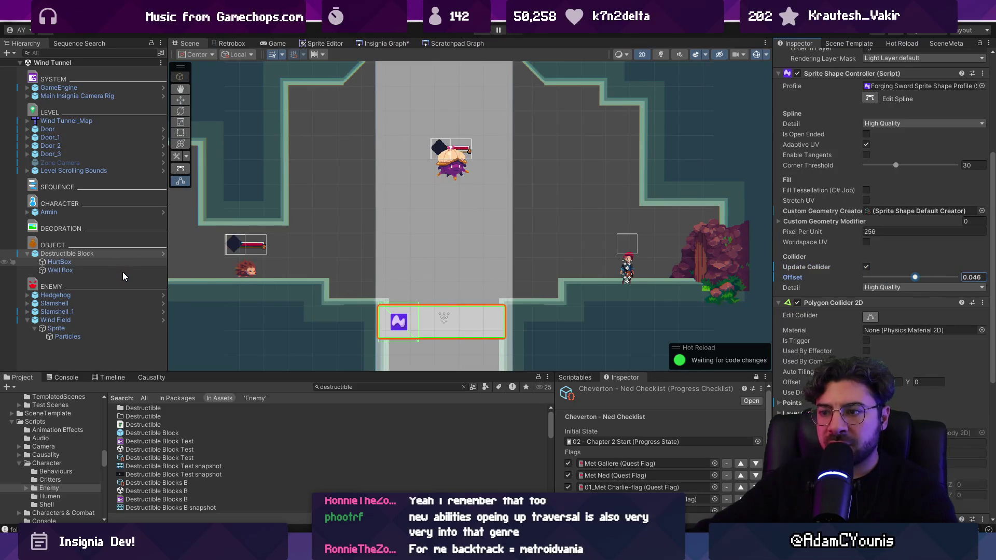
pyautogui.click(122, 265)
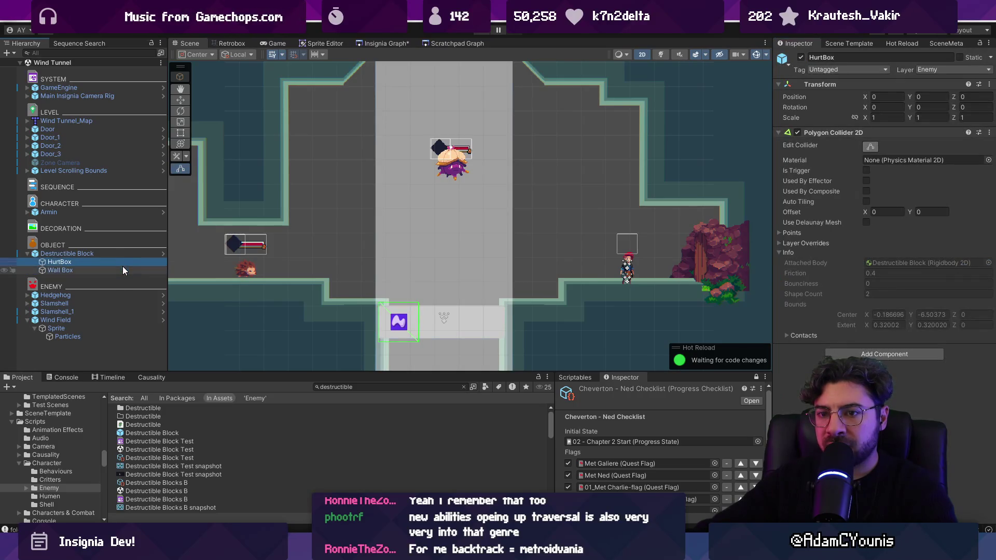
# Step: Stretch the HurtBox collider with the Rect tool to span the whole block
pyautogui.press('f')
pyautogui.click(121, 254)
pyautogui.press('f')
pyautogui.doubleClick(120, 261)
pyautogui.scroll(-3, 239, 209)
pyautogui.press('r')
pyautogui.press('t')
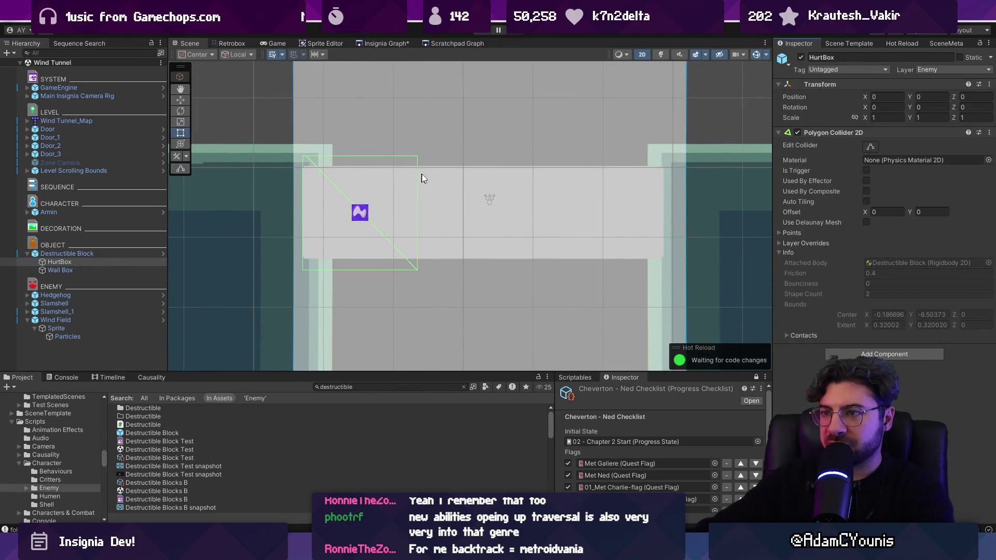
pyautogui.moveTo(417, 156)
pyautogui.mouseDown()
pyautogui.moveTo(687, 172)
pyautogui.moveTo(675, 155)
pyautogui.mouseUp()
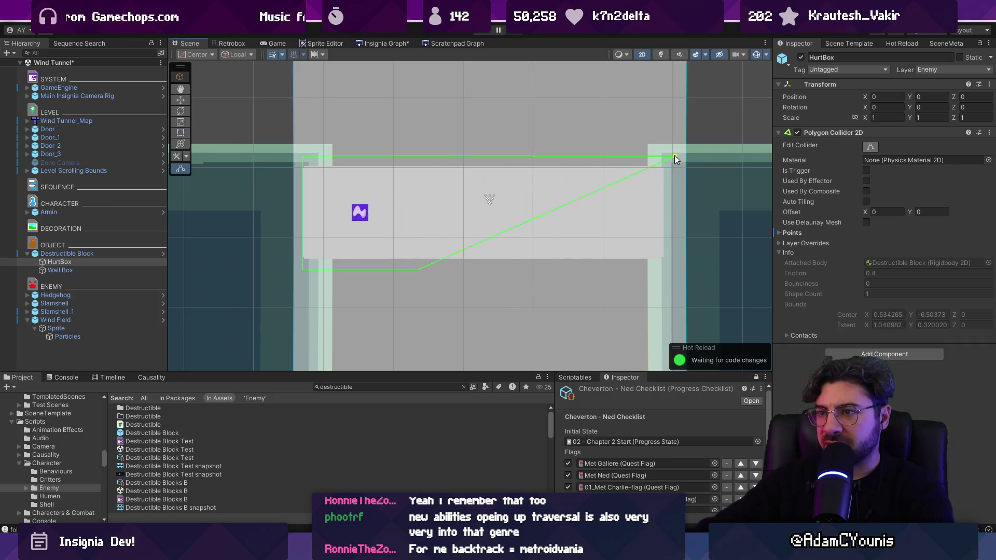
pyautogui.moveTo(655, 271); pyautogui.dragTo(676, 269)
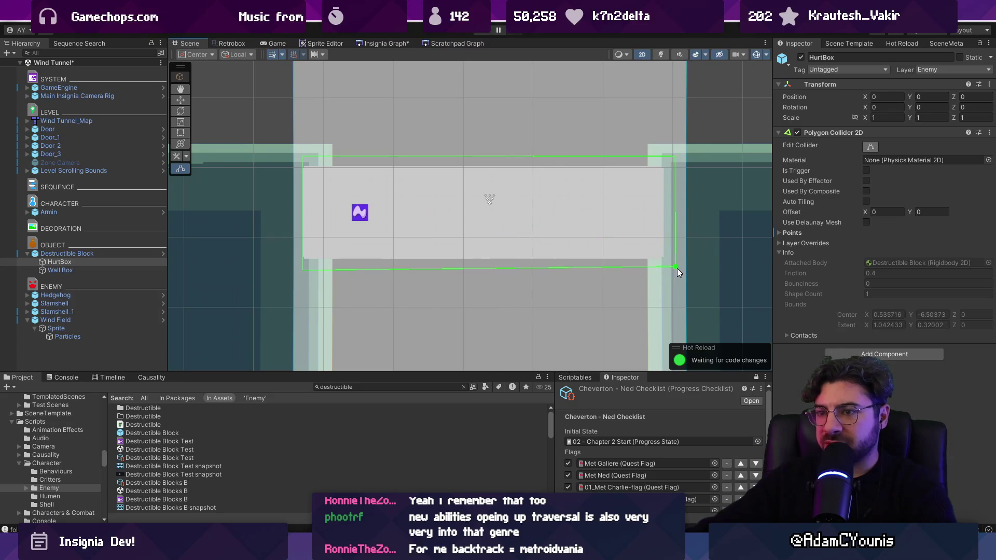
# Step: Deactivate the Wall Box, then playtest by walking left and jumping before stopping
pyautogui.click(142, 270)
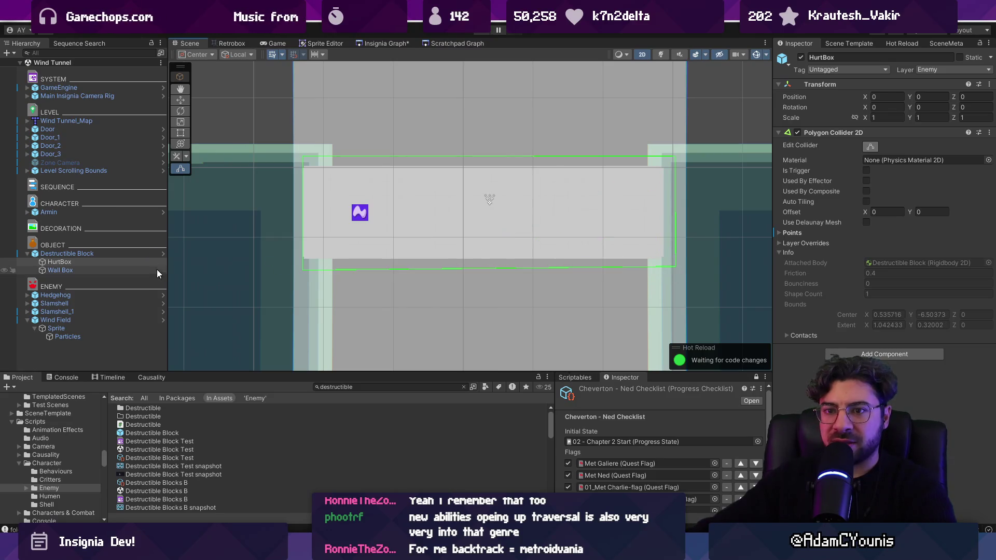
pyautogui.click(801, 58)
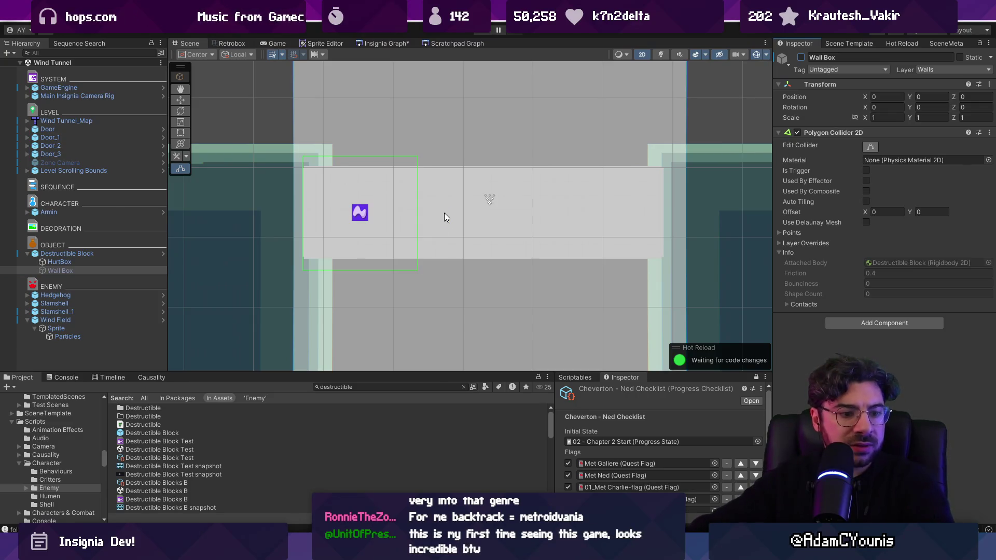
pyautogui.hotkey('ctrl', 'p')
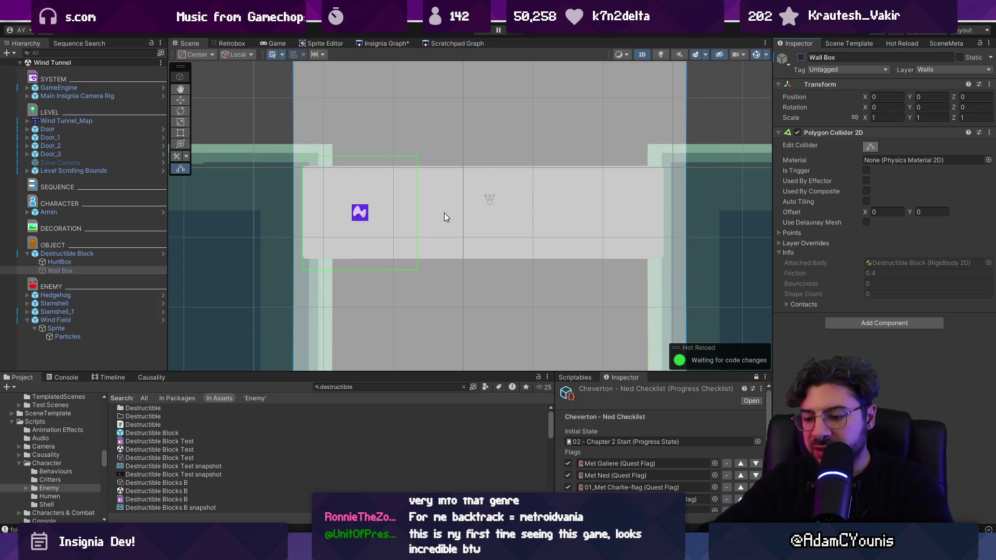
pyautogui.press('Left')
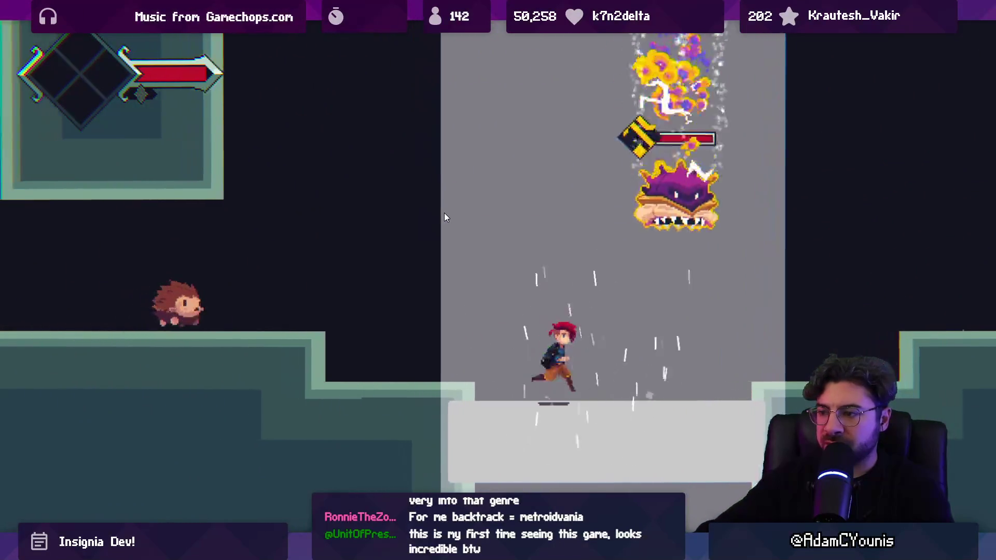
pyautogui.press('space')
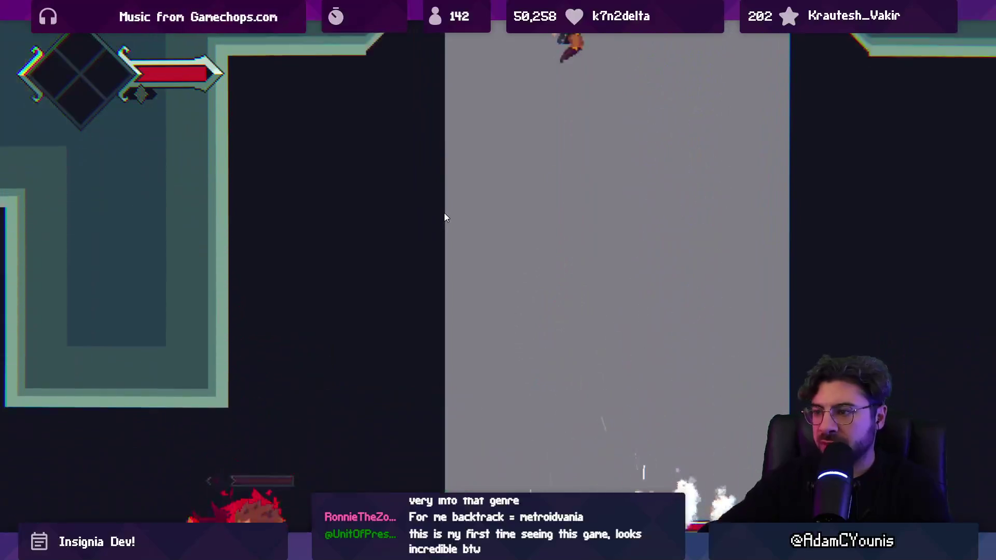
pyautogui.hotkey('ctrl', 'p')
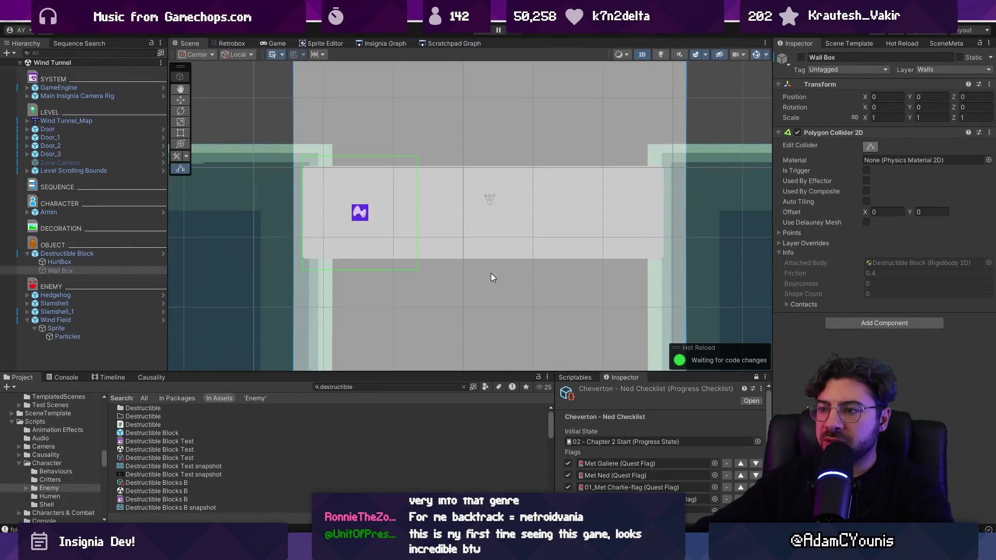
pyautogui.click(491, 273)
pyautogui.scroll(-5, 487, 280)
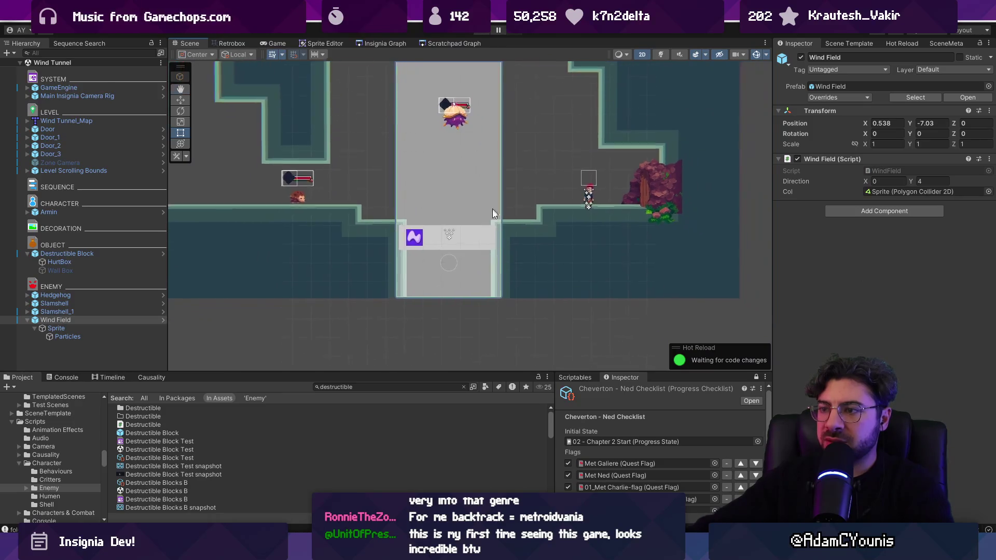
# Step: Resize the Wind Field sprite's bottom edge to about Y scale 6.13 and save the scene
pyautogui.click(502, 302)
pyautogui.scroll(-5, 502, 301)
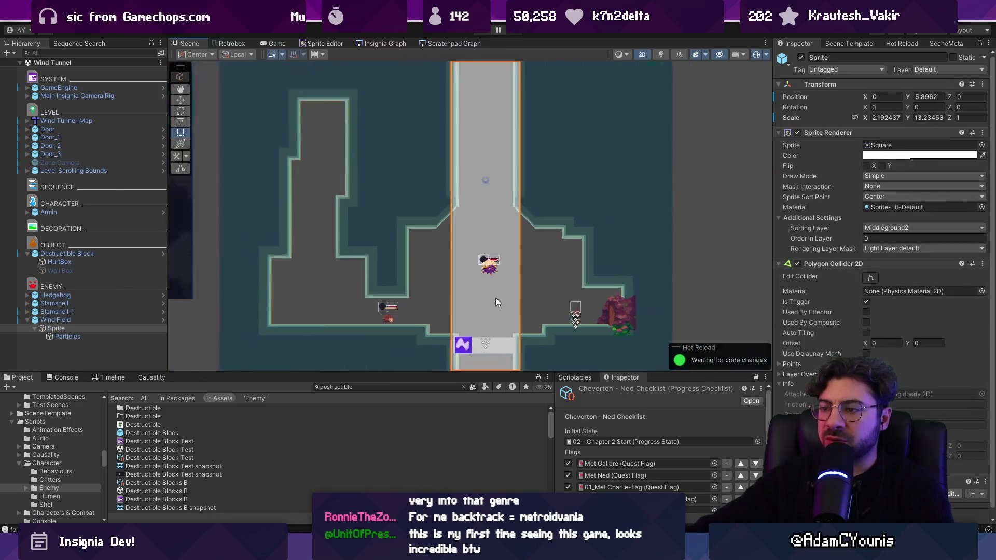
pyautogui.moveTo(478, 336)
pyautogui.mouseDown()
pyautogui.moveTo(492, 126)
pyautogui.moveTo(495, 136)
pyautogui.mouseUp()
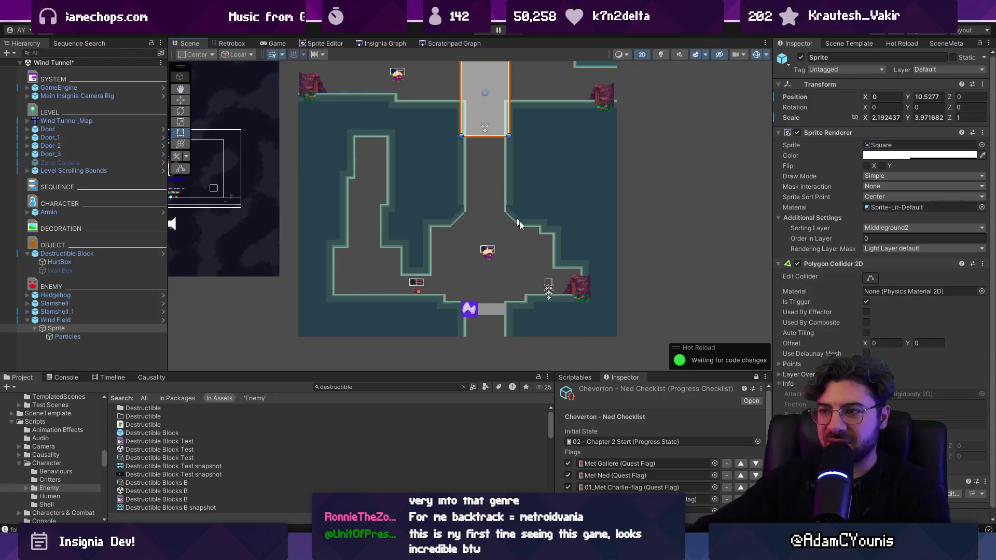
pyautogui.moveTo(488, 136); pyautogui.dragTo(493, 171)
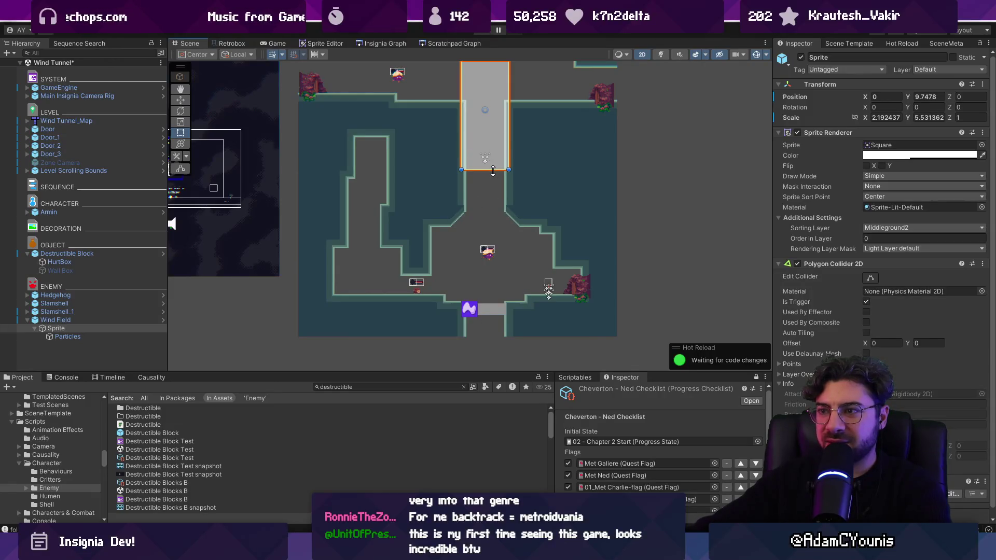
pyautogui.hotkey('ctrl', 'z')
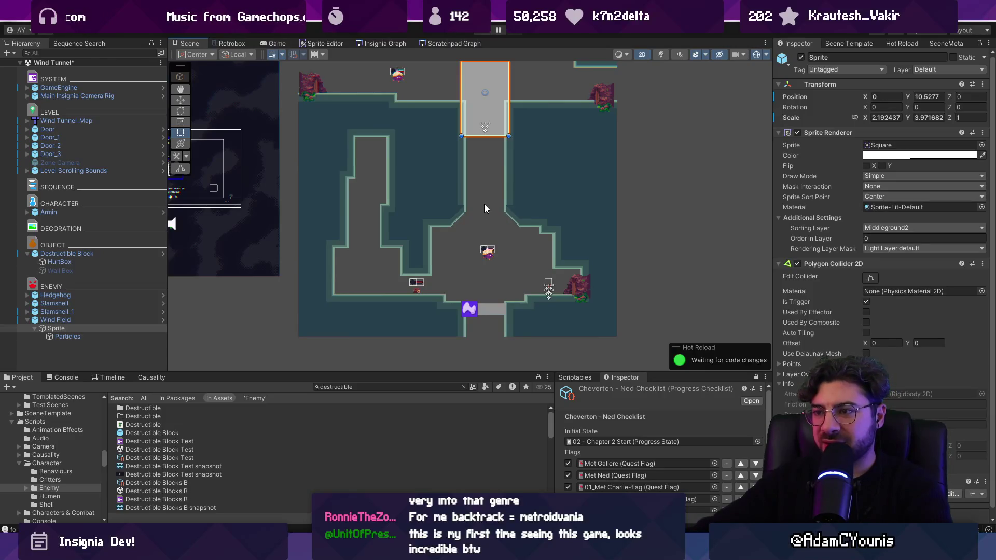
pyautogui.moveTo(485, 137); pyautogui.dragTo(490, 194)
pyautogui.hotkey('ctrl', 's')
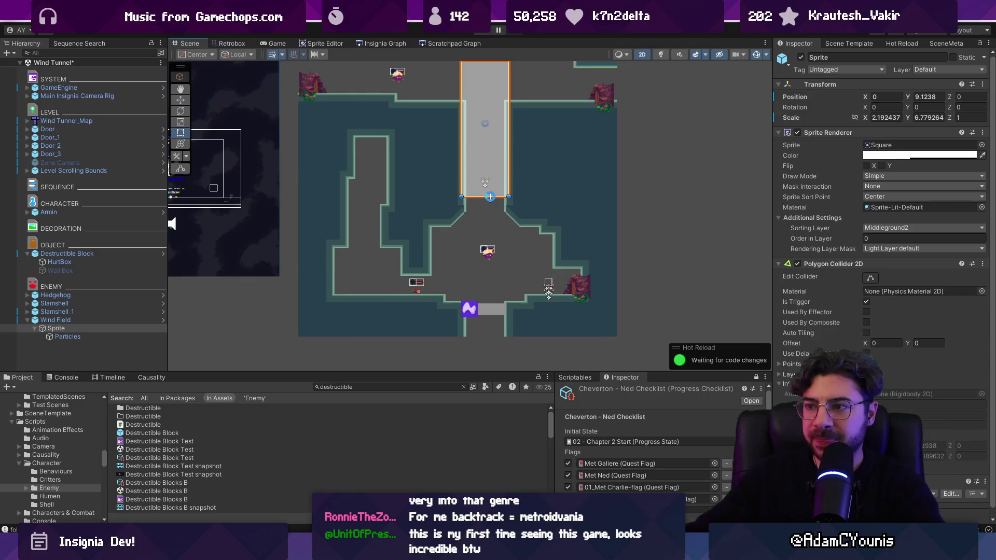
pyautogui.moveTo(489, 198); pyautogui.dragTo(491, 184)
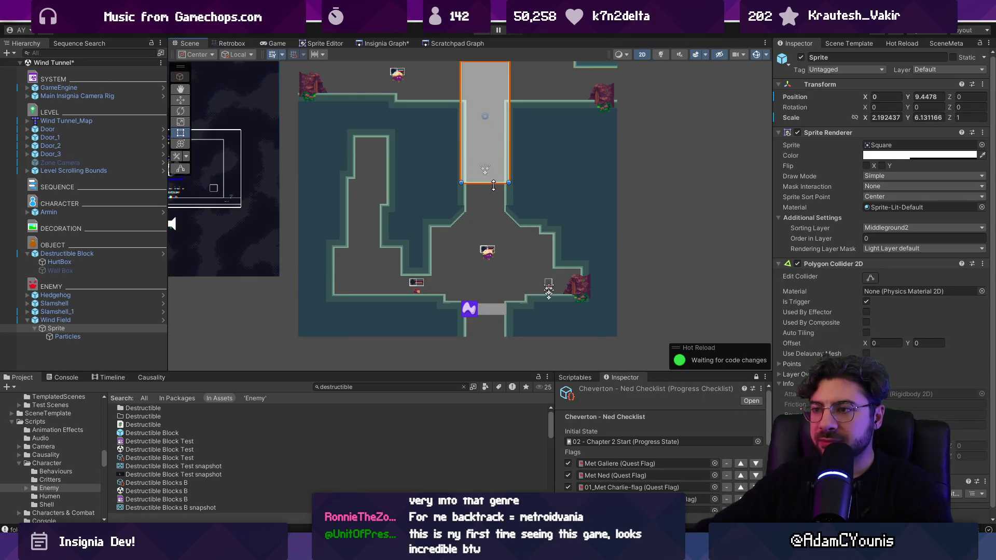
pyautogui.click(45, 320)
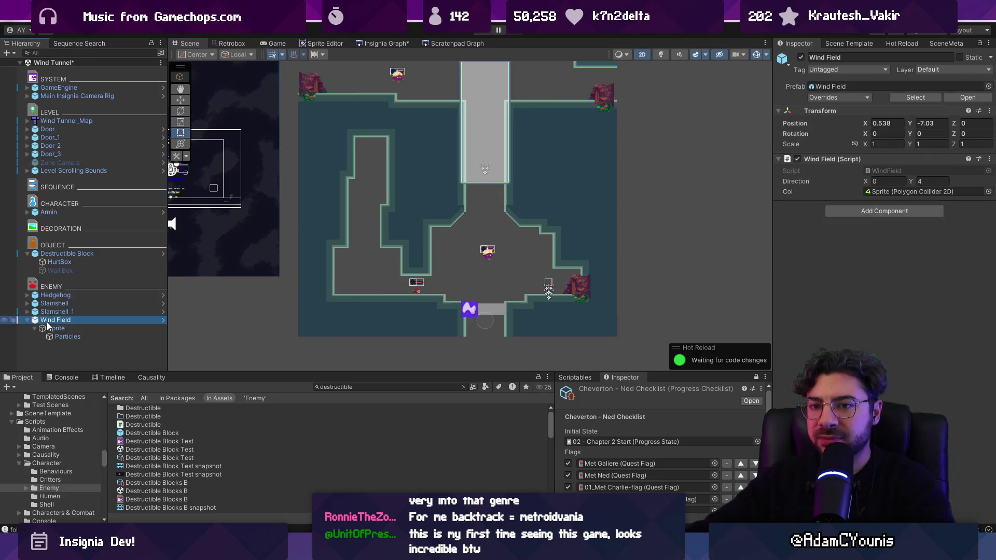
# Step: Duplicate the Wind Field and move Wind Field_1 down the shaft to Y -14.08
pyautogui.hotkey('ctrl', 'd')
pyautogui.press('f')
pyautogui.press('w')
pyautogui.moveTo(488, 87); pyautogui.dragTo(490, 200)
pyautogui.scroll(4, 489, 193)
pyautogui.press('r')
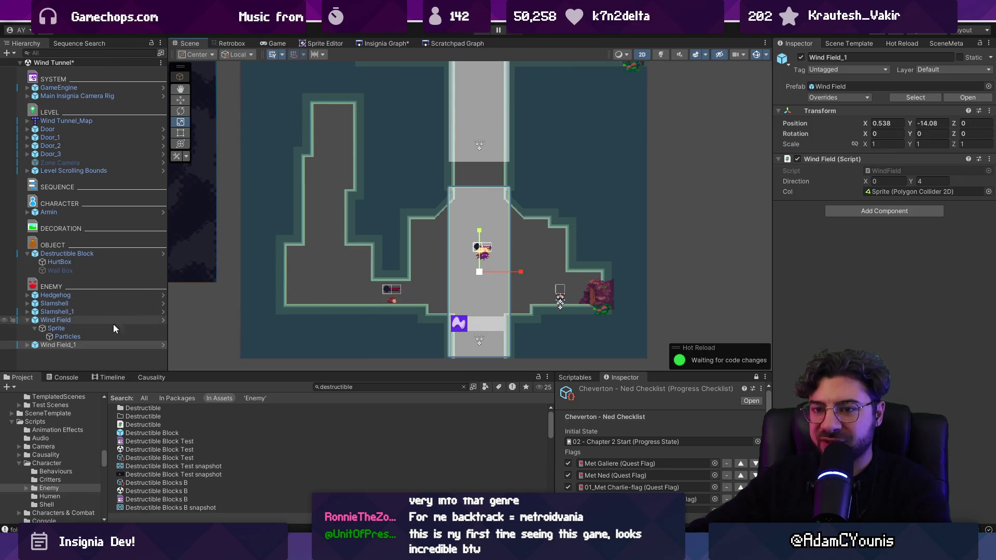
# Step: Pull Wind Field_1's sprite top edge upward to Y scale 7.05 with the Rect tool
pyautogui.click(28, 346)
pyautogui.click(57, 353)
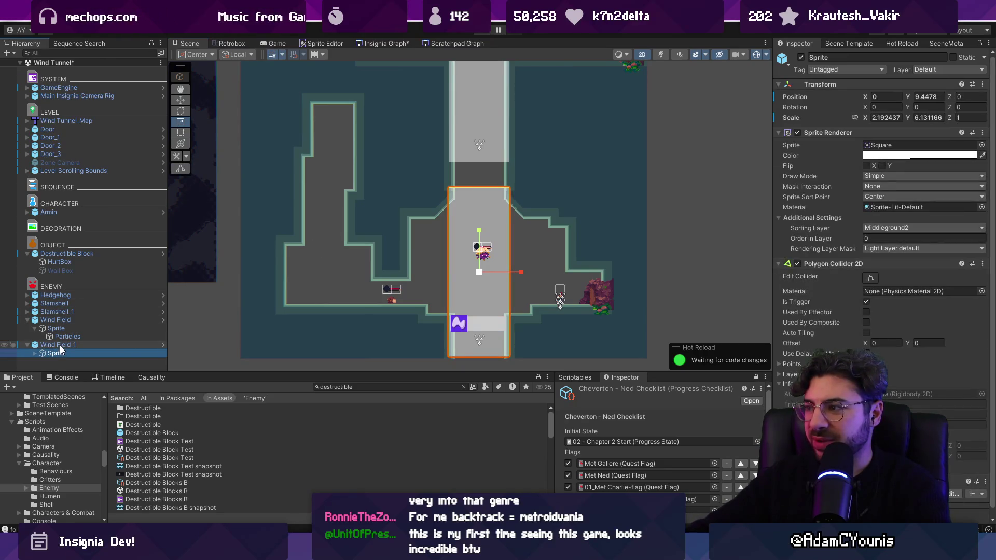
pyautogui.press('t')
pyautogui.moveTo(493, 190); pyautogui.dragTo(494, 163)
pyautogui.scroll(-2, 501, 183)
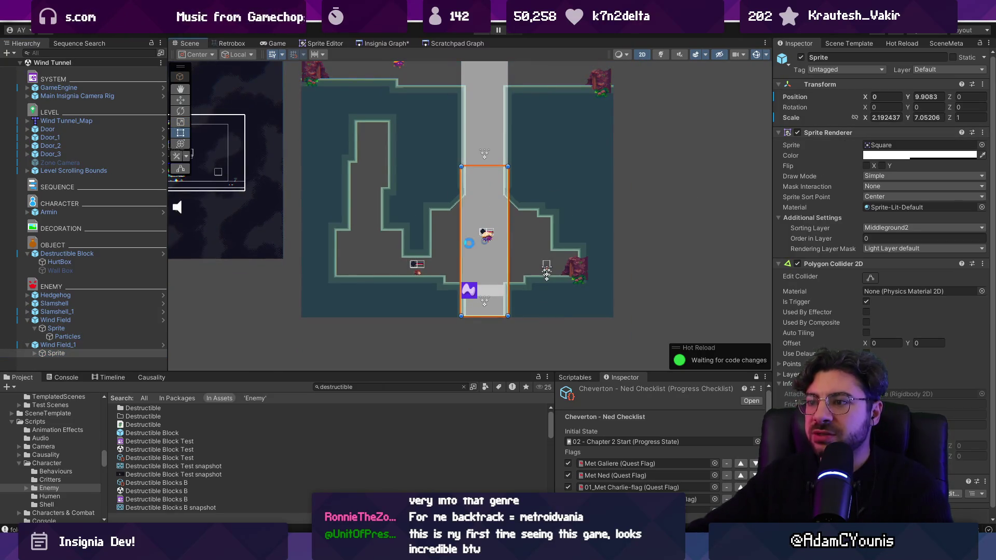
pyautogui.moveTo(468, 243); pyautogui.dragTo(456, 219)
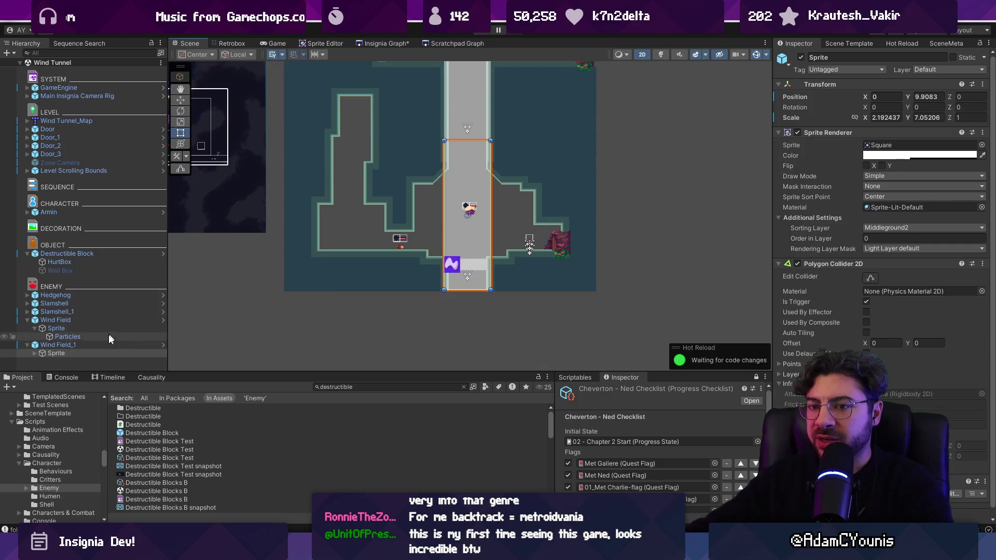
pyautogui.click(141, 345)
pyautogui.click(854, 208)
pyautogui.press('BackSpace')
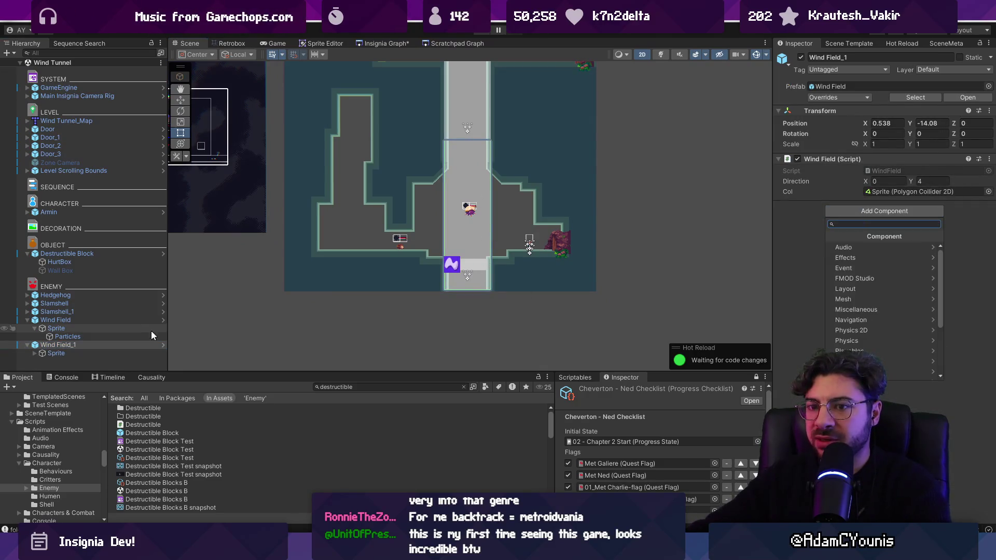
# Step: Add a Condition Toggle component to Wind Field_1
pyautogui.write('condit')
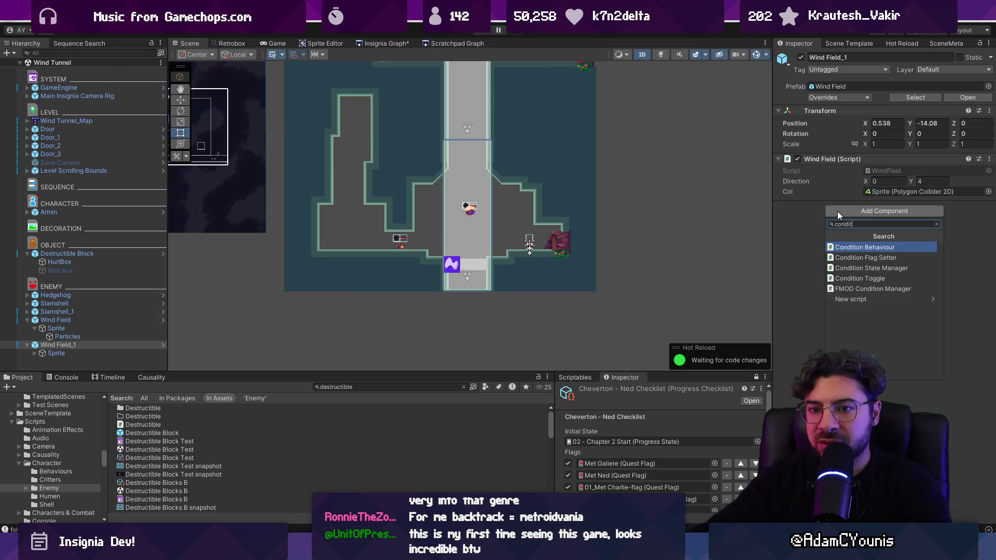
pyautogui.press('Down')
pyautogui.press('Down')
pyautogui.press('Down')
pyautogui.press('Return')
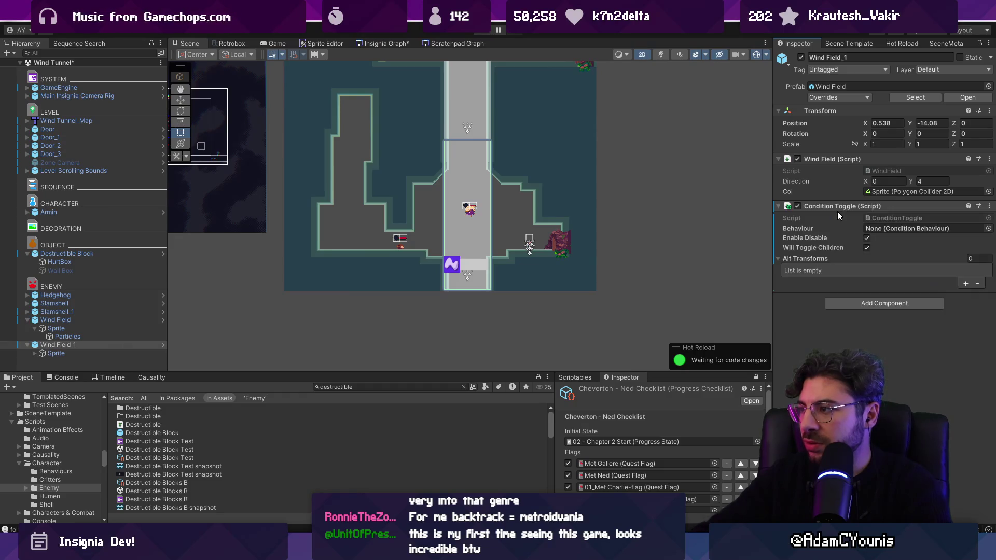
# Step: Add a Condition Behaviour, link it into the toggle's Behaviour field, then undo with Ctrl+Z
pyautogui.click(857, 306)
pyautogui.press('Up')
pyautogui.press('Up')
pyautogui.press('Up')
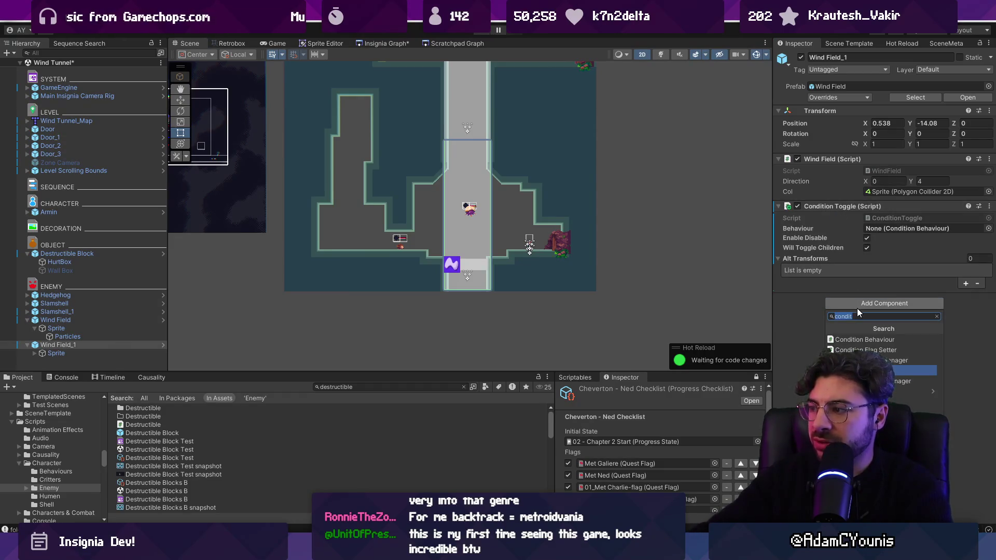
pyautogui.press('Return')
pyautogui.moveTo(850, 304); pyautogui.dragTo(896, 232)
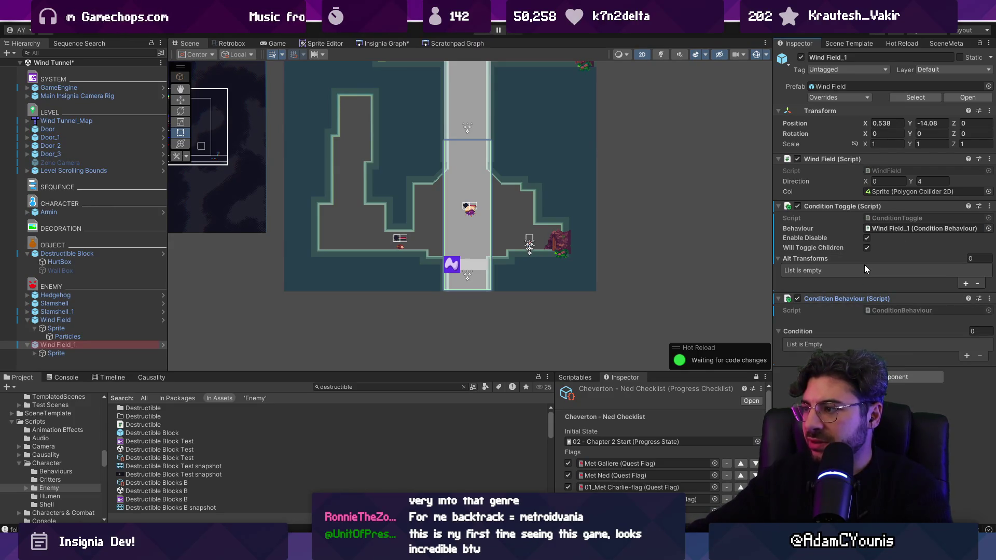
pyautogui.hotkey('ctrl', 'z')
pyautogui.hotkey('ctrl', 'z')
pyautogui.click(492, 252)
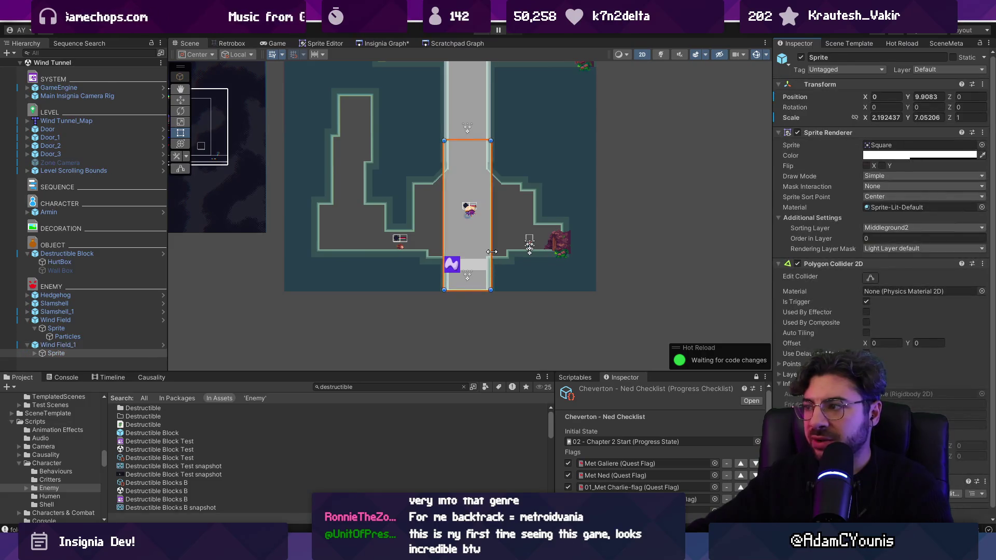
# Step: Create an empty parent above Wind Field_1 and name it Wind Condition
pyautogui.rightClick(59, 344)
pyautogui.click(103, 272)
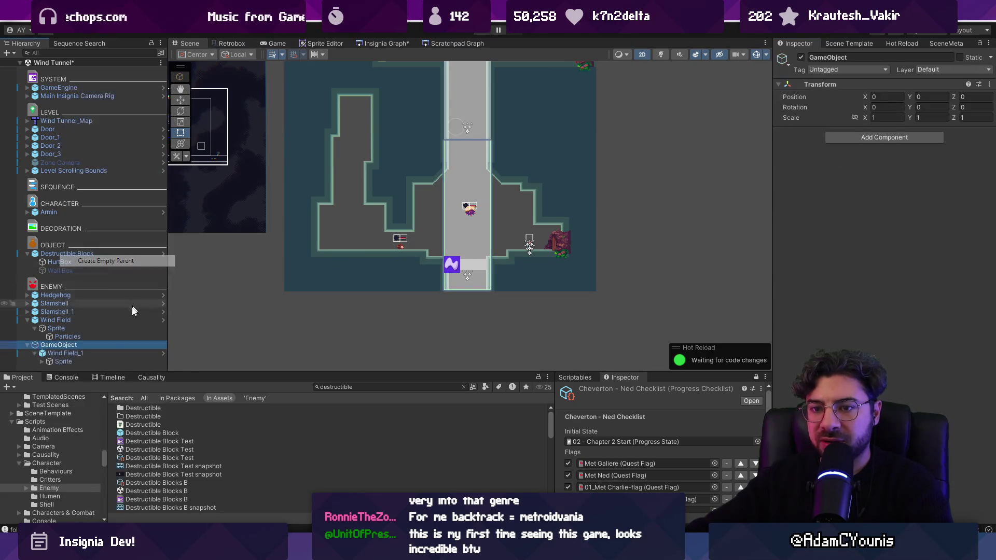
pyautogui.click(73, 343)
pyautogui.write('Wind Condi')
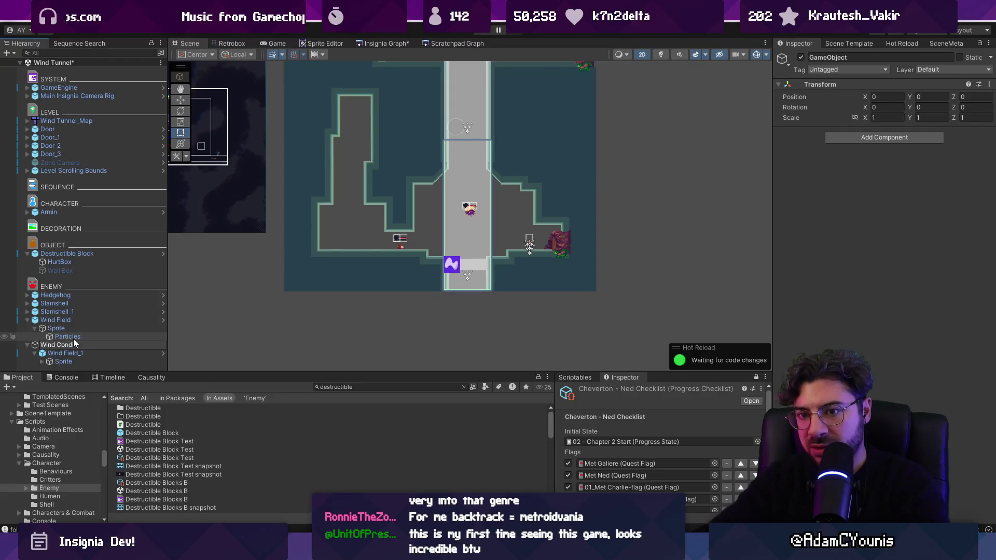
pyautogui.write('tion')
pyautogui.press('Return')
# Step: Add Condition Toggle and Condition Behaviour to Wind Condition and link them via Behaviour
pyautogui.click(858, 139)
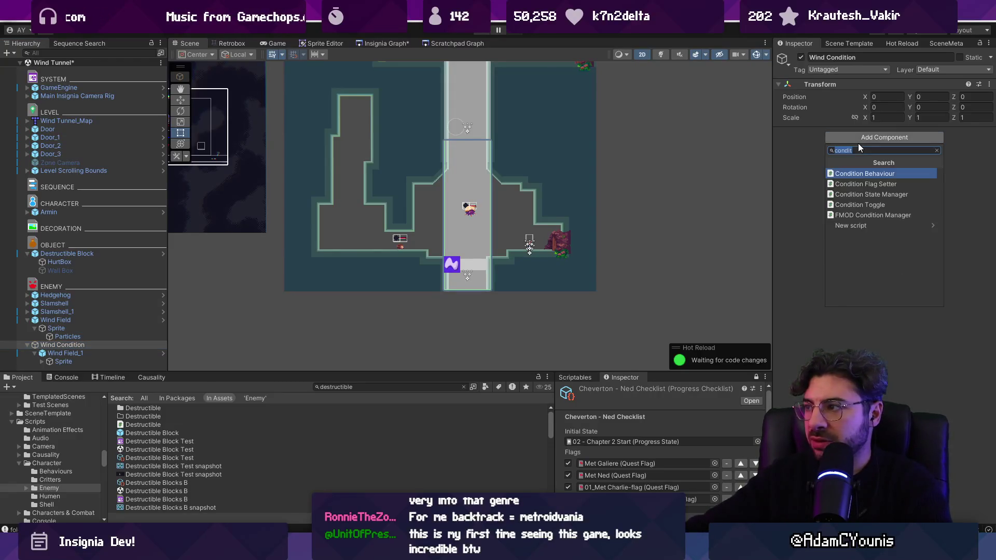
pyautogui.write('Condition To')
pyautogui.press('Return')
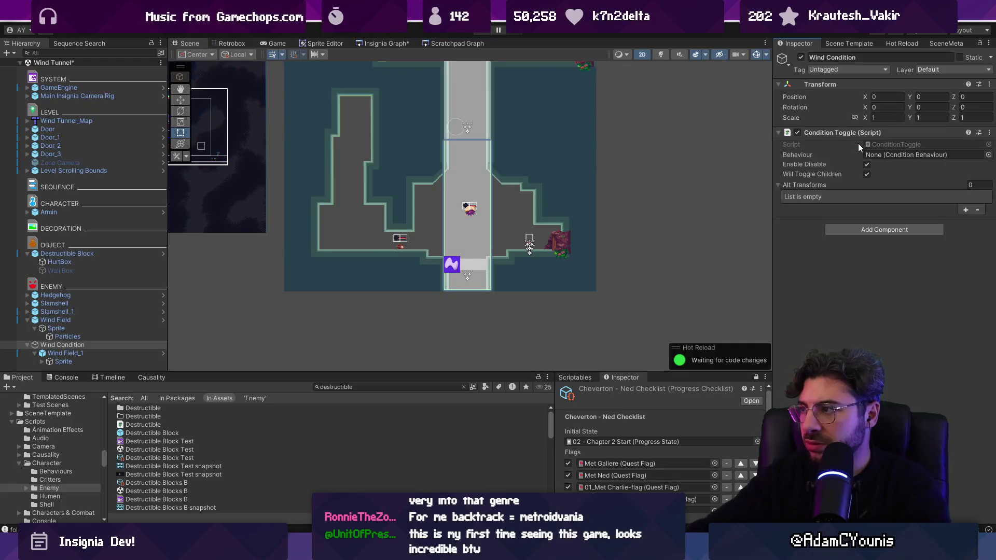
pyautogui.click(866, 231)
pyautogui.write('Condition beha')
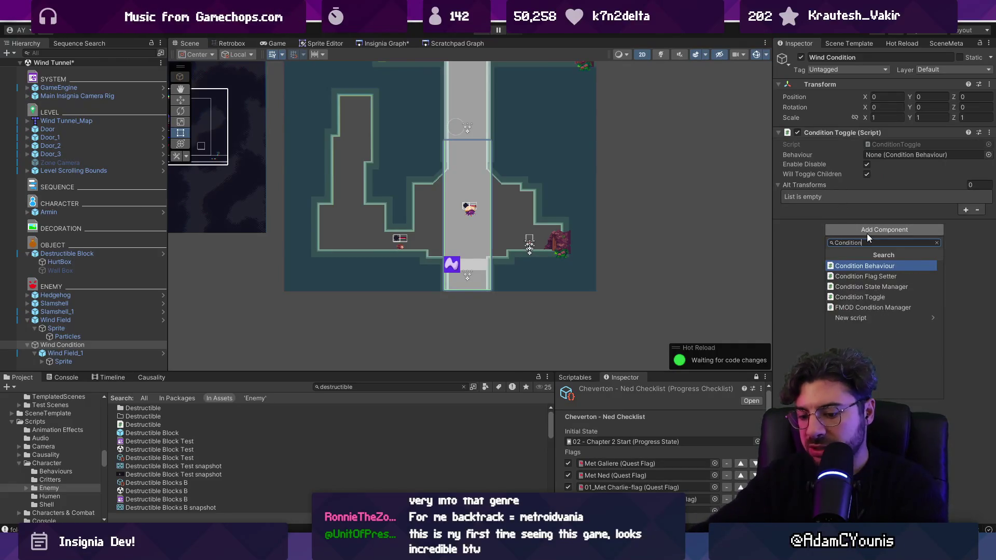
pyautogui.press('Return')
pyautogui.moveTo(850, 225); pyautogui.dragTo(896, 157)
# Step: Add a Game Object condition watching the Destructible Block, then start a playtest
pyautogui.click(966, 282)
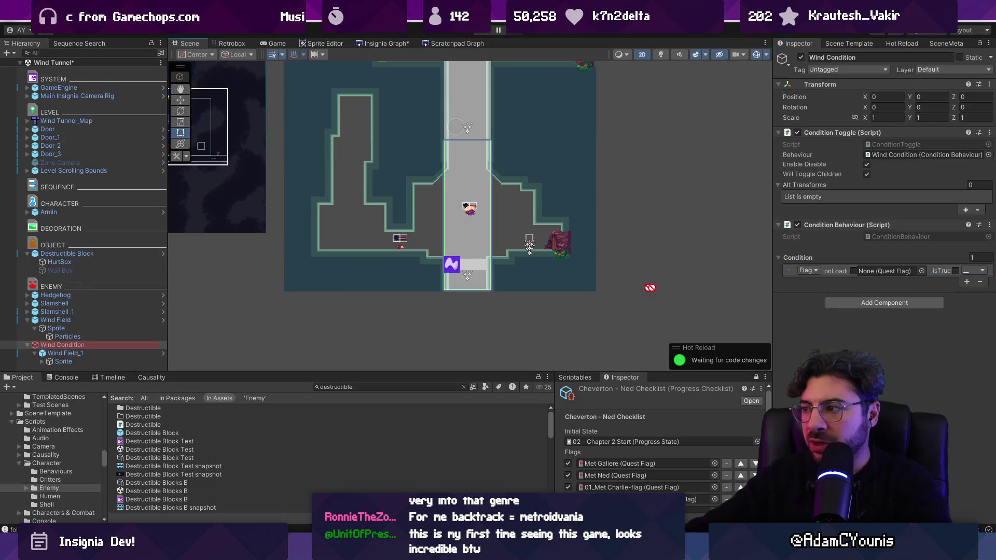
pyautogui.click(816, 271)
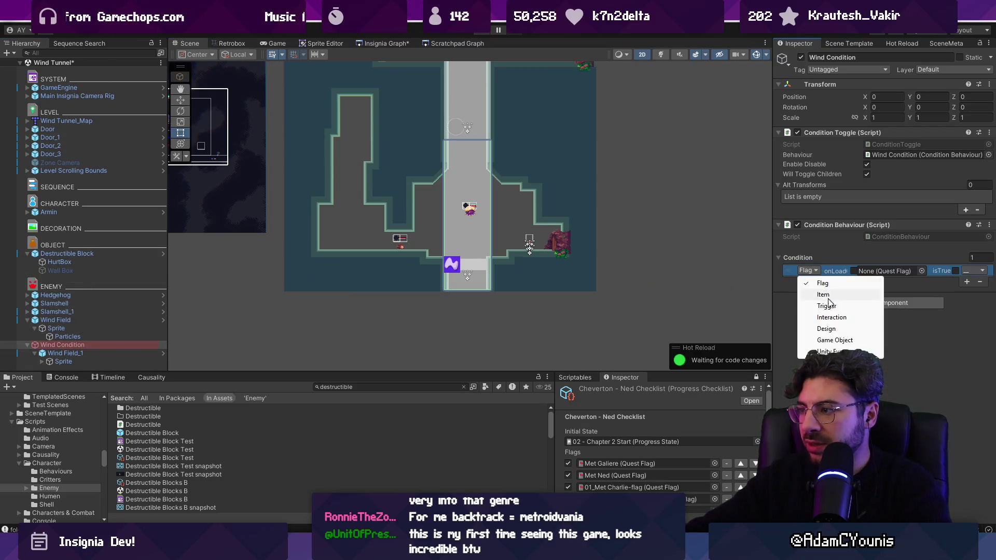
pyautogui.click(835, 341)
pyautogui.moveTo(84, 252); pyautogui.dragTo(856, 270)
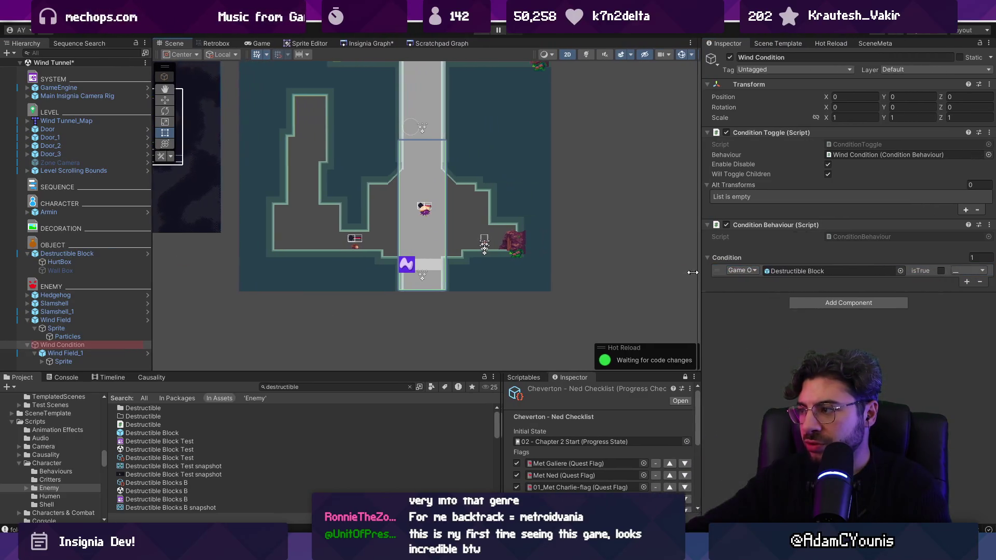
pyautogui.click(483, 35)
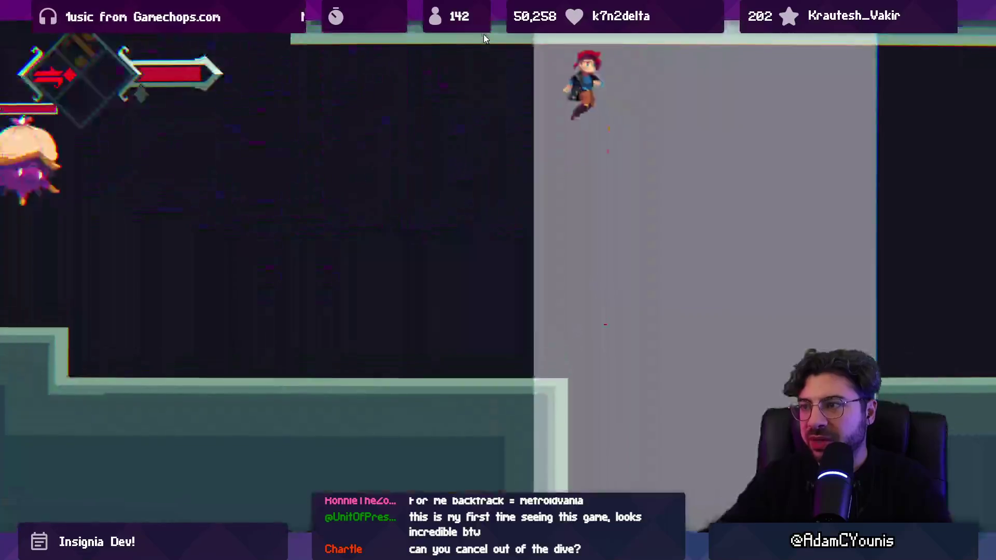
# Step: Leave the fullscreen game view and stop the Wind Tunnel playtest with Ctrl+P
pyautogui.press('Escape')
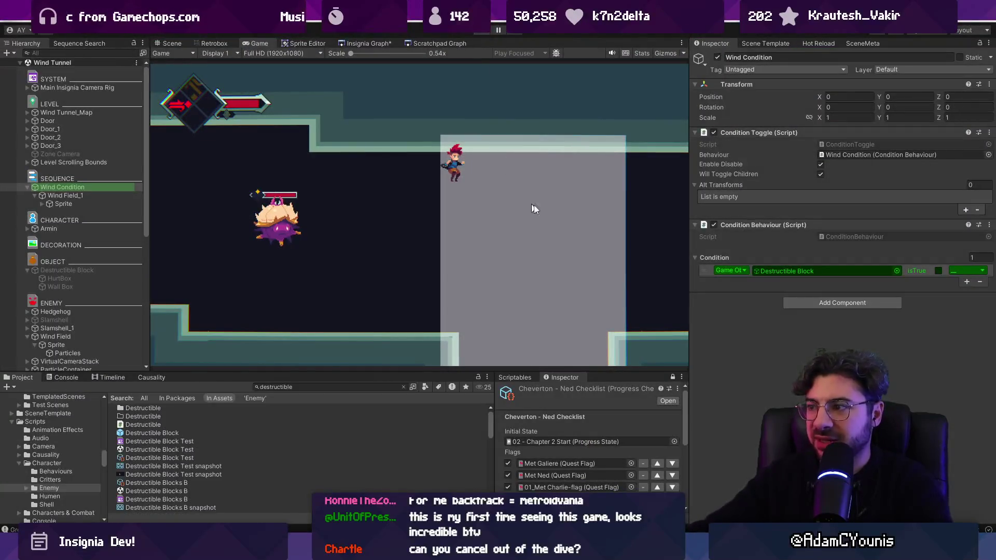
pyautogui.hotkey('ctrl', 'p')
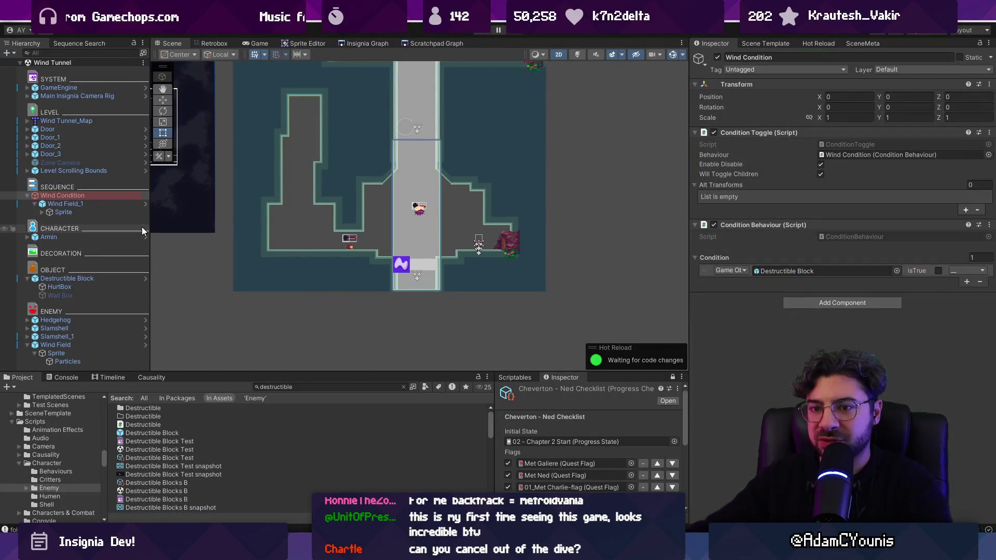
# Step: Inspect the Wind Field and Destructible Block components, then open the Destructible script
pyautogui.click(86, 347)
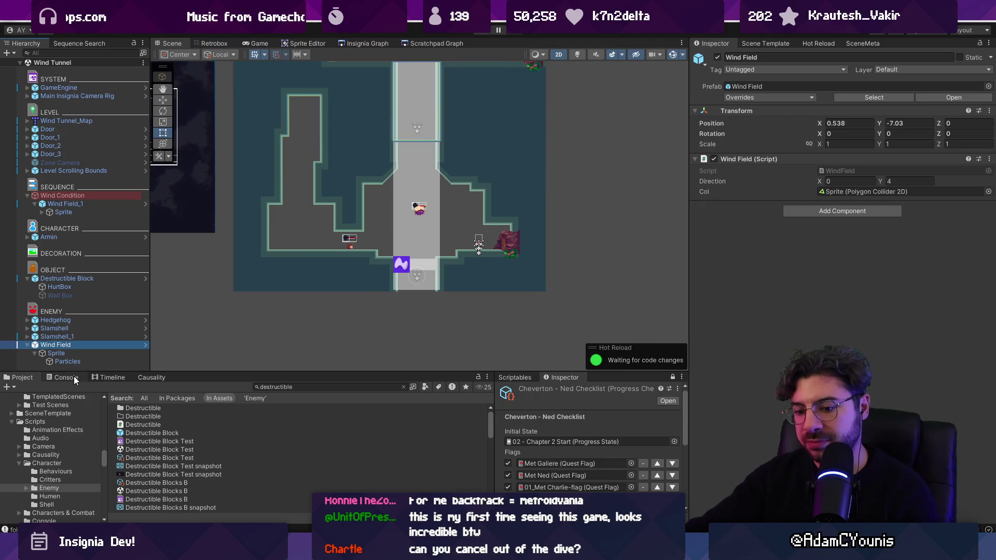
pyautogui.scroll(3, 434, 257)
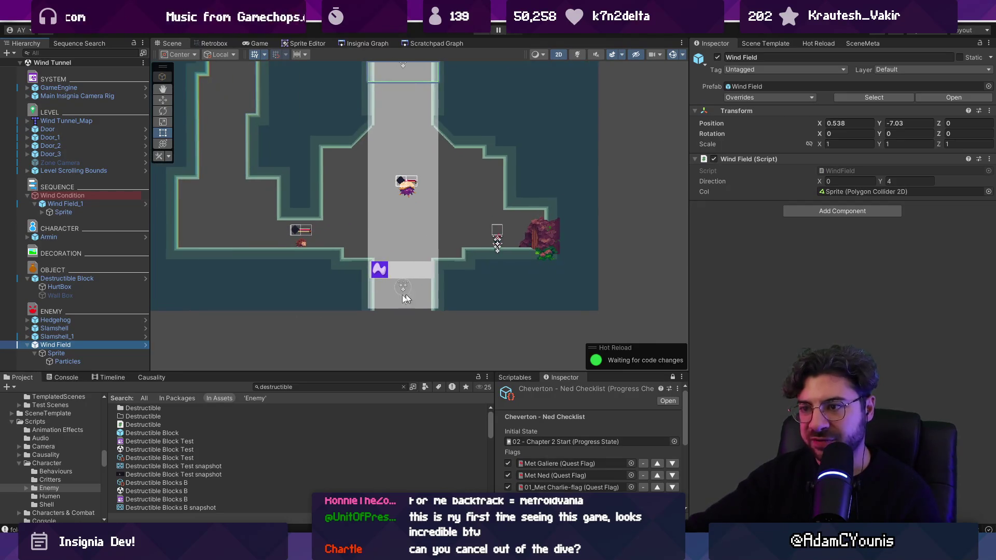
pyautogui.click(62, 279)
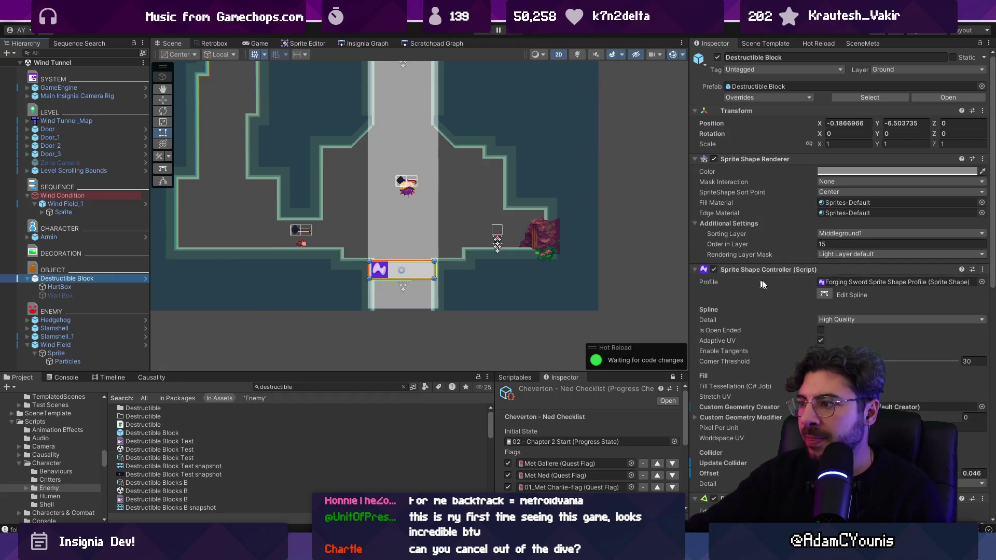
pyautogui.scroll(-5, 817, 317)
pyautogui.scroll(-2, 801, 312)
pyautogui.doubleClick(808, 316)
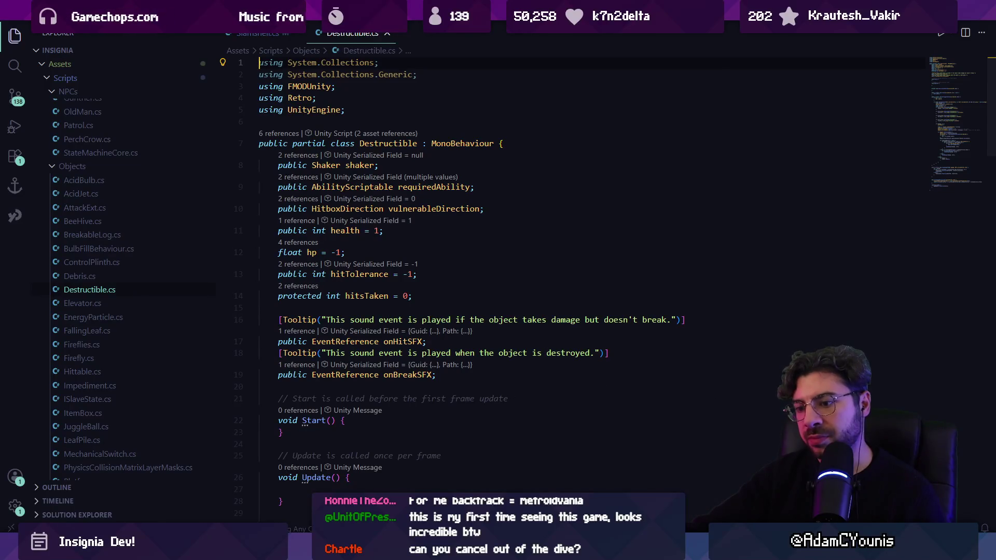
# Step: Return to the Unity editor and reselect the Destructible Block in the Hierarchy
pyautogui.click(291, 547)
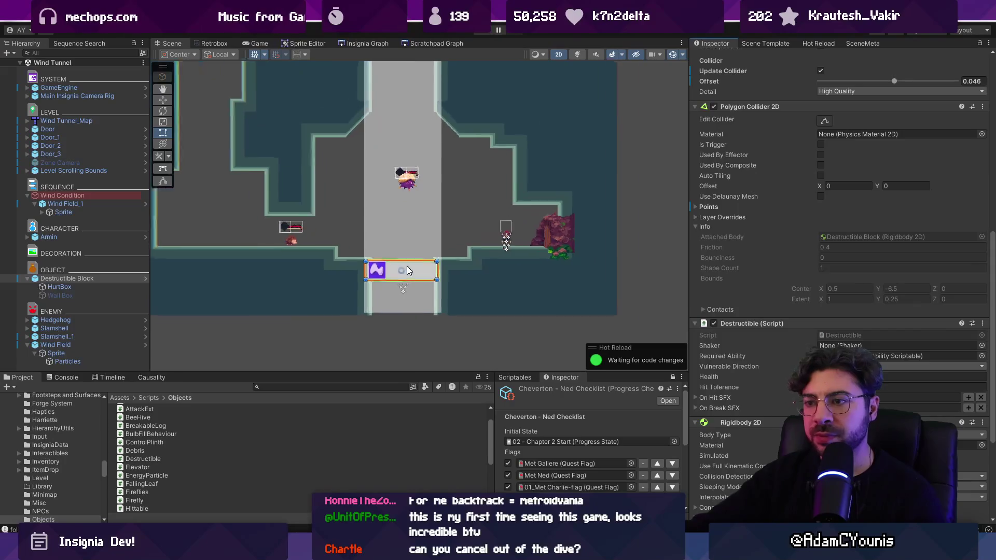
pyautogui.scroll(5, 405, 265)
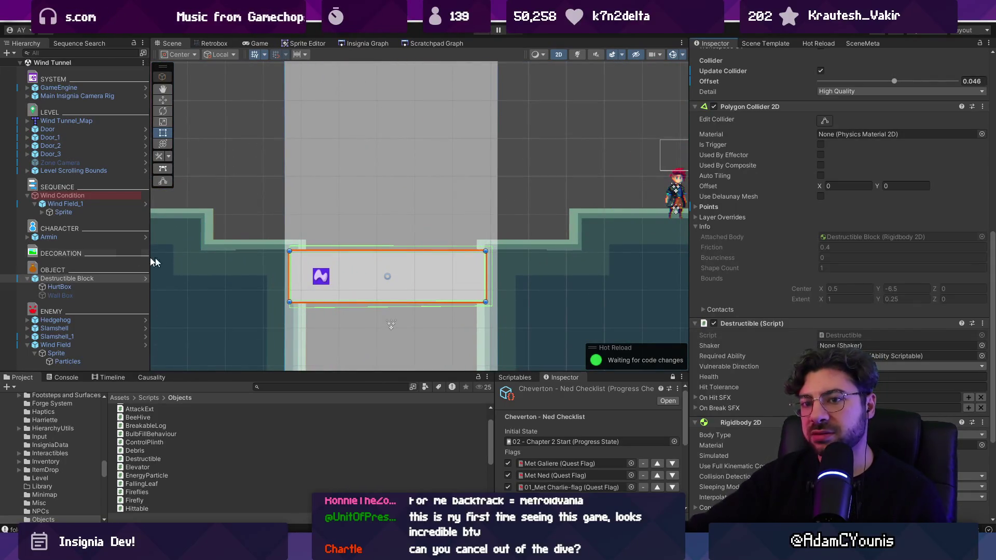
pyautogui.click(105, 280)
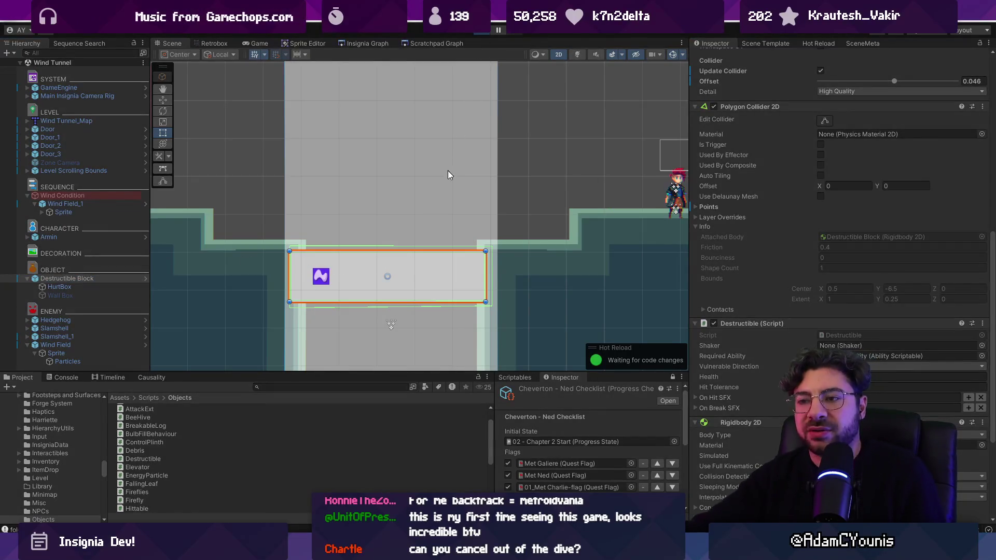
# Step: Playtest by jumping, slamming onto the Destructible Block, and riding the wind up the shaft
pyautogui.hotkey('ctrl', 'p')
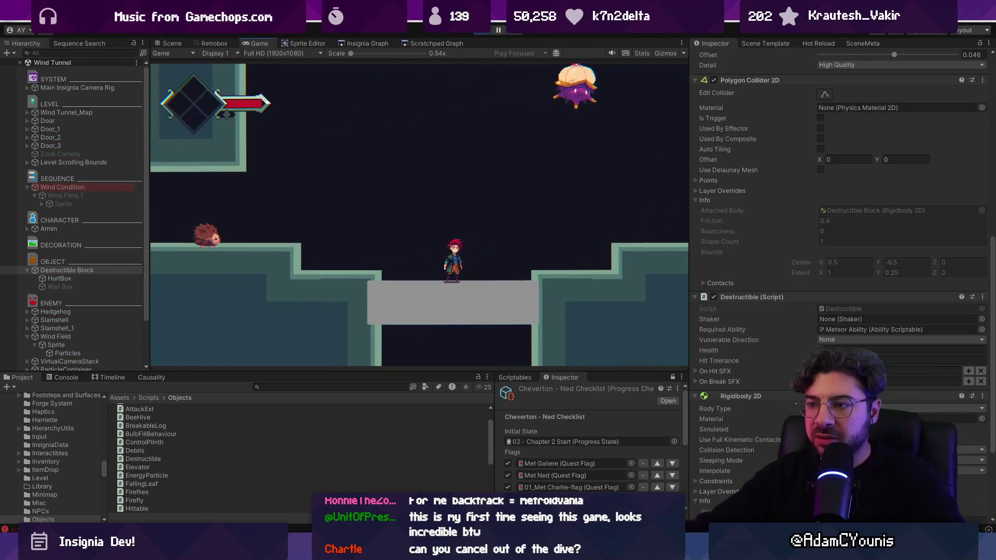
pyautogui.press('Right')
pyautogui.press('space')
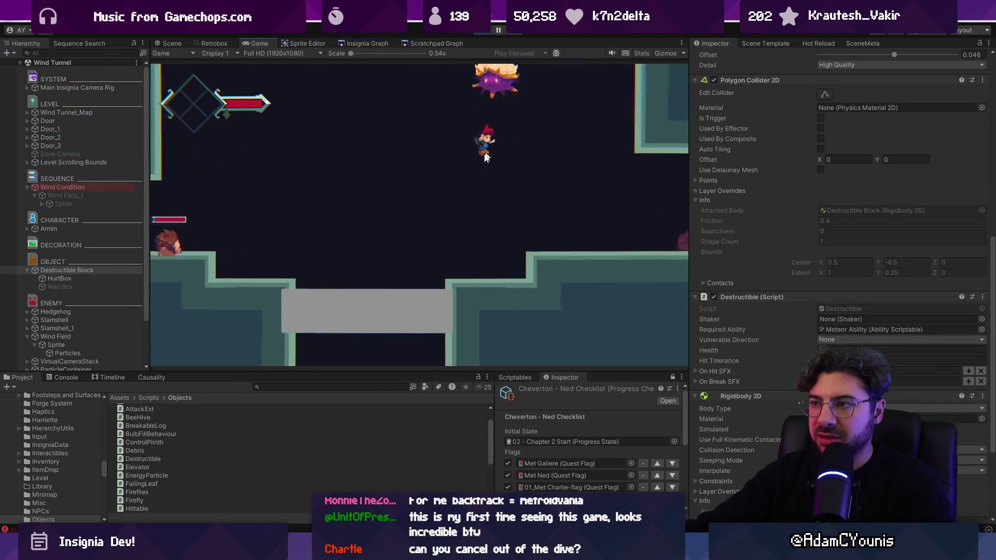
pyautogui.press('x')
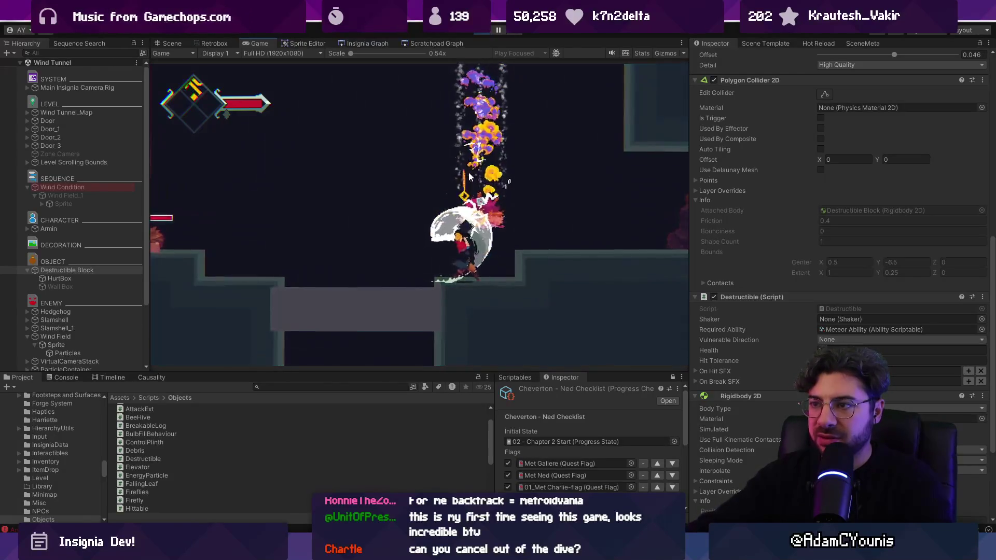
pyautogui.press('space')
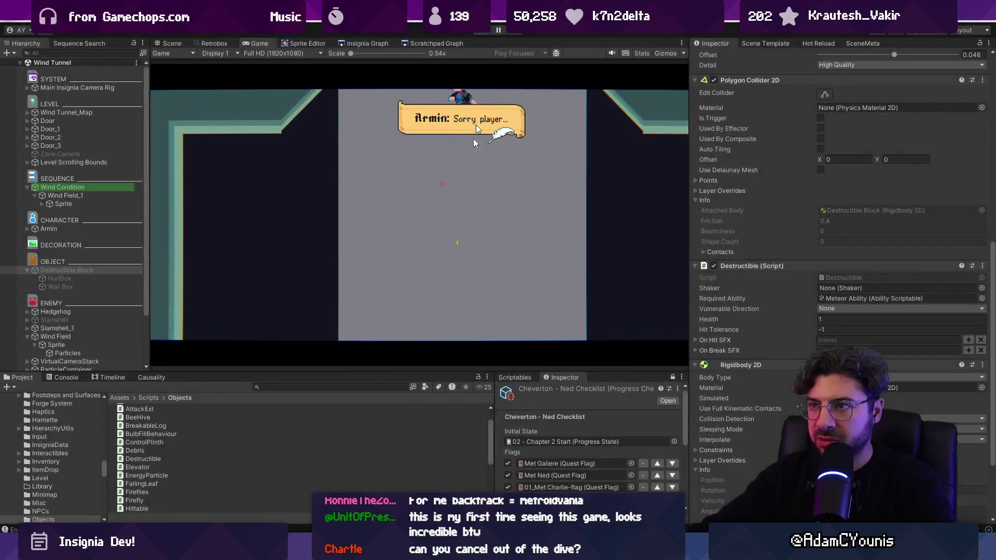
pyautogui.hotkey('alt', 'Tab')
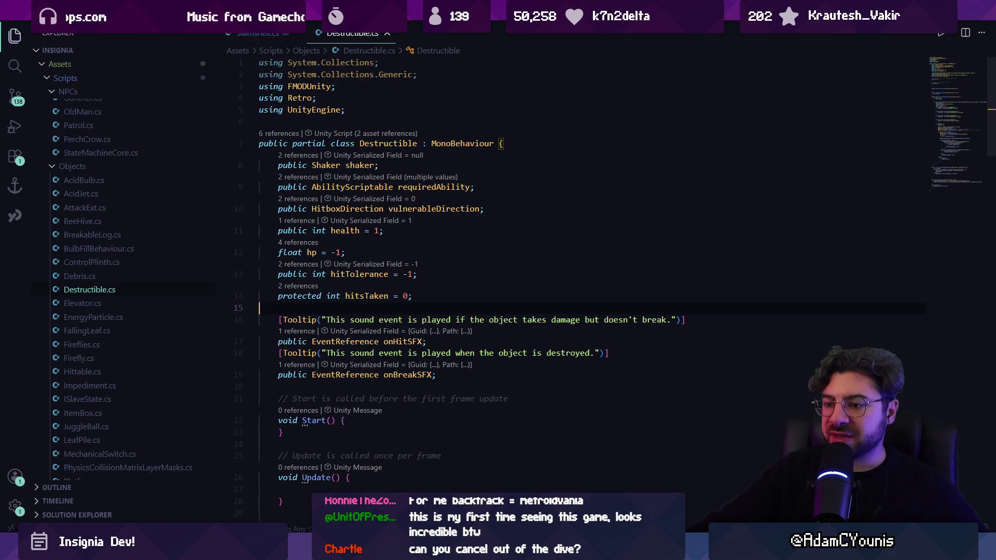
# Step: Switch from Destructible.cs back to the Unity editor
pyautogui.hotkey('alt', 'Tab')
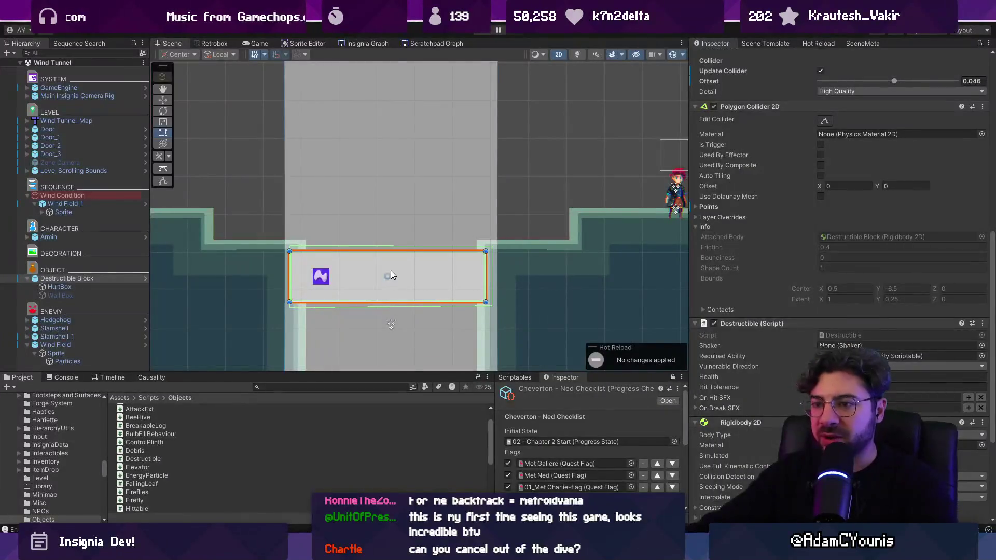
# Step: Select the block's HurtBox and drag its polygon collider corners down onto the block
pyautogui.scroll(2, 342, 272)
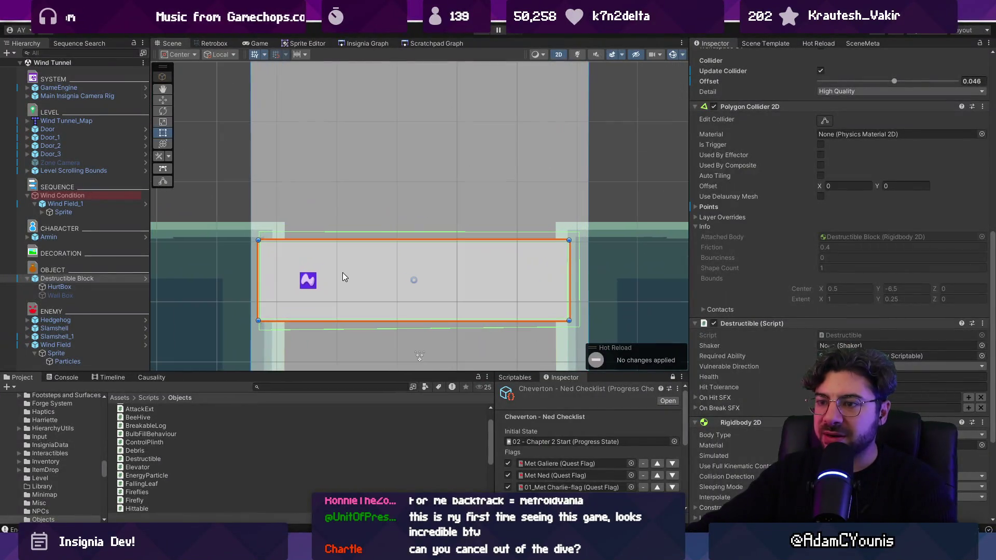
pyautogui.click(84, 285)
pyautogui.press('r')
pyautogui.press('t')
pyautogui.press('r')
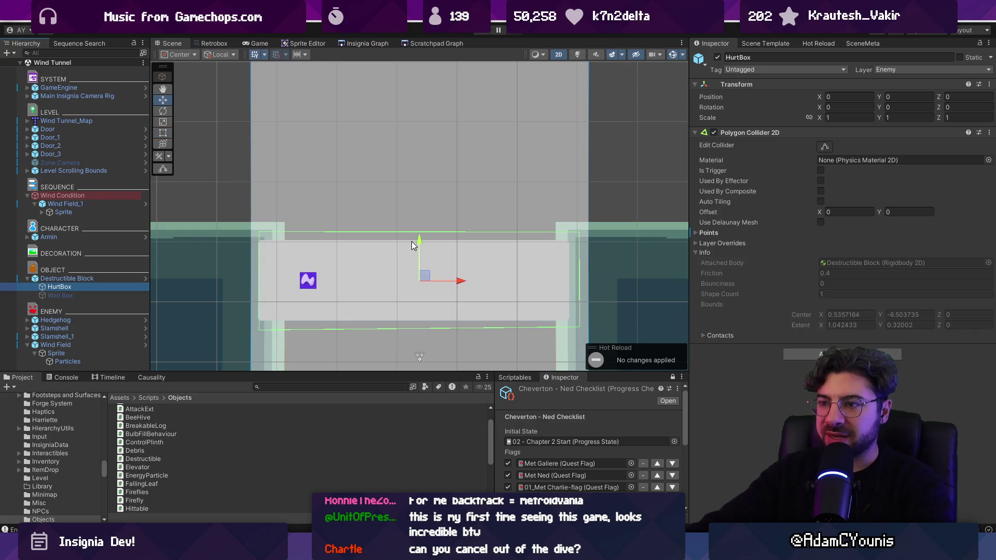
pyautogui.click(825, 148)
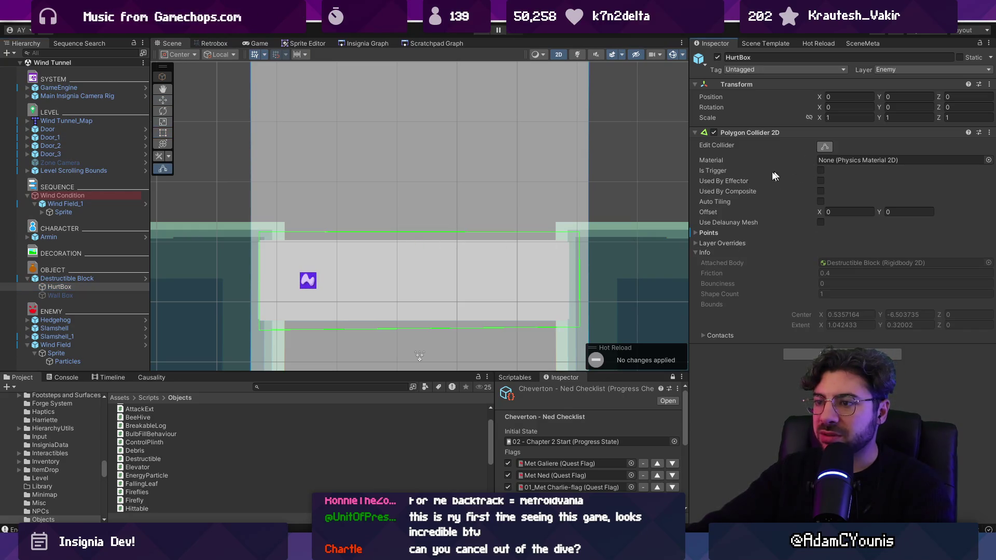
pyautogui.moveTo(580, 232); pyautogui.dragTo(580, 245)
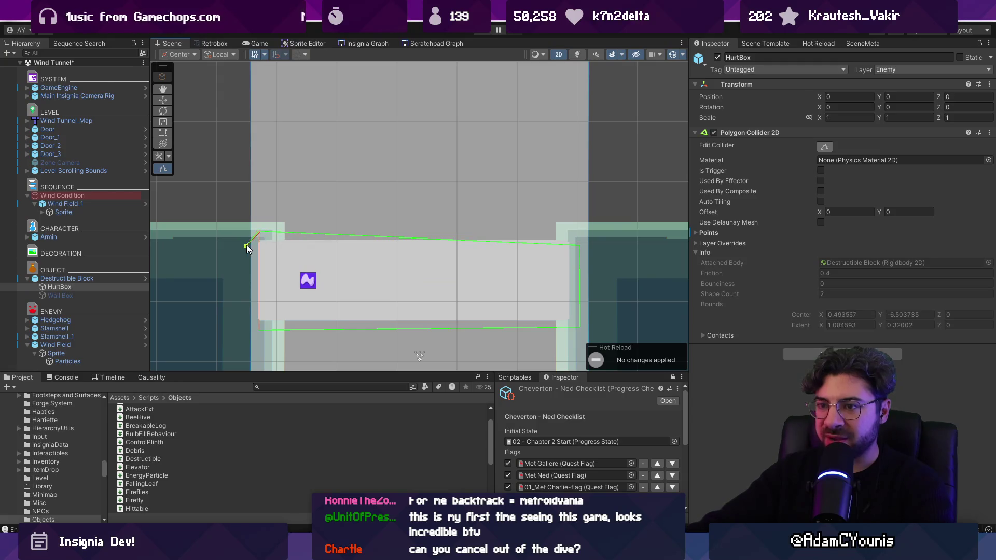
pyautogui.moveTo(261, 232); pyautogui.dragTo(275, 250)
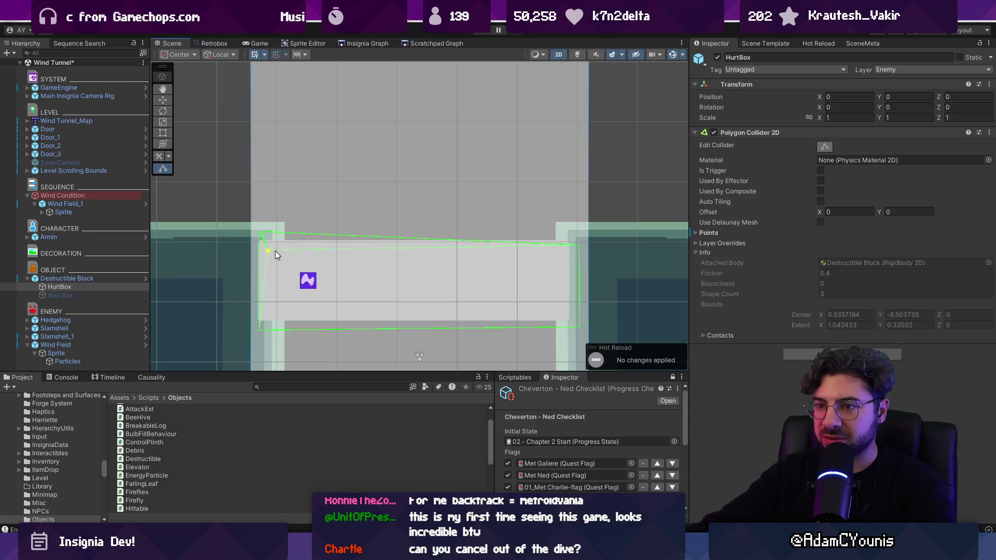
pyautogui.scroll(3, 270, 245)
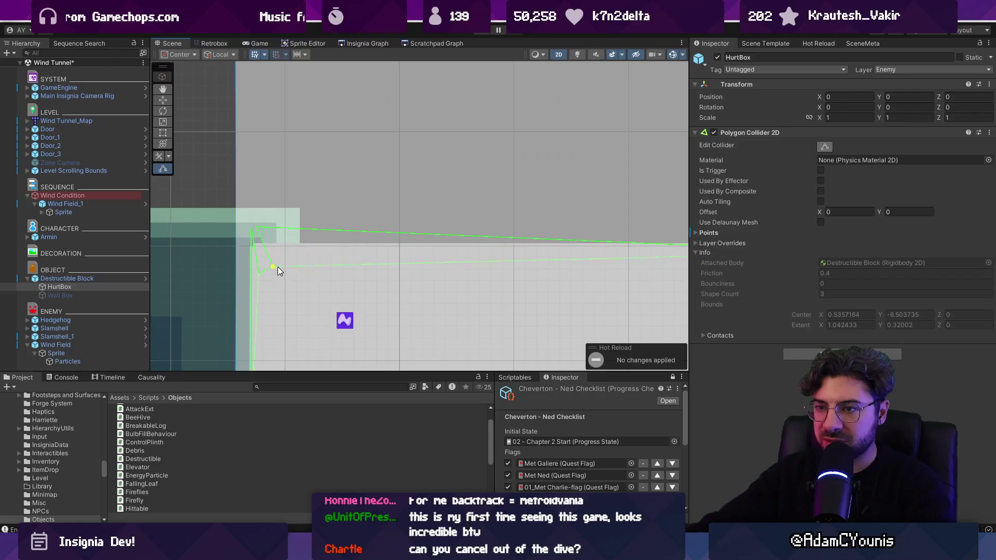
pyautogui.moveTo(263, 227); pyautogui.dragTo(291, 257)
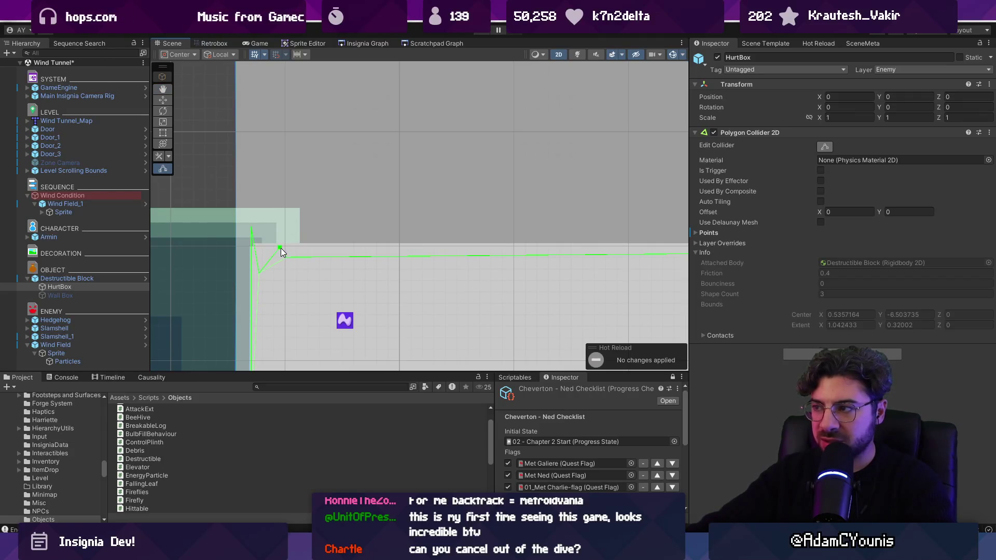
# Step: Cut the HurtBox collider to 4 points, place Element 0 on the block's top, and save
pyautogui.click(761, 235)
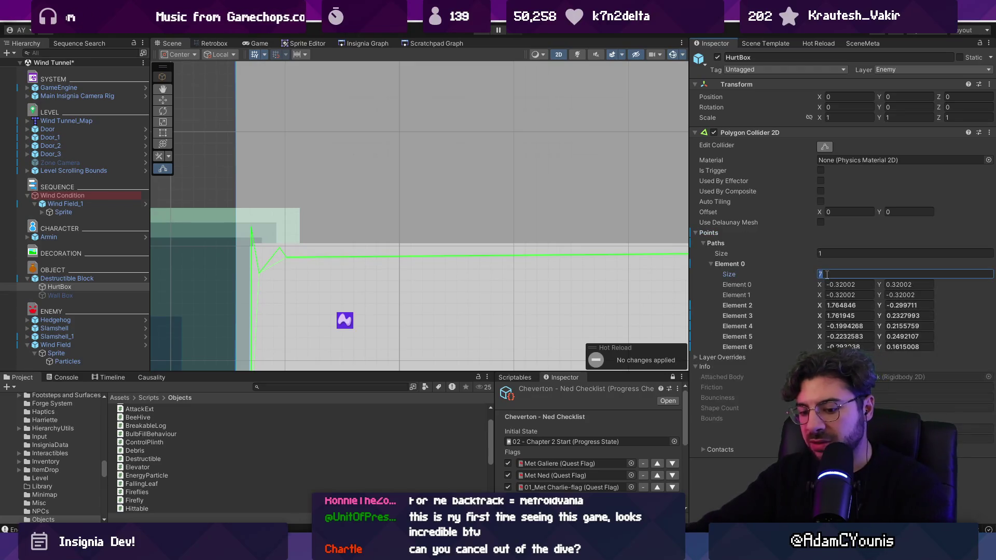
pyautogui.write('4')
pyautogui.press('Return')
pyautogui.moveTo(256, 227); pyautogui.dragTo(251, 253)
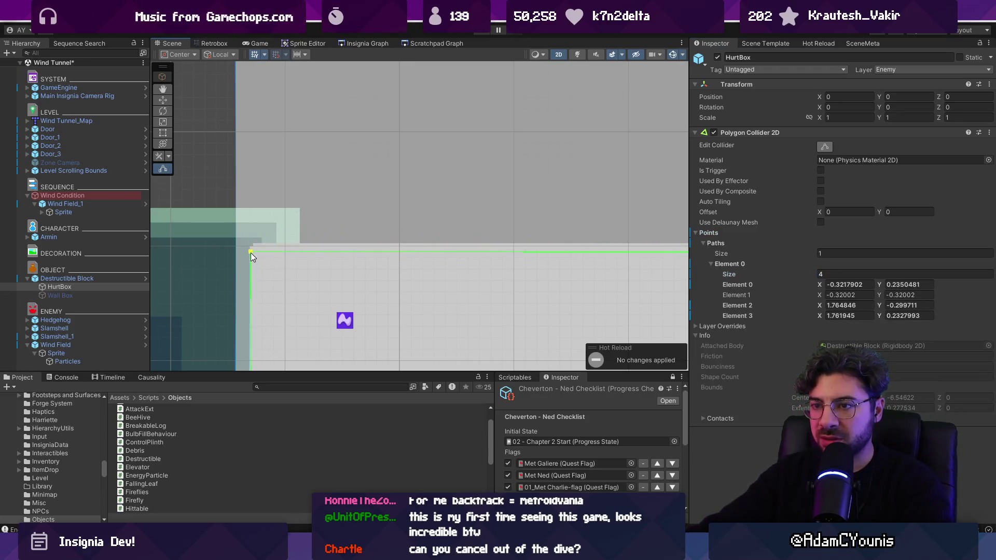
pyautogui.scroll(-5, 375, 267)
pyautogui.hotkey('ctrl', 's')
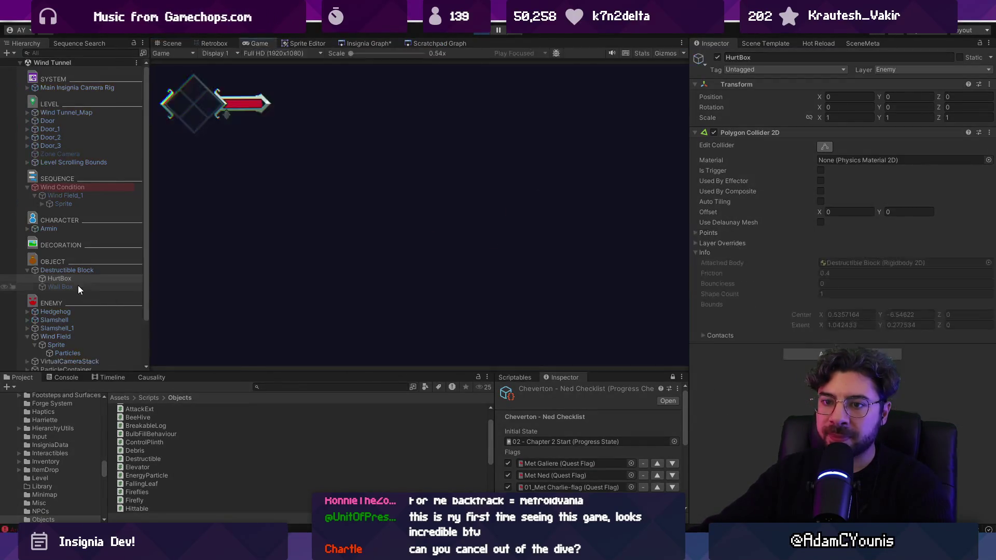
# Step: Playtest walking left and right with a sword swing, then review and clear the ArgumentNullException
pyautogui.click(76, 272)
pyautogui.press('Left')
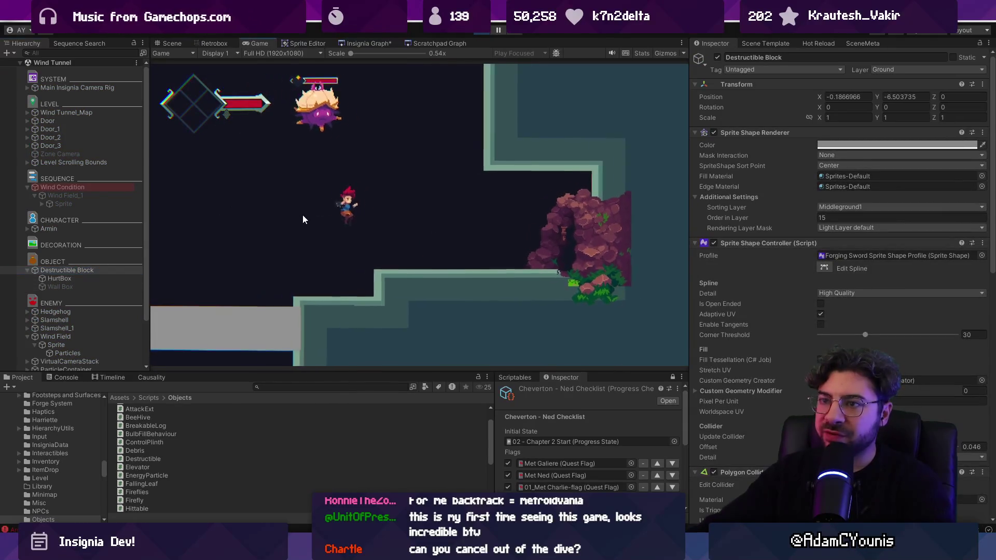
pyautogui.press('Right')
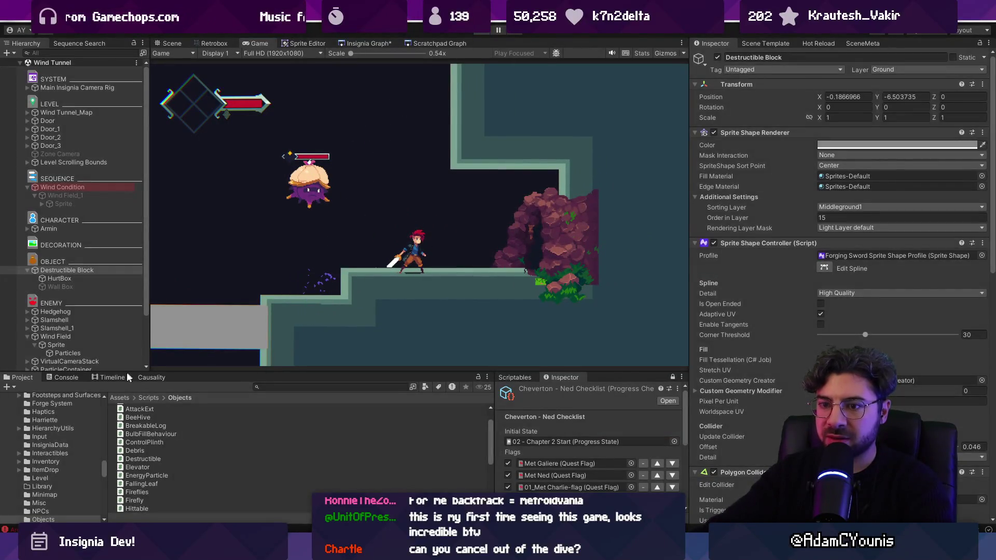
pyautogui.hotkey('ctrl', 'p')
pyautogui.click(69, 381)
pyautogui.click(73, 405)
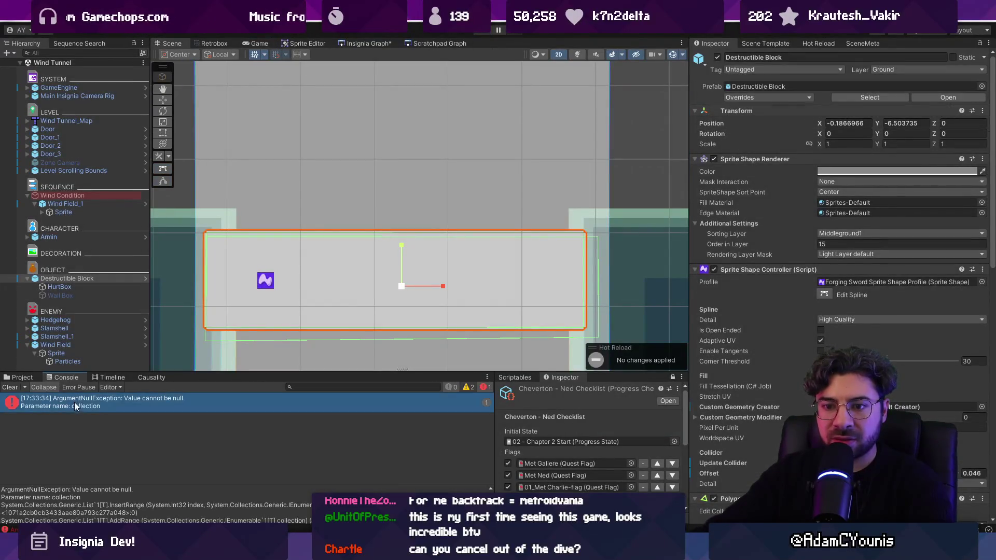
pyautogui.click(9, 387)
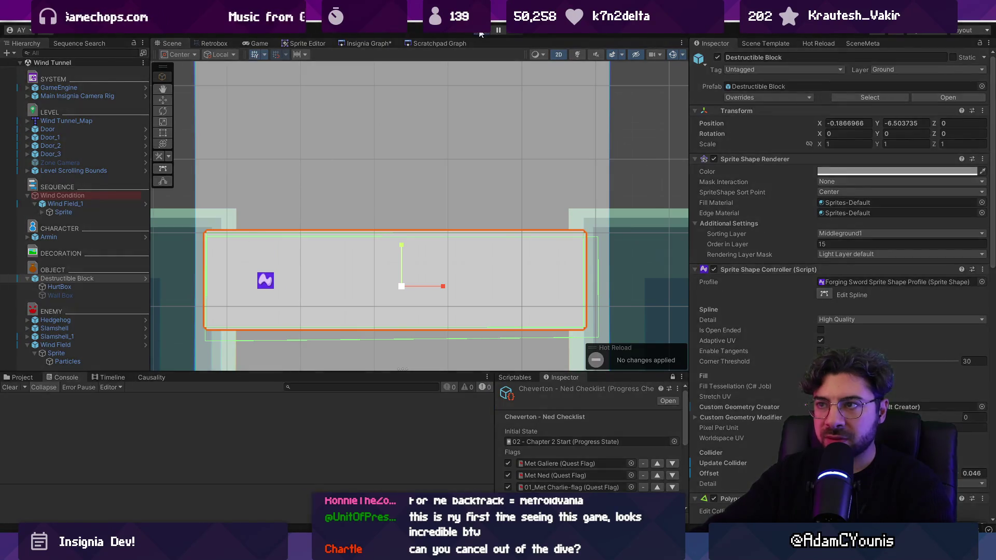
# Step: Run a second quick playtest, leave the fullscreen game view, and stop it
pyautogui.click(479, 32)
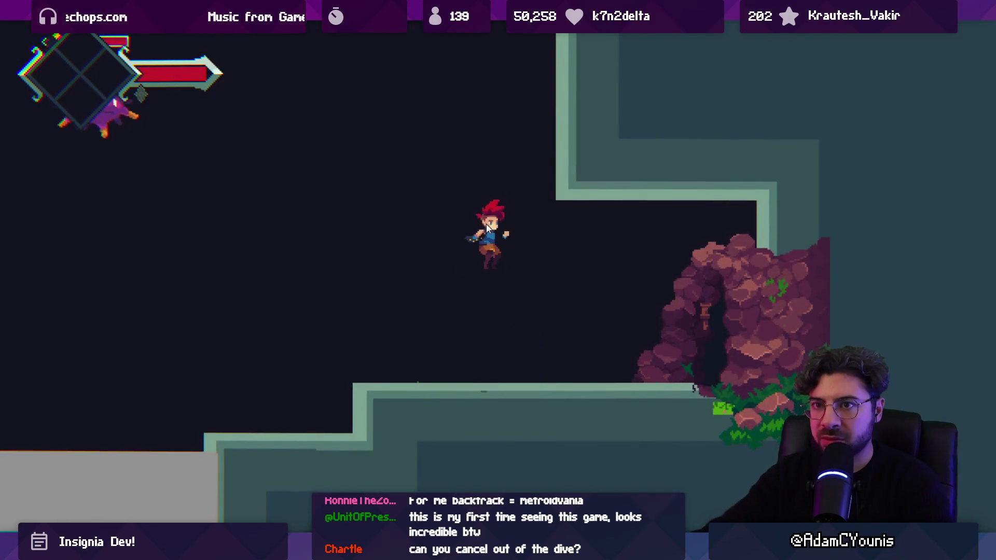
pyautogui.hotkey('shift', 'space')
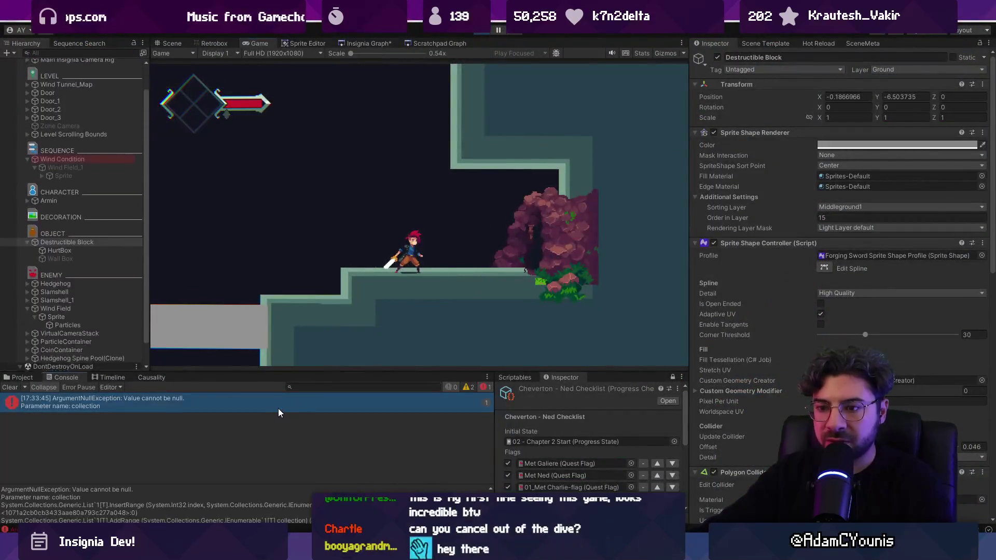
pyautogui.click(478, 32)
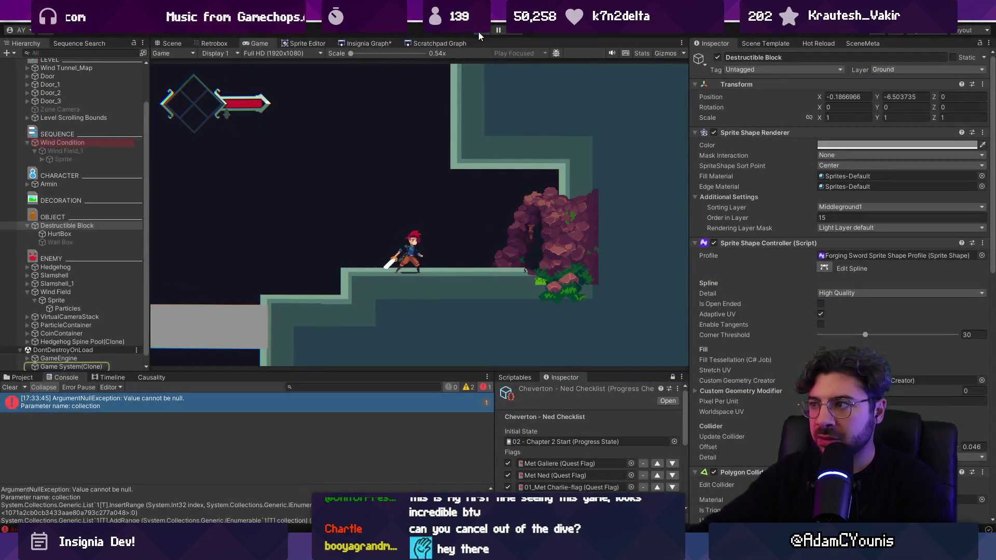
pyautogui.scroll(-4, 386, 260)
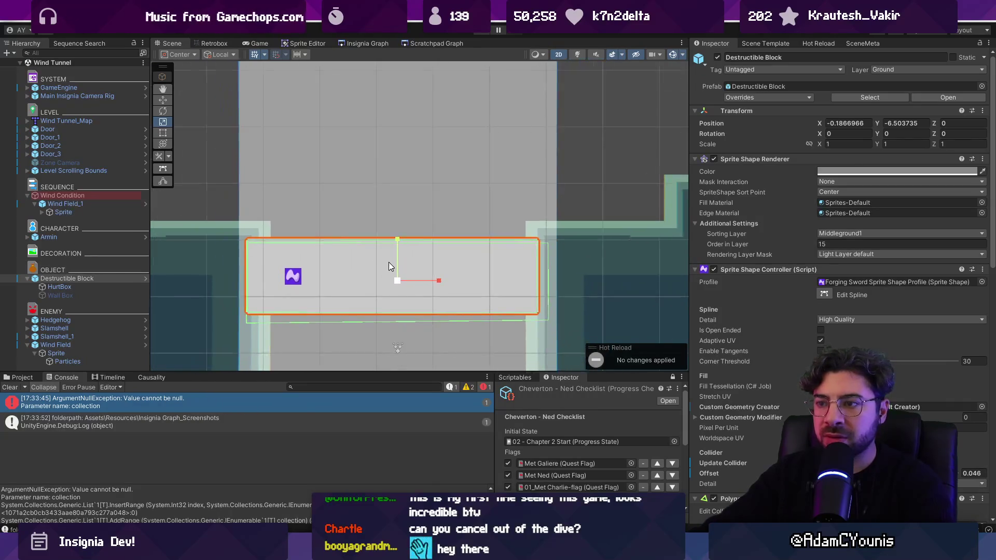
# Step: Select Armin, play the level, and inspect the CHARACTER group and Armin during play
pyautogui.click(99, 236)
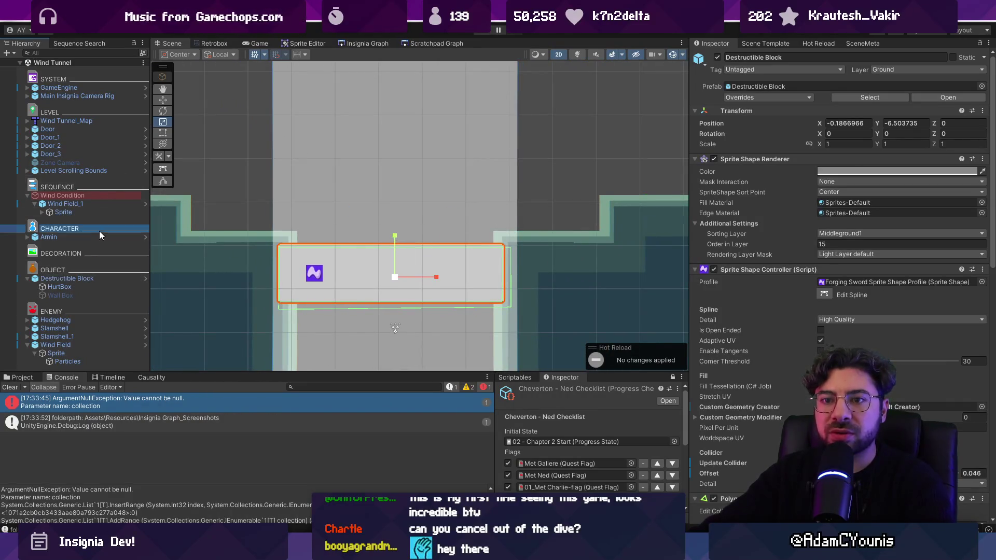
pyautogui.scroll(-5, 470, 193)
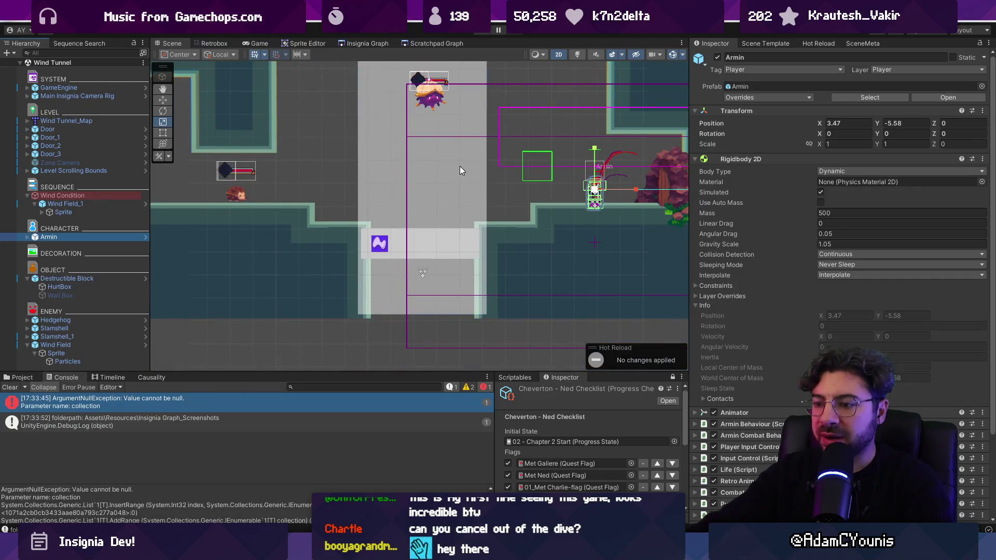
pyautogui.hotkey('ctrl', 'p')
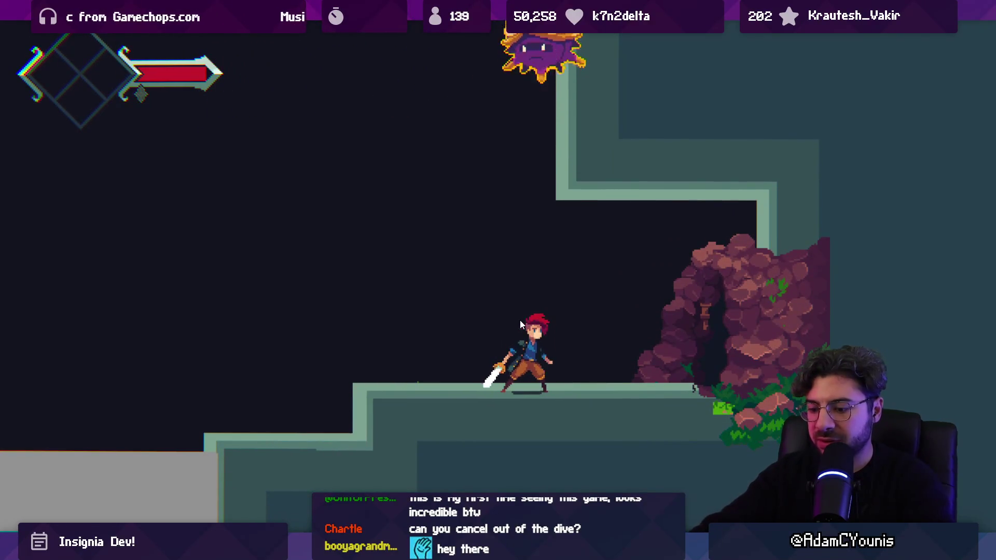
pyautogui.hotkey('shift', 'space')
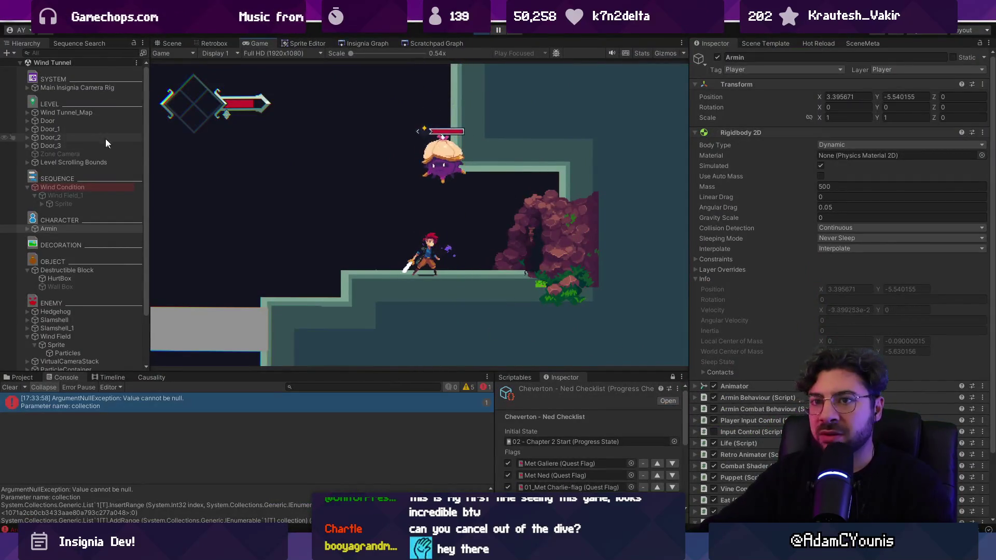
pyautogui.click(70, 220)
pyautogui.click(70, 229)
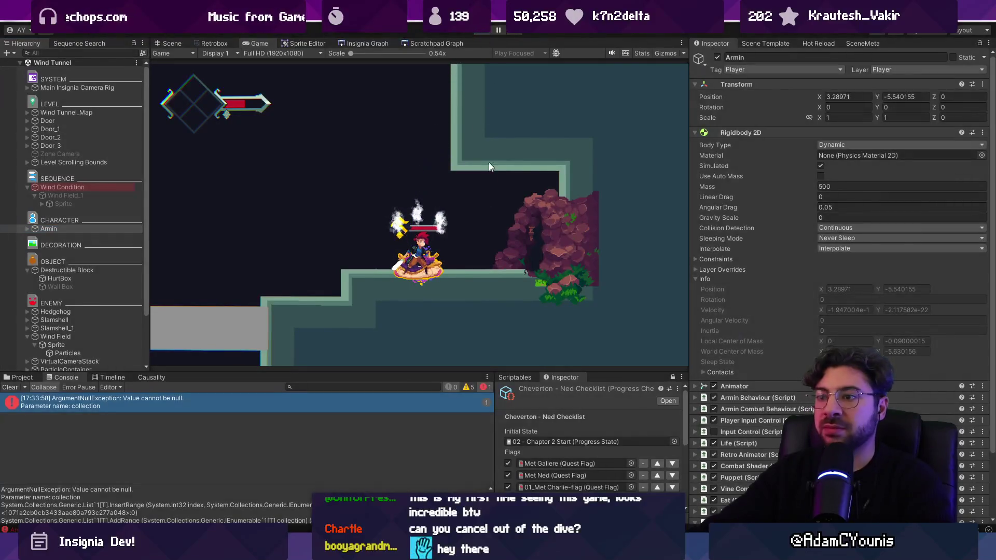
pyautogui.hotkey('ctrl', 'p')
# Step: Select the Wind Field, run and stop another playtest, and glance at Destructible.cs
pyautogui.click(453, 214)
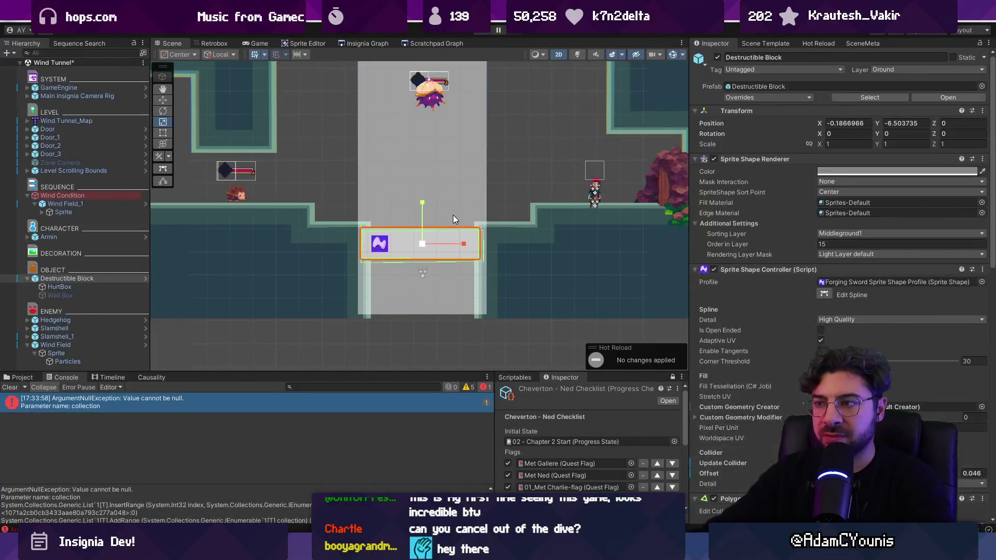
pyautogui.click(478, 226)
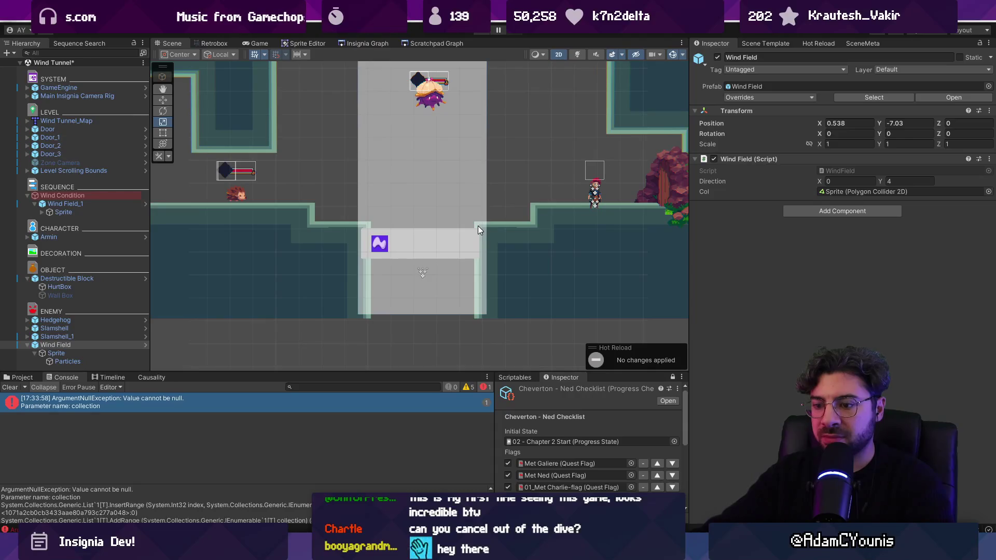
pyautogui.hotkey('ctrl', 'p')
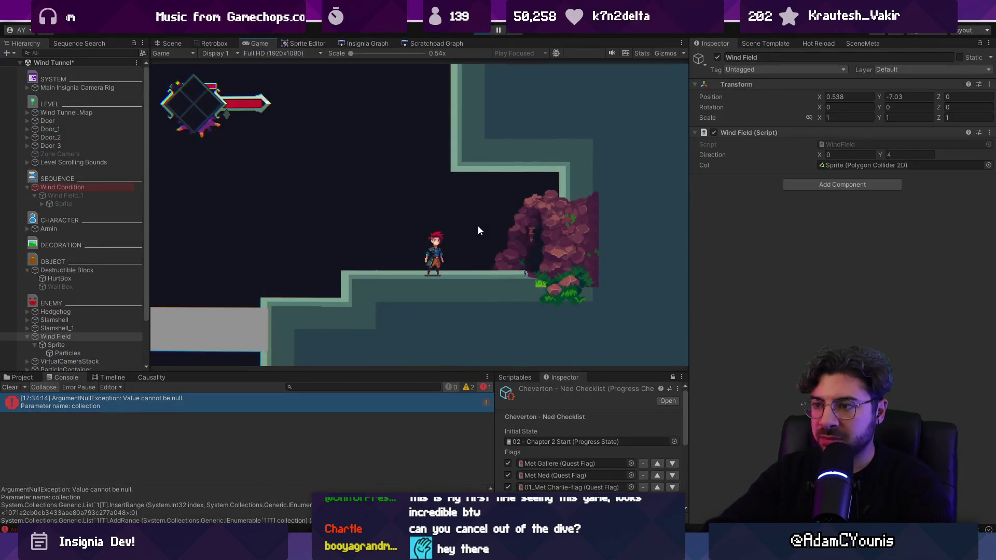
pyautogui.click(481, 31)
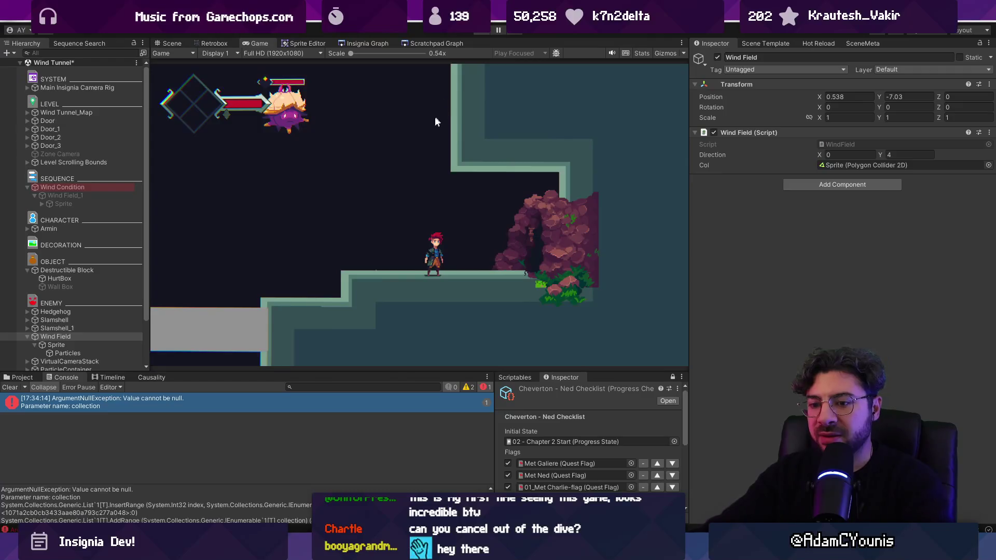
pyautogui.hotkey('alt', 'Tab')
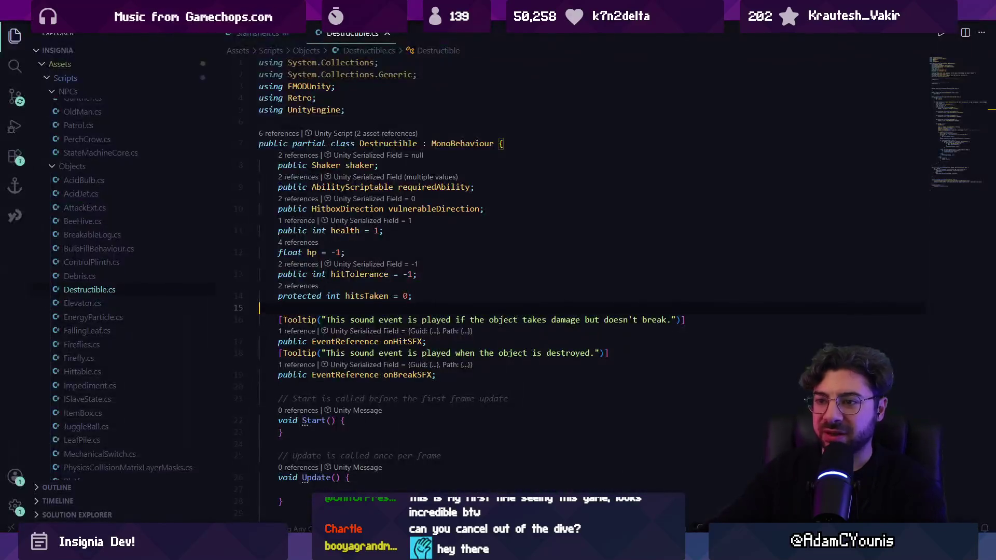
pyautogui.hotkey('alt', 'Tab')
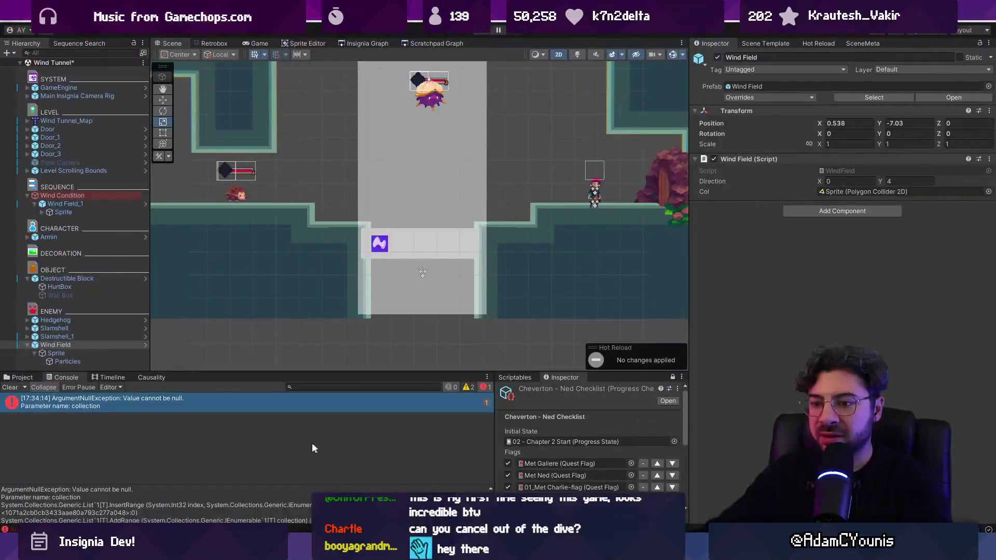
# Step: Clear the console errors and force a script recompile from the Hot Reload panel
pyautogui.click(10, 387)
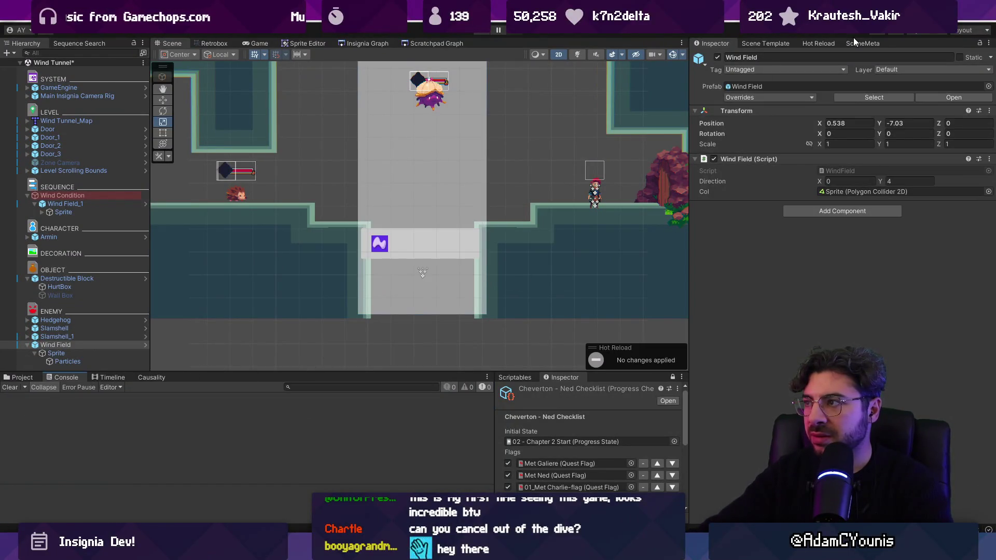
pyautogui.click(825, 43)
pyautogui.click(939, 106)
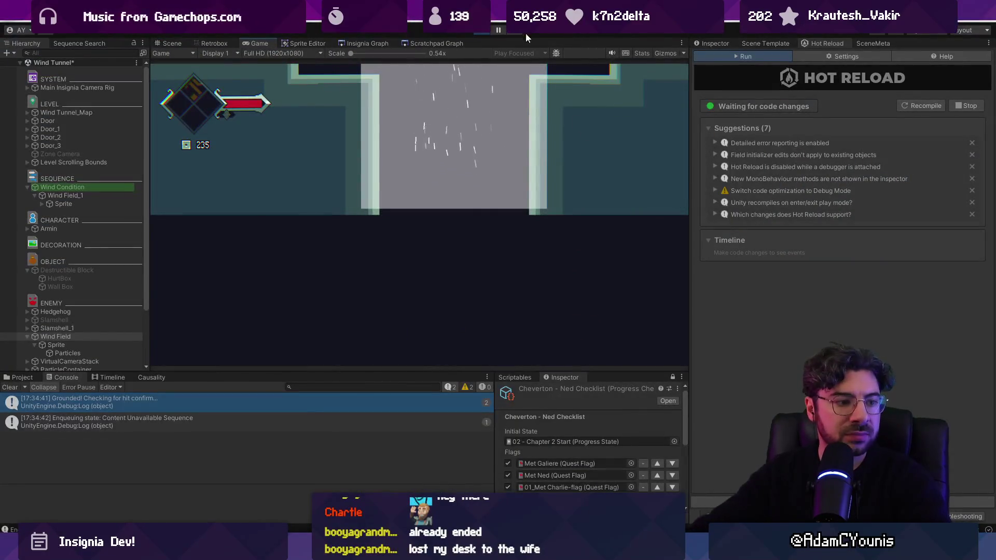
# Step: Stop the playtest and drag the Slamshell enemy lower in the wind shaft
pyautogui.click(491, 31)
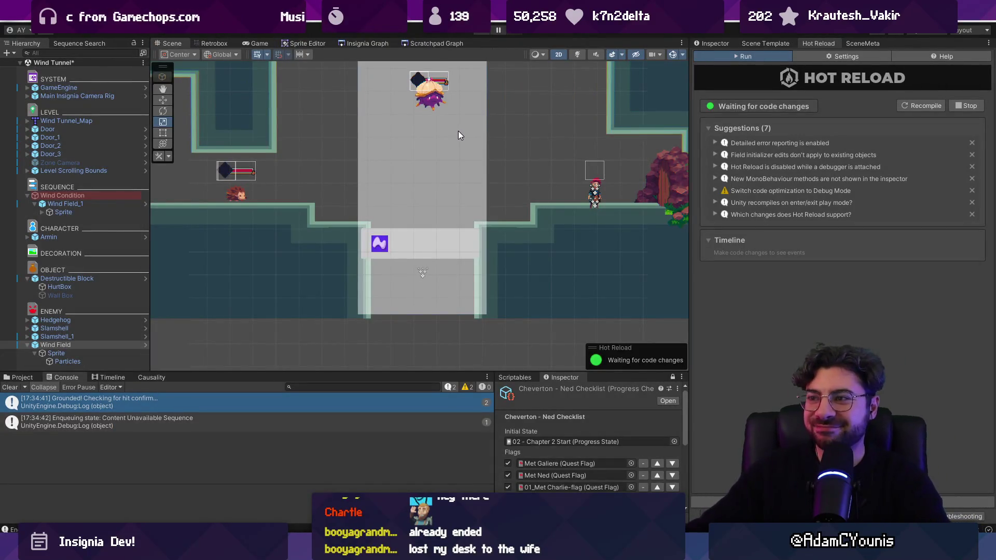
pyautogui.click(422, 100)
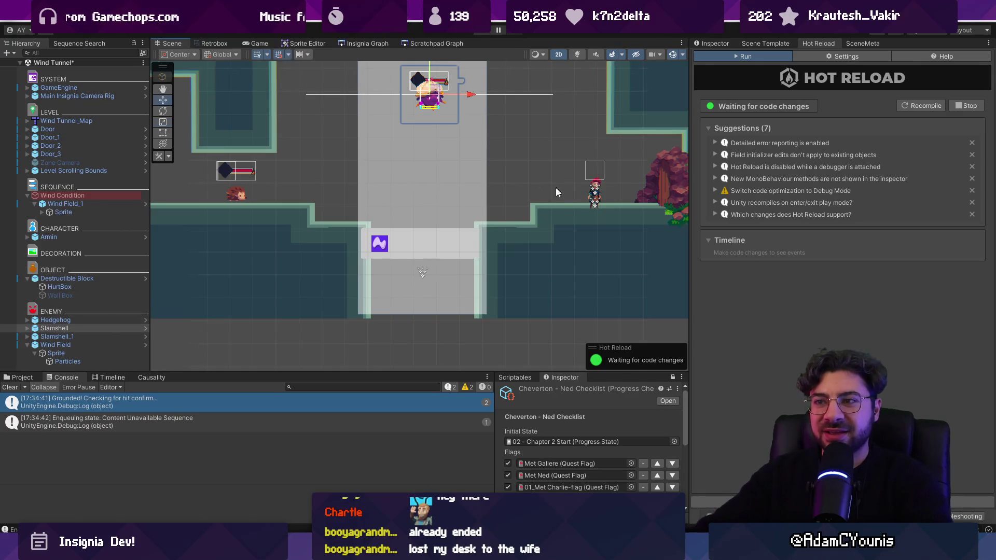
pyautogui.press('w')
pyautogui.scroll(-2, 478, 128)
pyautogui.moveTo(441, 93); pyautogui.dragTo(440, 128)
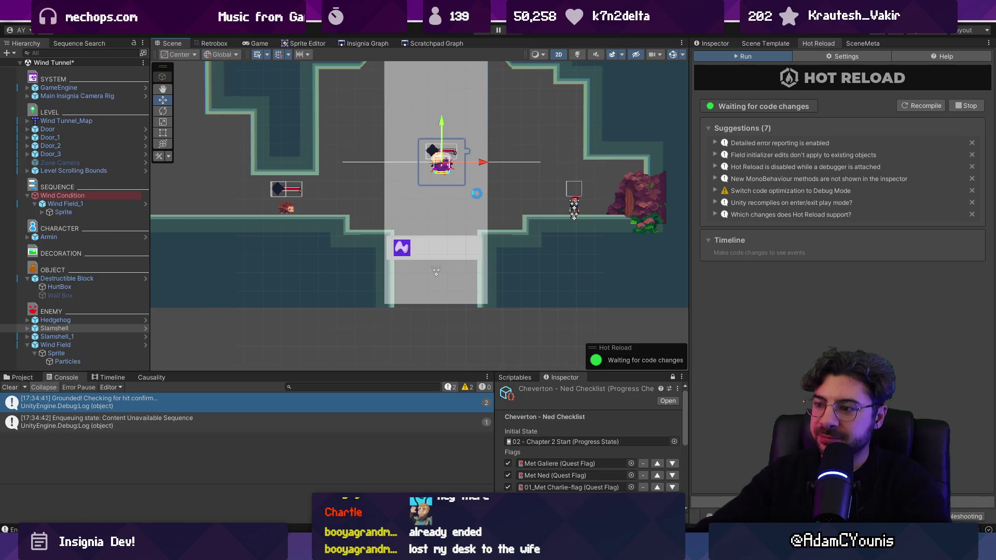
pyautogui.click(350, 475)
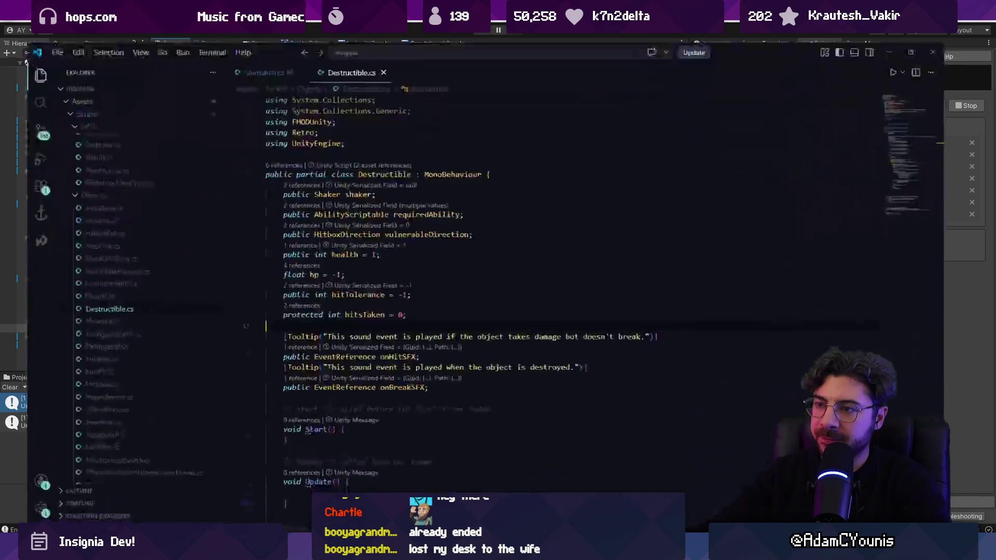
# Step: Scroll through Destructible.cs's OnTriggerEnter2D hitstop and damage code, then jump back to the top
pyautogui.scroll(-10, 397, 389)
pyautogui.scroll(-10, 383, 353)
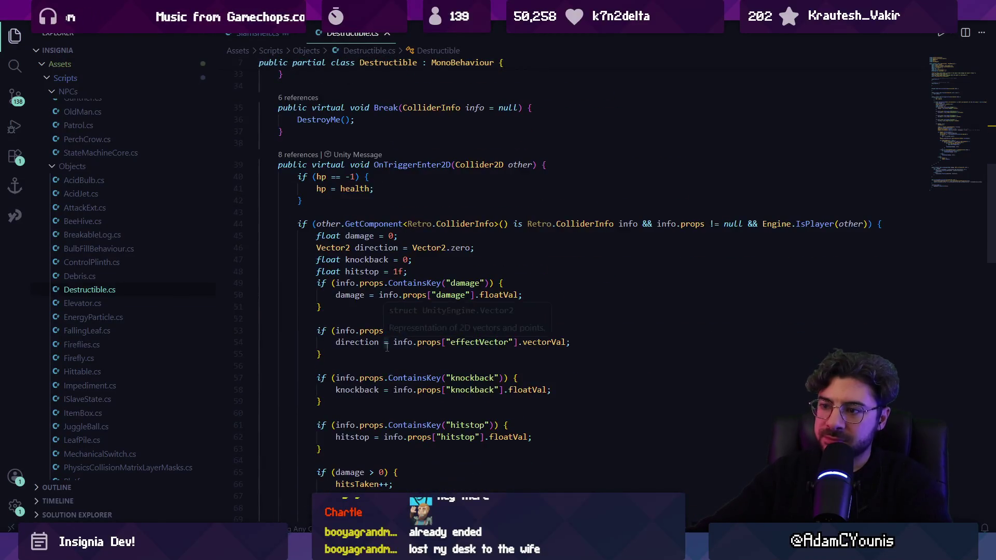
pyautogui.click(375, 272)
pyautogui.scroll(-6, 375, 269)
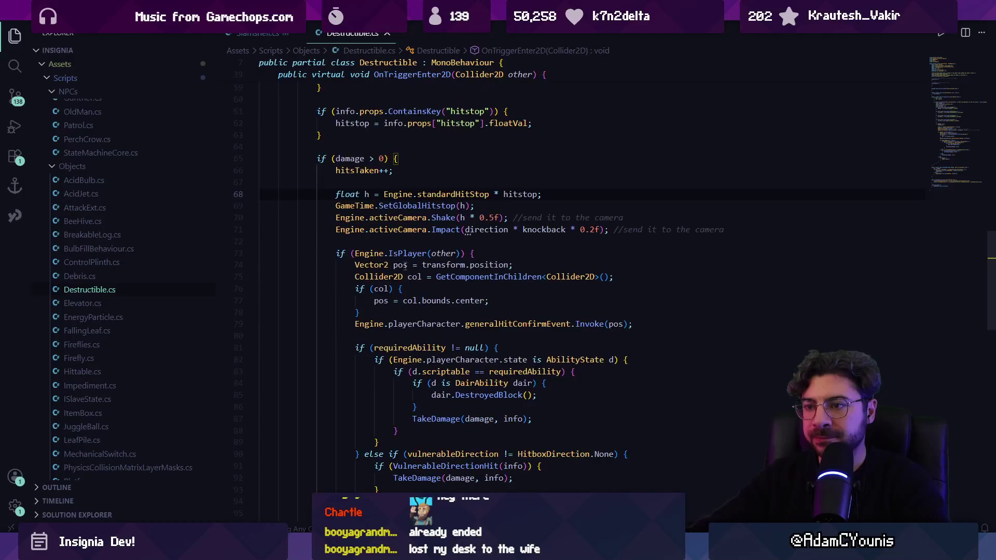
pyautogui.scroll(1, 371, 244)
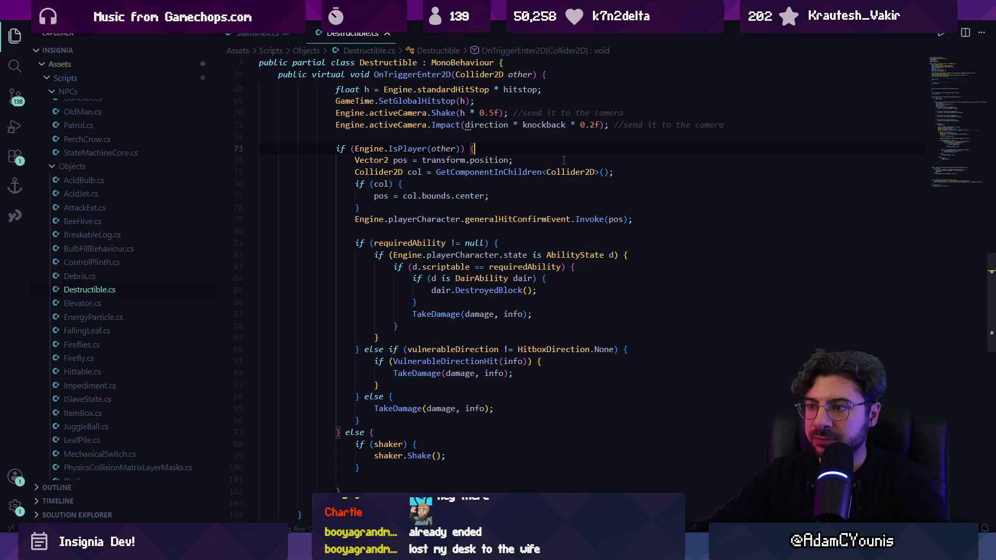
pyautogui.scroll(4, 484, 208)
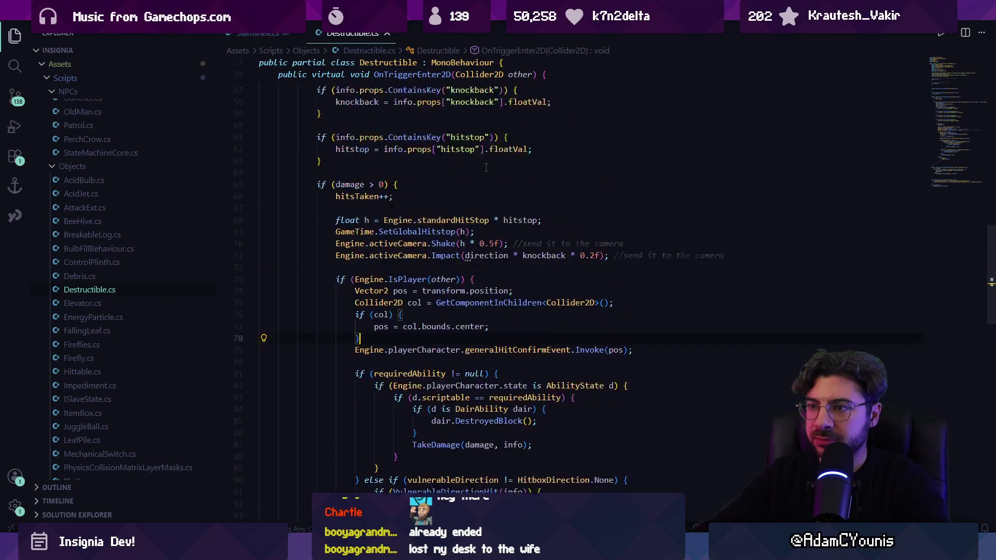
pyautogui.click(934, 63)
# Step: Undo the stray typing below the class declaration, leaving the script unchanged, and return to Unity
pyautogui.click(513, 150)
pyautogui.press('Return')
pyautogui.write('dpueb')
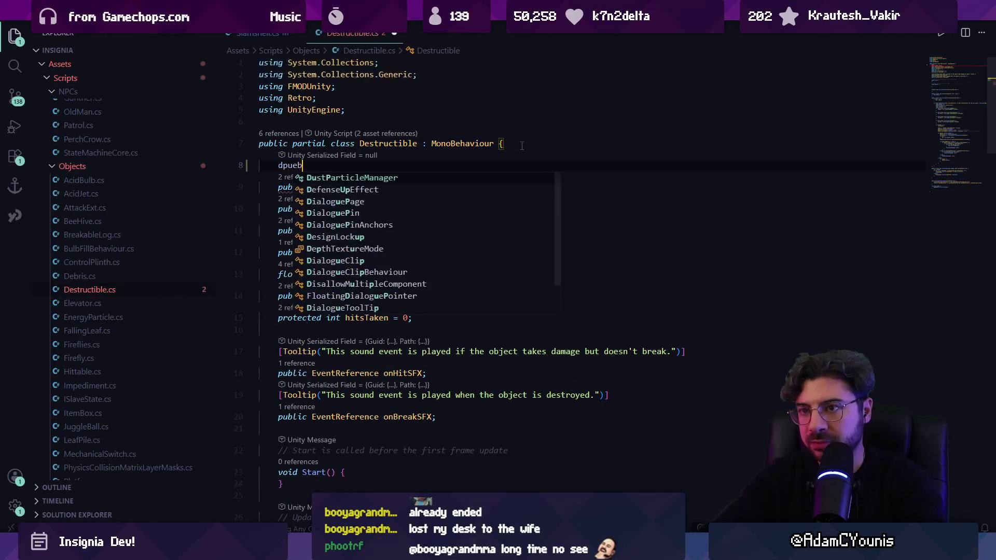
pyautogui.hotkey('ctrl', 'z')
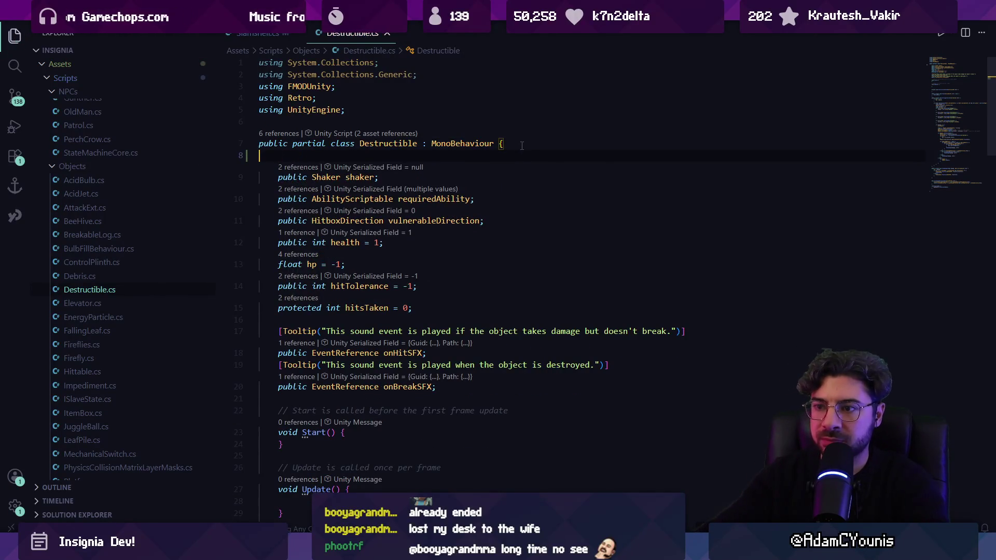
pyautogui.scroll(-4, 454, 162)
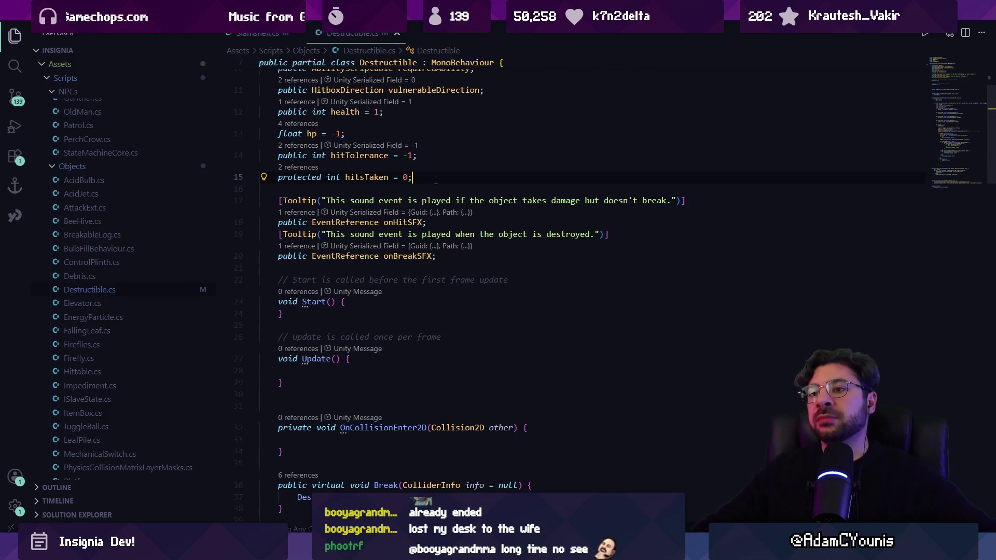
pyautogui.hotkey('alt', 'Tab')
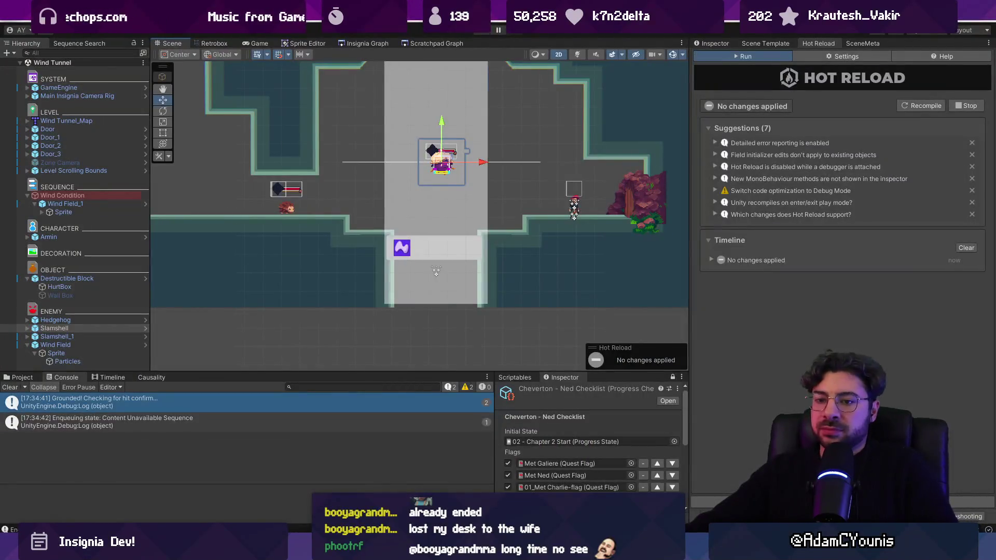
# Step: Drag the Destructible Block's Polygon Collider 2D top-left and top-right vertices up to level its top edge
pyautogui.click(435, 247)
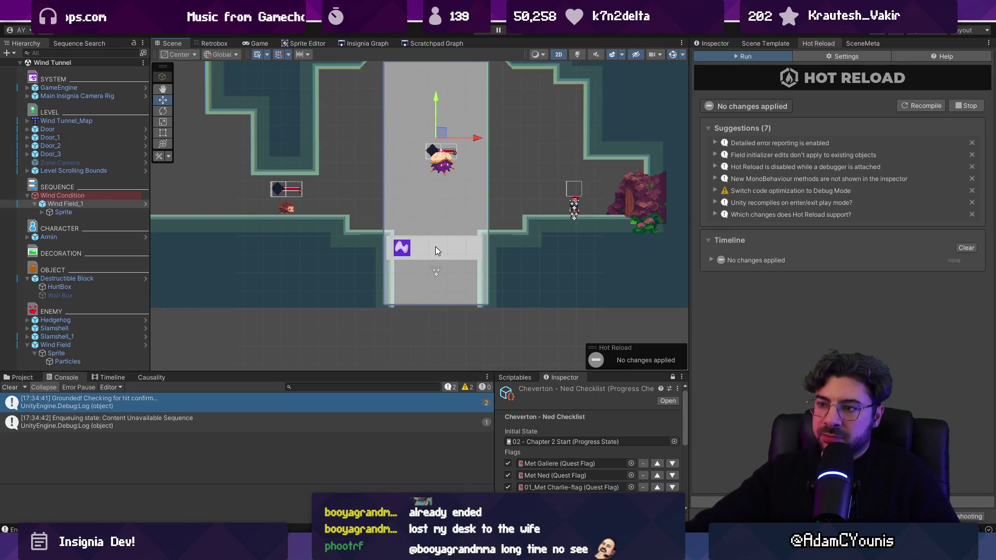
pyautogui.click(435, 247)
pyautogui.click(435, 247)
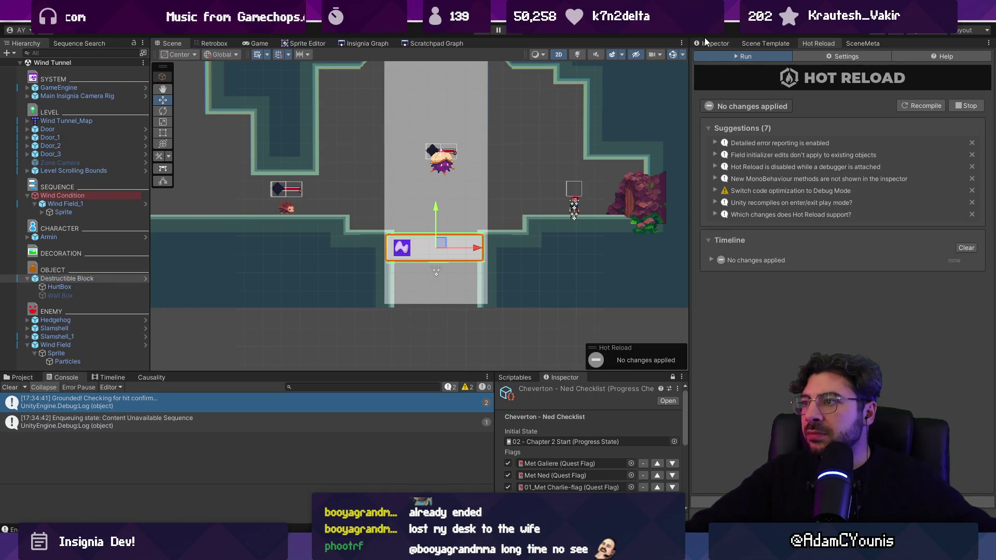
pyautogui.click(710, 41)
pyautogui.scroll(-8, 836, 281)
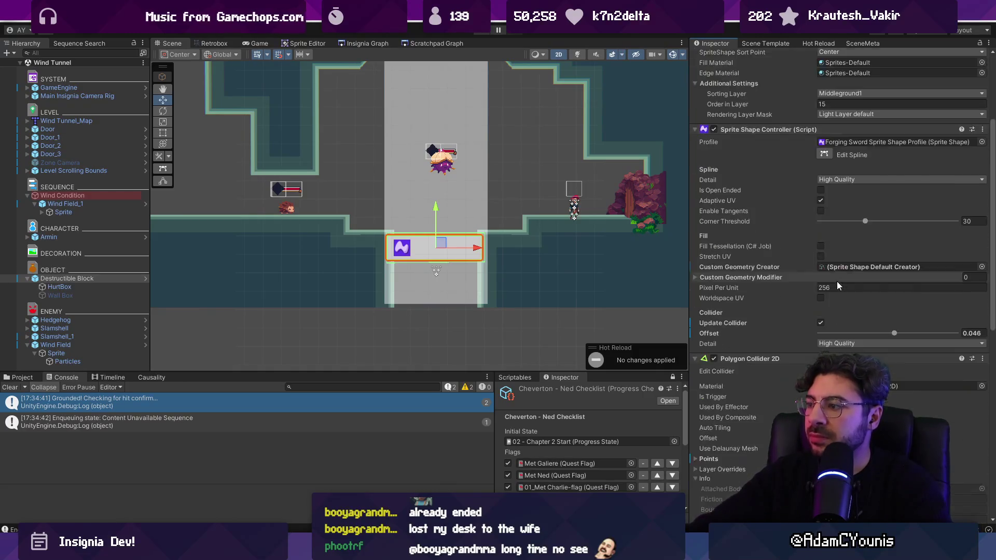
pyautogui.click(824, 261)
pyautogui.scroll(6, 394, 233)
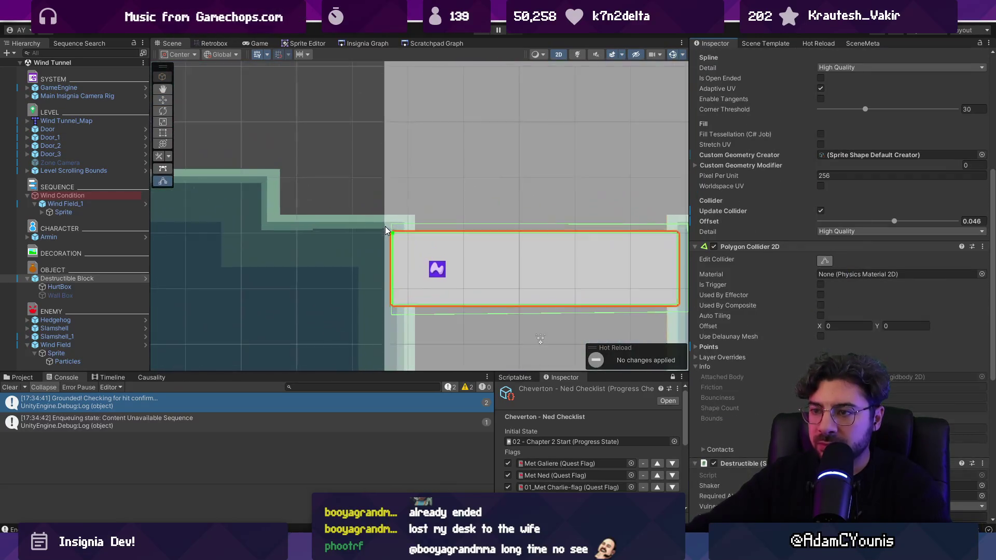
pyautogui.moveTo(397, 231); pyautogui.dragTo(401, 212)
pyautogui.hscroll(3, 439, 229)
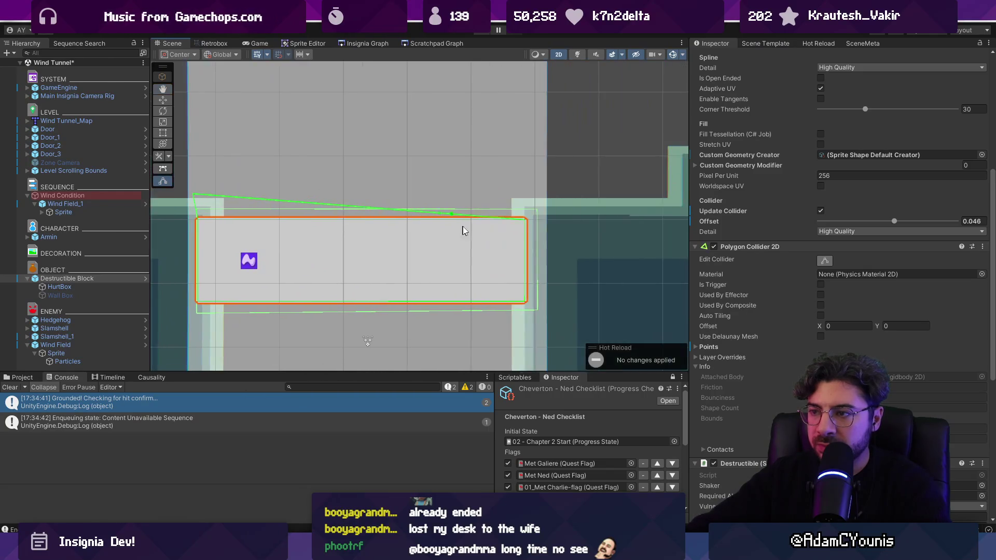
pyautogui.moveTo(525, 220); pyautogui.dragTo(532, 199)
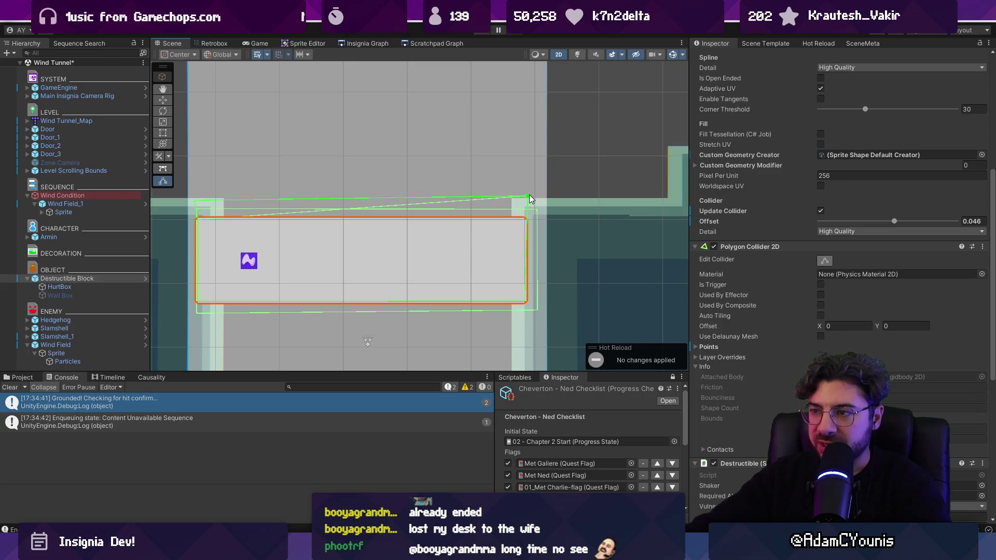
pyautogui.hotkey('ctrl', 'p')
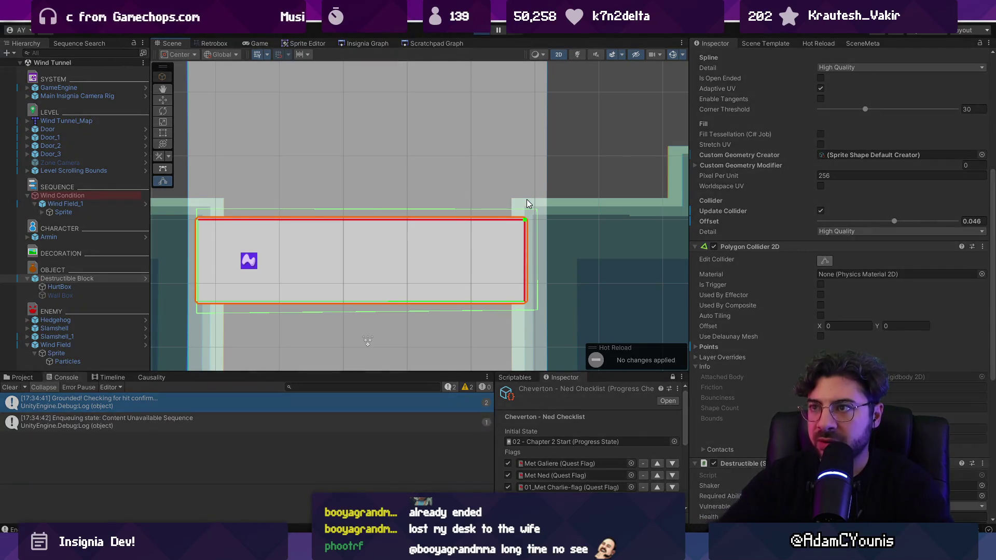
# Step: Run and attack enemies around the Destructible Block, then frame the block in the Scene view
pyautogui.press('Left')
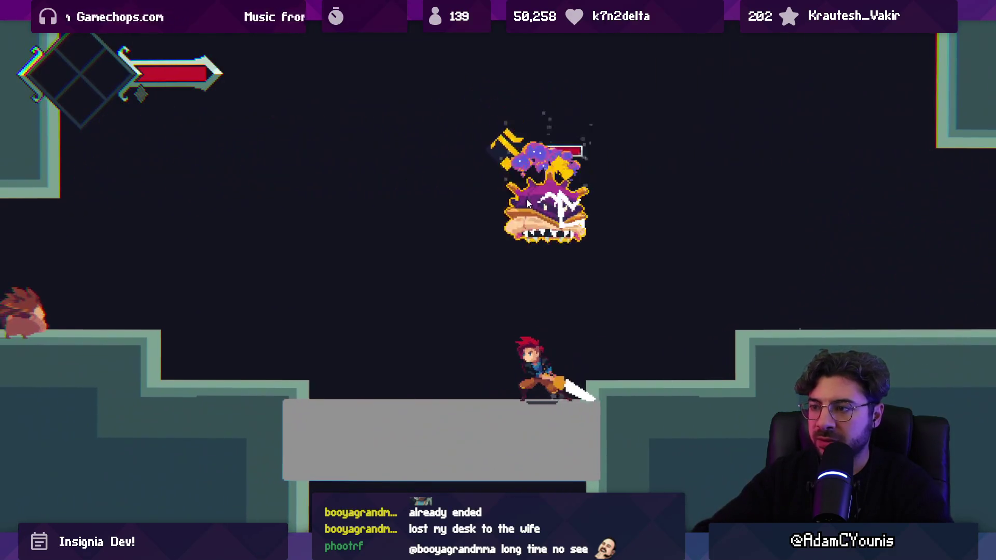
pyautogui.press('x')
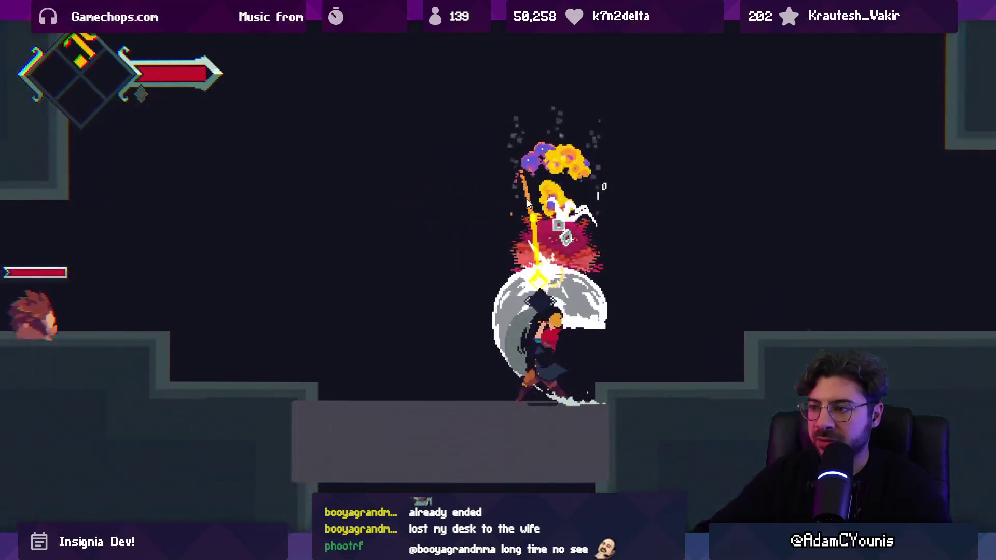
pyautogui.press('Right')
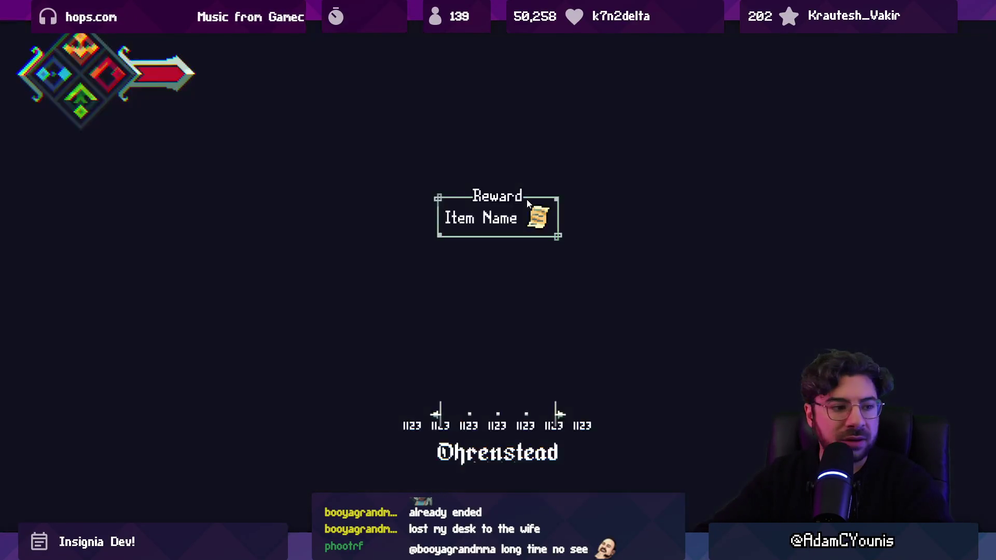
pyautogui.press('Left')
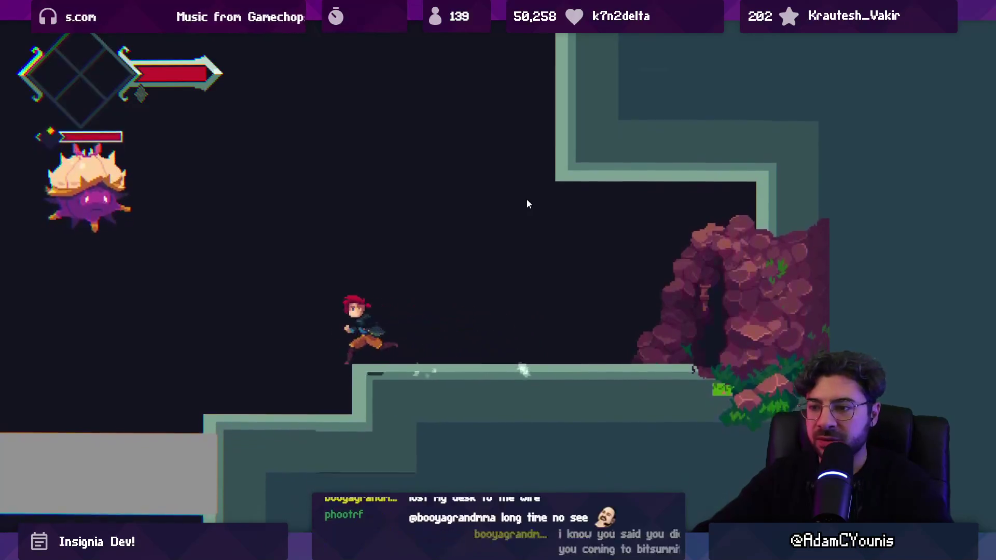
pyautogui.press('Right')
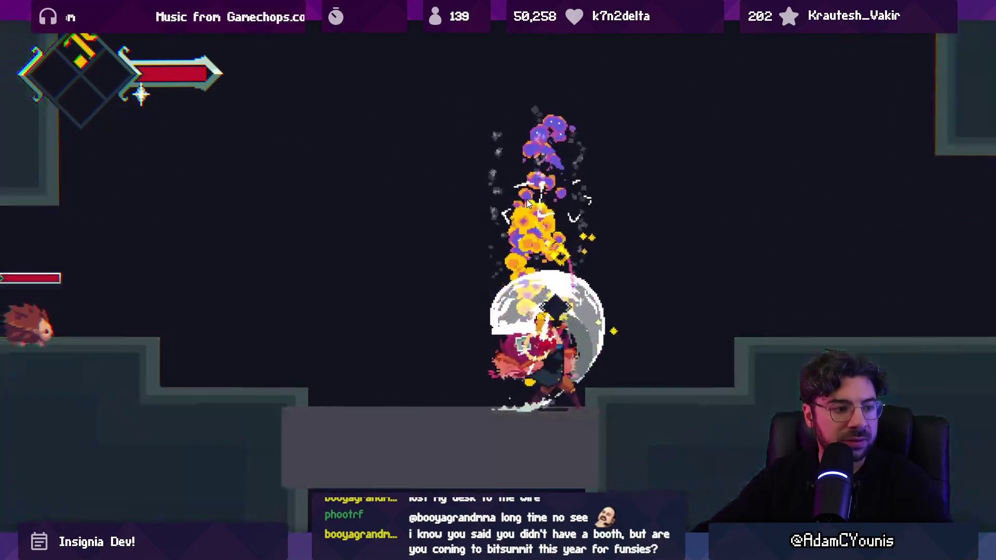
pyautogui.press('Right')
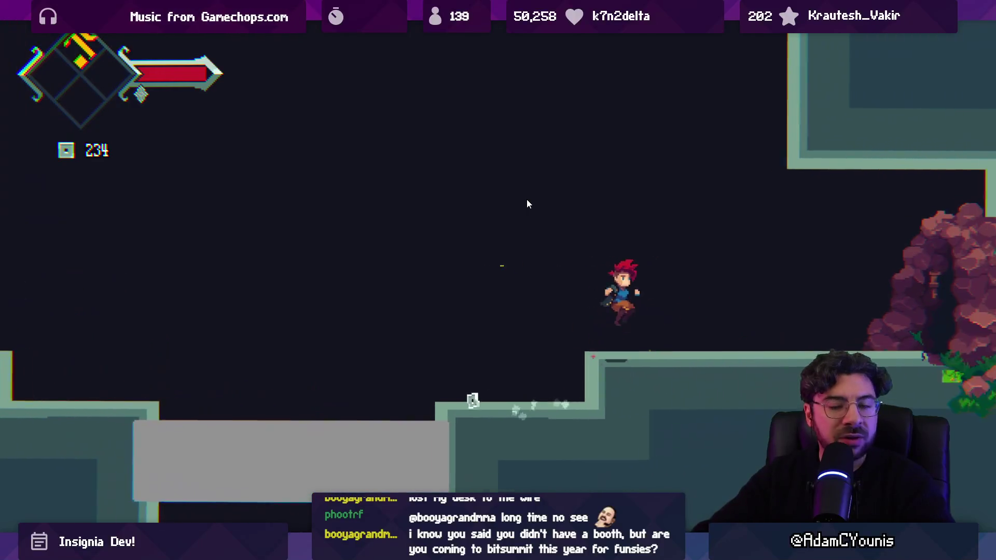
pyautogui.press('Left')
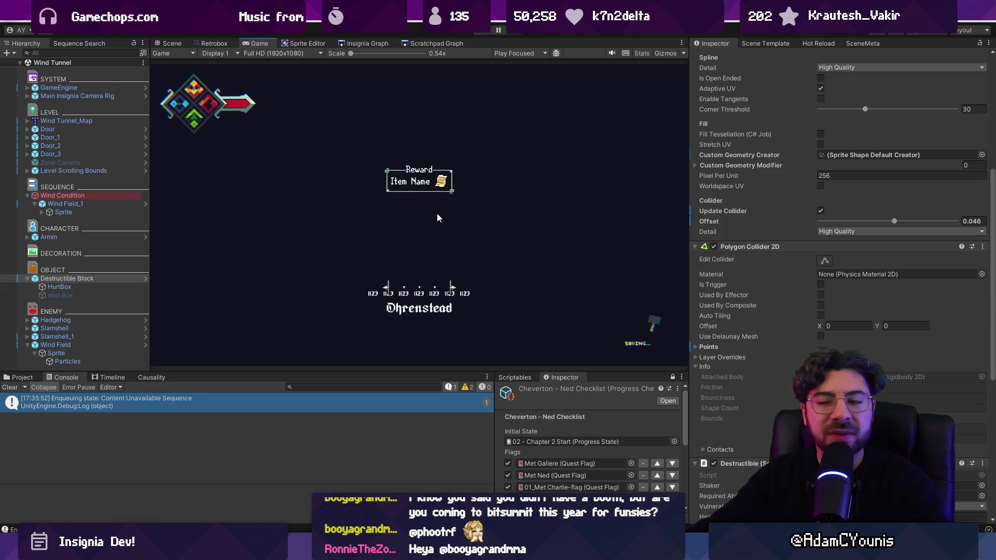
pyautogui.click(184, 47)
pyautogui.press('f')
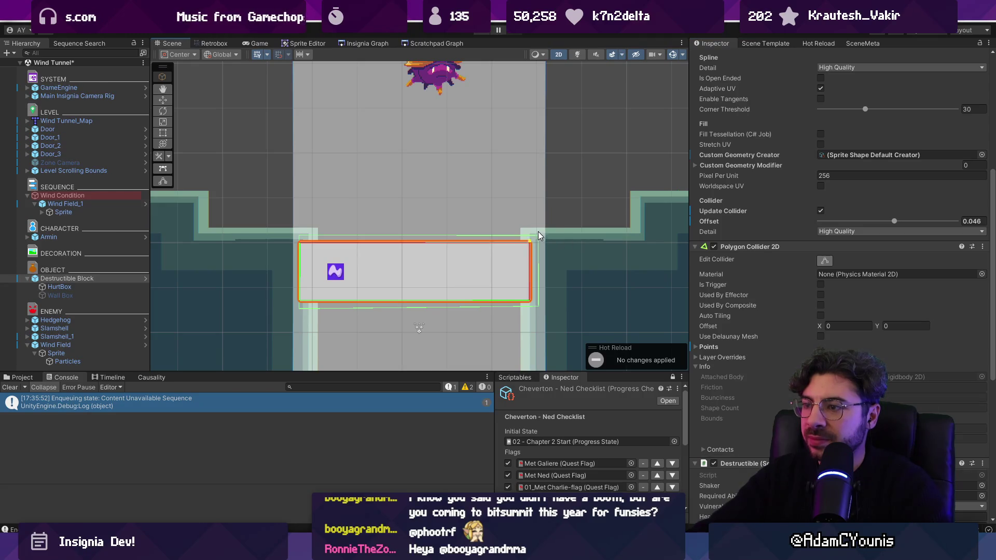
# Step: Select the block's HurtBox and reposition its collider's top-left corner point
pyautogui.click(102, 284)
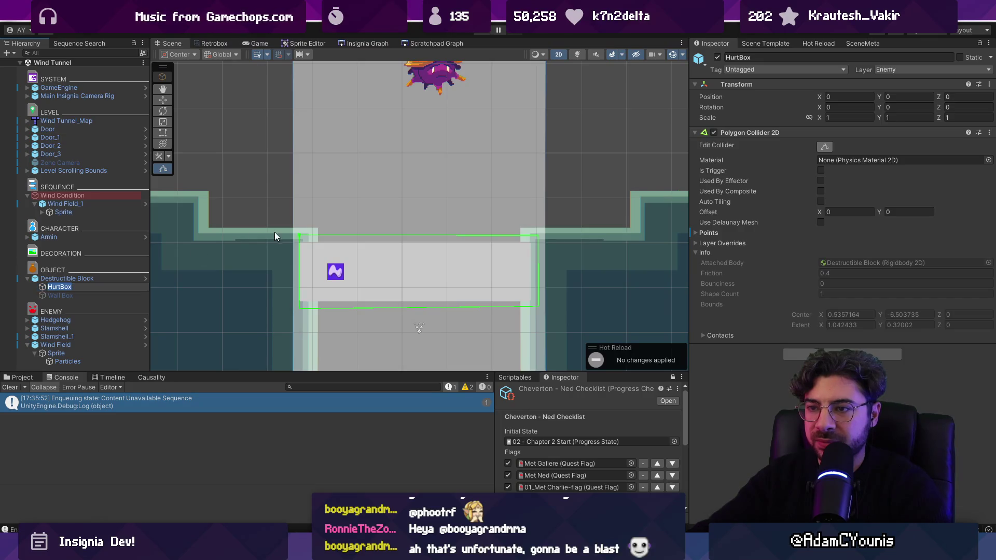
pyautogui.moveTo(301, 237); pyautogui.dragTo(305, 256)
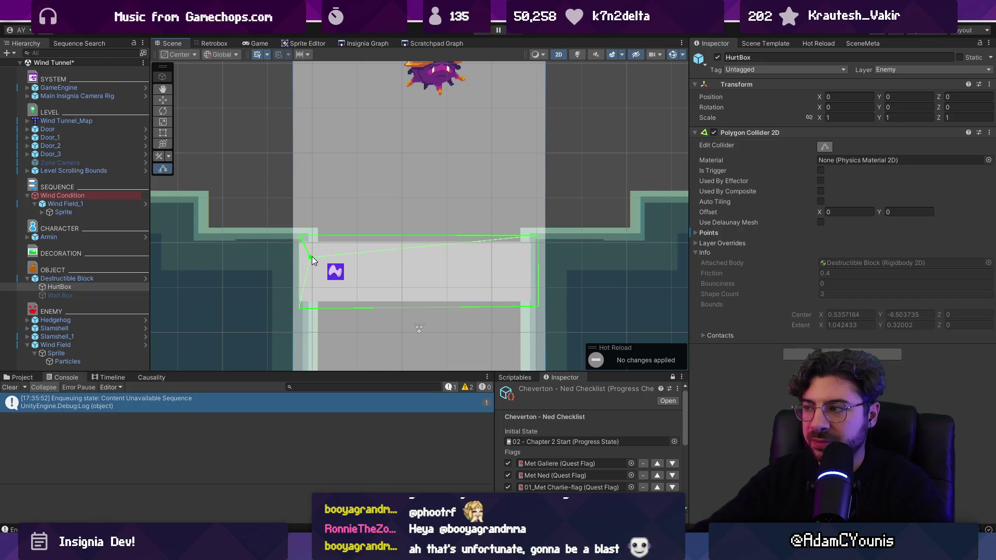
pyautogui.scroll(4, 312, 253)
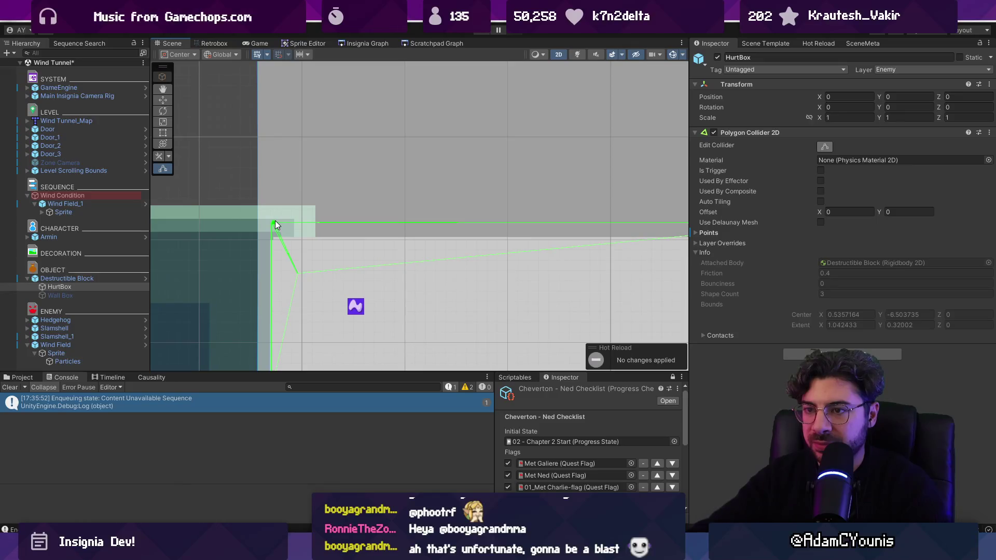
pyautogui.moveTo(275, 223); pyautogui.dragTo(275, 221)
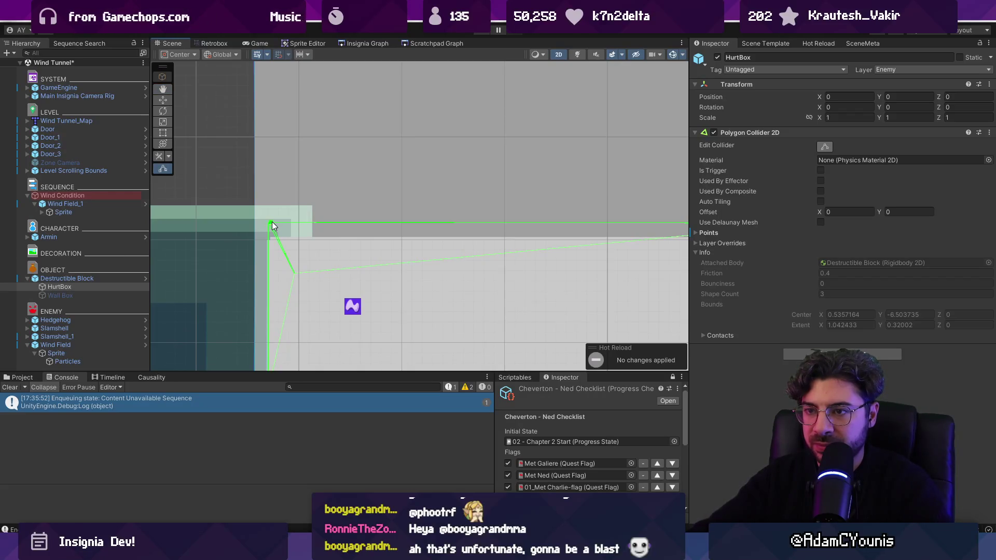
pyautogui.moveTo(273, 223); pyautogui.dragTo(332, 253)
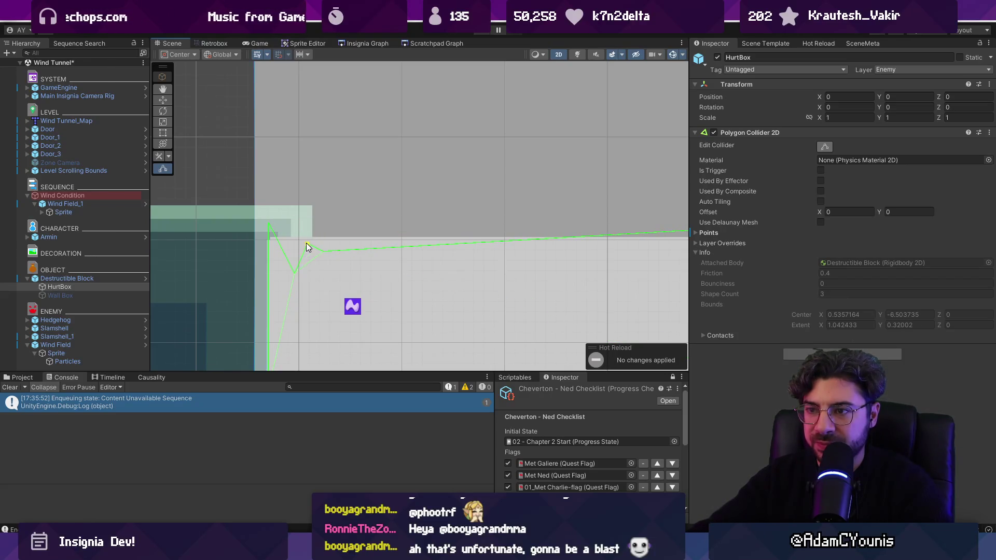
pyautogui.scroll(-5, 290, 246)
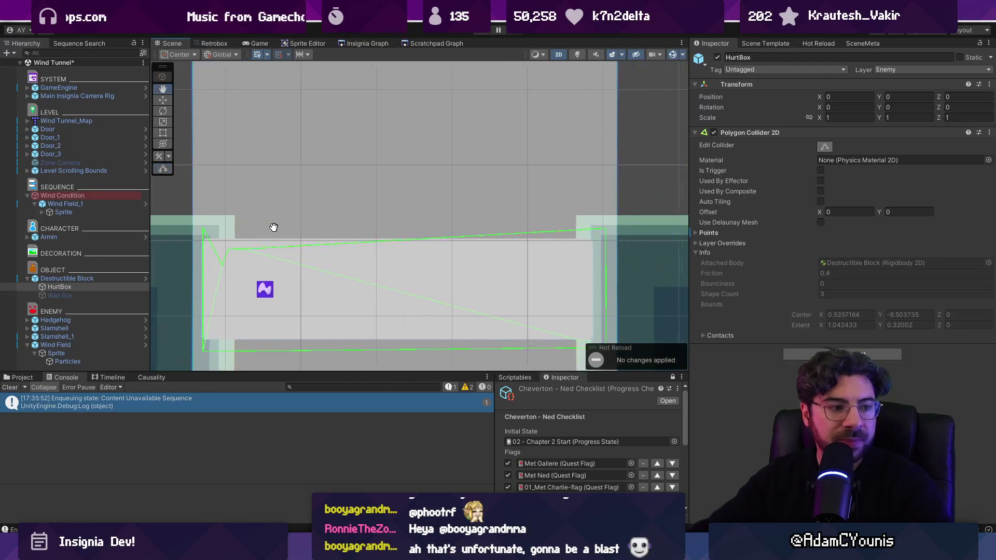
# Step: Cut the HurtBox collider to 4 points, lower both top corners, and save the Wind Tunnel scene
pyautogui.click(69, 288)
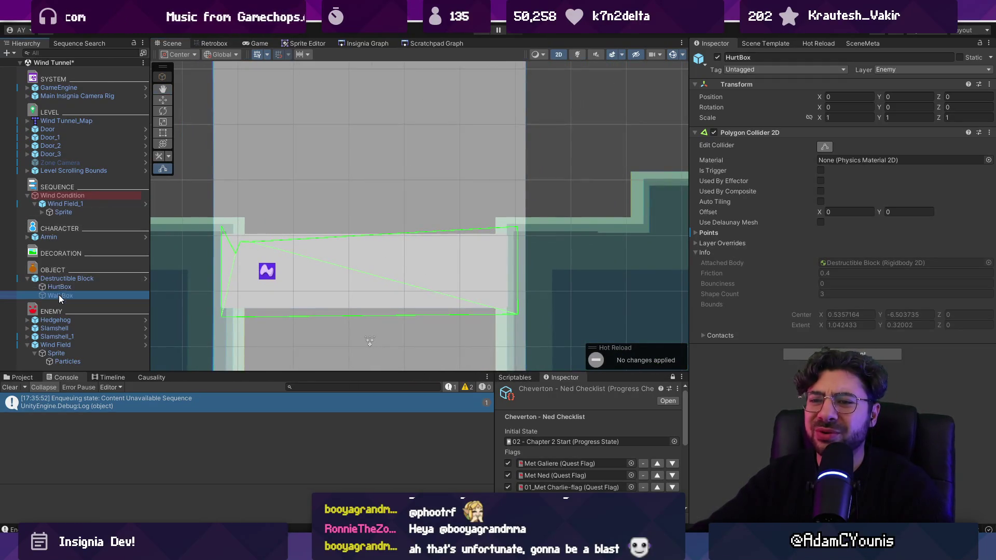
pyautogui.click(767, 232)
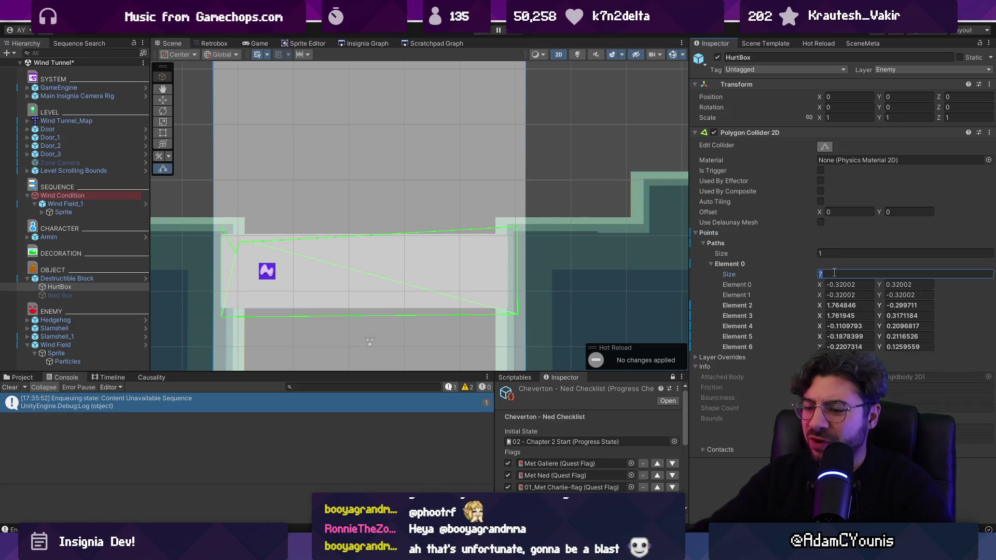
pyautogui.write('4')
pyautogui.press('Return')
pyautogui.moveTo(222, 227); pyautogui.dragTo(223, 240)
pyautogui.moveTo(521, 226); pyautogui.dragTo(514, 241)
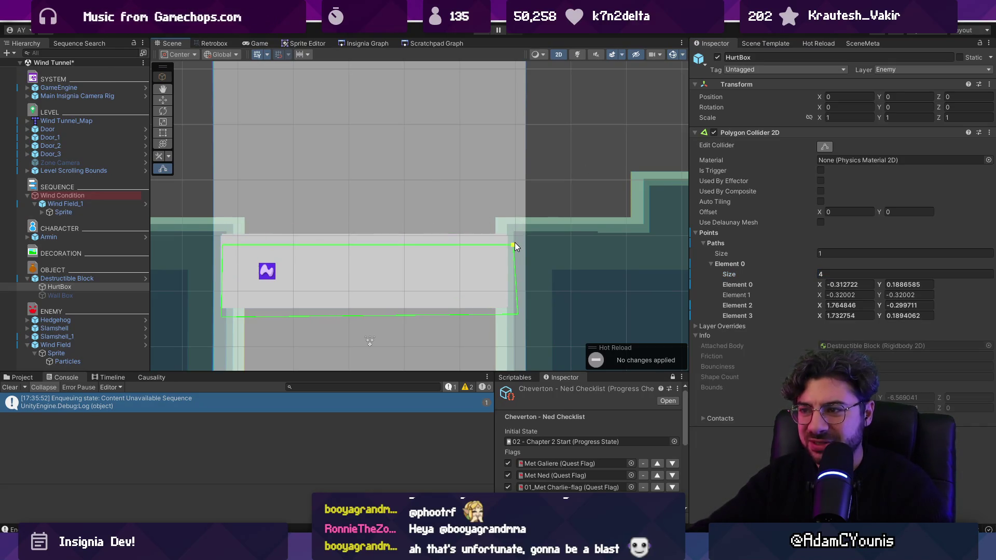
pyautogui.hotkey('ctrl', 's')
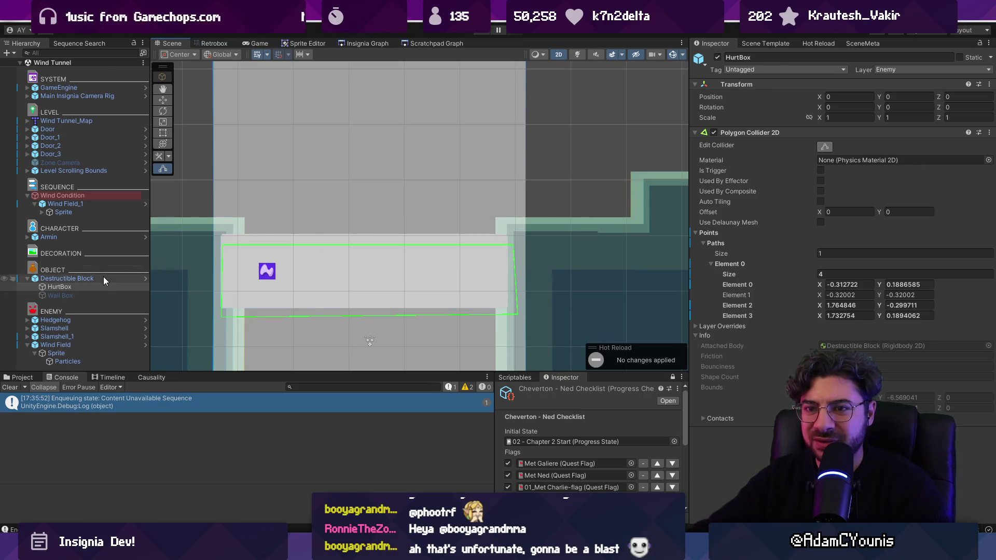
pyautogui.click(104, 279)
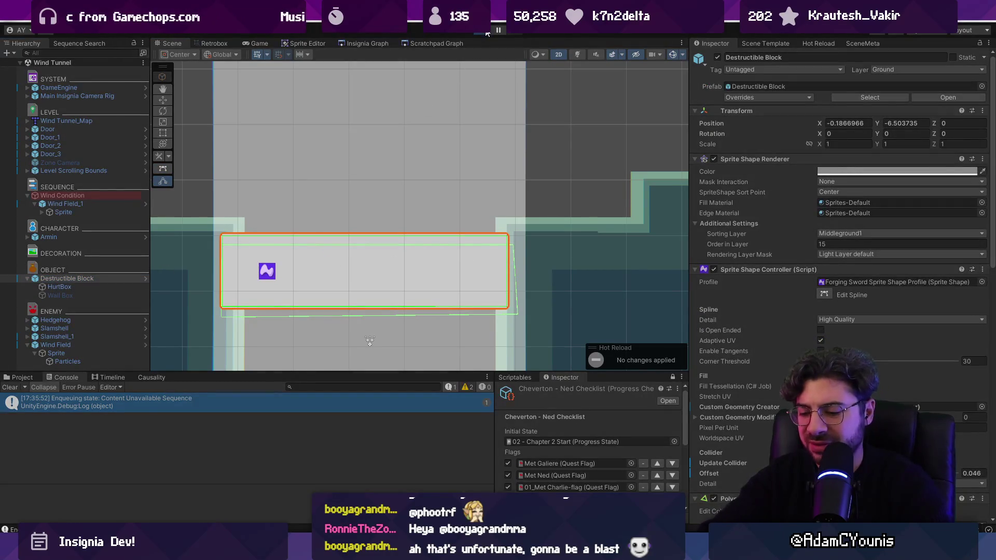
pyautogui.click(488, 31)
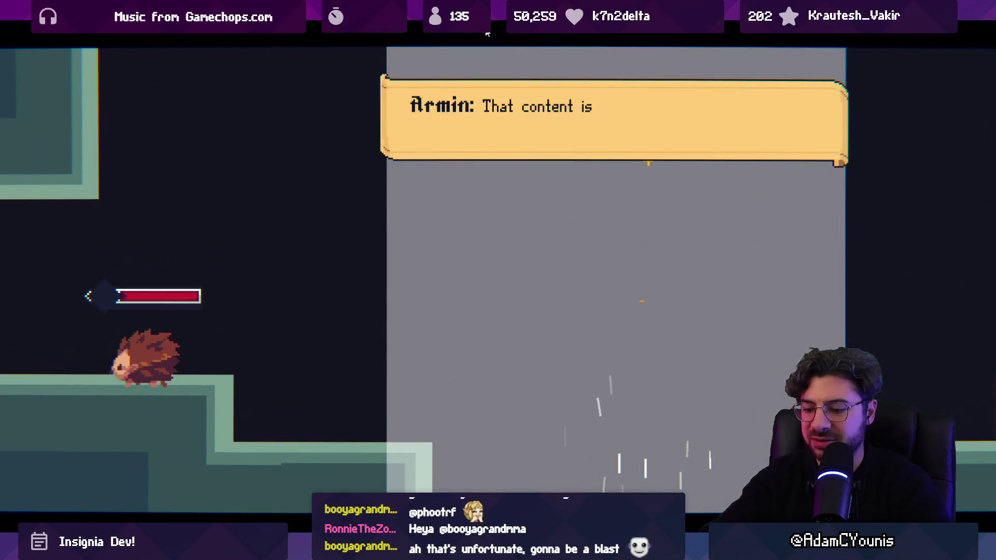
pyautogui.hotkey('shift', 'space')
pyautogui.hotkey('ctrl', 'p')
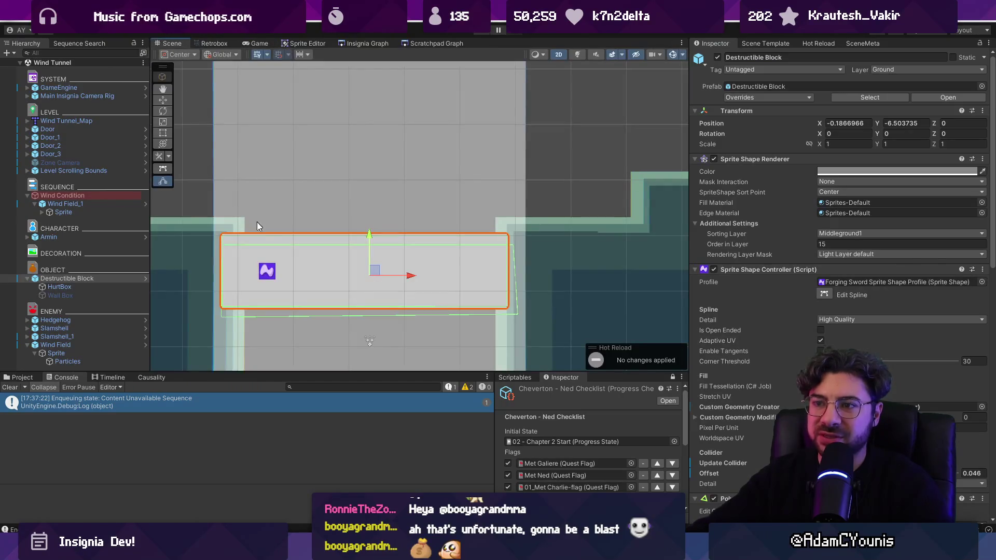
# Step: Nudge the block's HurtBox slightly down with the Move tool and list the 'plunge' project assets
pyautogui.click(85, 286)
pyautogui.click(307, 251)
pyautogui.click(88, 286)
pyautogui.moveTo(369, 240); pyautogui.dragTo(369, 247)
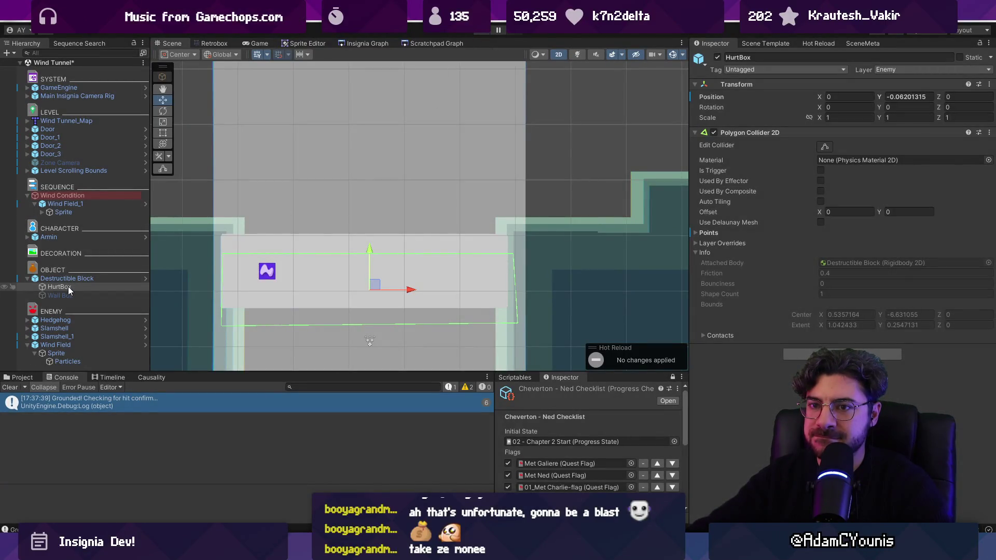
pyautogui.click(23, 377)
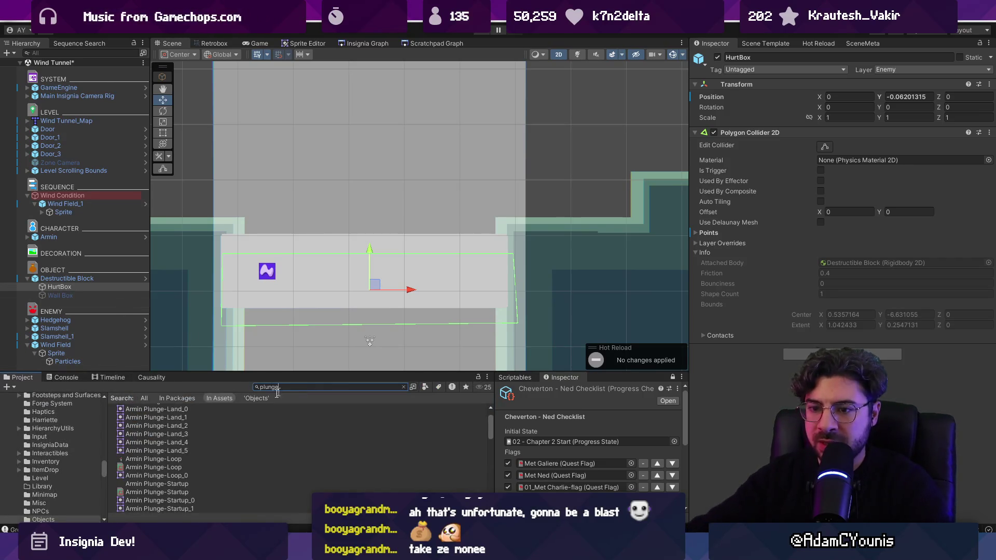
# Step: In Retrobox, stretch Armin Plunge-Land's frame 0 Hit hitbox from height 21 to 28, then start playtesting
pyautogui.click(162, 469)
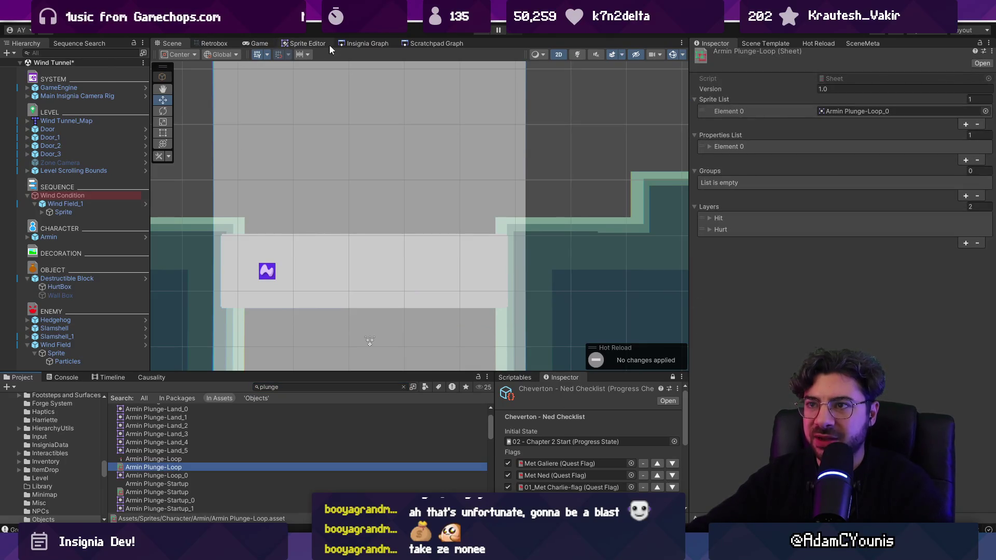
pyautogui.click(216, 44)
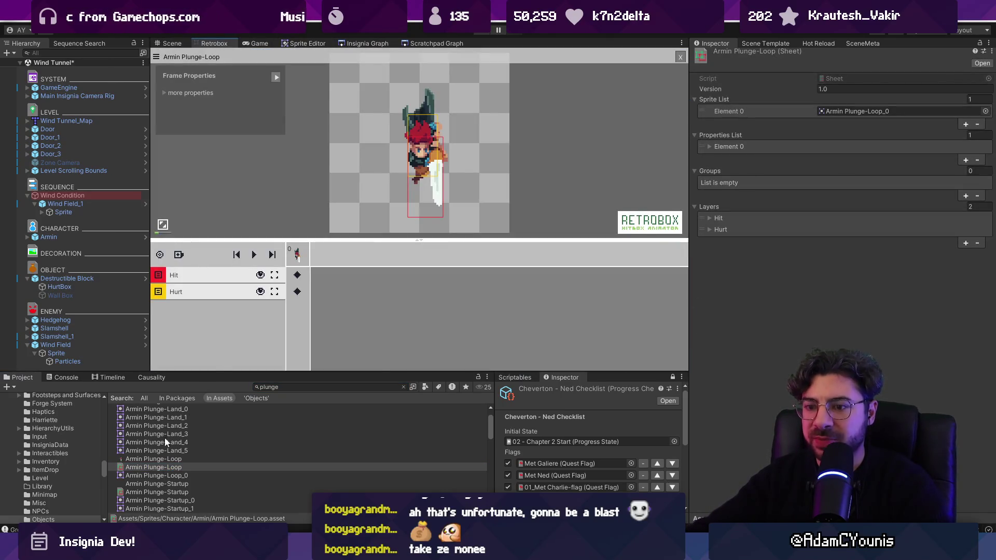
pyautogui.click(165, 491)
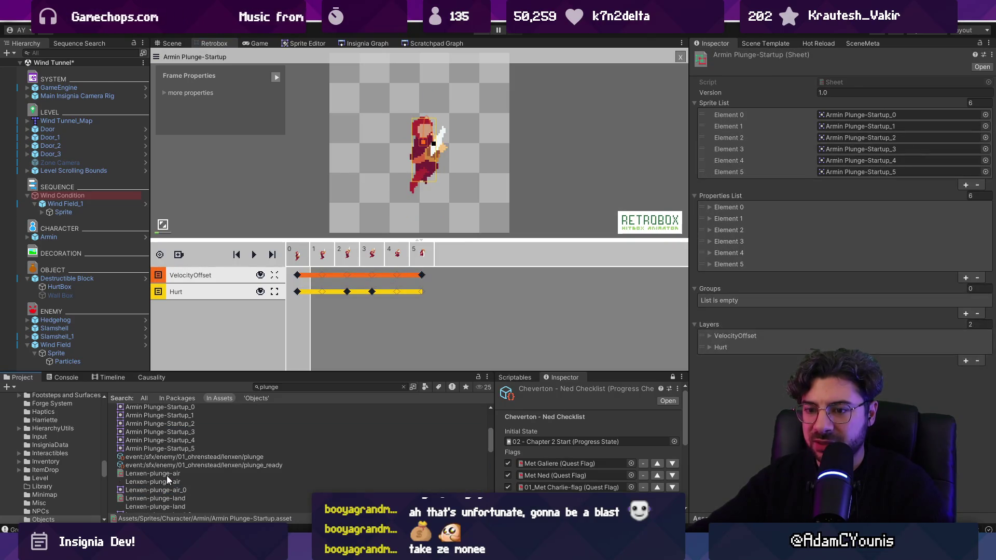
pyautogui.scroll(1, 173, 471)
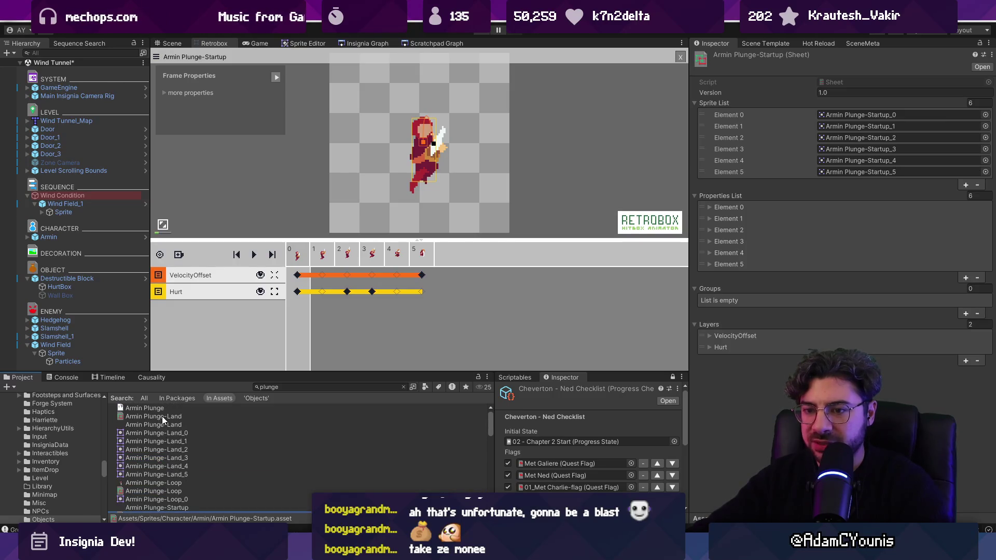
pyautogui.click(162, 416)
pyautogui.click(298, 292)
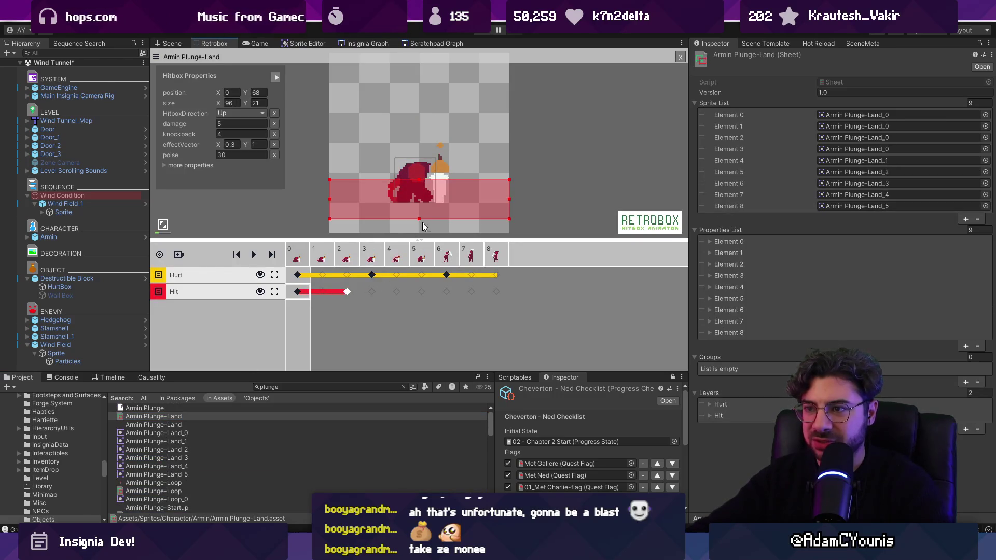
pyautogui.moveTo(419, 219); pyautogui.dragTo(416, 237)
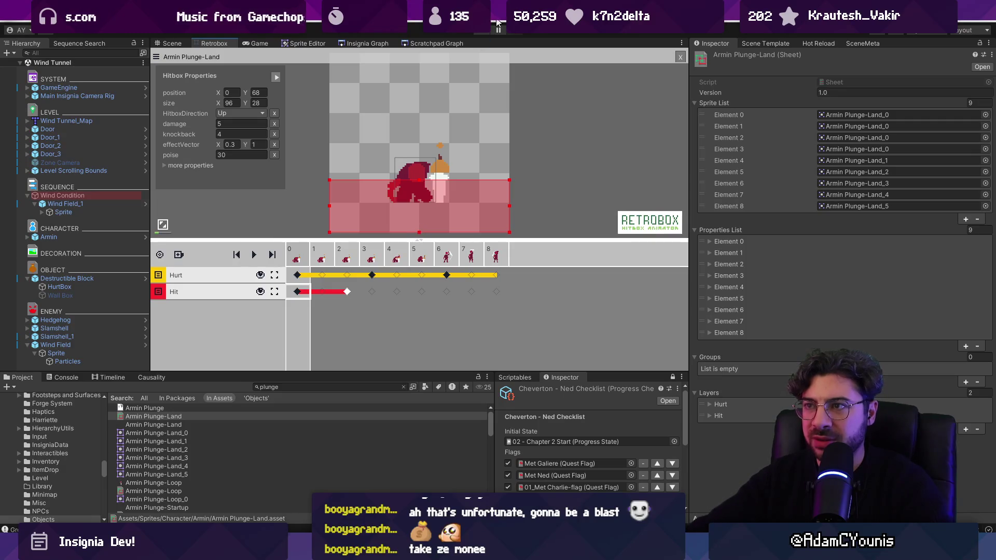
pyautogui.click(486, 31)
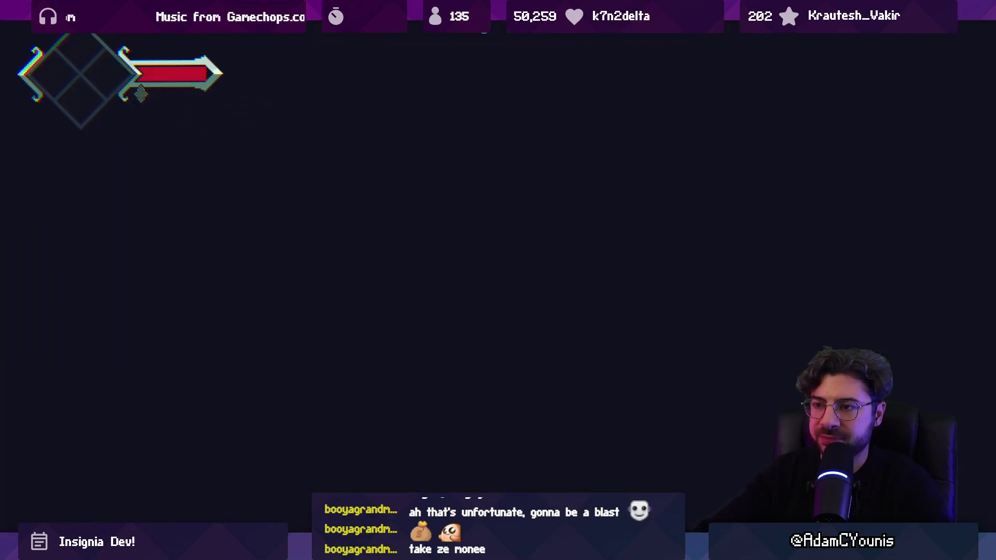
# Step: Run through the first wind shaft and defeat the hedgehog enemy with slashes and a plunge attack
pyautogui.press('Right')
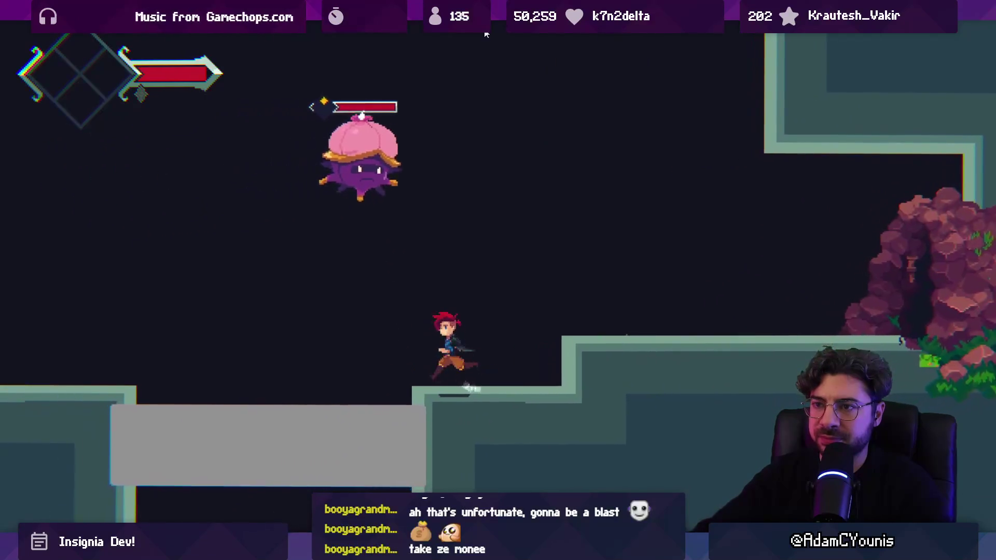
pyautogui.press('x')
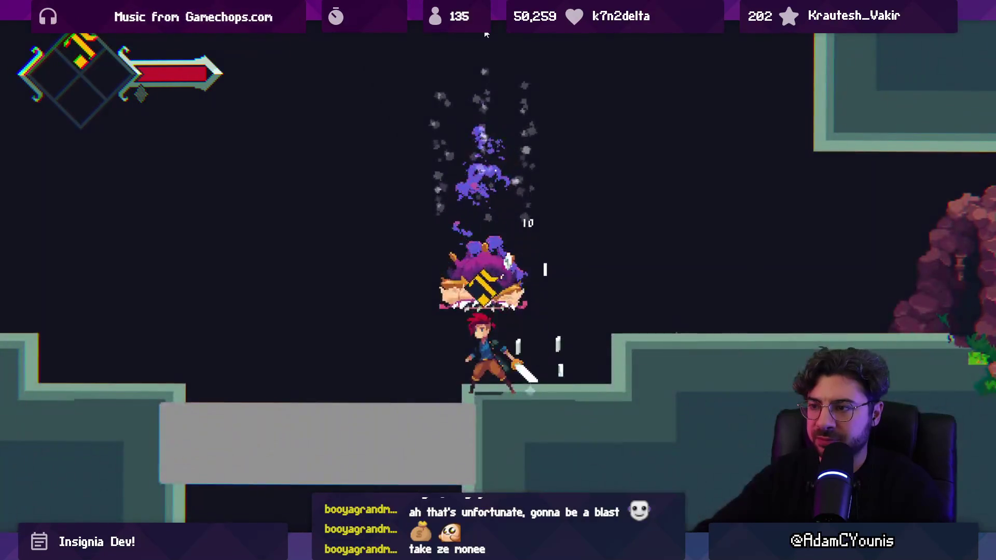
pyautogui.press('space')
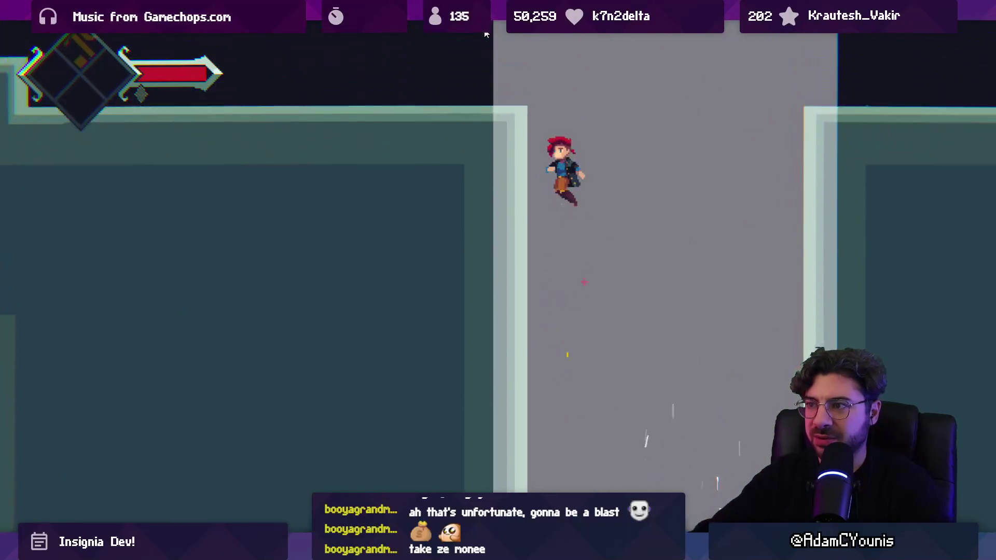
pyautogui.press('Left')
pyautogui.press('Right')
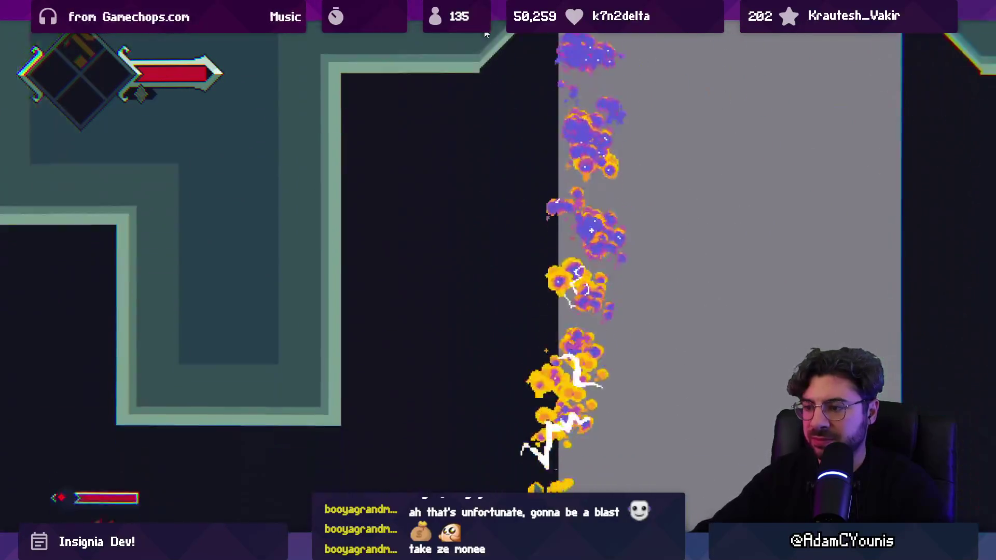
pyautogui.press('Left')
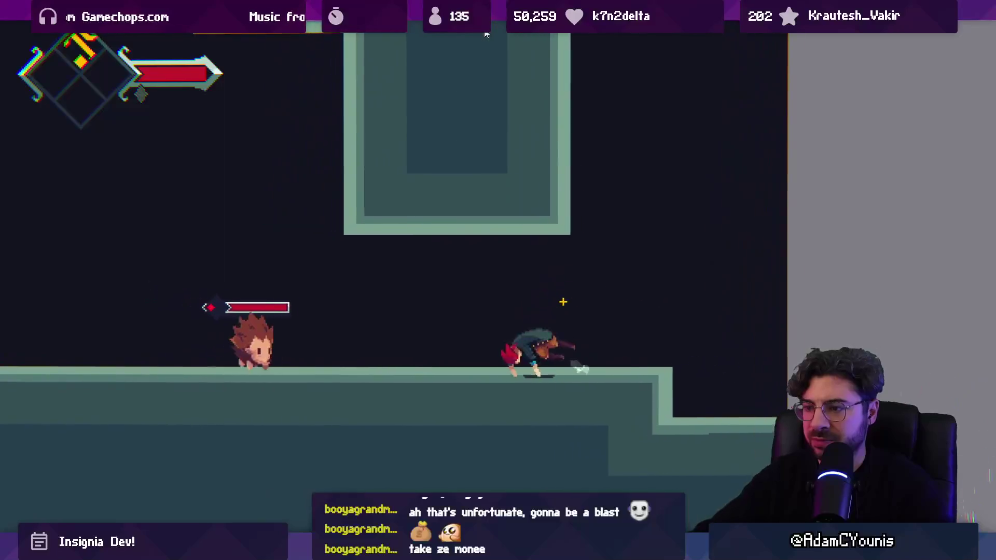
pyautogui.press('Left')
pyautogui.press('x')
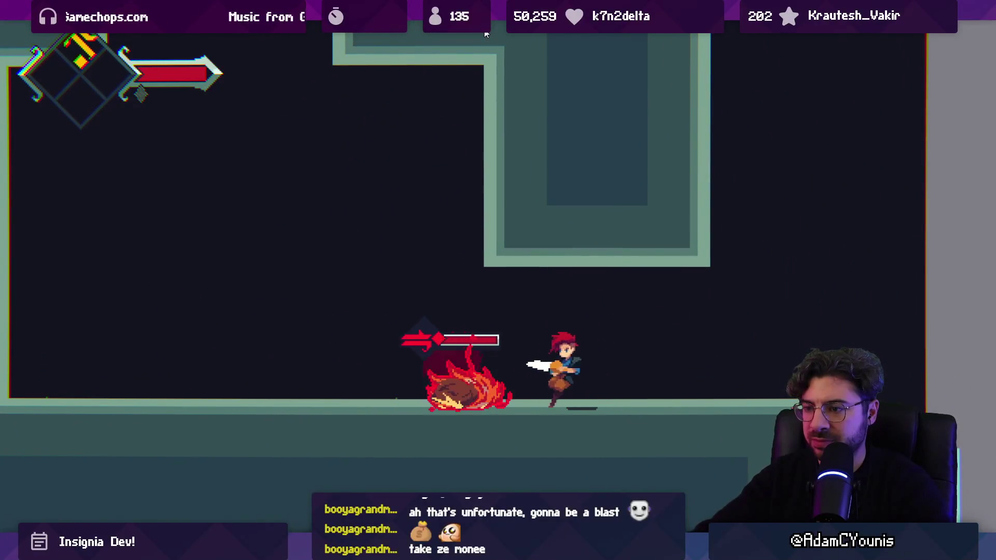
pyautogui.press('x')
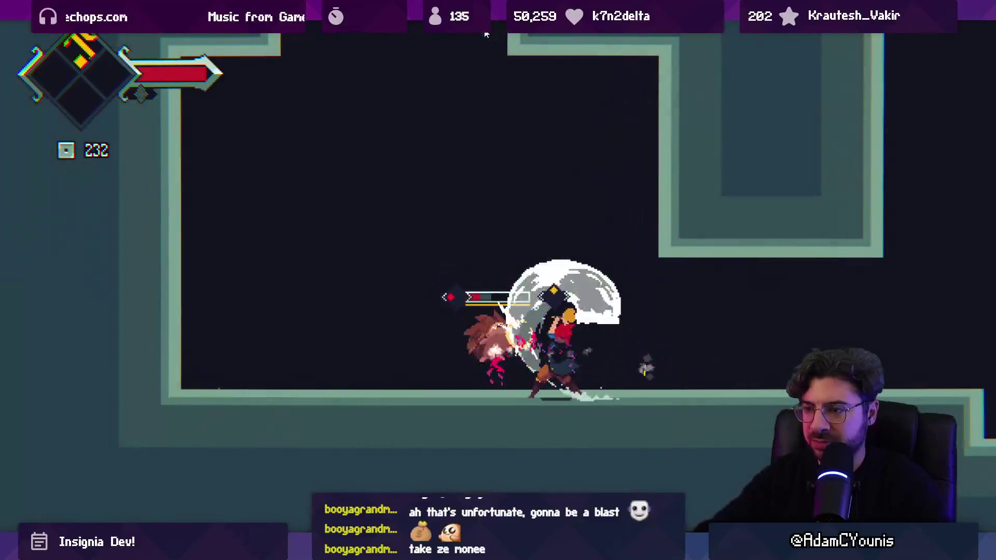
pyautogui.press('x')
pyautogui.press('x')
pyautogui.press('x')
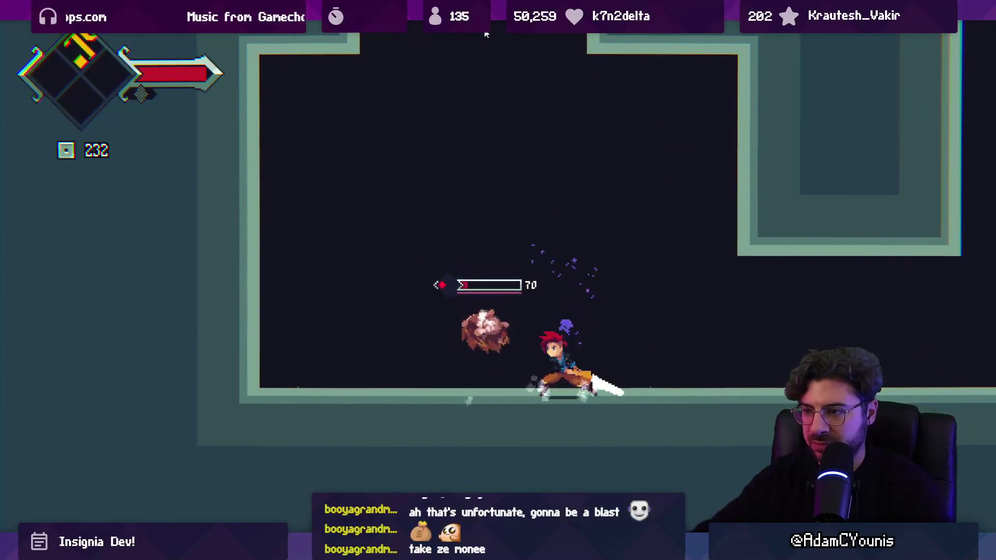
pyautogui.press('x')
pyautogui.press('Right')
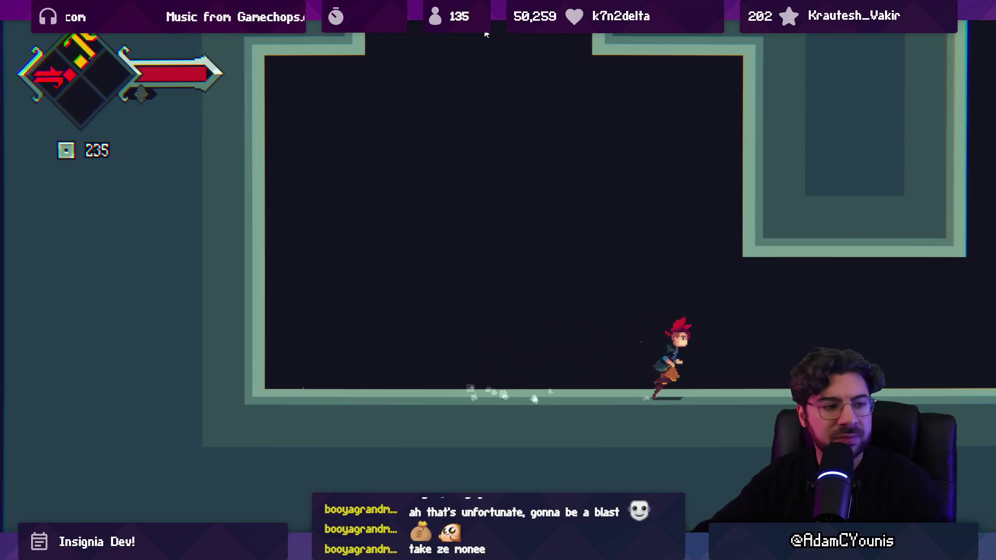
pyautogui.press('Right')
pyautogui.press('space')
pyautogui.press('x')
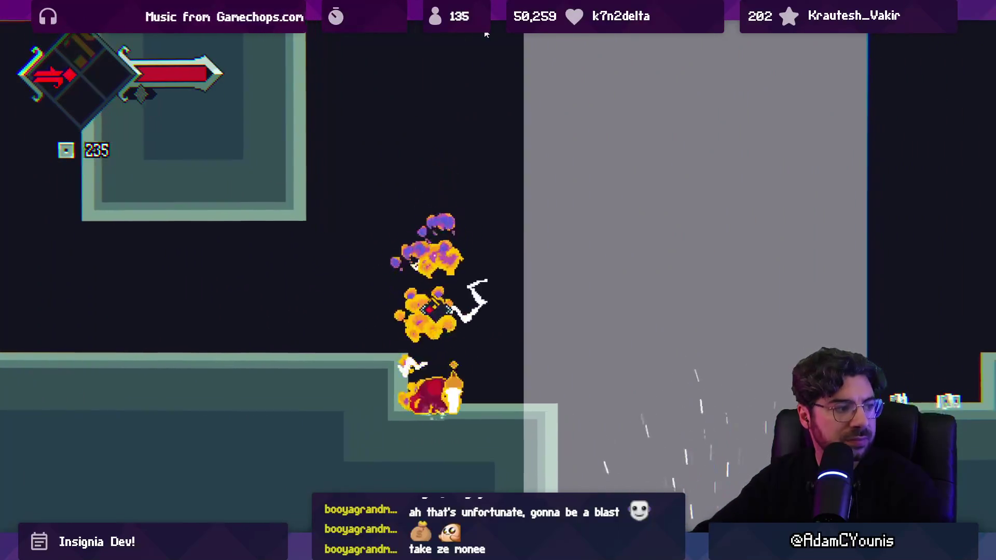
# Step: Ride the wind shaft up, destroy the flying and red enemies, and reach the rock wall passage
pyautogui.press('Right')
pyautogui.press('space')
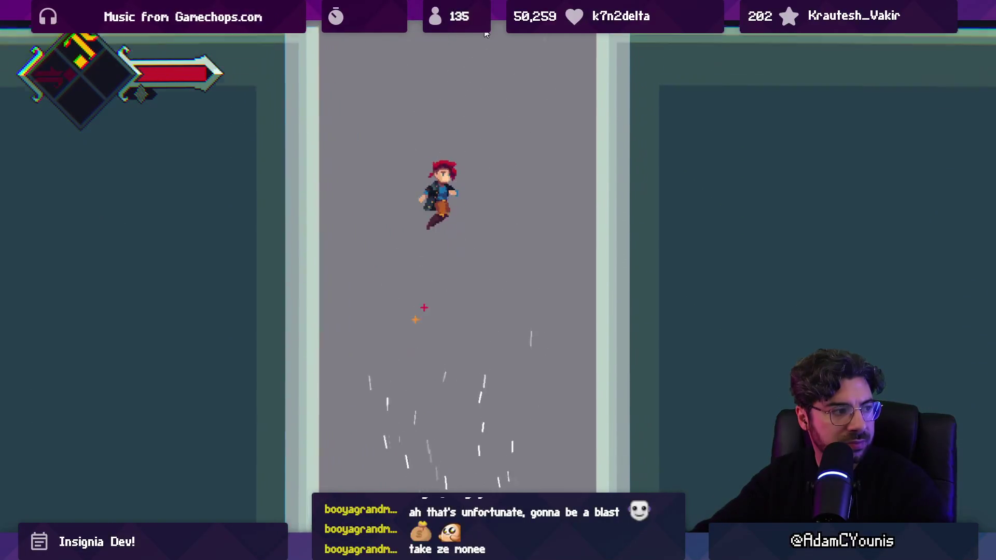
pyautogui.press('Right')
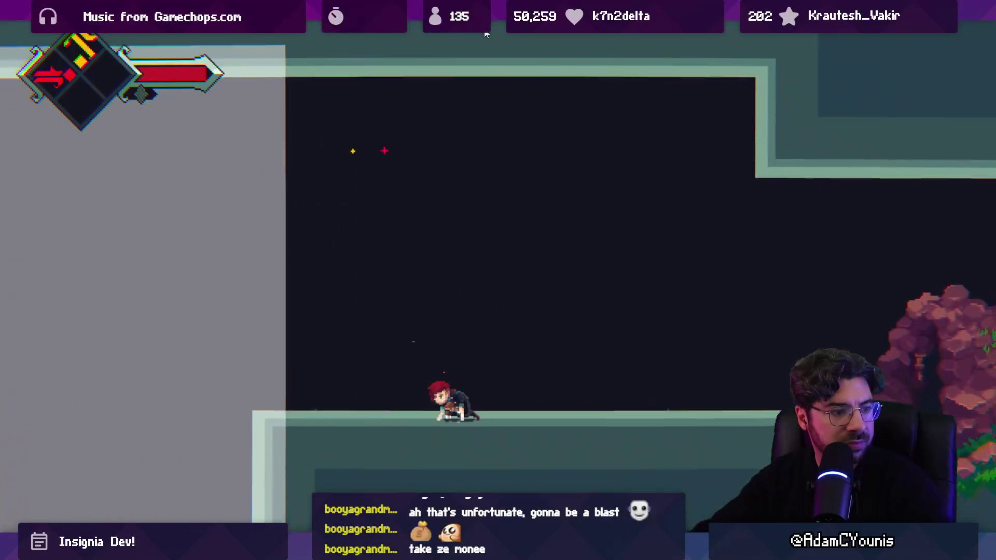
pyautogui.press('Left')
pyautogui.press('space')
pyautogui.press('Left')
pyautogui.press('x')
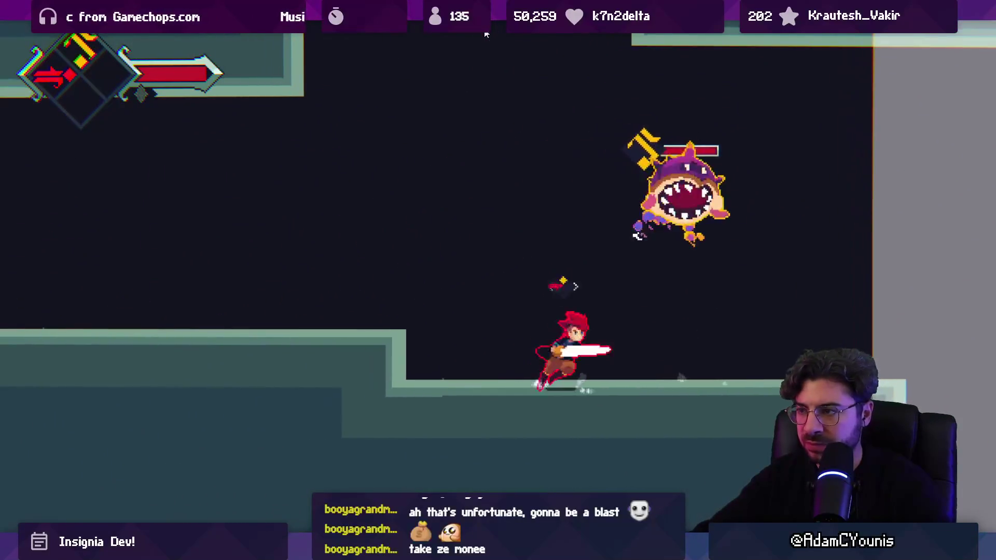
pyautogui.press('x')
pyautogui.press('Left')
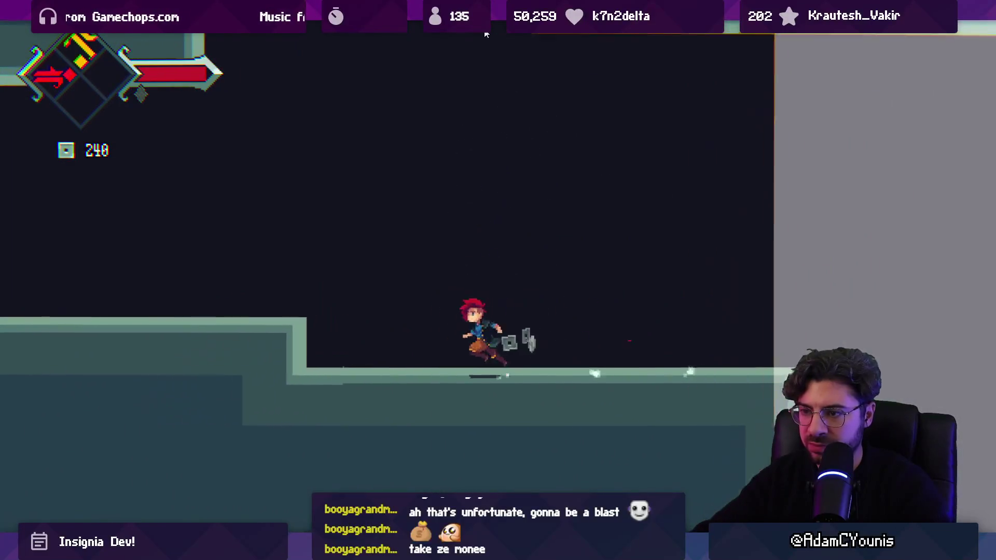
pyautogui.press('Left')
pyautogui.press('x')
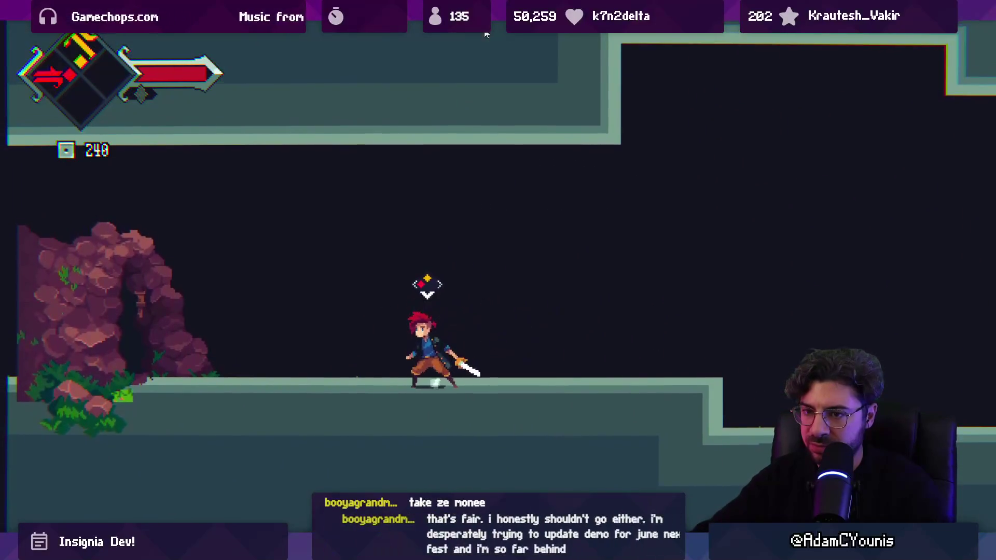
pyautogui.press('Left')
pyautogui.press('Up')
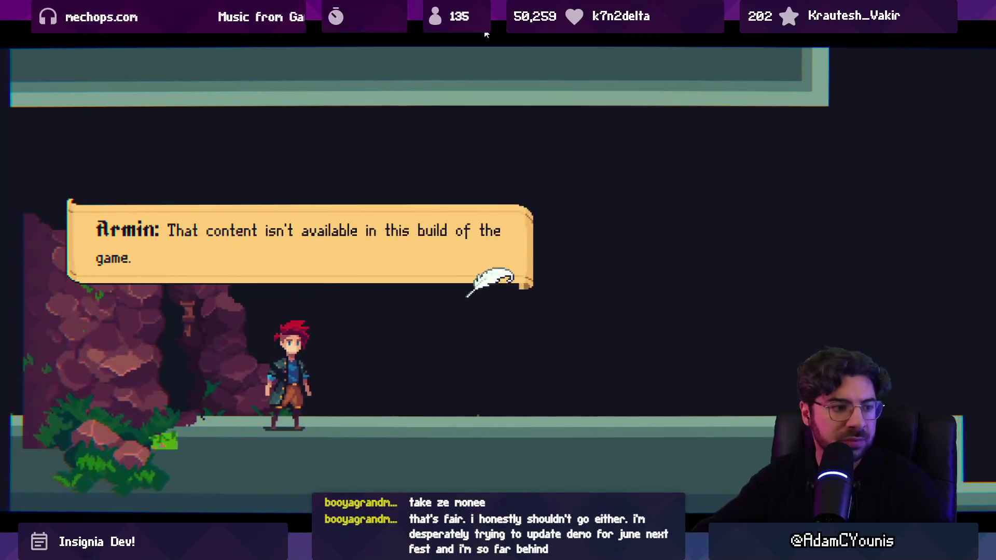
# Step: Dismiss the shortcut conflict and stop the playtest at the 'content isn't available' message
pyautogui.click(485, 34)
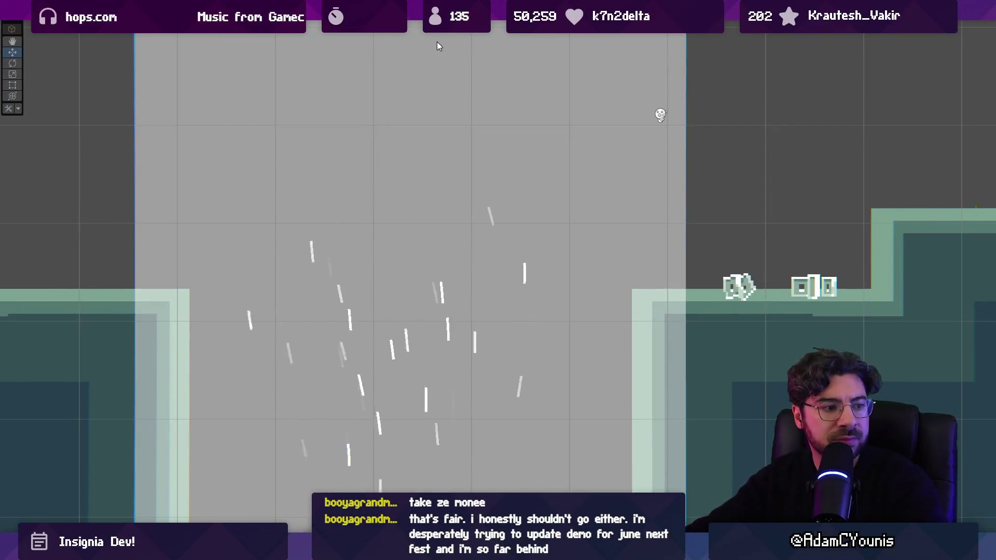
pyautogui.press('F9')
pyautogui.press('Escape')
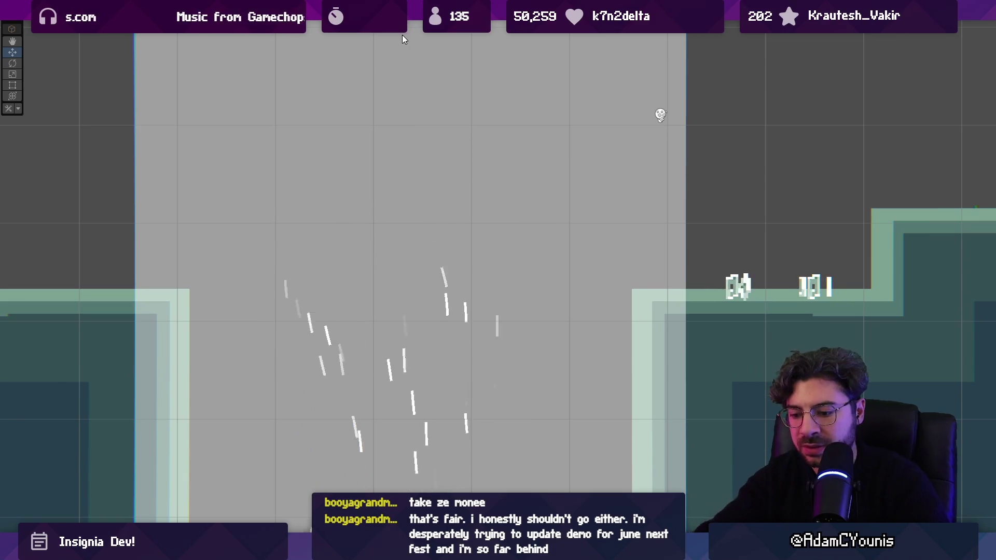
pyautogui.hotkey('ctrl', 'p')
pyautogui.click(484, 31)
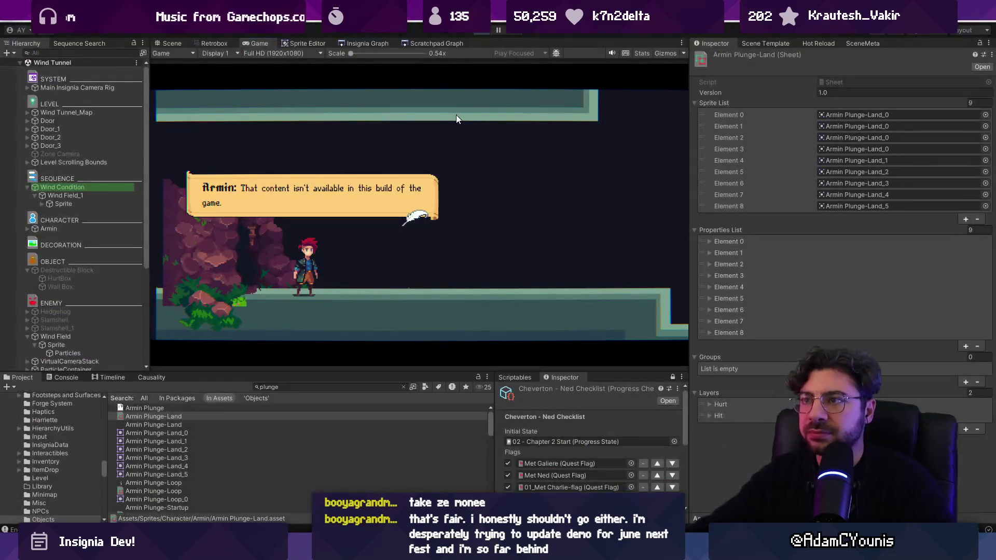
# Step: Switch to the Insignia scene graph and refresh the Hirren Temple Entrance room node
pyautogui.click(422, 44)
pyautogui.scroll(-3, 507, 183)
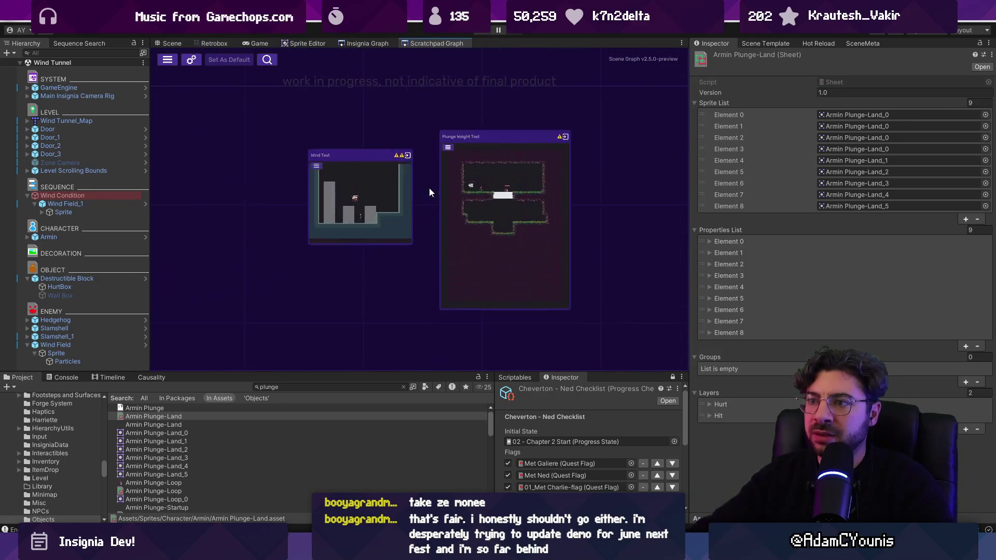
pyautogui.click(372, 43)
pyautogui.scroll(-3, 457, 226)
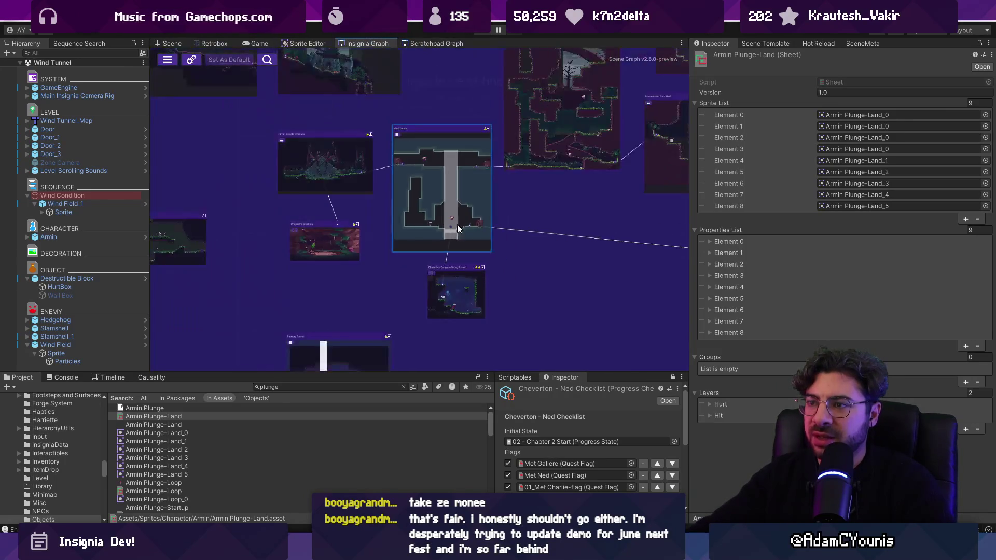
pyautogui.scroll(3, 382, 167)
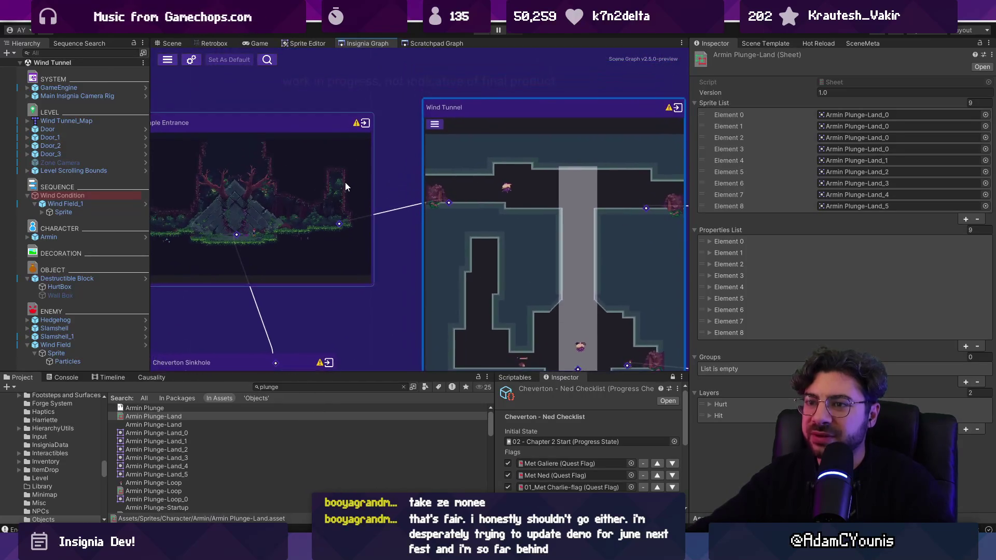
pyautogui.scroll(-2, 364, 179)
pyautogui.rightClick(372, 170)
pyautogui.click(382, 174)
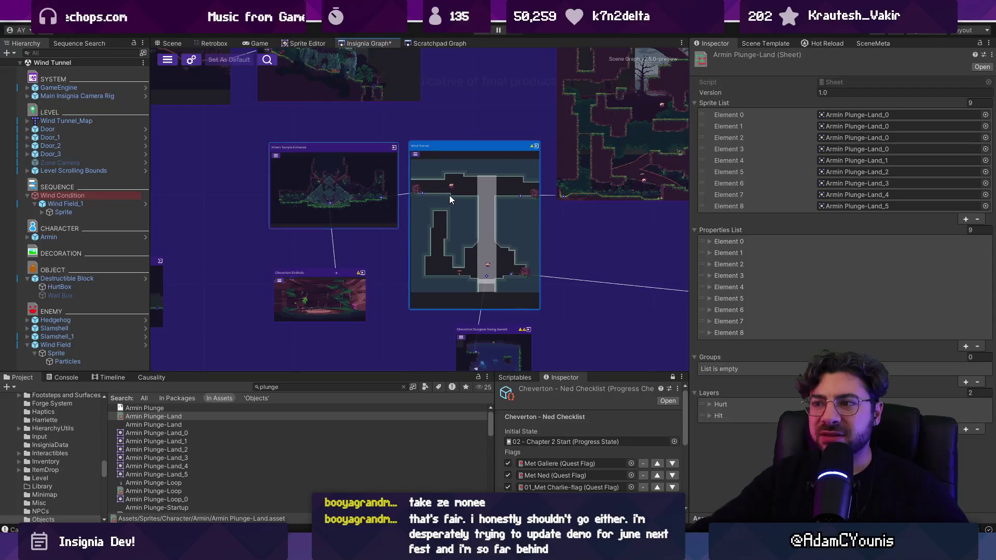
# Step: Centre the graph on the rooms and open the Hirren Temple Entrance scene
pyautogui.scroll(-5, 449, 195)
pyautogui.scroll(8, 419, 182)
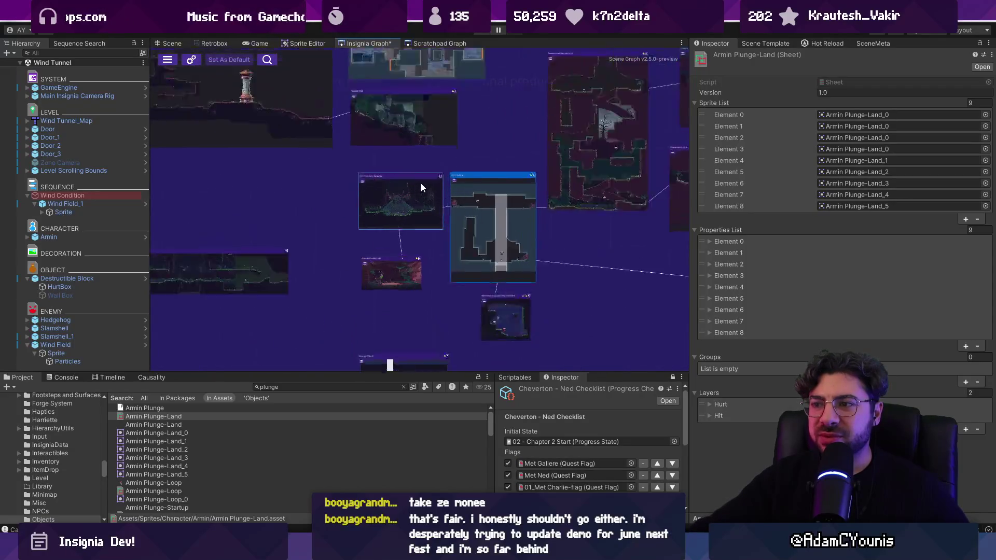
pyautogui.moveTo(420, 270); pyautogui.dragTo(436, 202)
pyautogui.doubleClick(328, 248)
pyautogui.click(102, 177)
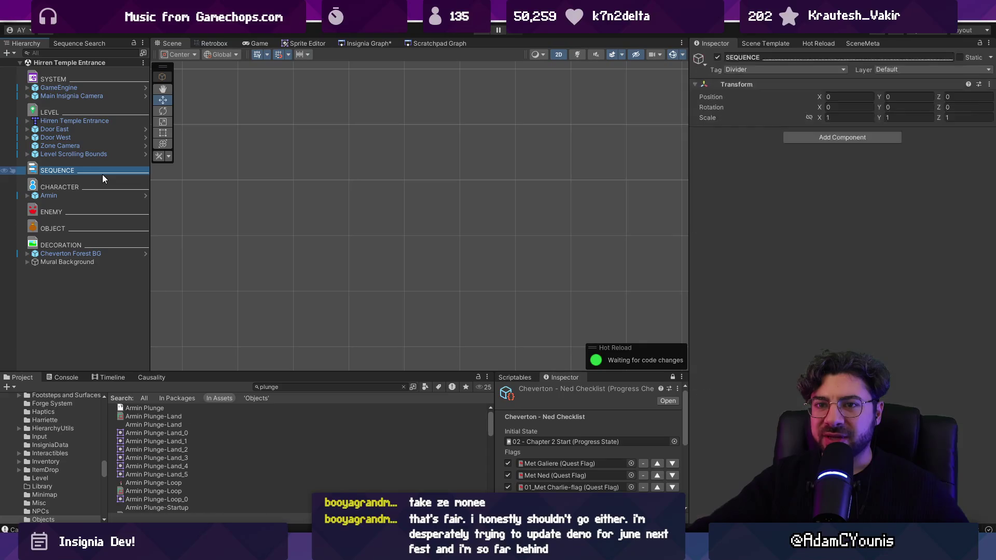
# Step: Frame the Hirren Temple Entrance level on its Level Scrolling Bounds and pan across the temple
pyautogui.doubleClick(99, 155)
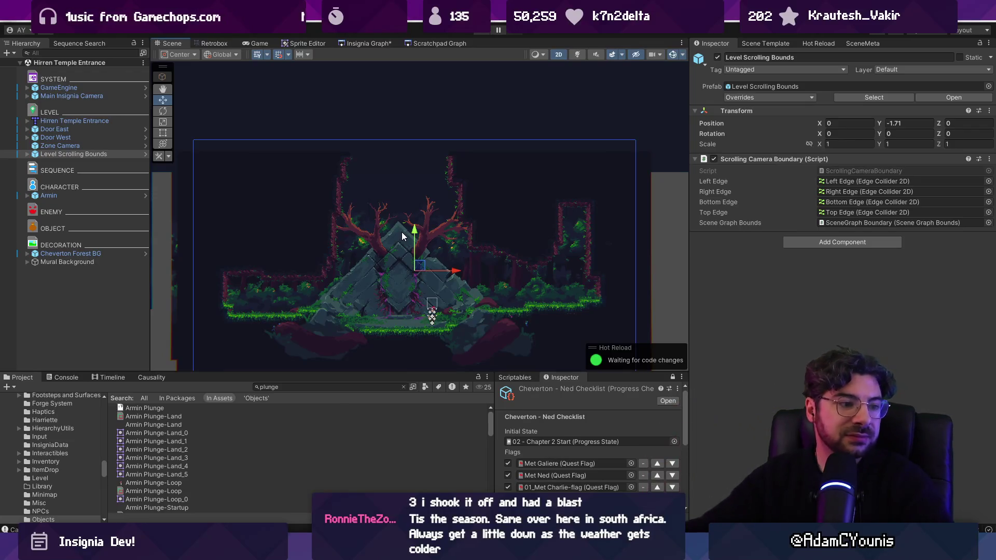
pyautogui.scroll(3, 415, 264)
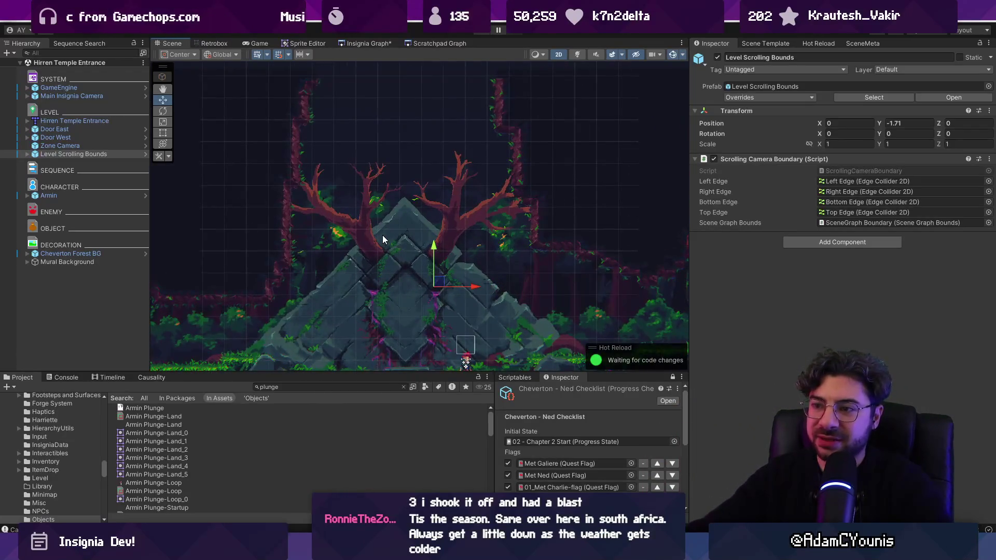
pyautogui.scroll(-1, 382, 236)
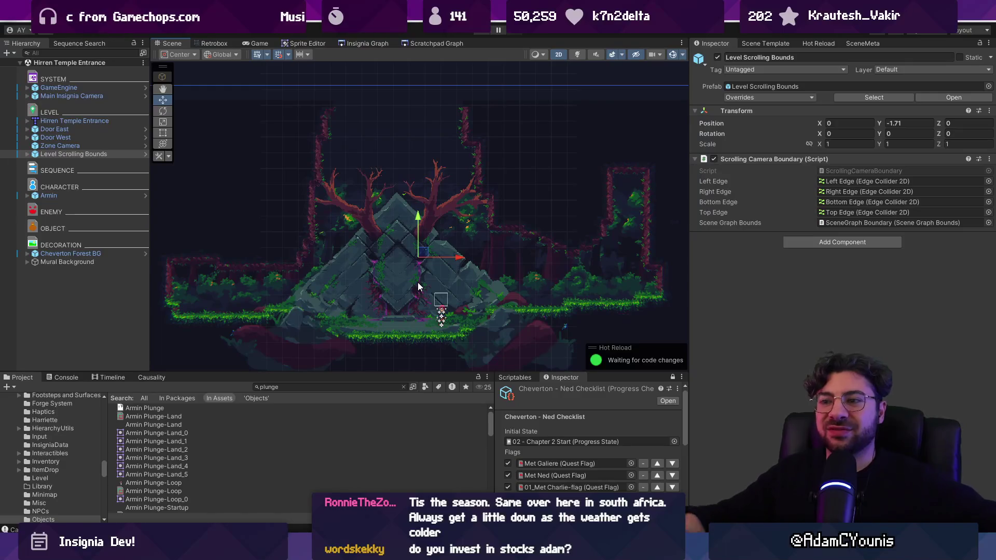
pyautogui.scroll(2, 443, 182)
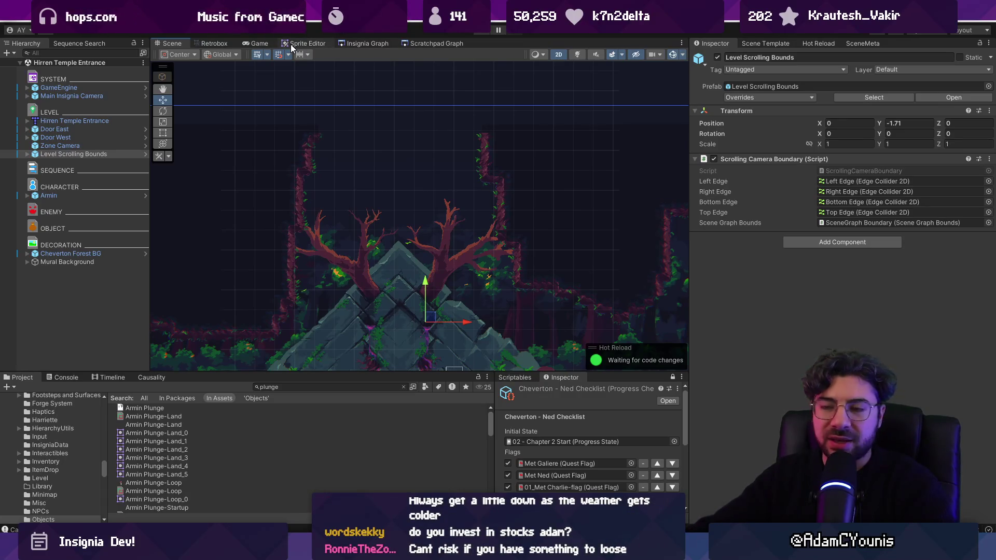
pyautogui.scroll(-1, 399, 188)
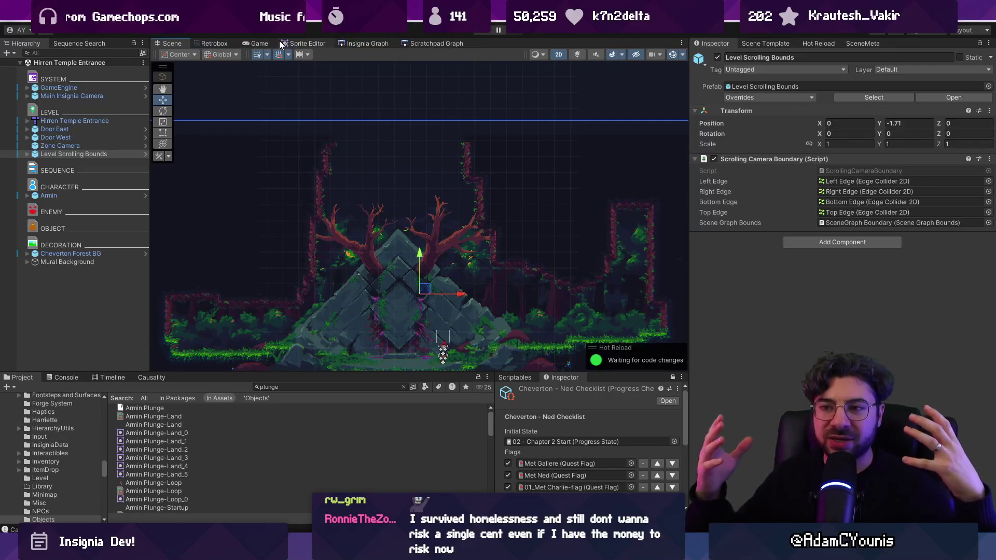
pyautogui.scroll(4, 374, 279)
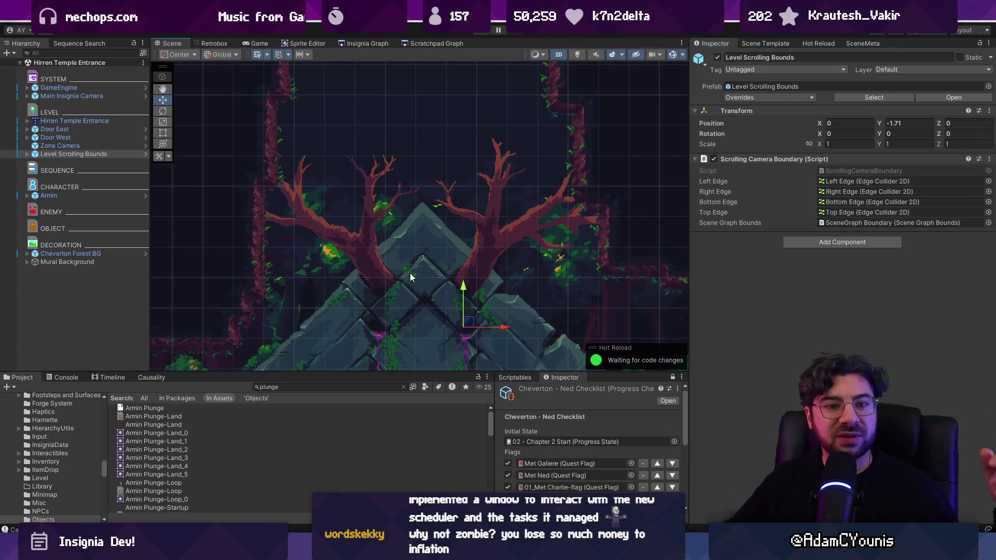
pyautogui.scroll(-3, 410, 273)
pyautogui.moveTo(440, 223)
pyautogui.mouseDown()
pyautogui.moveTo(425, 166)
pyautogui.moveTo(441, 242)
pyautogui.mouseUp()
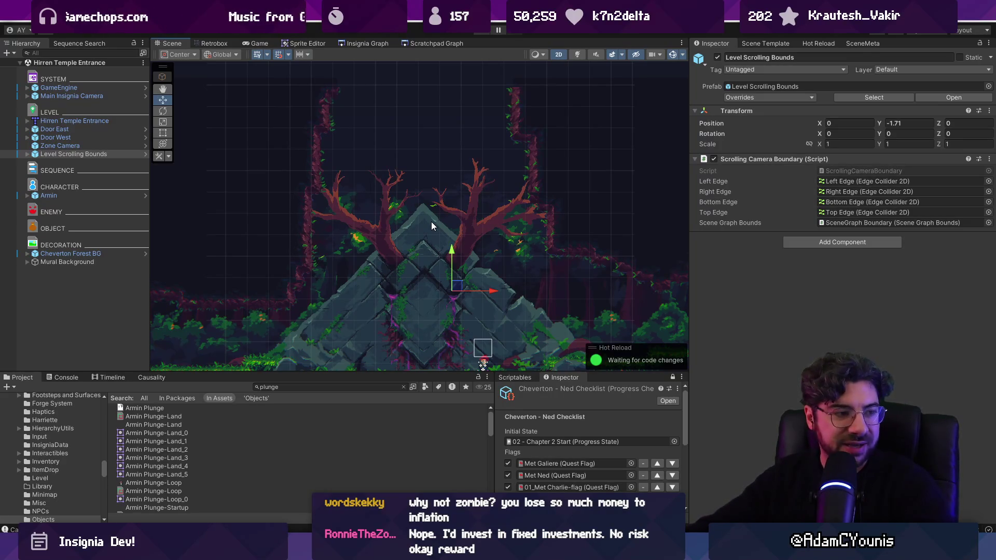
pyautogui.scroll(-3, 426, 243)
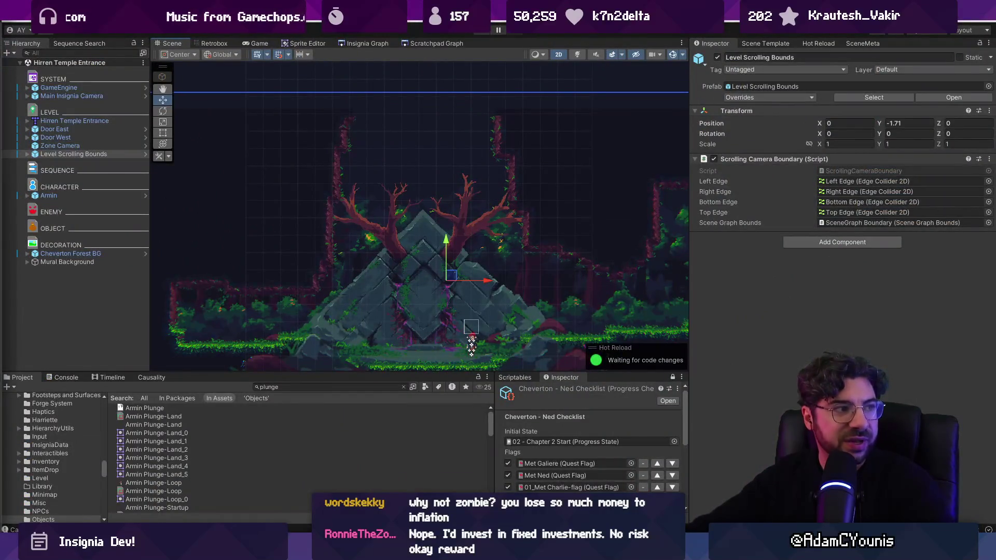
# Step: Search Google for 'rings of elyseum' and scroll the results
pyautogui.write('rings of')
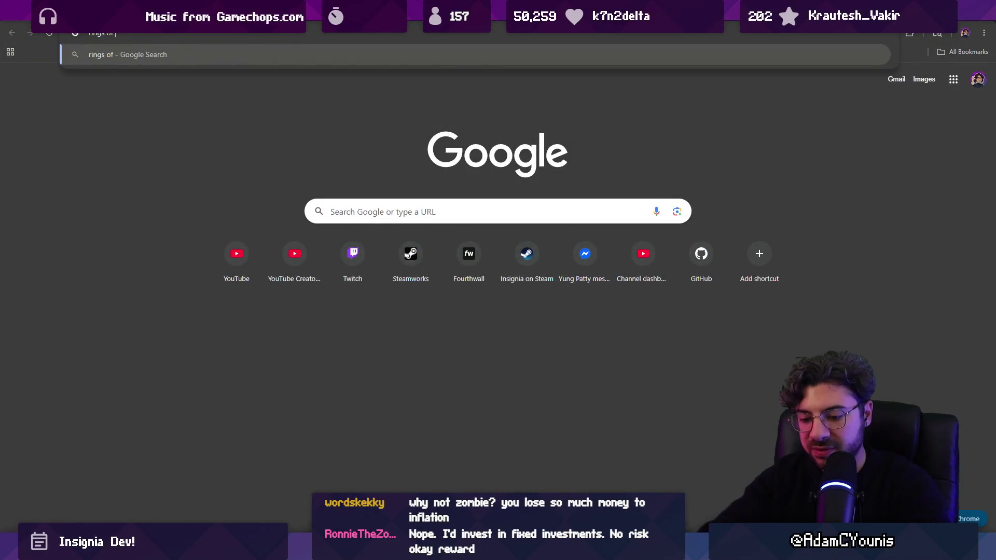
pyautogui.write('m')
pyautogui.press('Return')
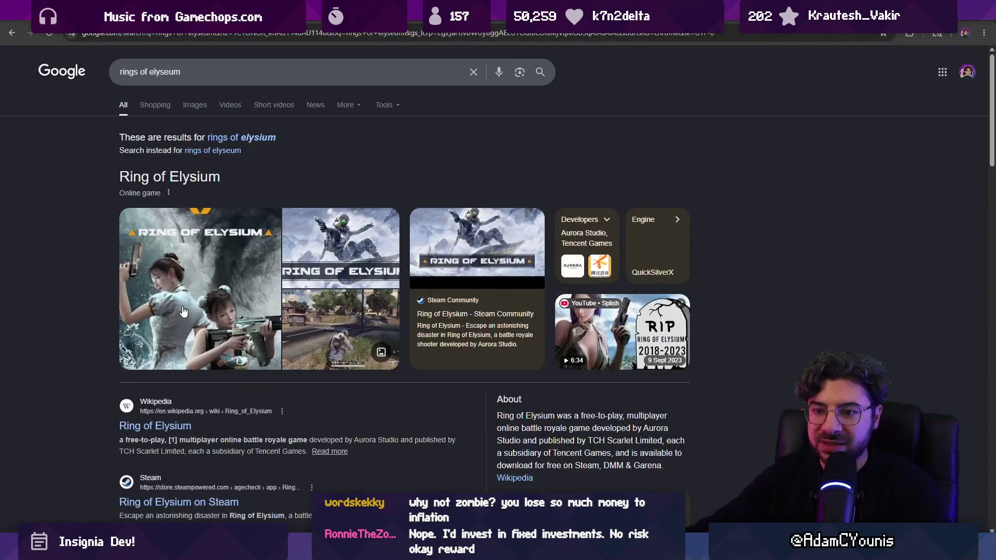
pyautogui.scroll(-2, 177, 379)
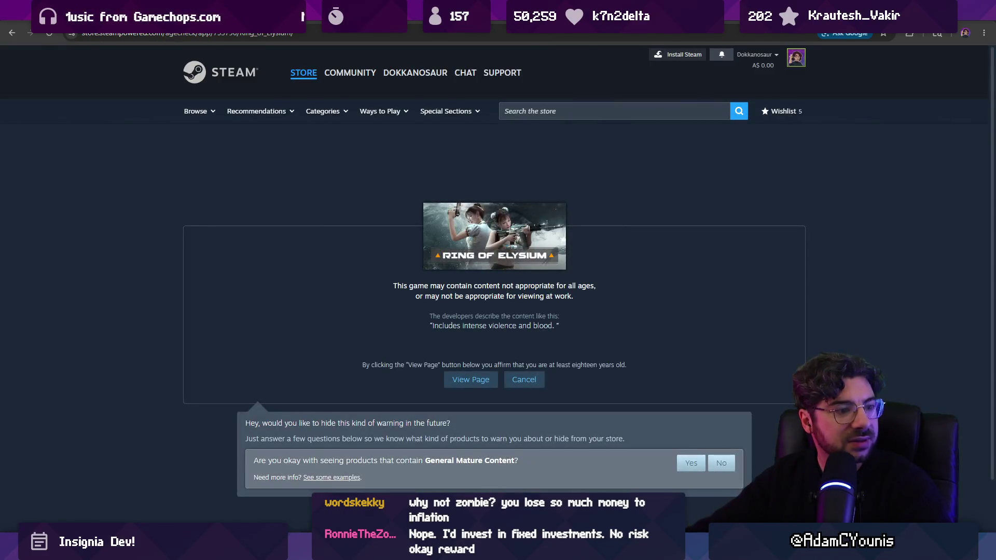
# Step: Pass the Steam age check and flip through the Ring of Elysium screenshots
pyautogui.click(469, 388)
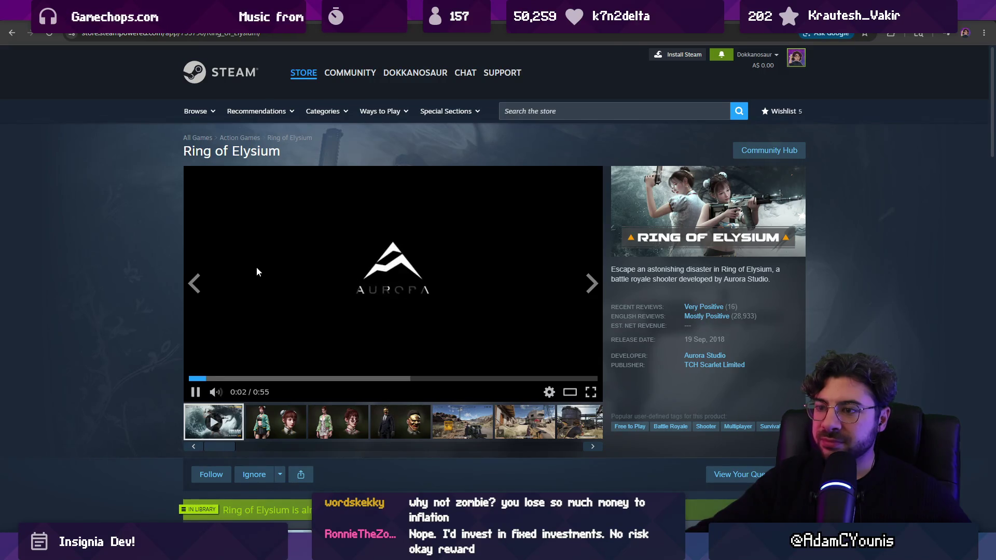
pyautogui.click(275, 421)
pyautogui.click(338, 421)
pyautogui.click(383, 418)
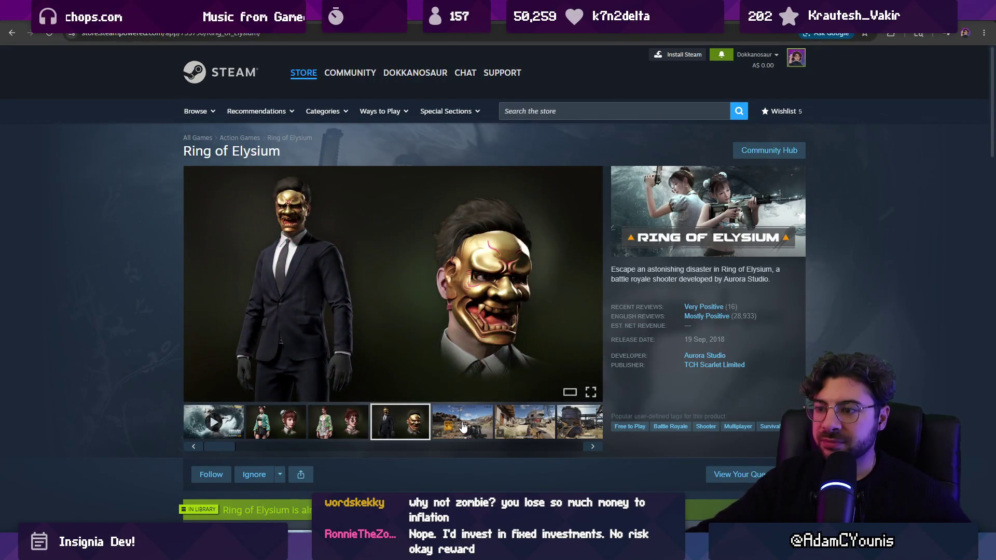
pyautogui.click(463, 426)
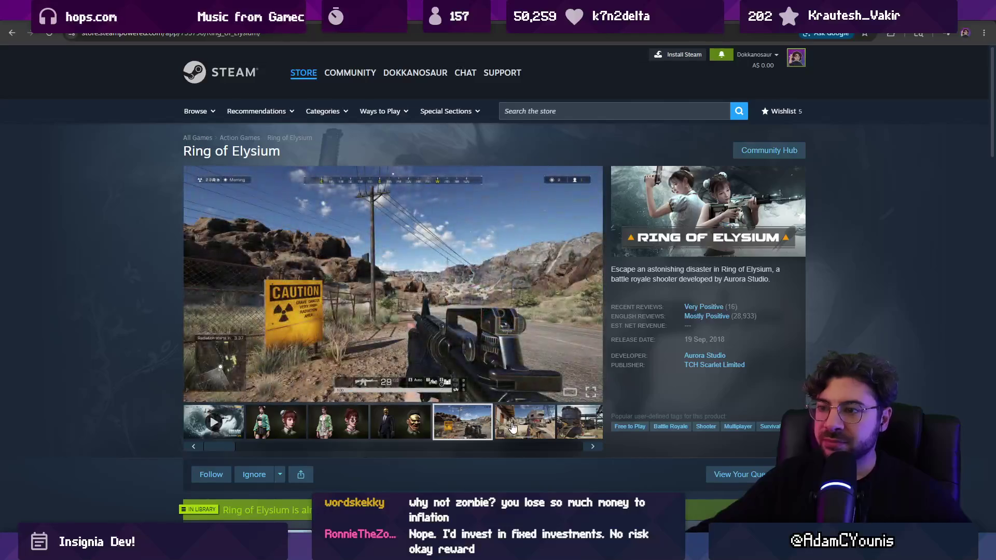
pyautogui.click(545, 423)
# Step: Expand the full Ring of Elysium description and scroll down through the reviews
pyautogui.scroll(-10, 144, 298)
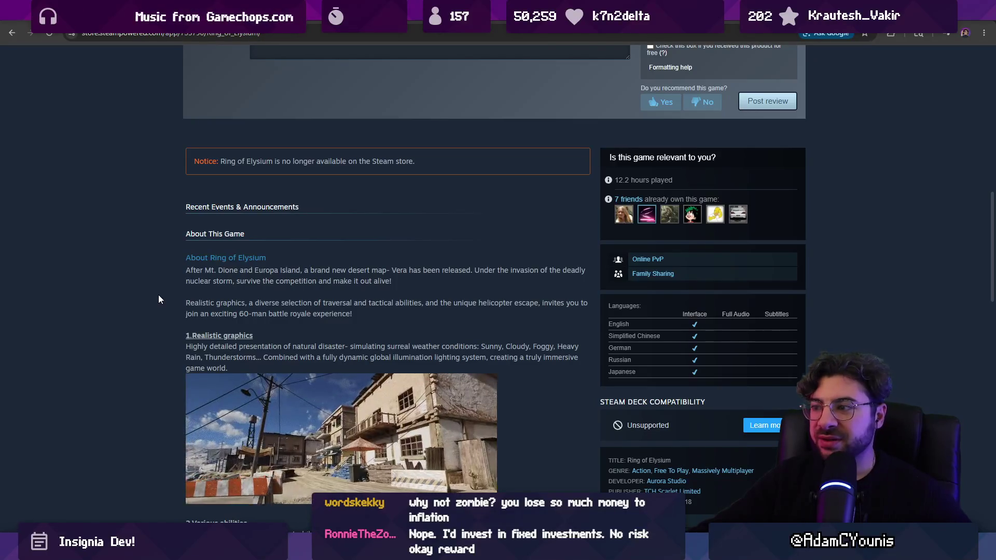
pyautogui.scroll(-5, 162, 295)
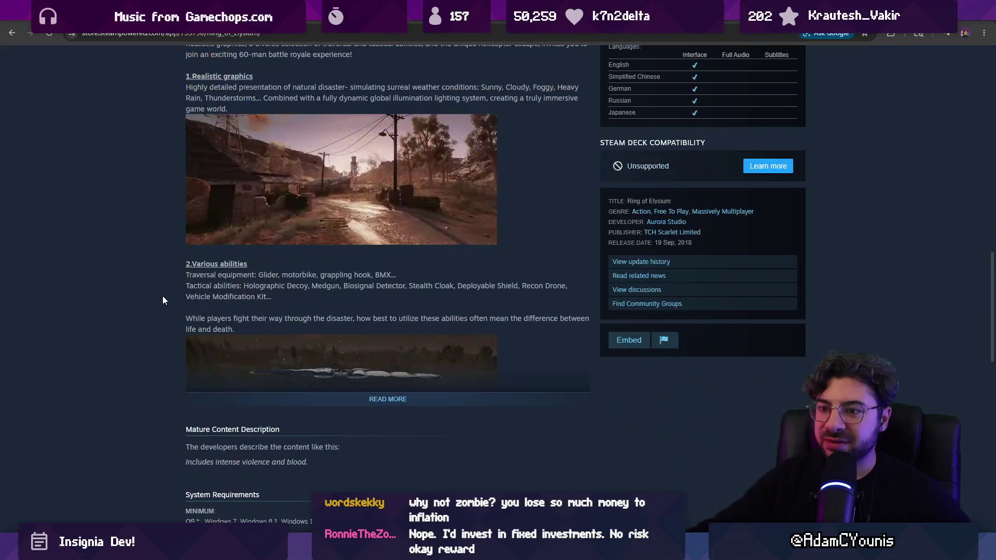
pyautogui.scroll(2, 164, 296)
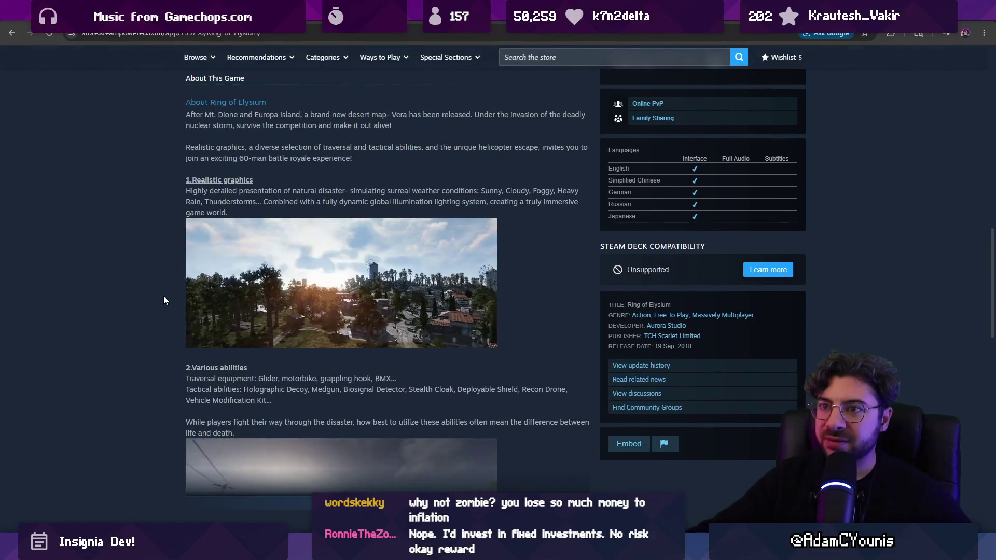
pyautogui.scroll(-4, 247, 313)
pyautogui.click(226, 294)
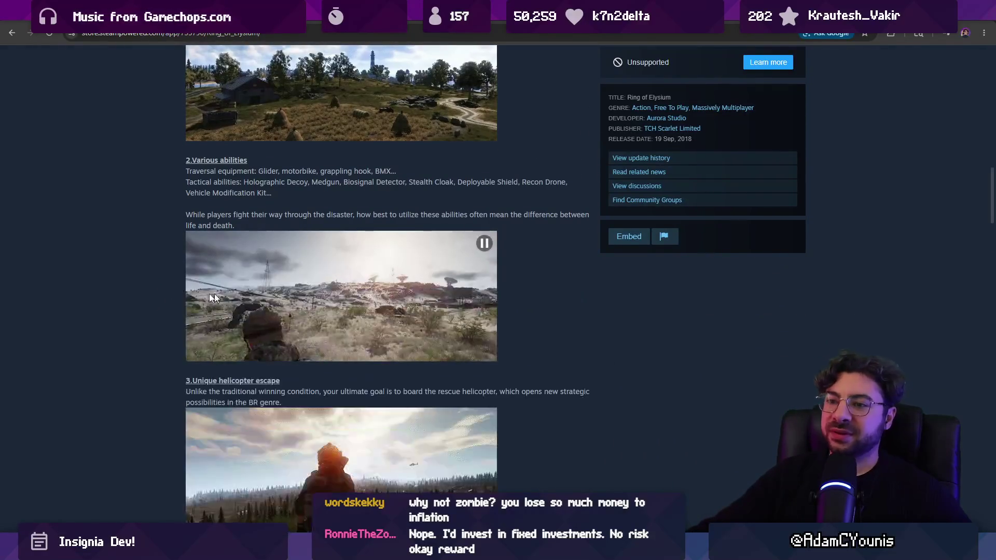
pyautogui.scroll(-6, 111, 279)
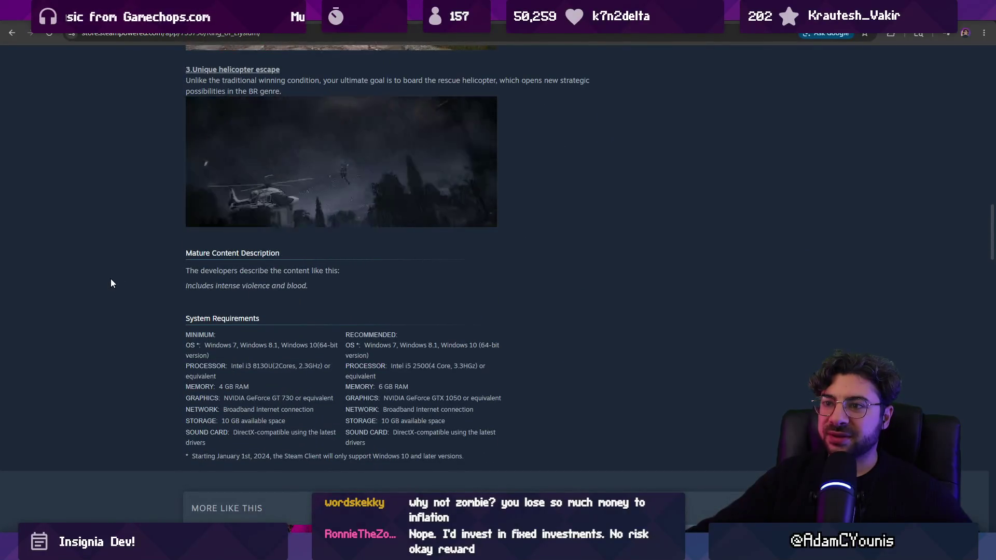
pyautogui.scroll(-15, 111, 279)
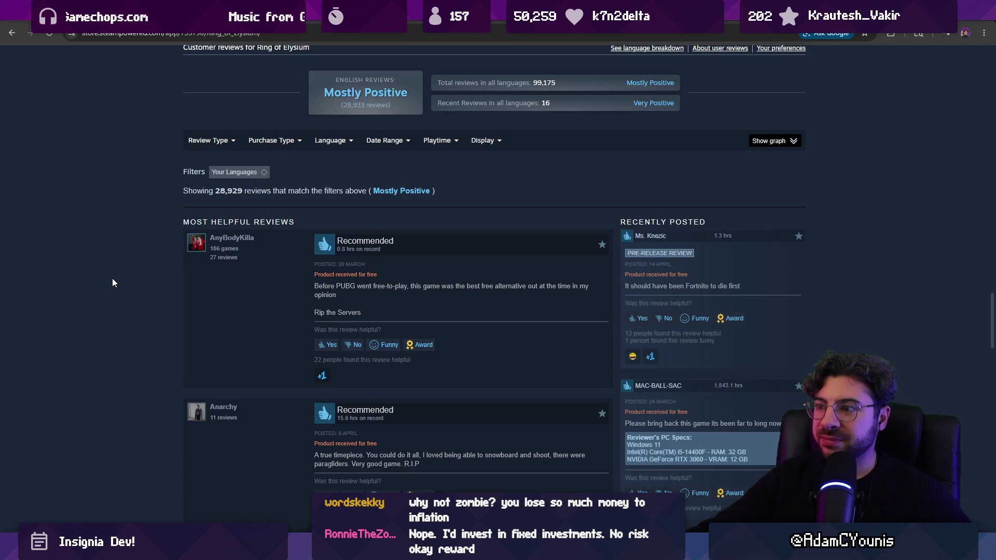
pyautogui.scroll(-5, 112, 279)
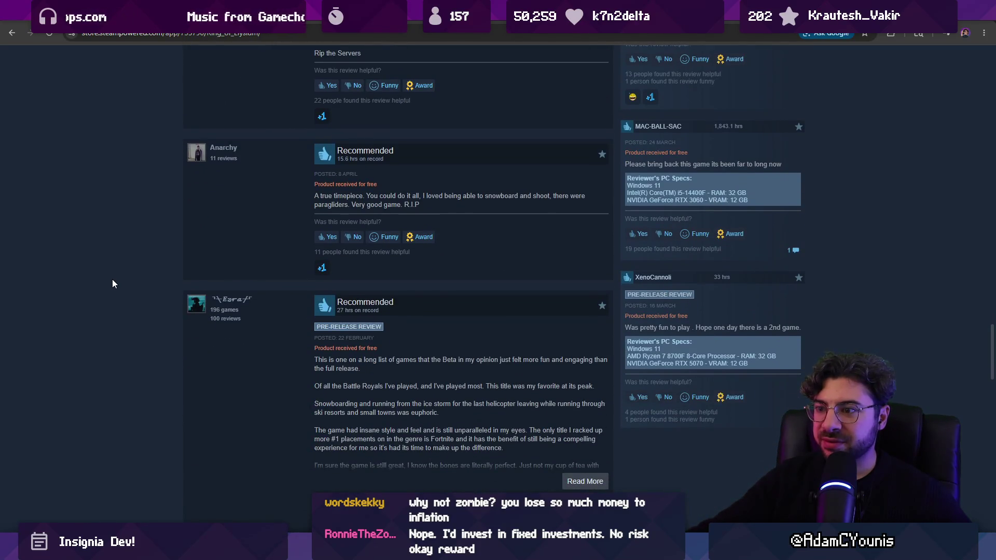
pyautogui.scroll(-1, 129, 287)
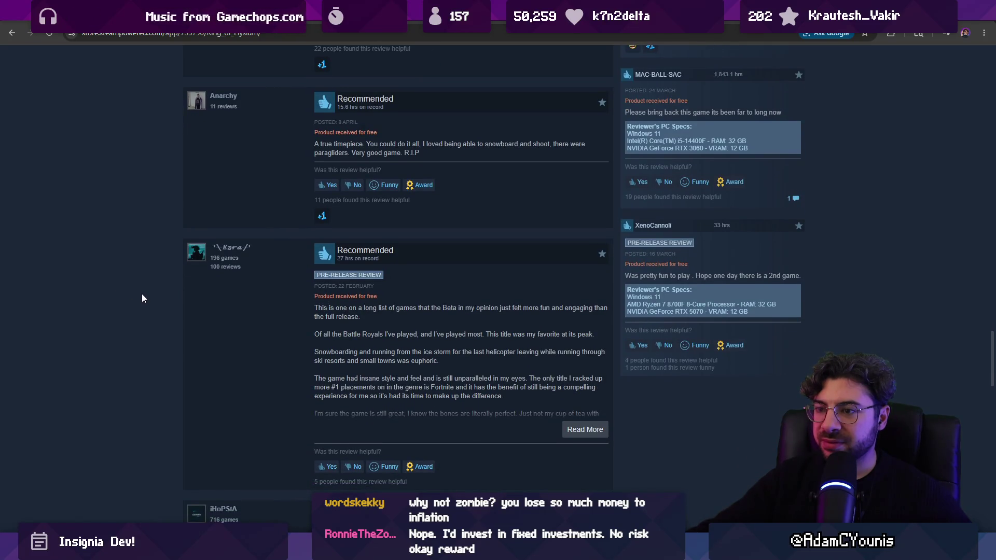
pyautogui.scroll(20, 142, 293)
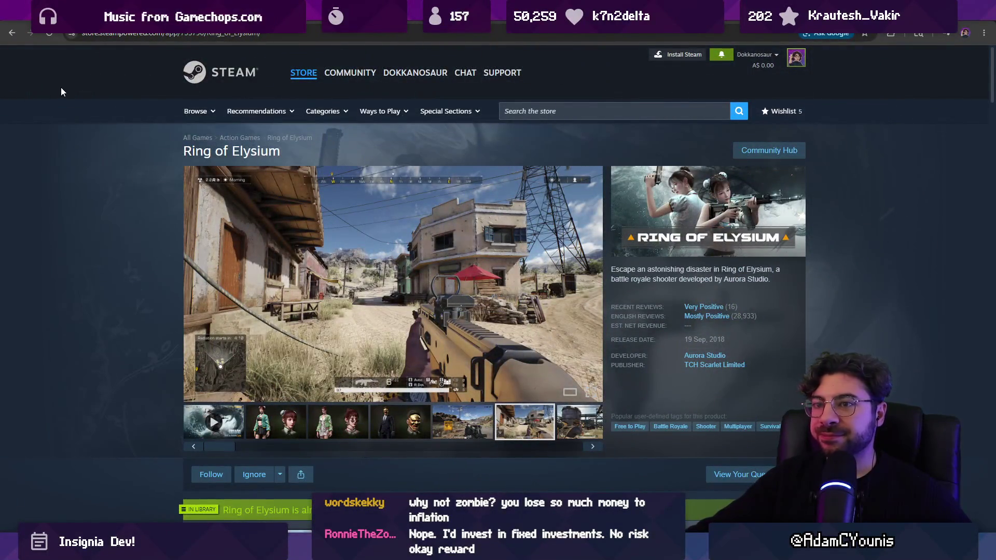
# Step: Go back to the Google results and return to the Unity Editor
pyautogui.click(11, 33)
pyautogui.click(11, 32)
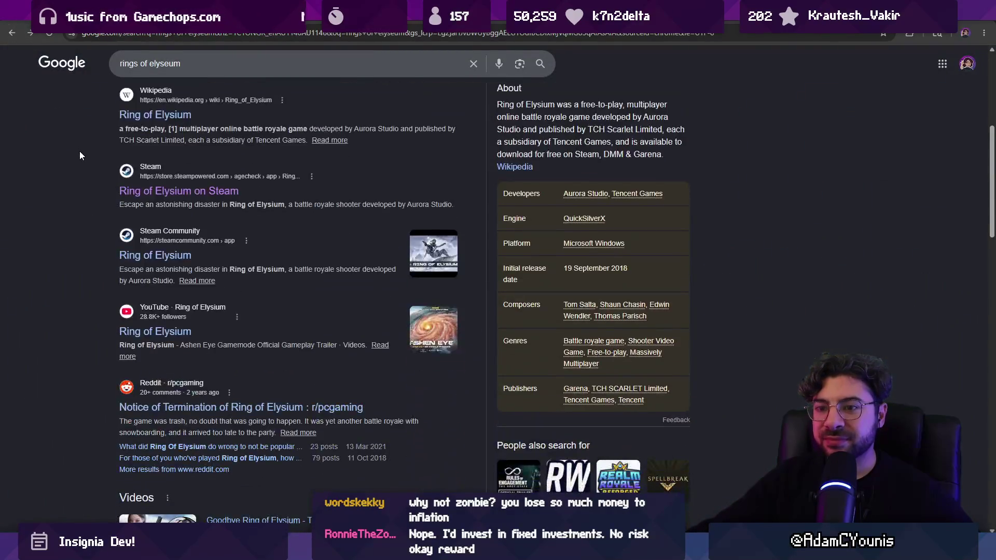
pyautogui.hotkey('alt', 'Tab')
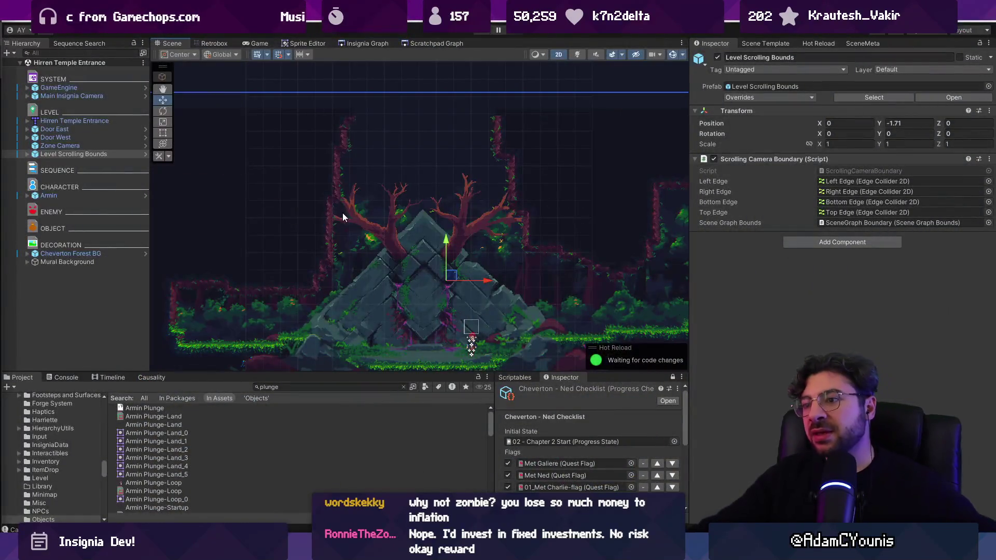
pyautogui.scroll(-5, 343, 217)
pyautogui.scroll(-2, 532, 209)
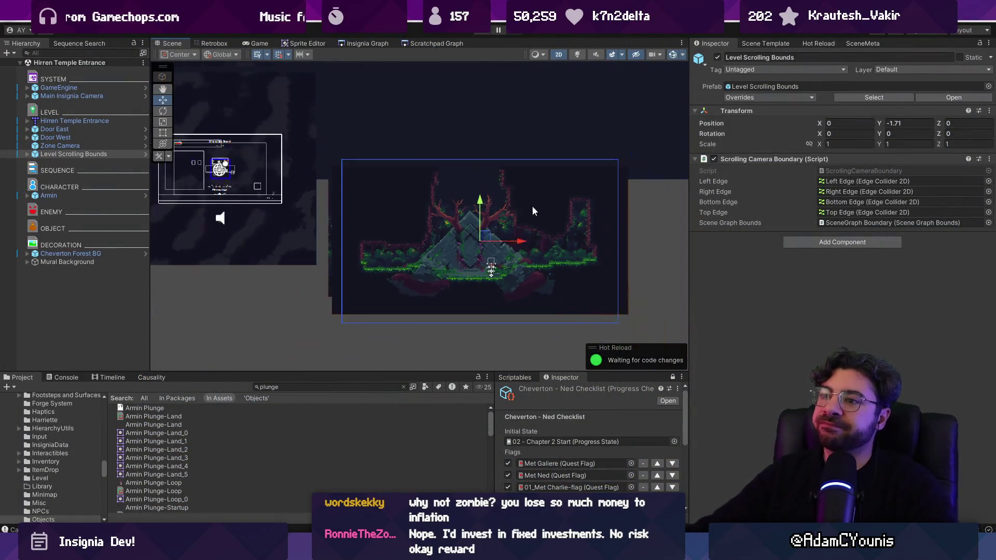
pyautogui.click(384, 47)
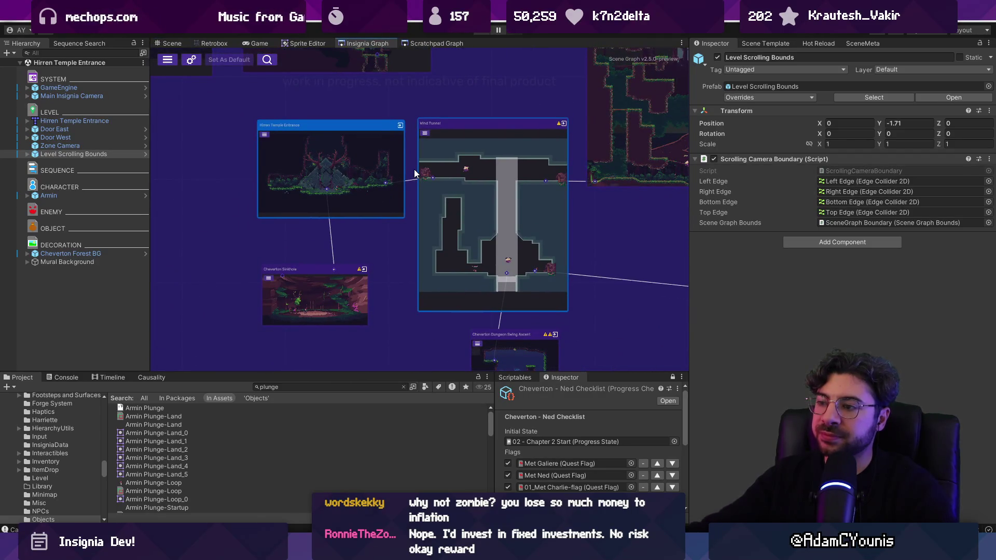
pyautogui.scroll(5, 513, 156)
pyautogui.scroll(-5, 419, 214)
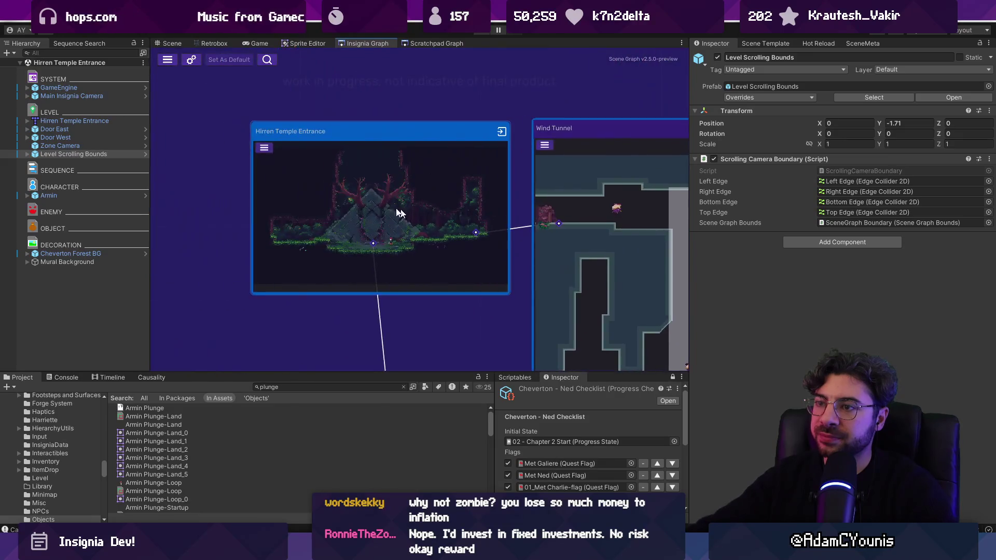
pyautogui.scroll(3, 357, 192)
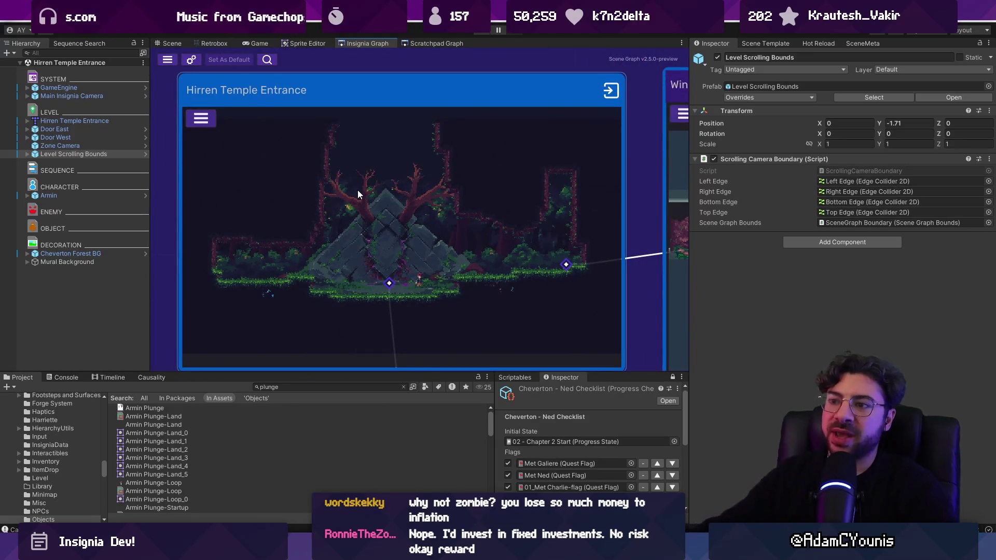
pyautogui.scroll(5, 405, 205)
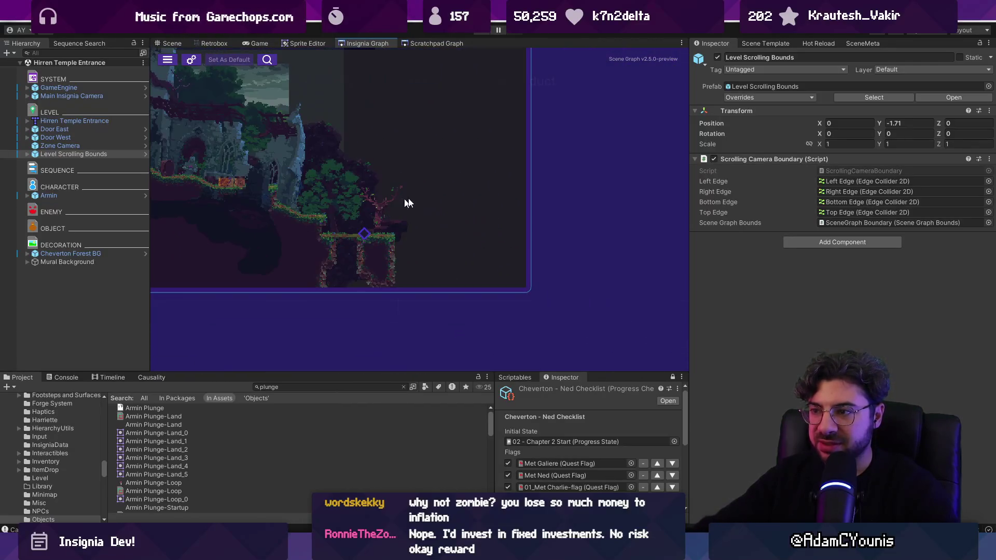
pyautogui.scroll(-5, 382, 196)
pyautogui.scroll(3, 317, 240)
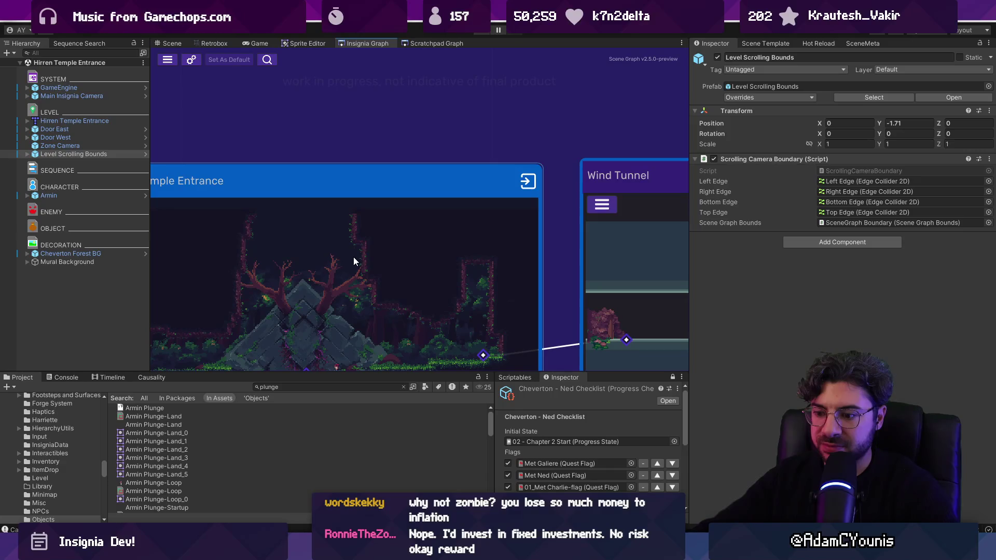
pyautogui.scroll(-3, 353, 257)
pyautogui.scroll(4, 368, 257)
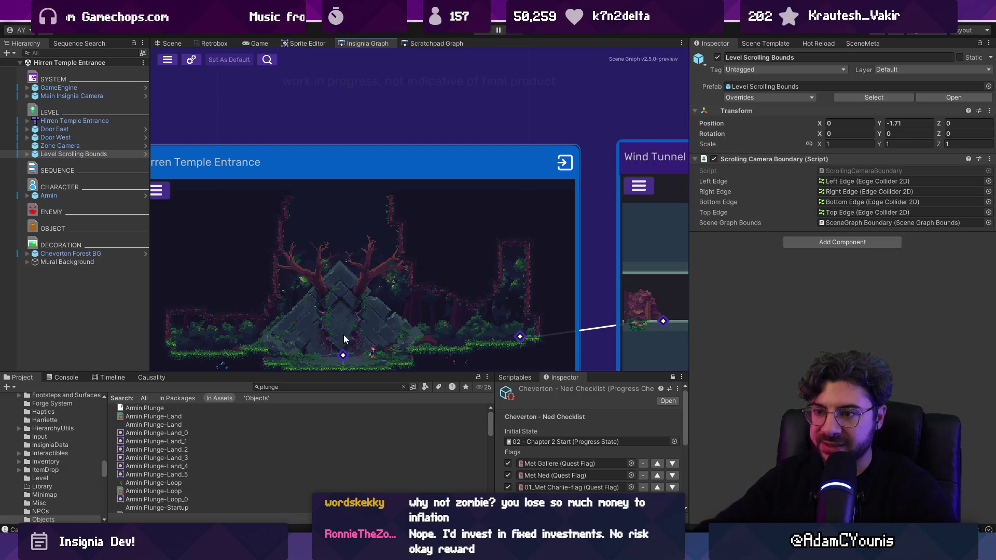
pyautogui.doubleClick(340, 237)
pyautogui.scroll(4, 453, 265)
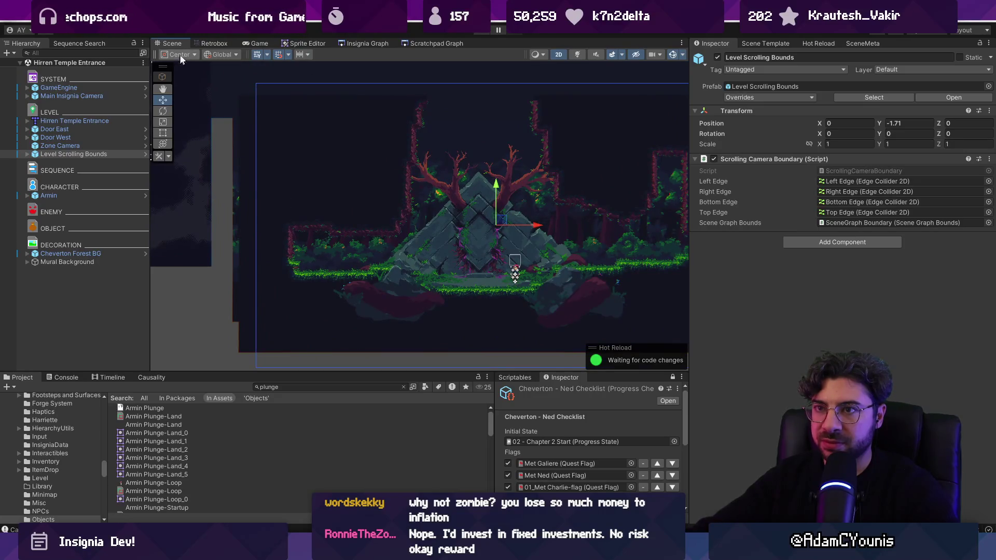
pyautogui.click(367, 43)
pyautogui.scroll(5, 436, 245)
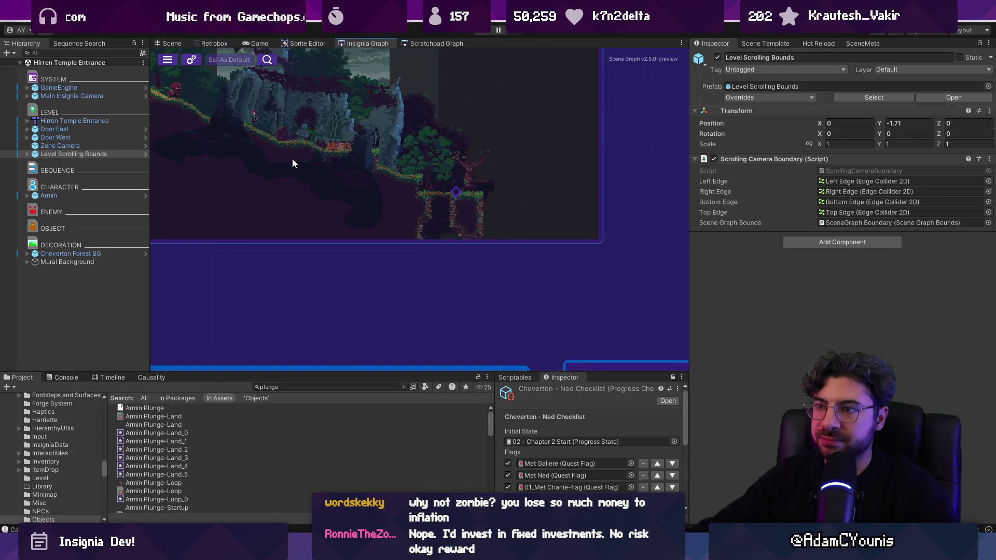
pyautogui.scroll(-5, 413, 187)
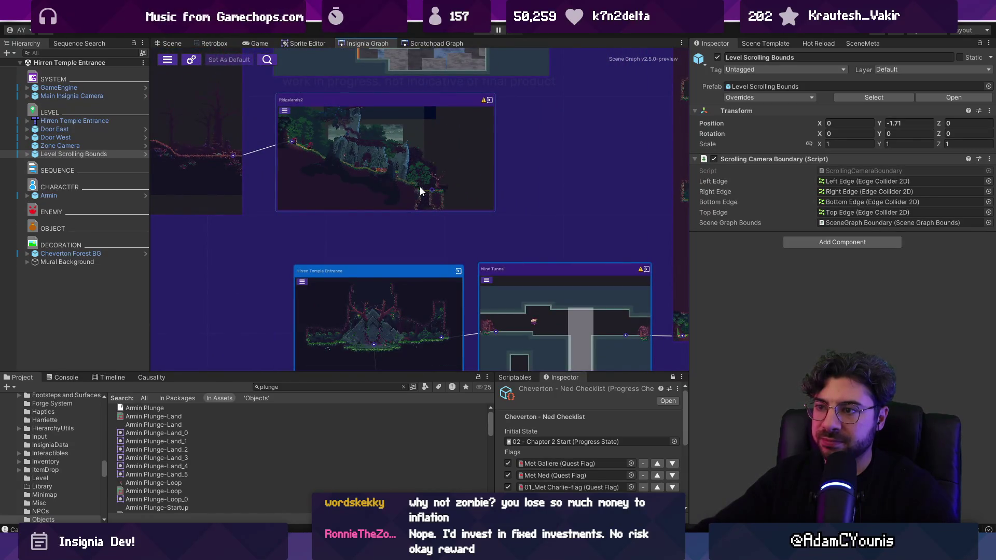
pyautogui.scroll(5, 384, 293)
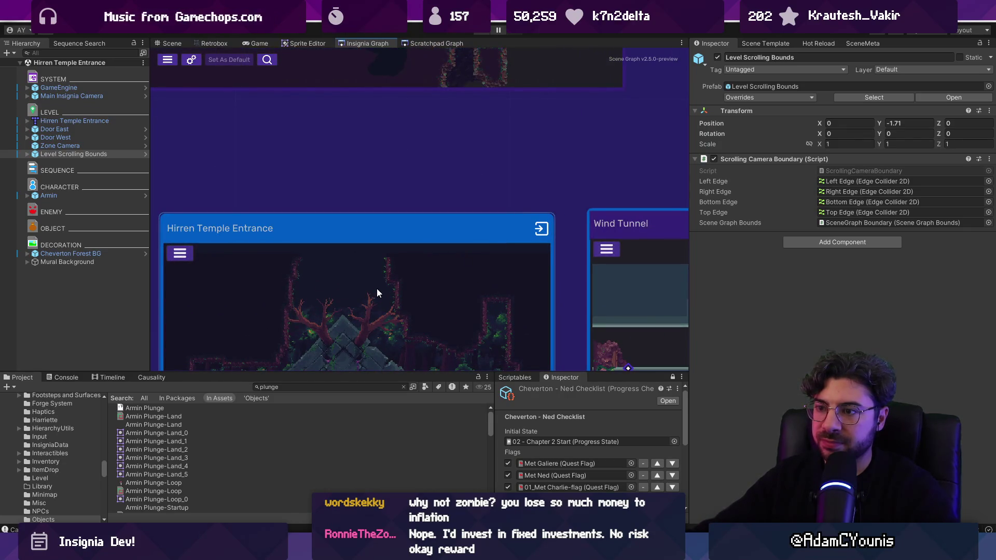
pyautogui.doubleClick(376, 289)
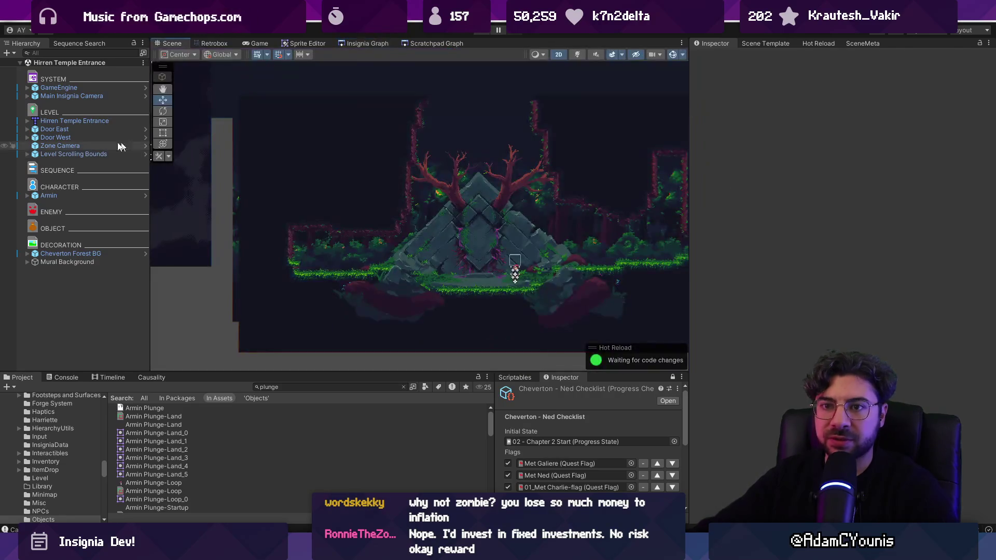
# Step: Duplicate Door West as Door North and set its direction, raising the collider offset to 3
pyautogui.click(85, 138)
pyautogui.hotkey('ctrl', 'd')
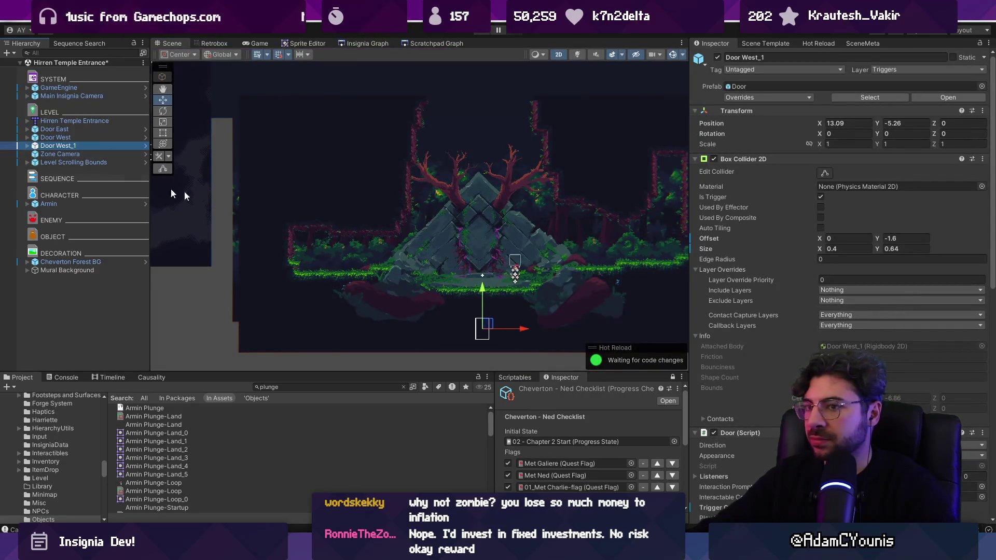
pyautogui.click(93, 144)
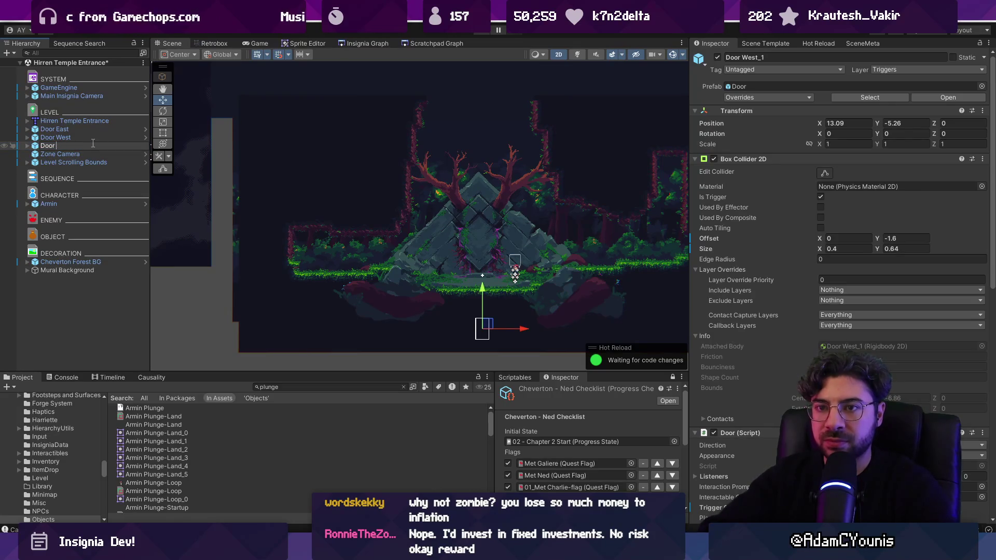
pyautogui.write('North')
pyautogui.press('Return')
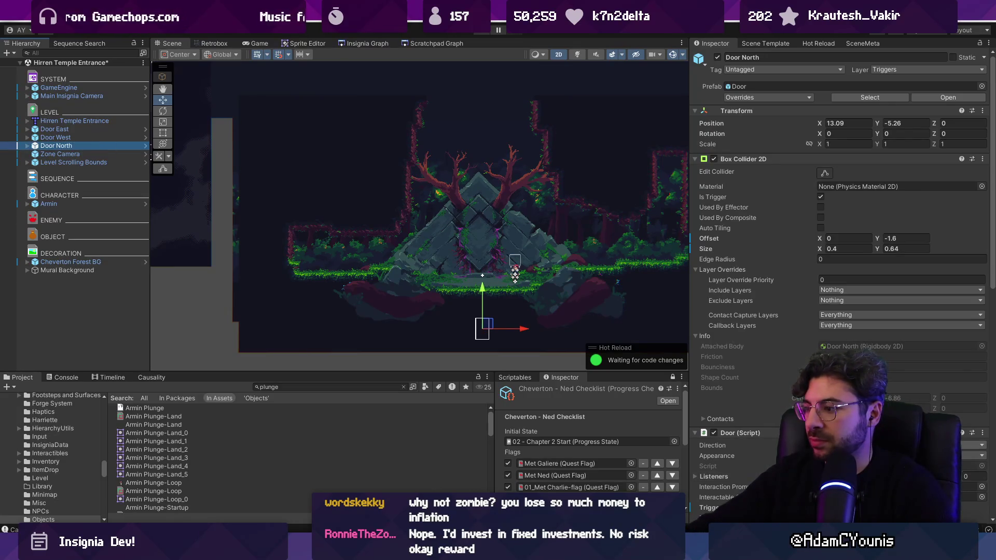
pyautogui.click(975, 445)
pyautogui.click(969, 456)
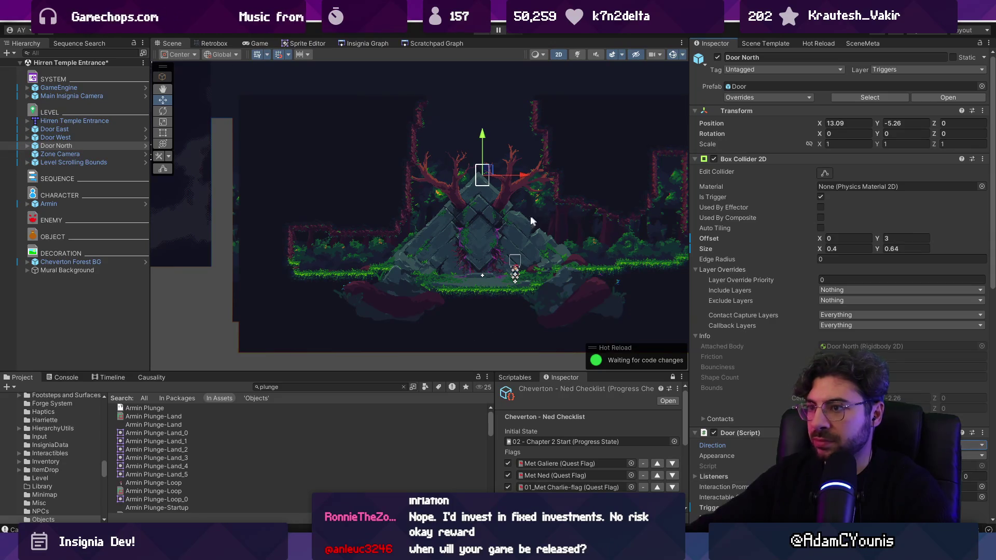
# Step: Move Door North up above the temple, nudge it slightly right, and save the scene
pyautogui.scroll(-2, 534, 216)
pyautogui.moveTo(461, 191); pyautogui.dragTo(465, 97)
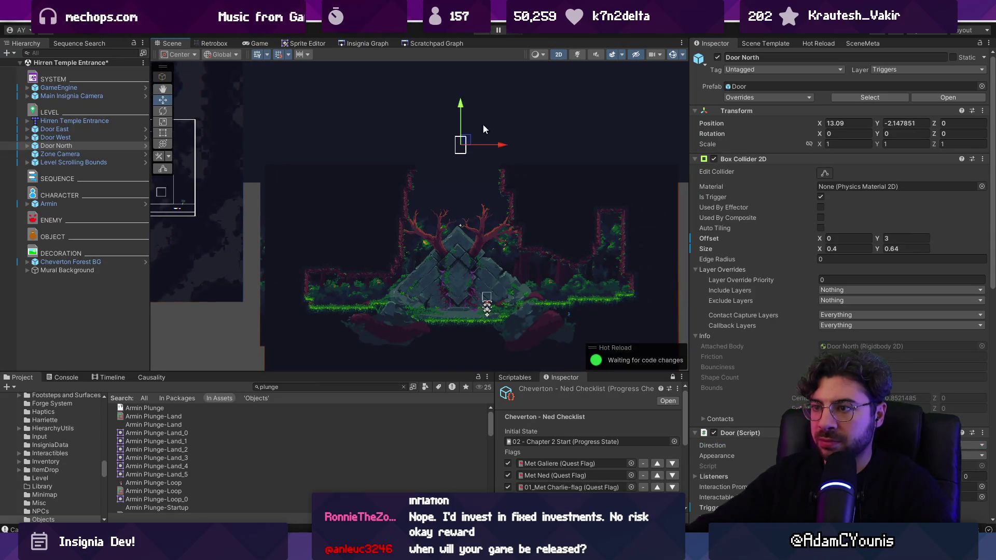
pyautogui.moveTo(501, 150); pyautogui.dragTo(511, 151)
pyautogui.hotkey('ctrl', 's')
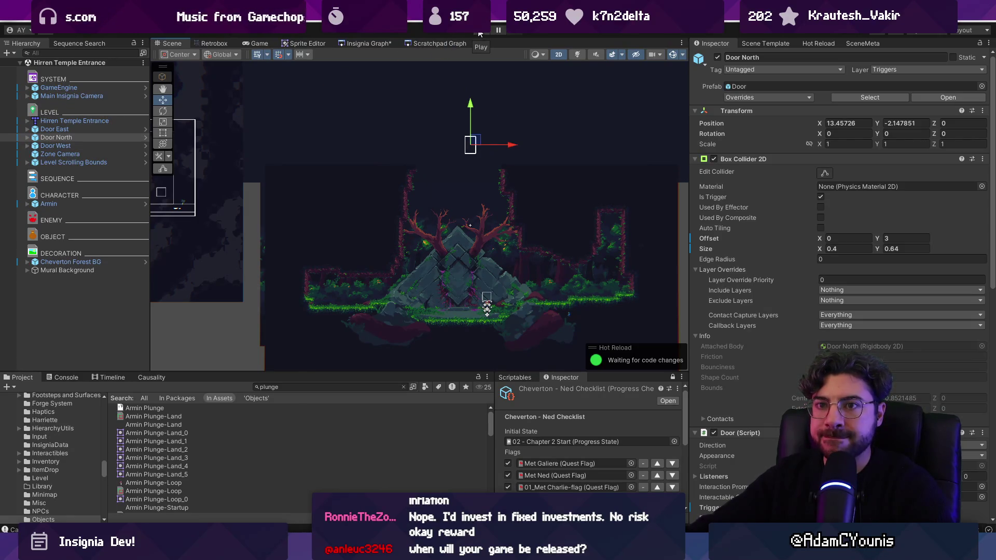
pyautogui.click(368, 44)
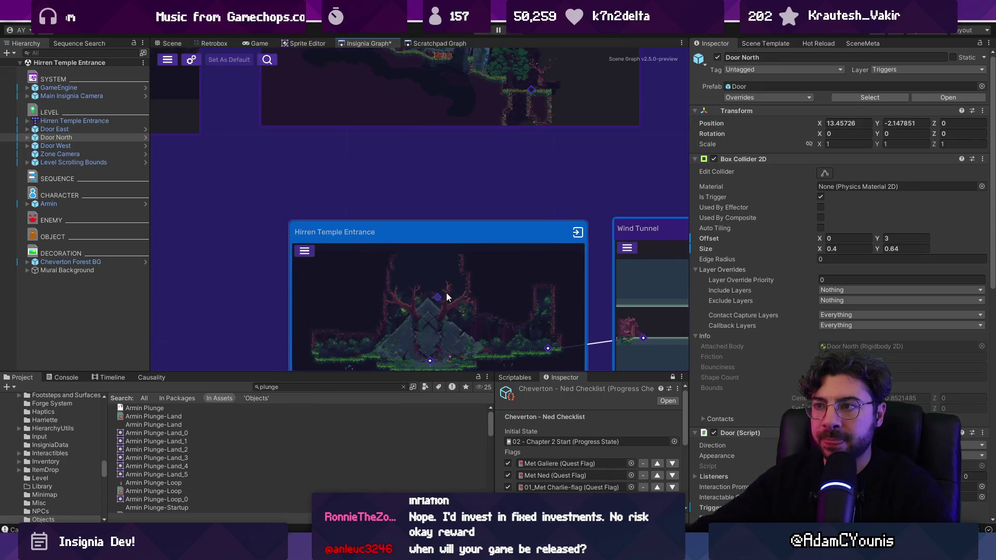
# Step: Run a brief playtest from the Insignia graph, then stop it
pyautogui.scroll(-3, 505, 165)
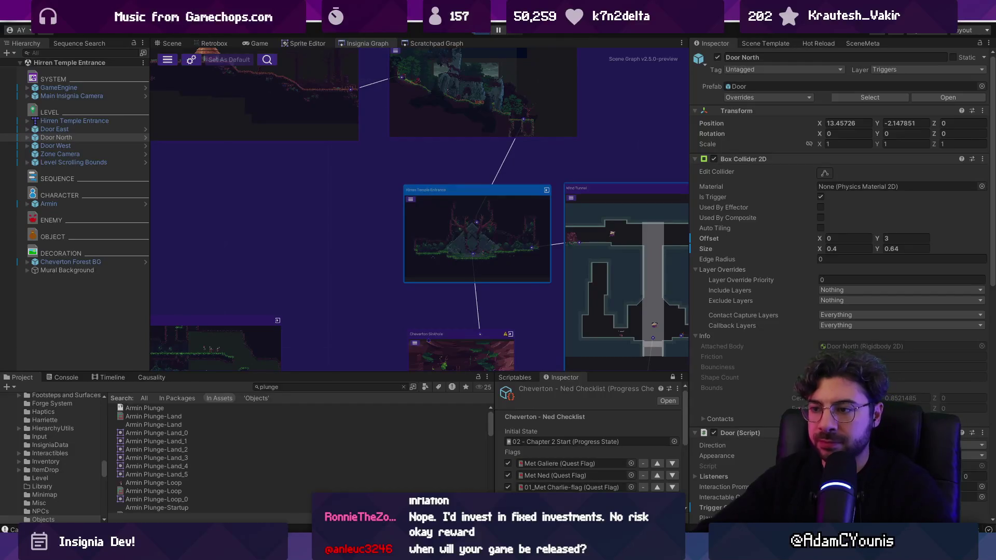
pyautogui.click(485, 29)
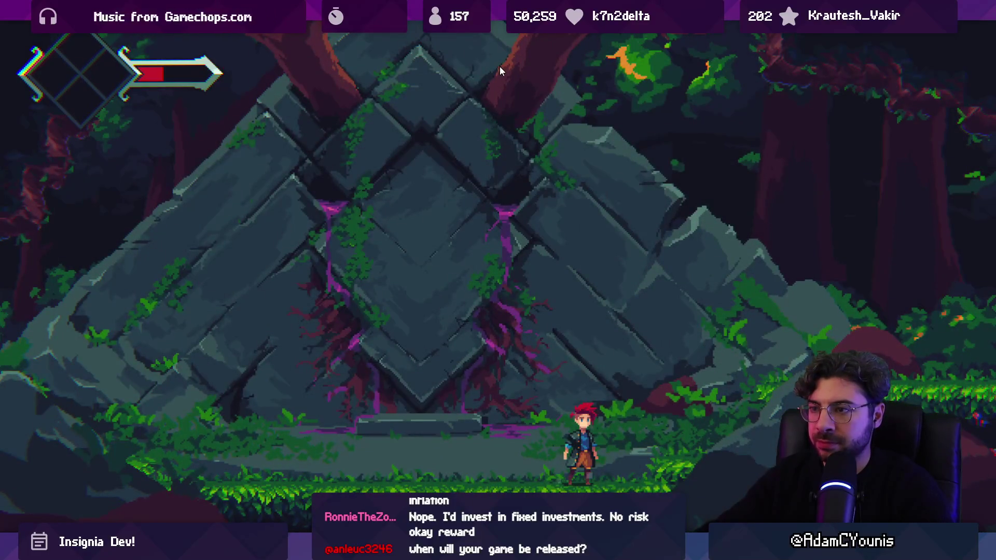
pyautogui.hotkey('ctrl', 'p')
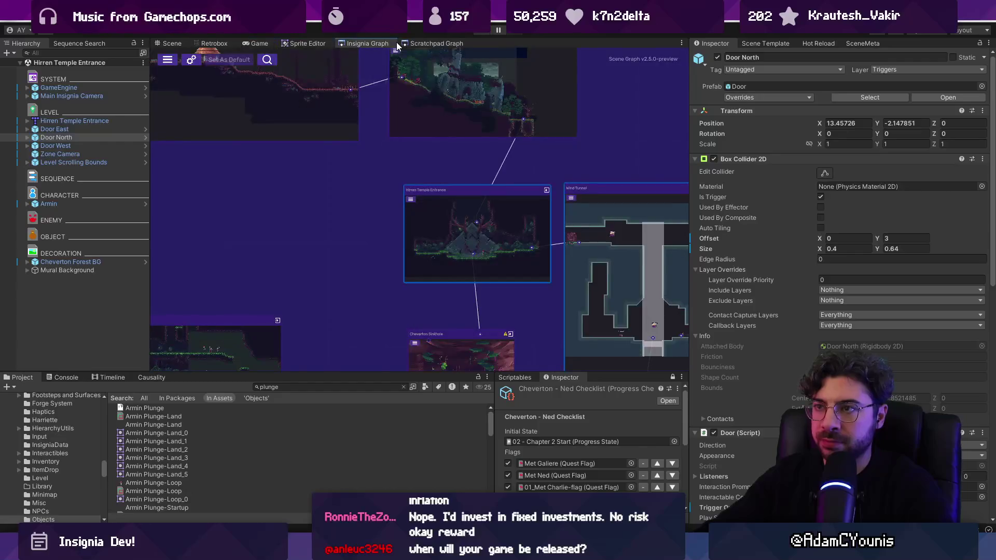
# Step: Playtest from Ridgelands2, running right through the ruins into Hirren Temple Entrance, leaving full-screen view
pyautogui.doubleClick(468, 156)
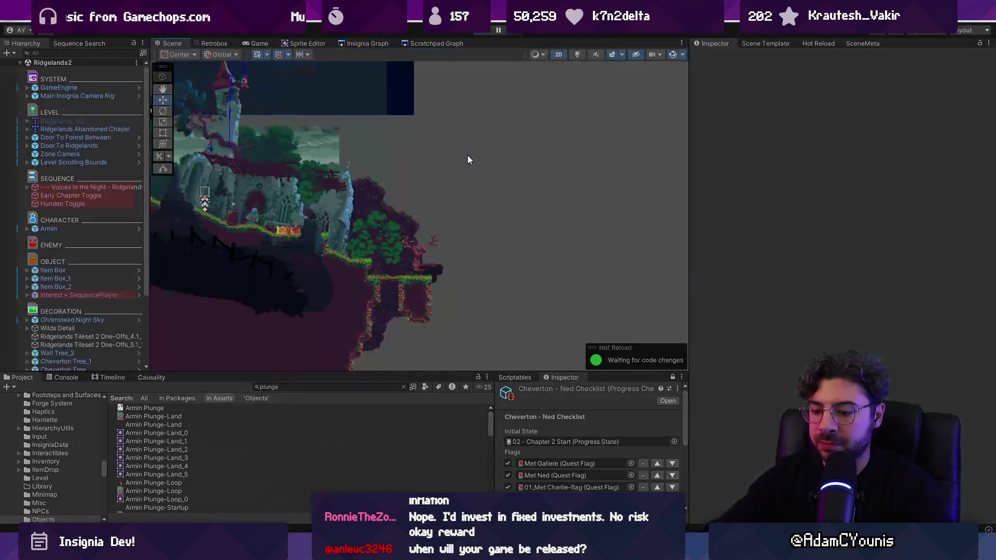
pyautogui.hotkey('ctrl', 'p')
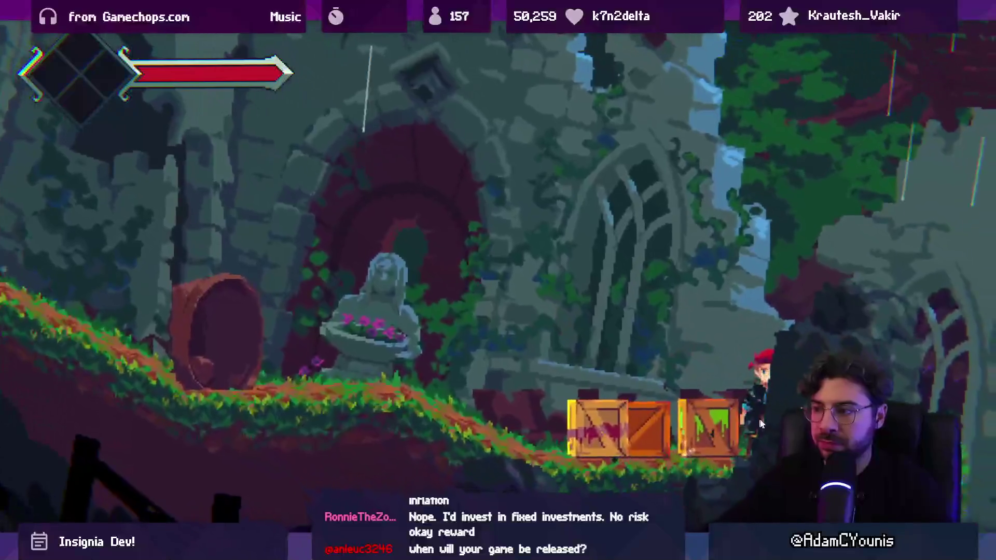
pyautogui.press('Right')
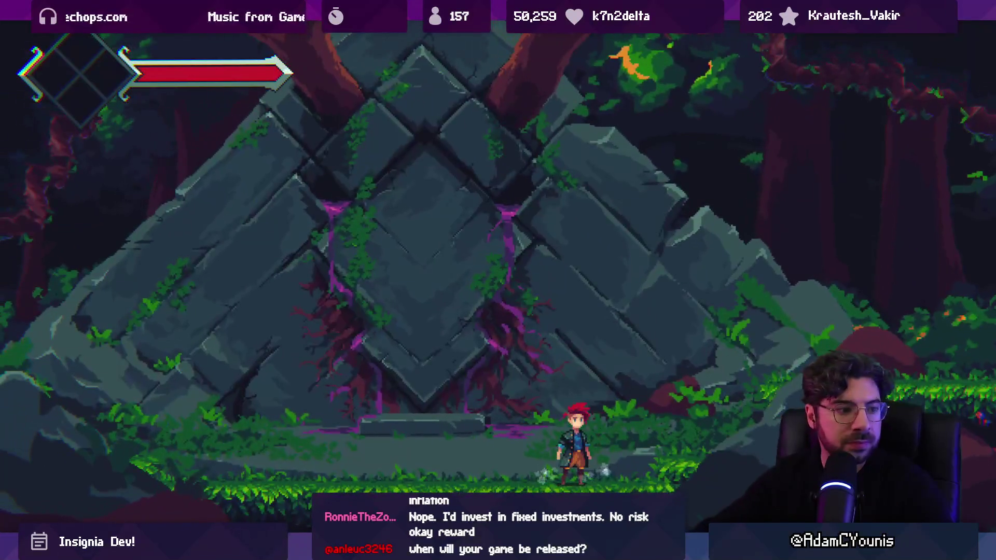
pyautogui.press('m')
pyautogui.press('m')
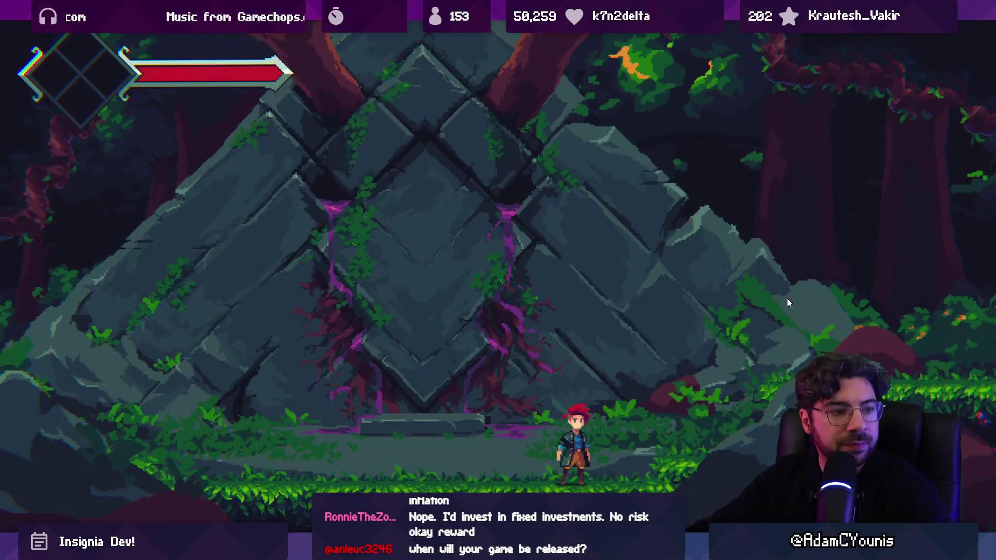
pyautogui.hotkey('shift', 'space')
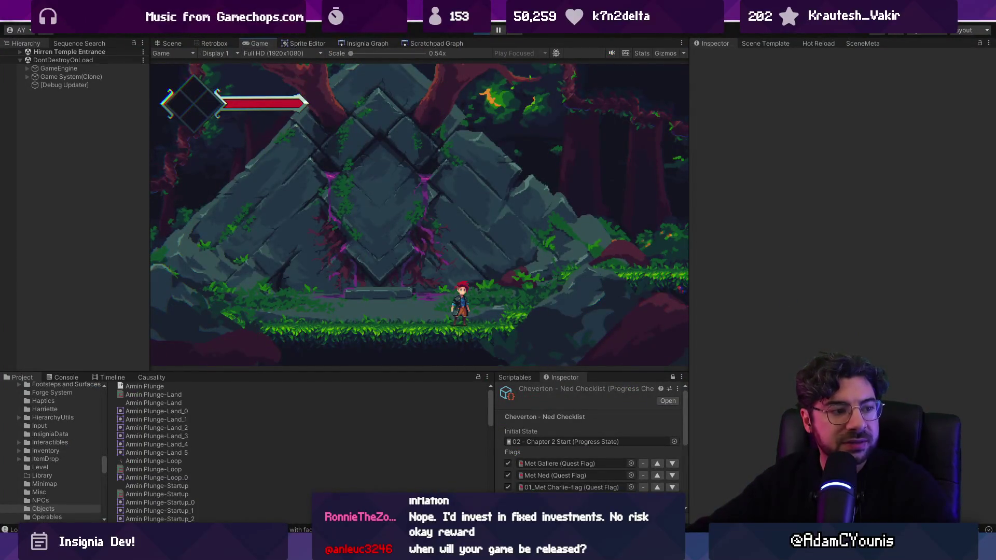